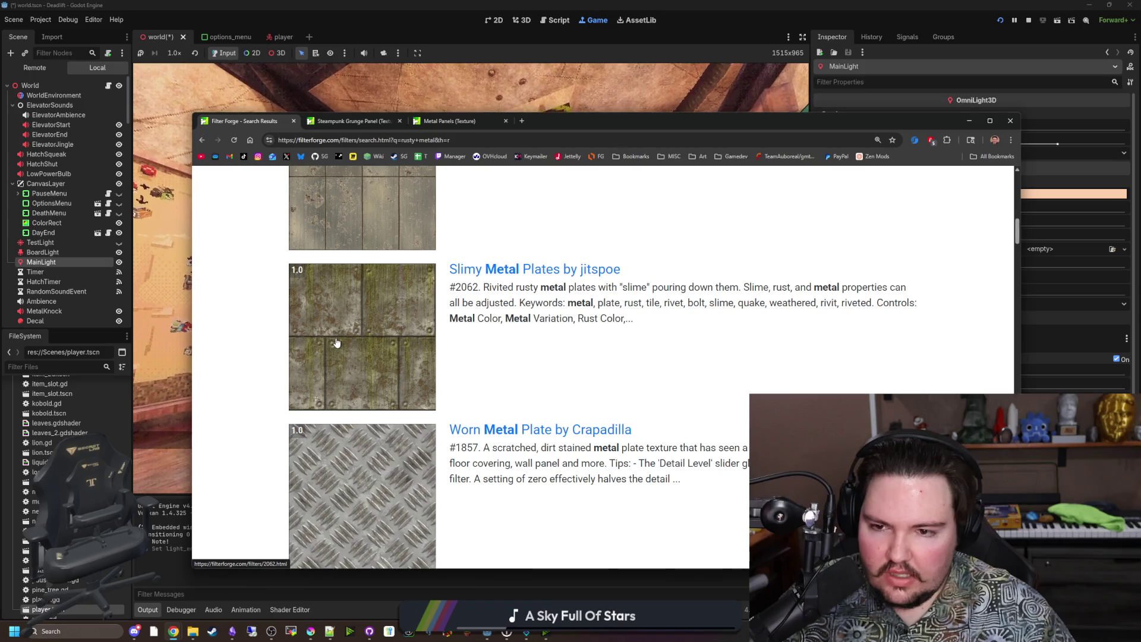
Browse down through the rusty metal texture search results onto page 2
{"action": "scroll", "coordinate": [458, 331], "scroll_direction": "down", "scroll_amount": 10}
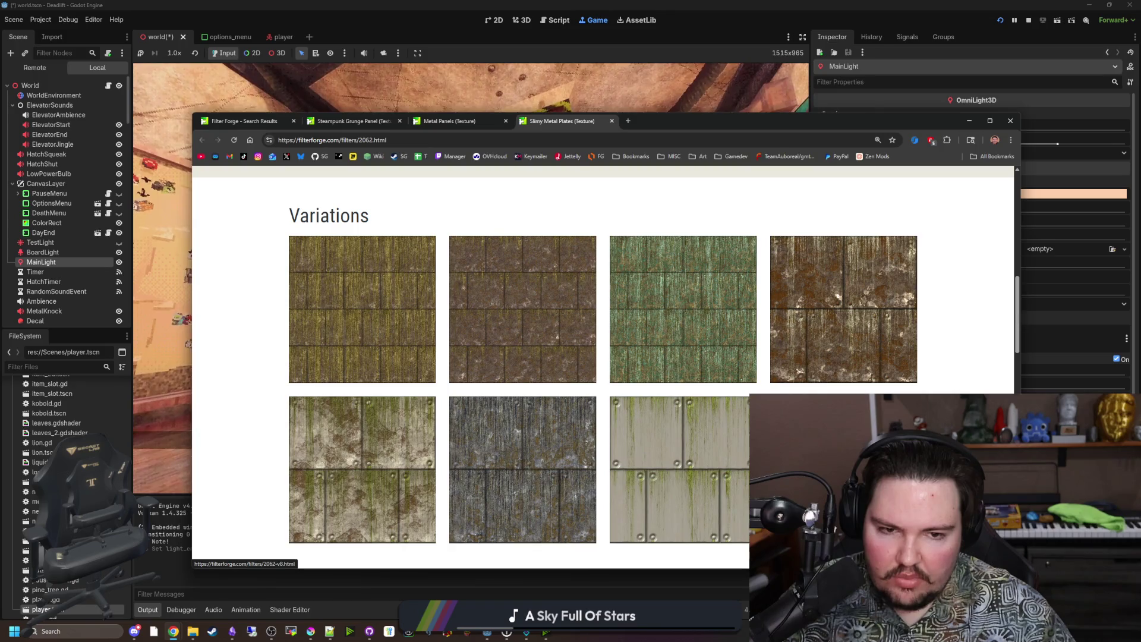
{"action": "scroll", "coordinate": [502, 267], "scroll_direction": "up", "scroll_amount": 5}
{"action": "key", "text": "ctrl+Tab"}
{"action": "scroll", "coordinate": [417, 353], "scroll_direction": "down", "scroll_amount": 3}
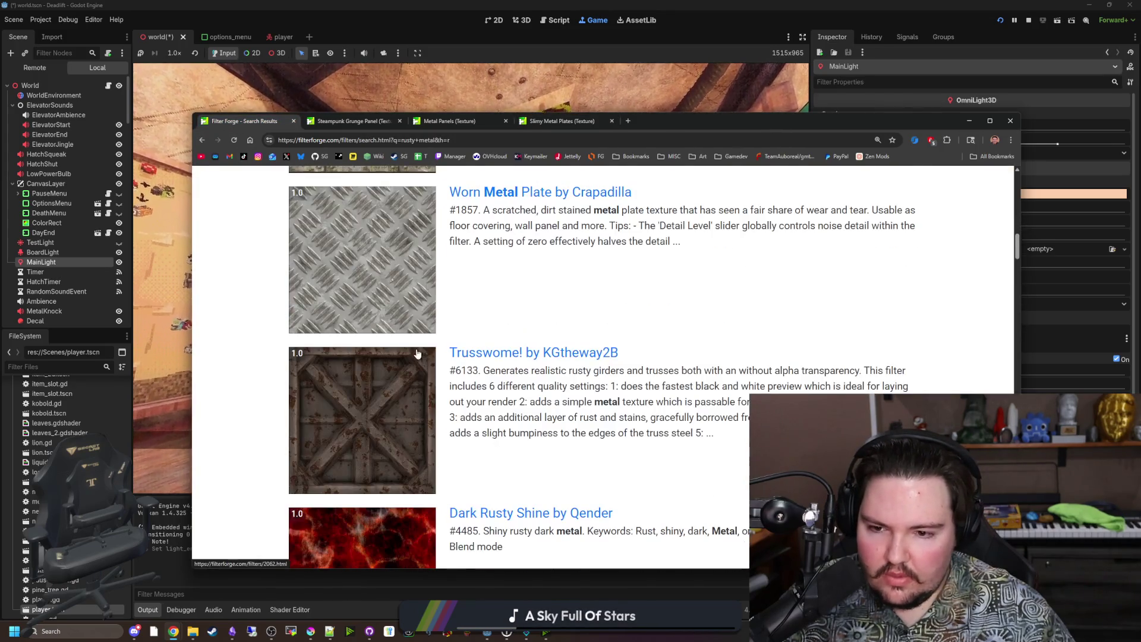
{"action": "scroll", "coordinate": [417, 354], "scroll_direction": "down", "scroll_amount": 10}
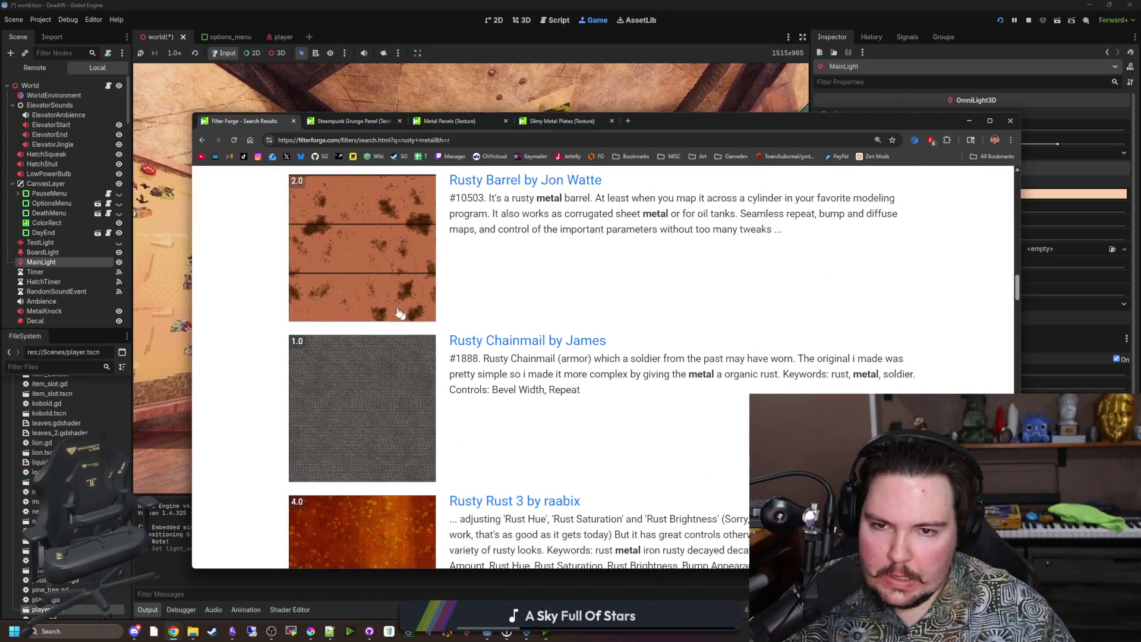
{"action": "scroll", "coordinate": [400, 313], "scroll_direction": "down", "scroll_amount": 4}
{"action": "scroll", "coordinate": [381, 305], "scroll_direction": "down", "scroll_amount": 3}
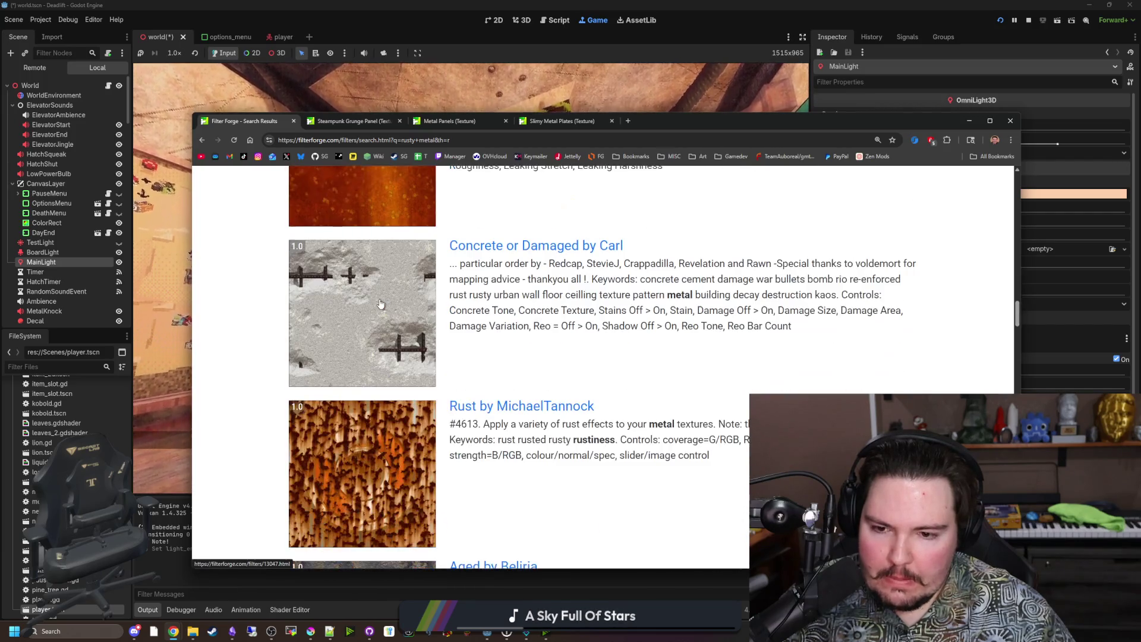
{"action": "scroll", "coordinate": [381, 304], "scroll_direction": "down", "scroll_amount": 10}
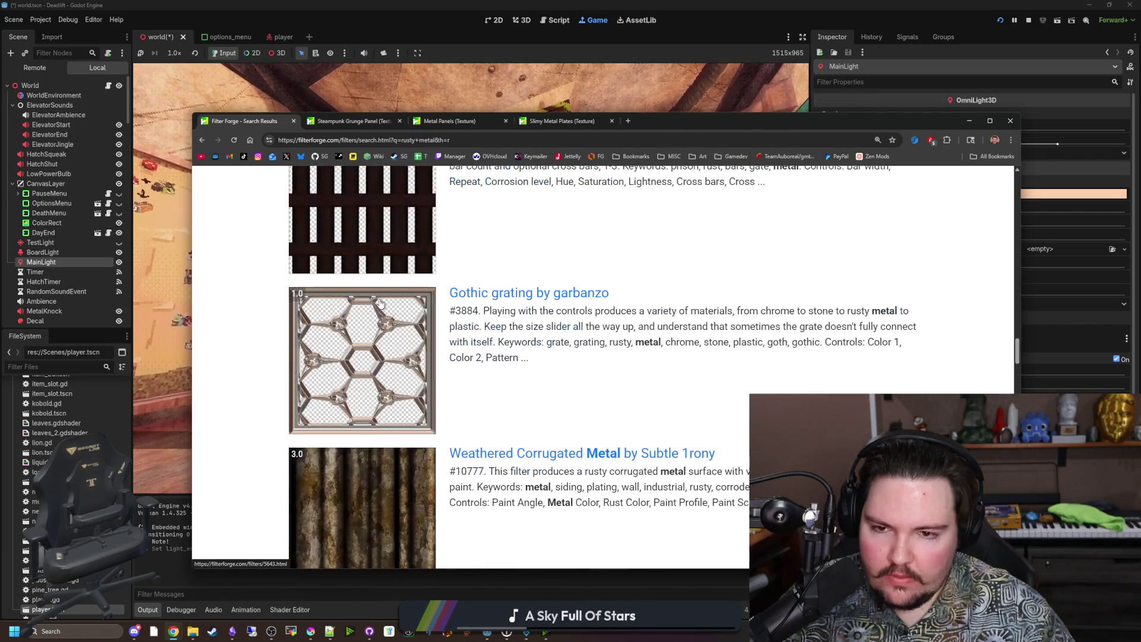
{"action": "scroll", "coordinate": [381, 304], "scroll_direction": "down", "scroll_amount": 3}
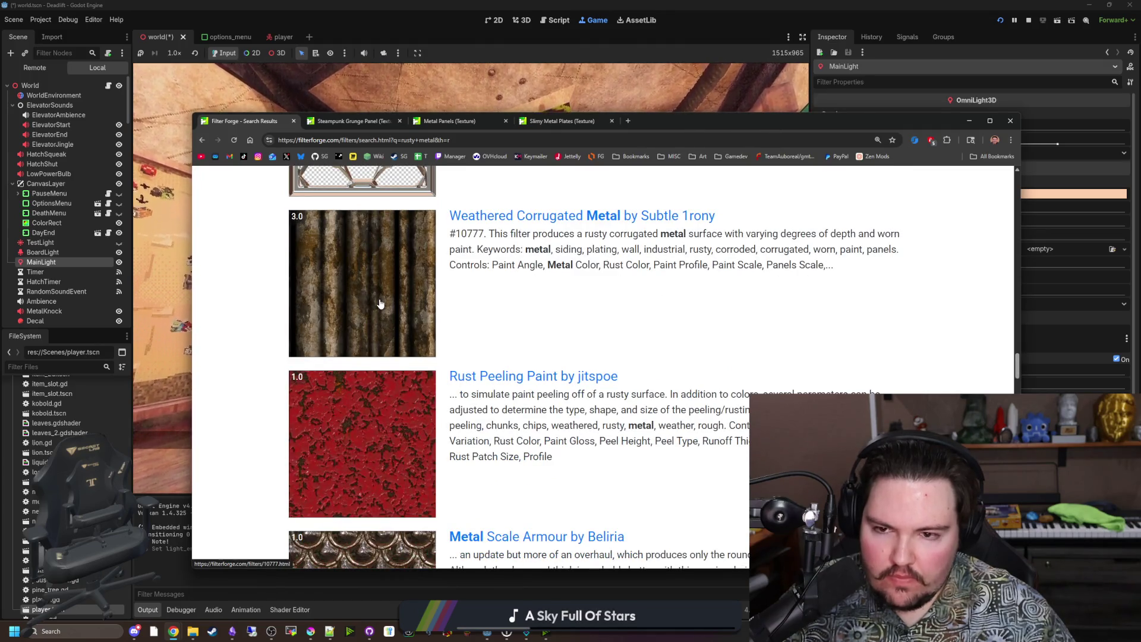
{"action": "scroll", "coordinate": [381, 304], "scroll_direction": "down", "scroll_amount": 14}
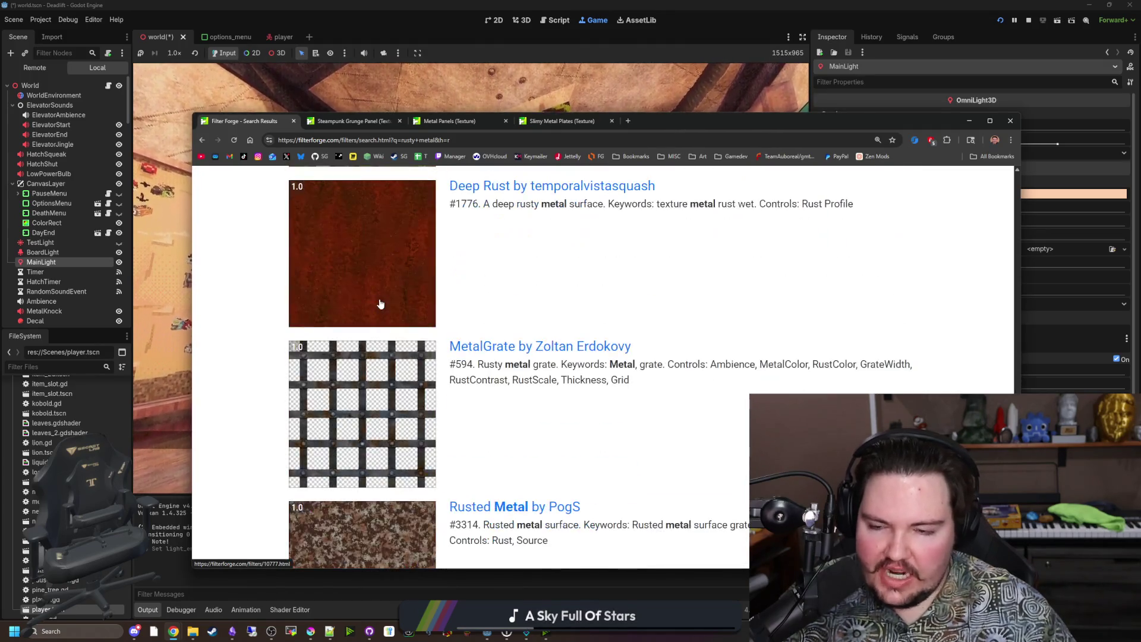
{"action": "scroll", "coordinate": [381, 304], "scroll_direction": "down", "scroll_amount": 19}
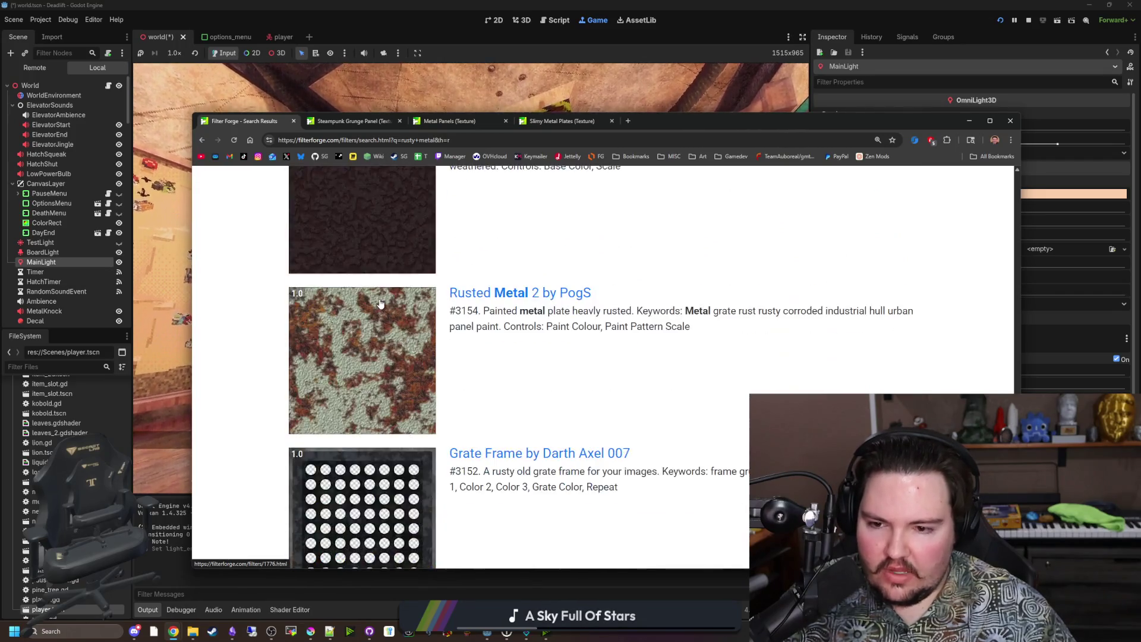
{"action": "scroll", "coordinate": [381, 303], "scroll_direction": "down", "scroll_amount": 4}
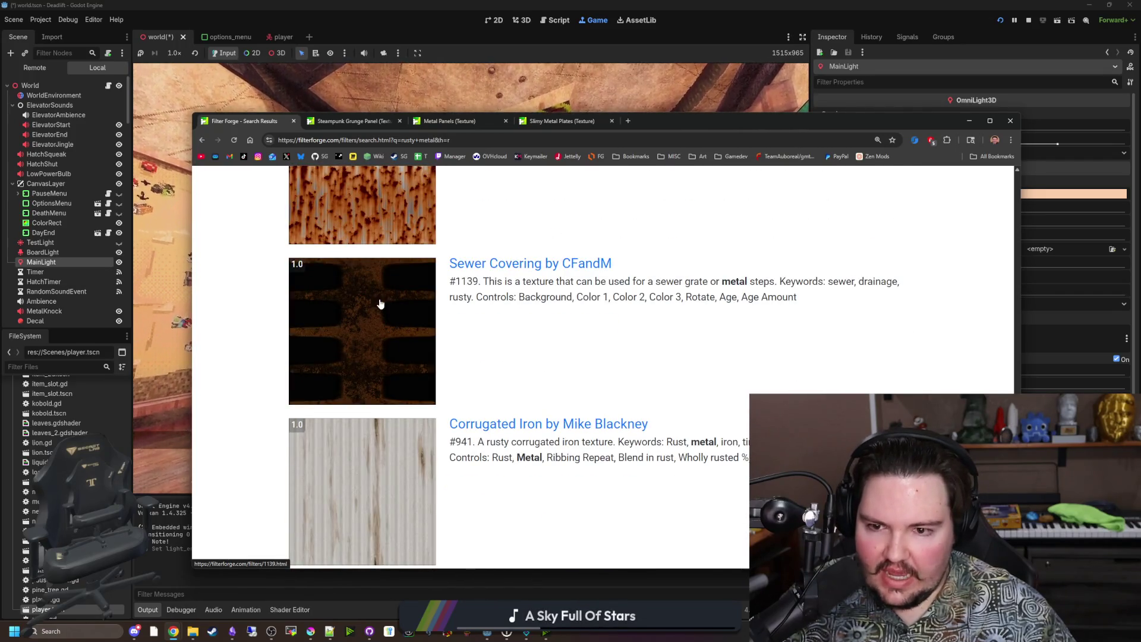
{"action": "scroll", "coordinate": [380, 304], "scroll_direction": "down", "scroll_amount": 4}
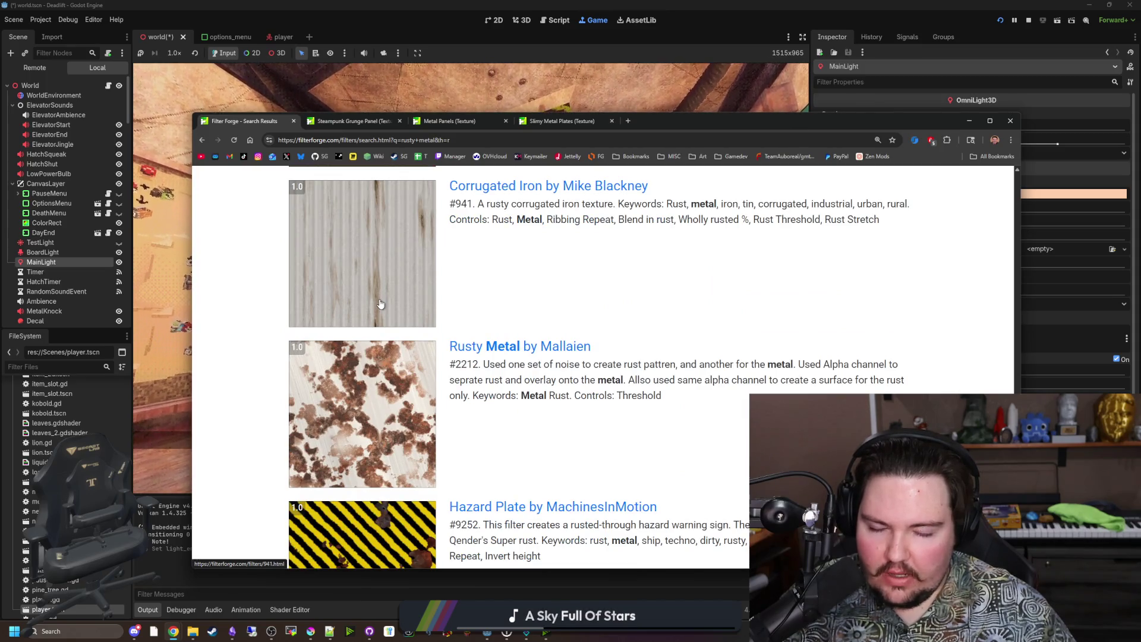
{"action": "scroll", "coordinate": [381, 304], "scroll_direction": "down", "scroll_amount": 5}
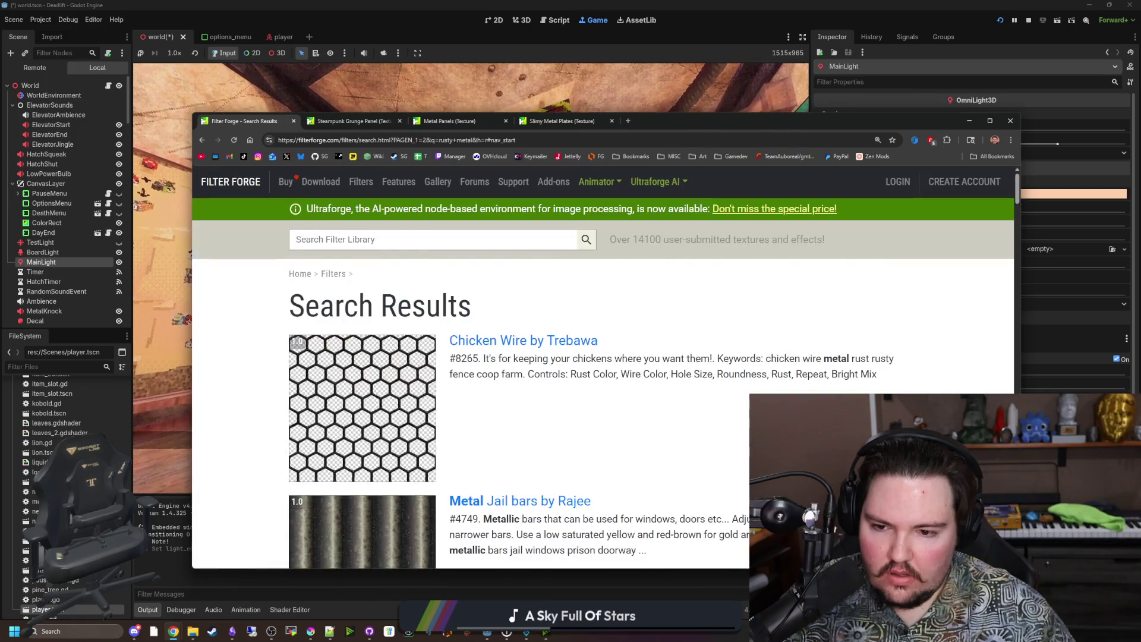
{"action": "scroll", "coordinate": [389, 290], "scroll_direction": "down", "scroll_amount": 10}
{"action": "scroll", "coordinate": [389, 290], "scroll_direction": "down", "scroll_amount": 5}
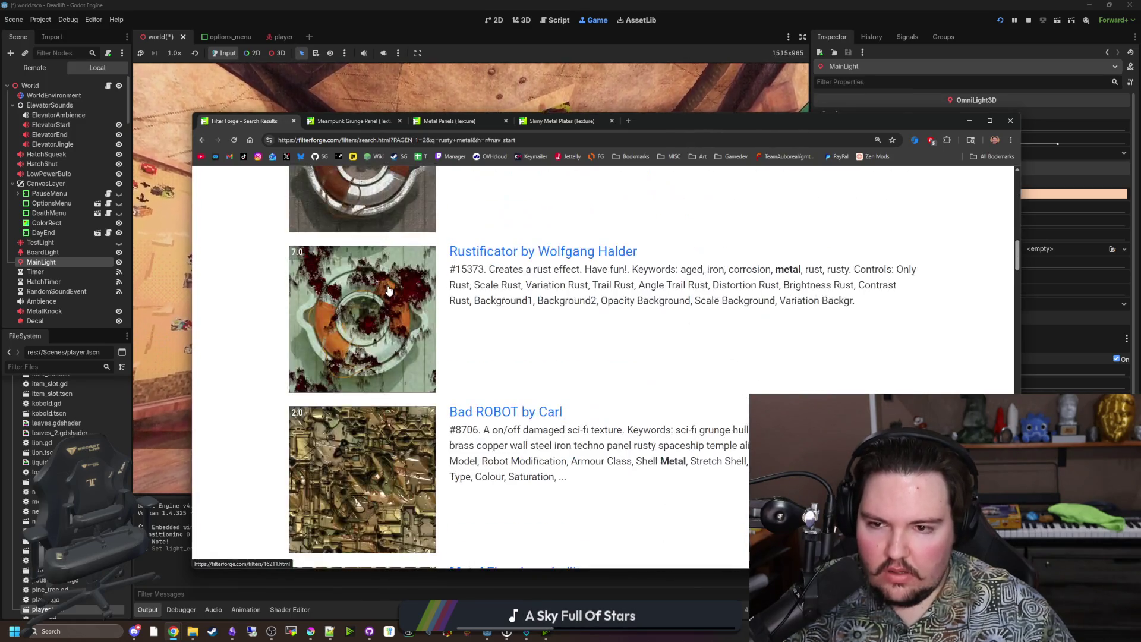
{"action": "scroll", "coordinate": [389, 291], "scroll_direction": "down", "scroll_amount": 10}
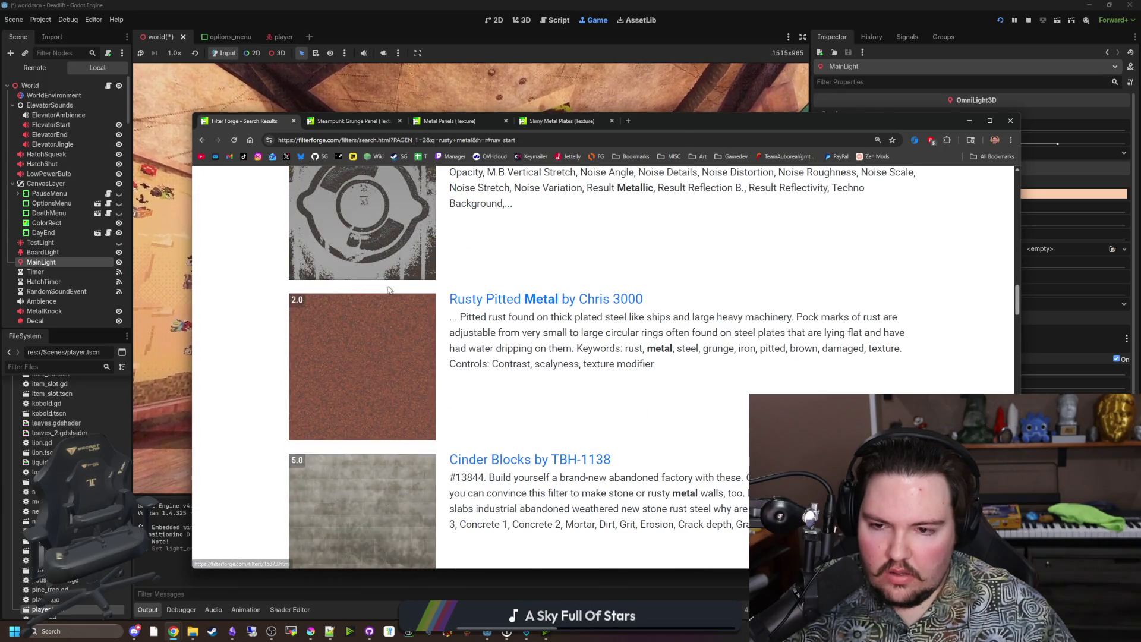
{"action": "scroll", "coordinate": [389, 290], "scroll_direction": "down", "scroll_amount": 4}
{"action": "scroll", "coordinate": [390, 291], "scroll_direction": "down", "scroll_amount": 18}
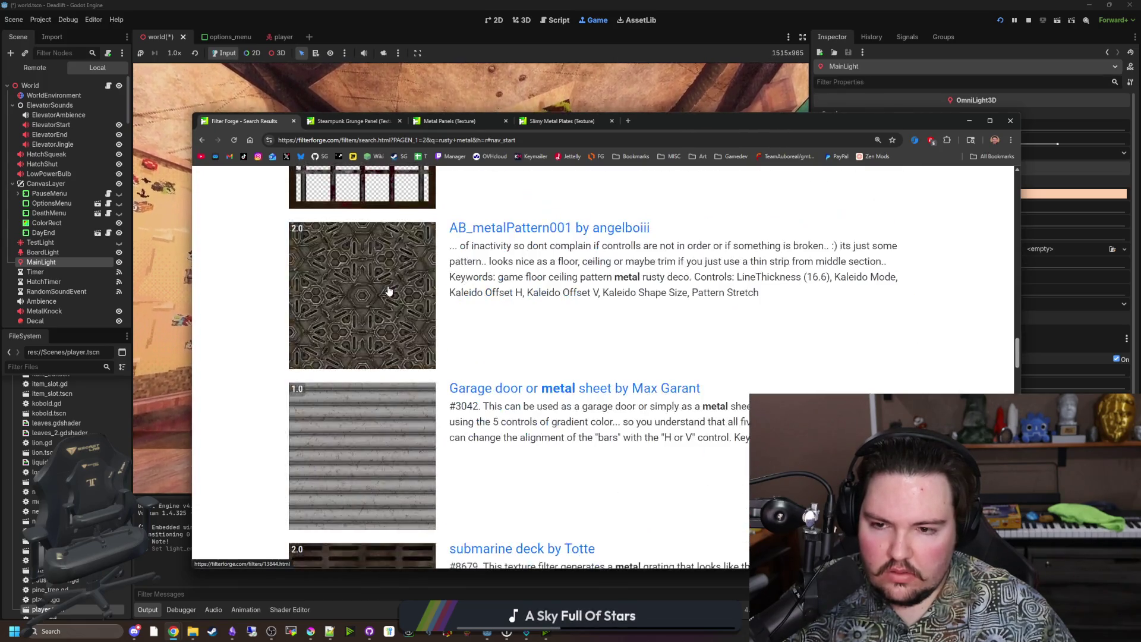
{"action": "scroll", "coordinate": [389, 291], "scroll_direction": "up", "scroll_amount": 5}
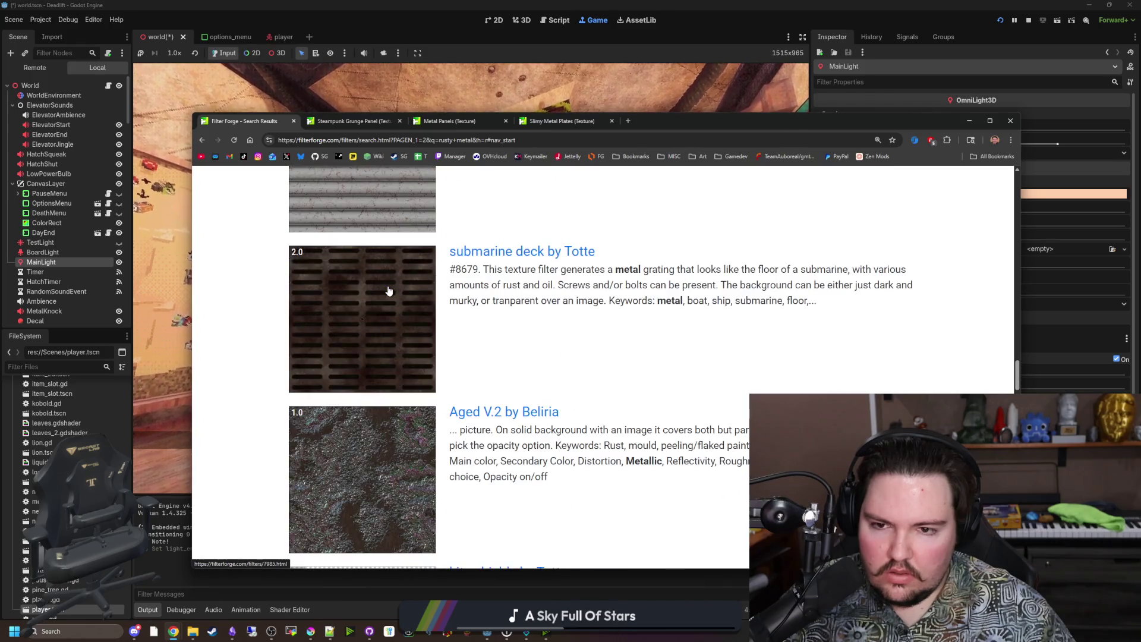
{"action": "scroll", "coordinate": [389, 291], "scroll_direction": "down", "scroll_amount": 16}
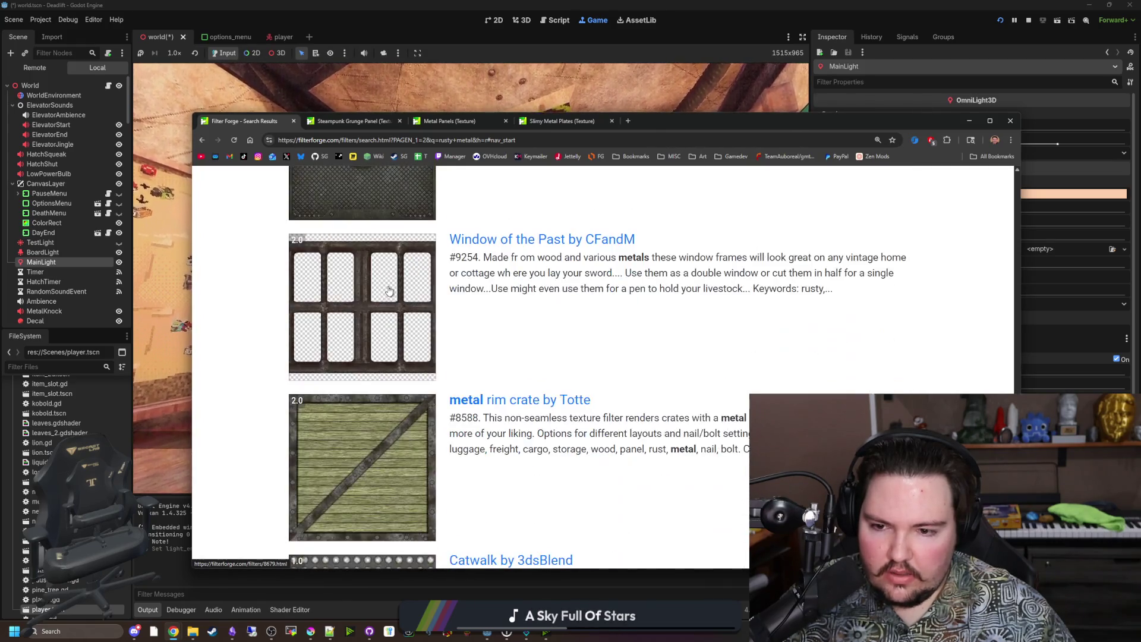
{"action": "scroll", "coordinate": [389, 290], "scroll_direction": "down", "scroll_amount": 20}
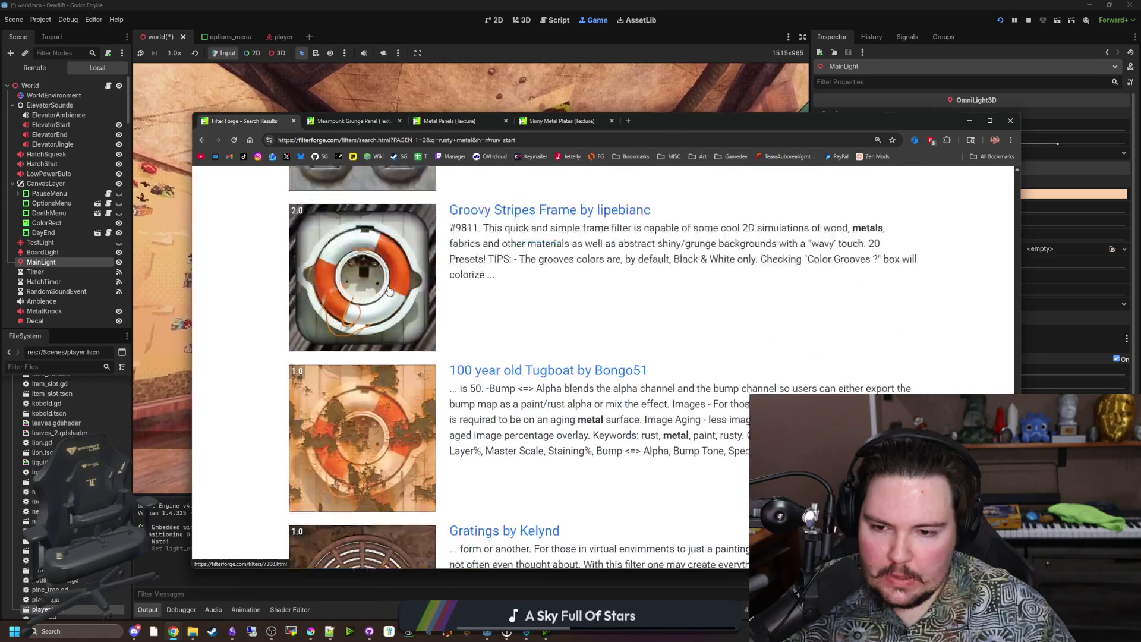
{"action": "scroll", "coordinate": [373, 373], "scroll_direction": "up", "scroll_amount": 20}
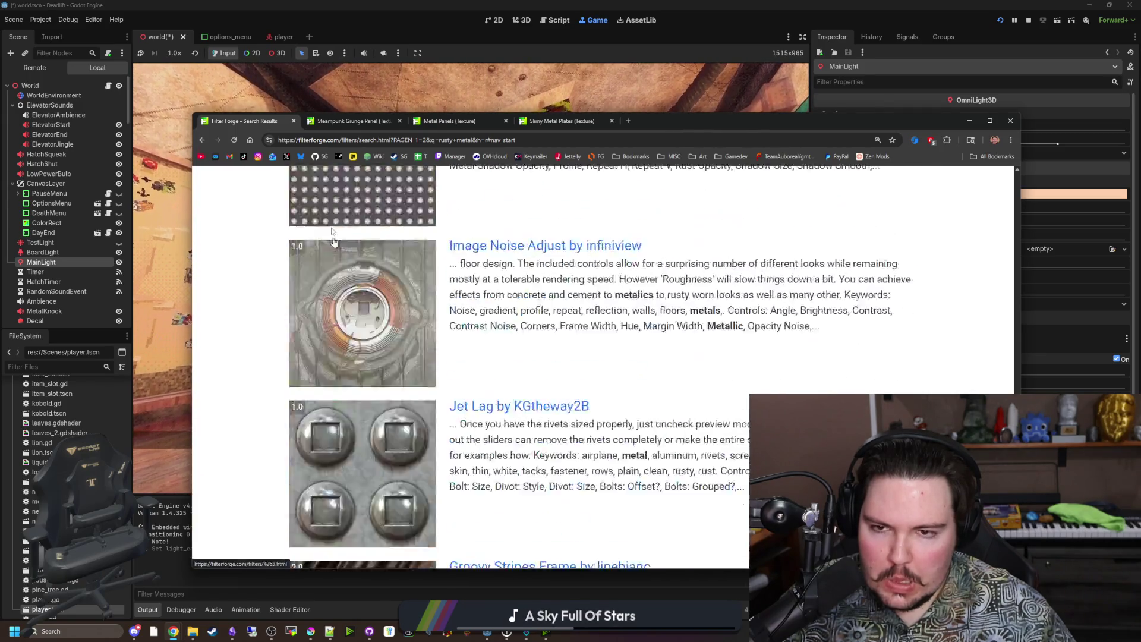
View the Steampunk Grunge Panel, Metal Panels and Slimy Metal Plates pages, closing Slimy Metal Plates
{"action": "left_click", "coordinate": [354, 121]}
{"action": "left_click", "coordinate": [511, 120]}
{"action": "left_click", "coordinate": [551, 121]}
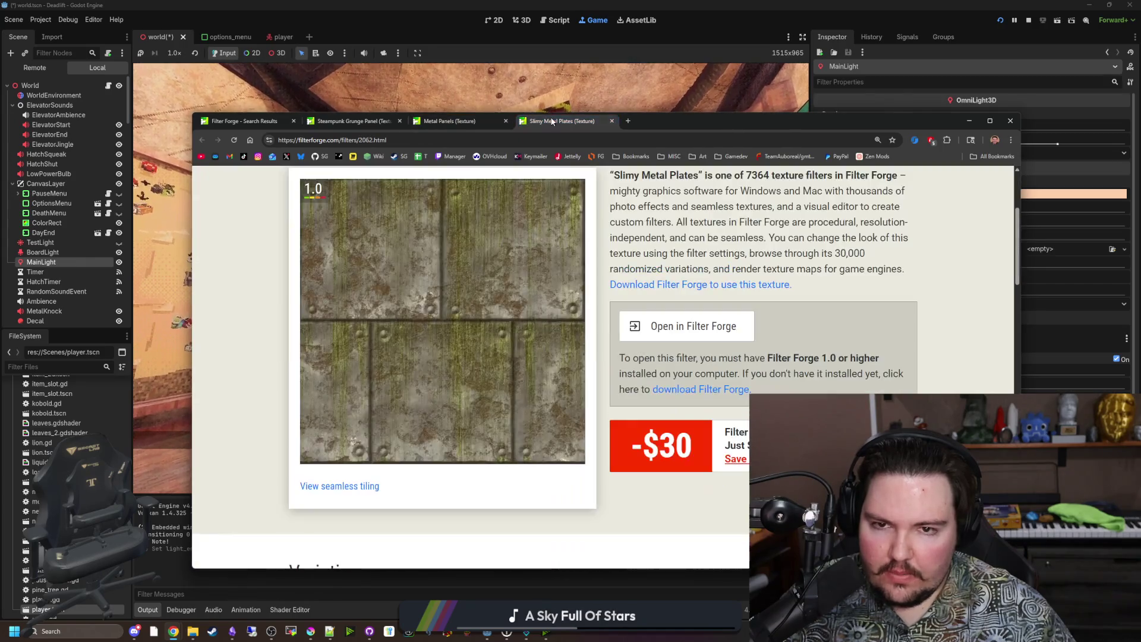
{"action": "left_click", "coordinate": [612, 121]}
{"action": "left_click", "coordinate": [612, 95]}
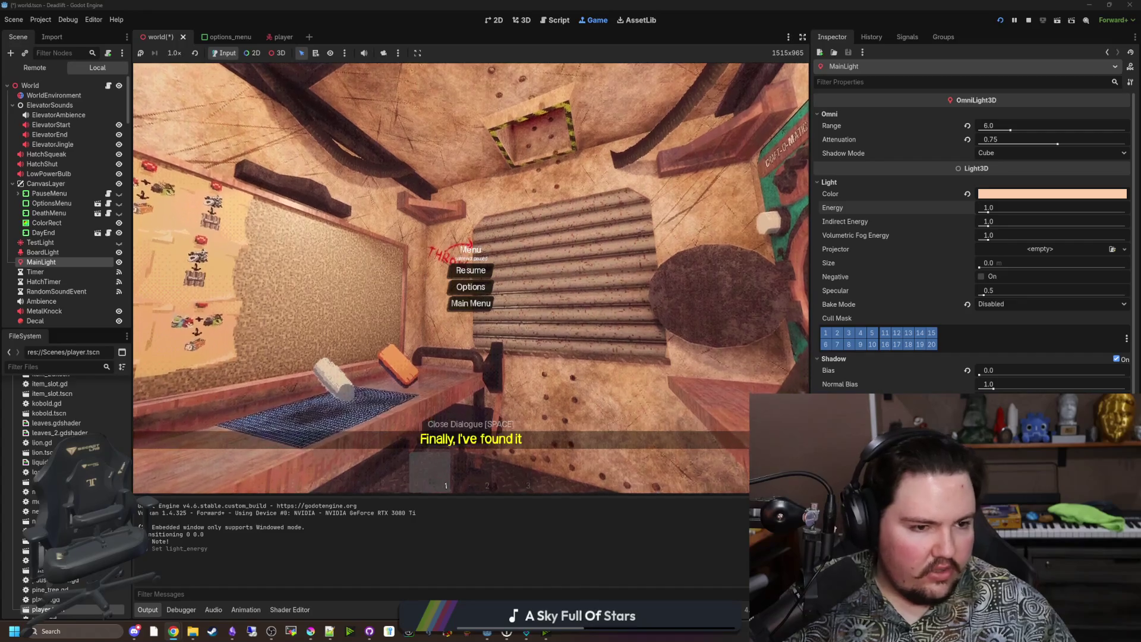
{"action": "key", "text": "alt+Tab"}
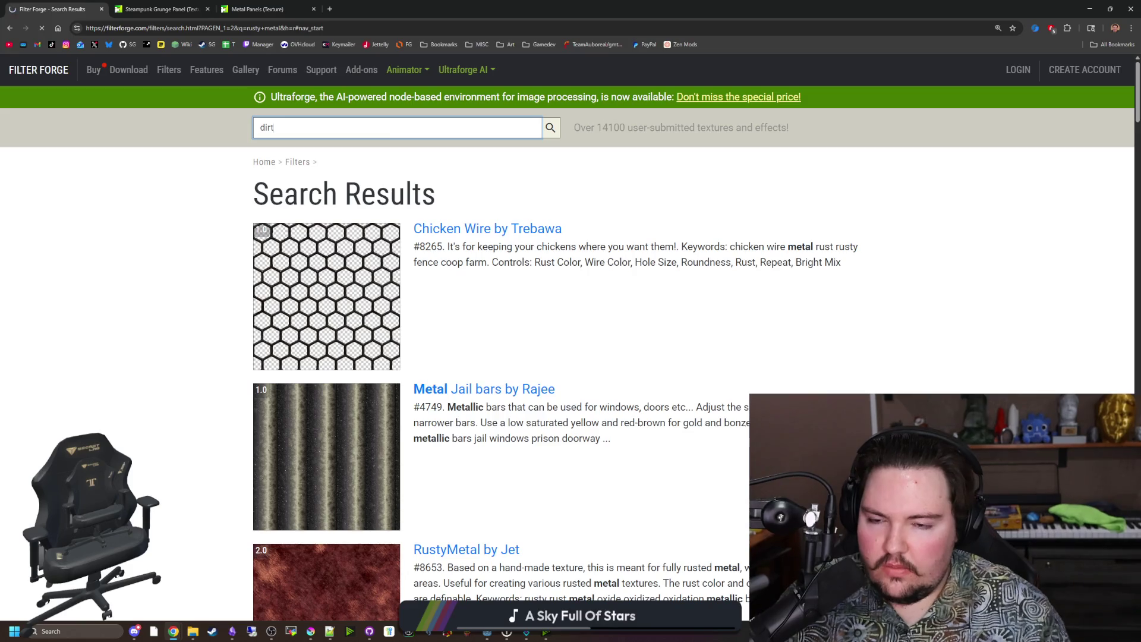
Scroll through the dirt results like Rocky_Soil and Dirt Map, then back up
{"action": "scroll", "coordinate": [385, 132], "scroll_direction": "down", "scroll_amount": 15}
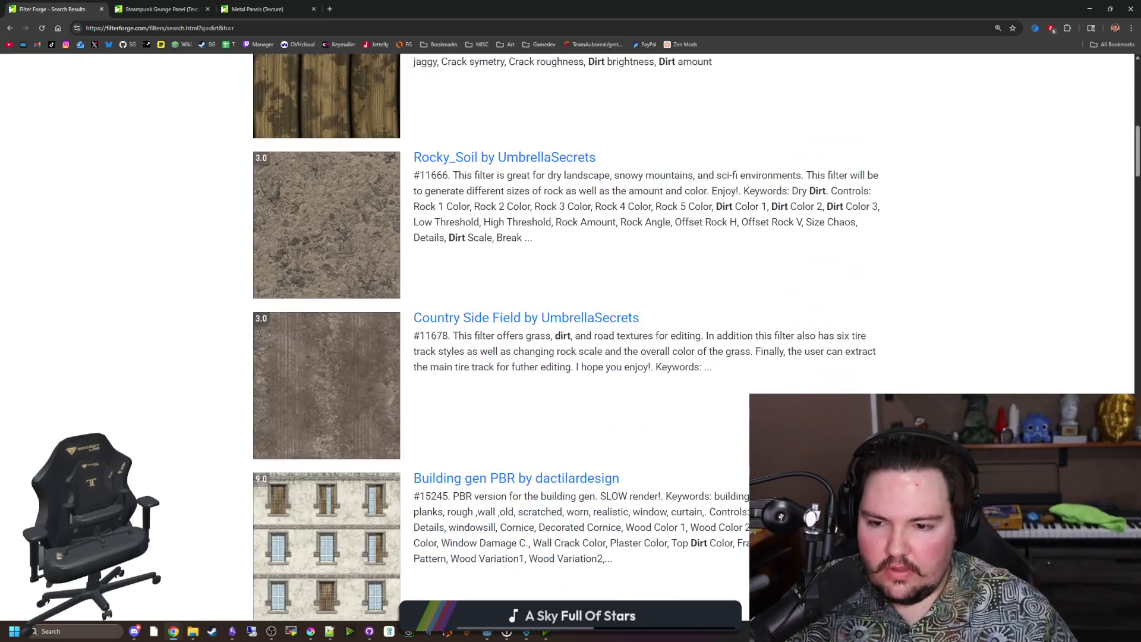
{"action": "scroll", "coordinate": [570, 333], "scroll_direction": "down", "scroll_amount": 20}
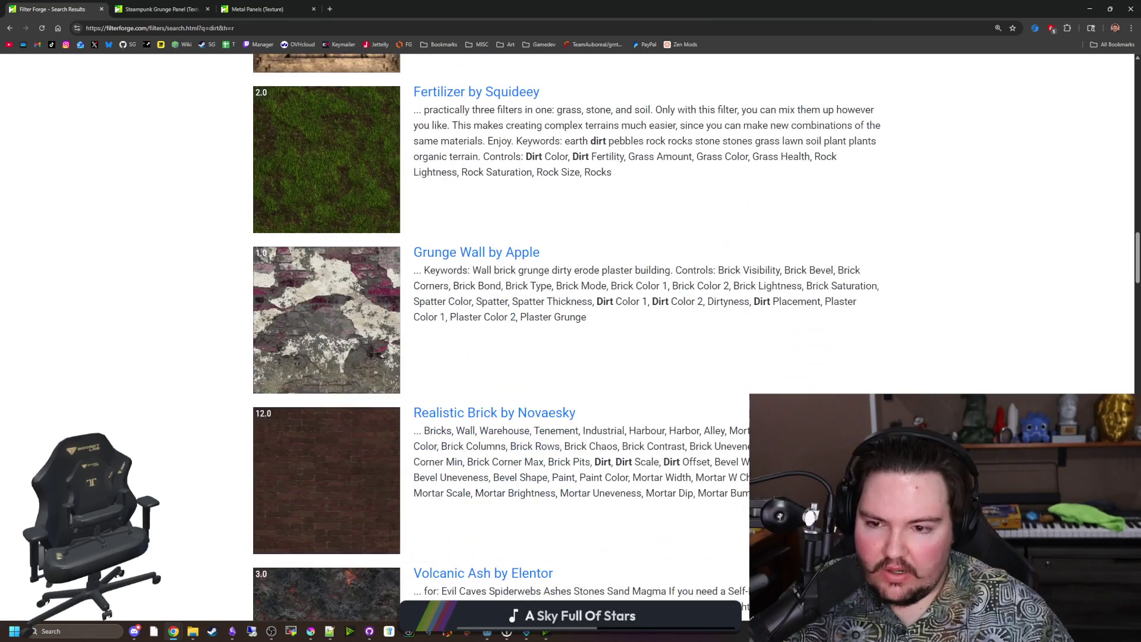
{"action": "scroll", "coordinate": [570, 333], "scroll_direction": "down", "scroll_amount": 20}
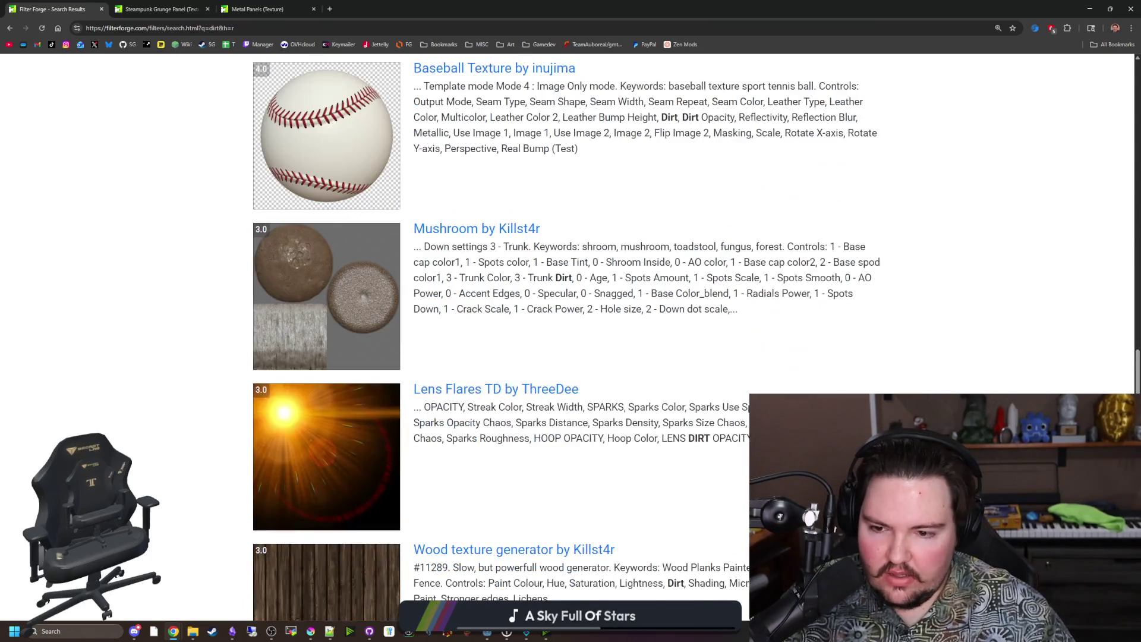
{"action": "scroll", "coordinate": [294, 323], "scroll_direction": "down", "scroll_amount": 20}
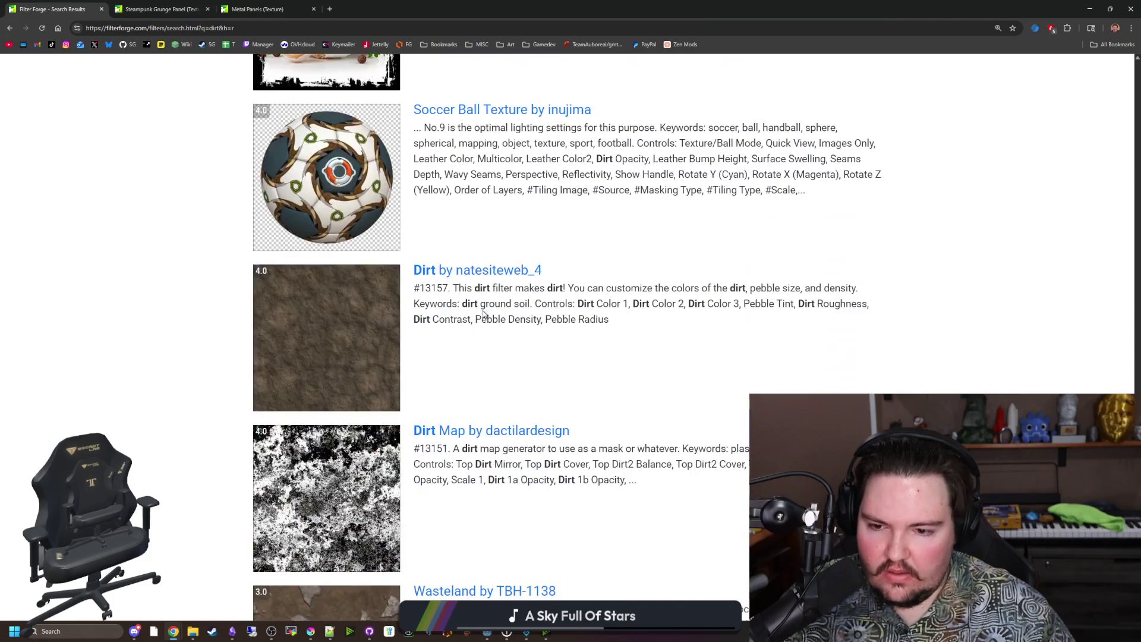
{"action": "scroll", "coordinate": [484, 313], "scroll_direction": "up", "scroll_amount": 20}
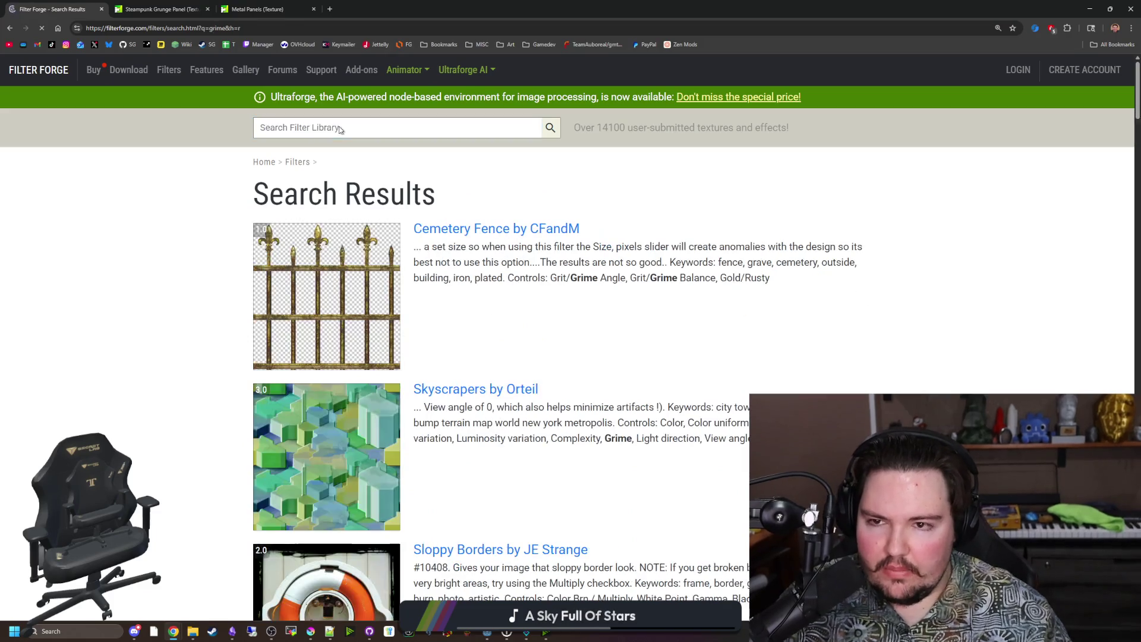
Scroll down through the grime filter search results to the pagination
{"action": "scroll", "coordinate": [456, 319], "scroll_direction": "down", "scroll_amount": 17}
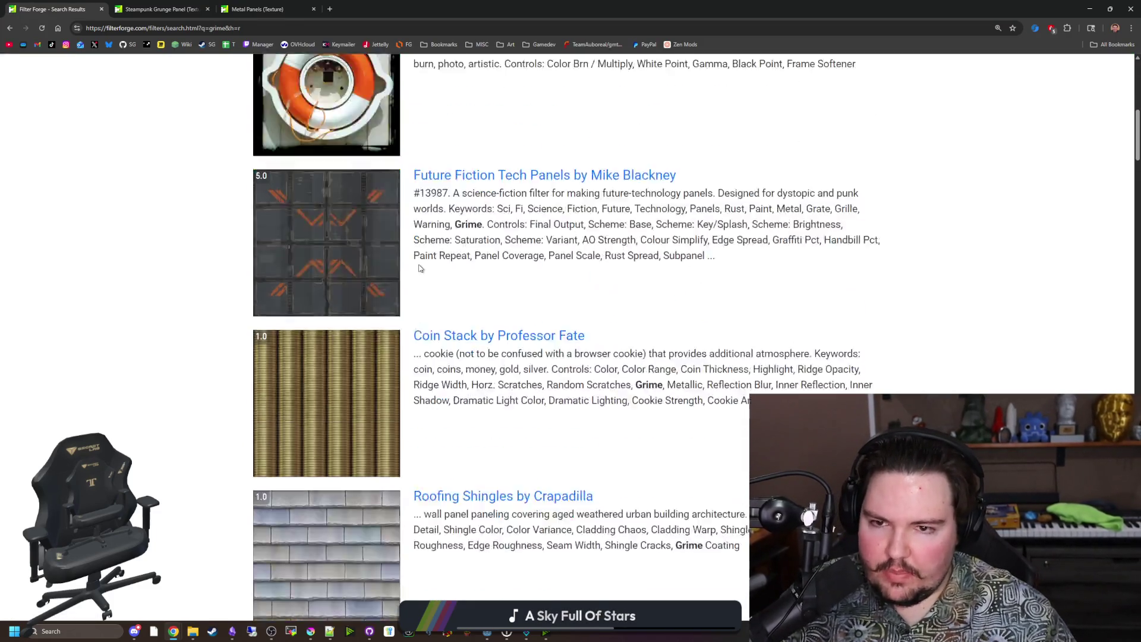
{"action": "scroll", "coordinate": [470, 291], "scroll_direction": "down", "scroll_amount": 6}
{"action": "scroll", "coordinate": [304, 312], "scroll_direction": "down", "scroll_amount": 5}
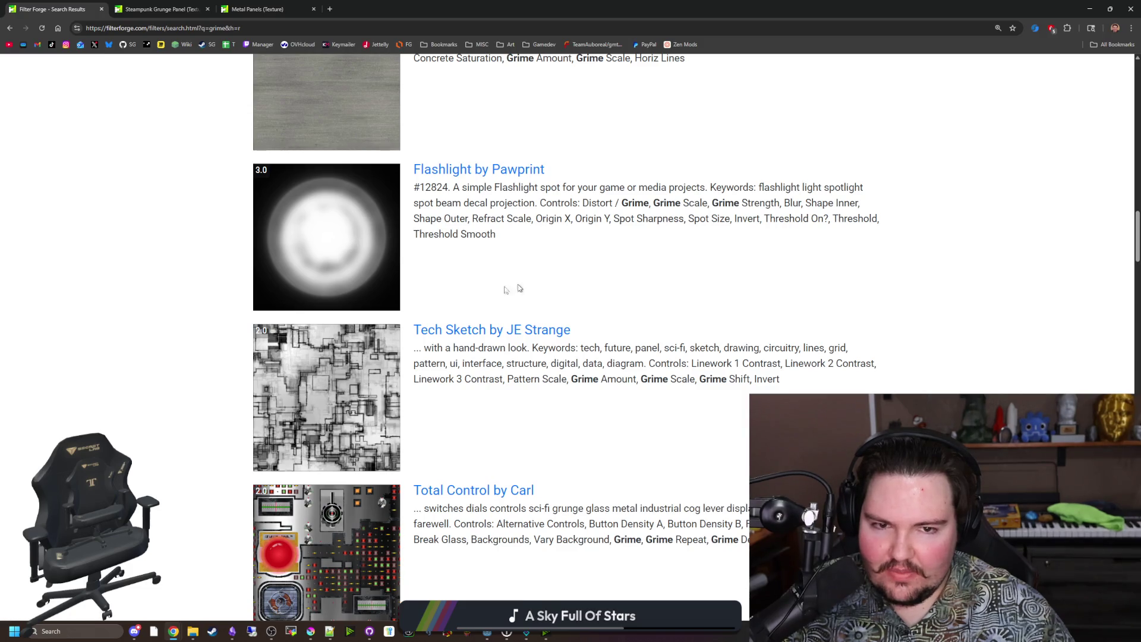
{"action": "scroll", "coordinate": [348, 297], "scroll_direction": "down", "scroll_amount": 17}
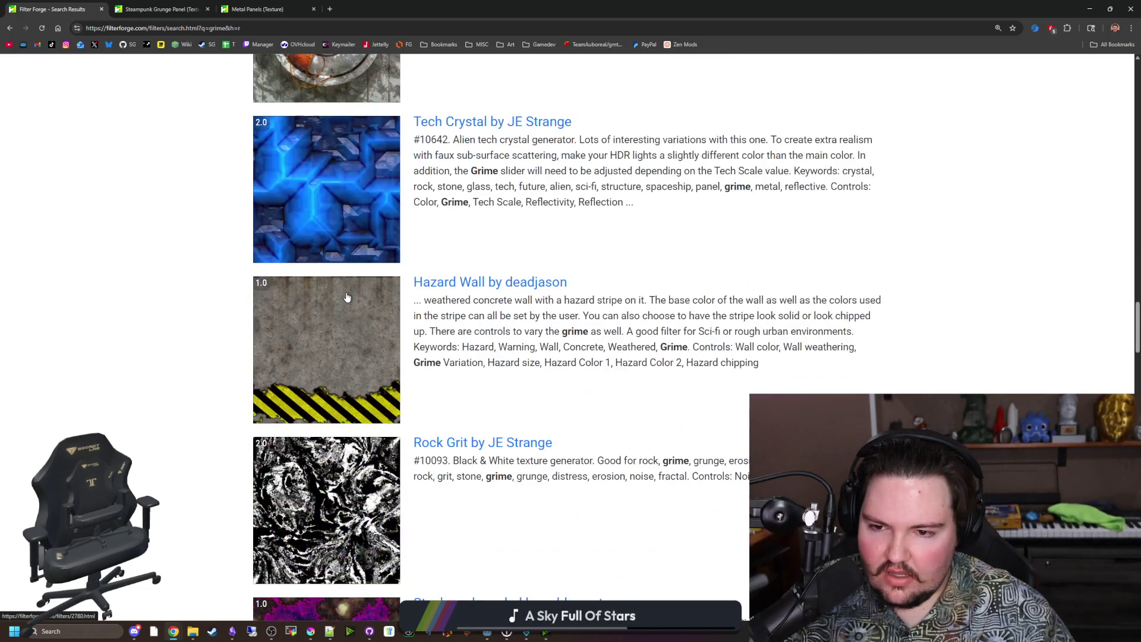
{"action": "scroll", "coordinate": [346, 295], "scroll_direction": "down", "scroll_amount": 10}
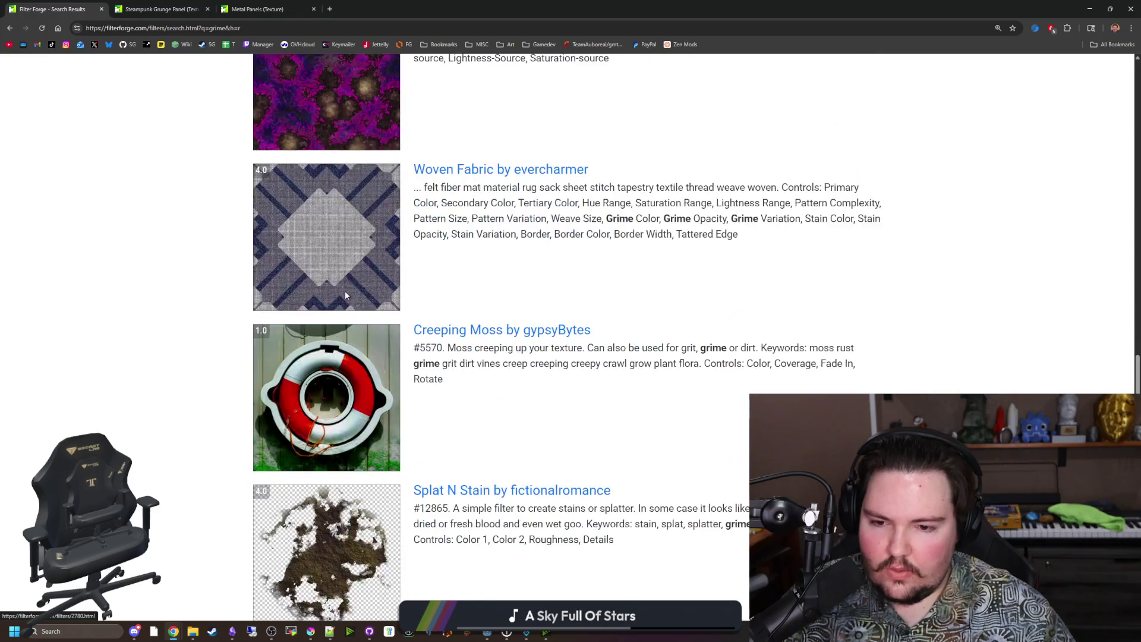
{"action": "scroll", "coordinate": [346, 296], "scroll_direction": "down", "scroll_amount": 3}
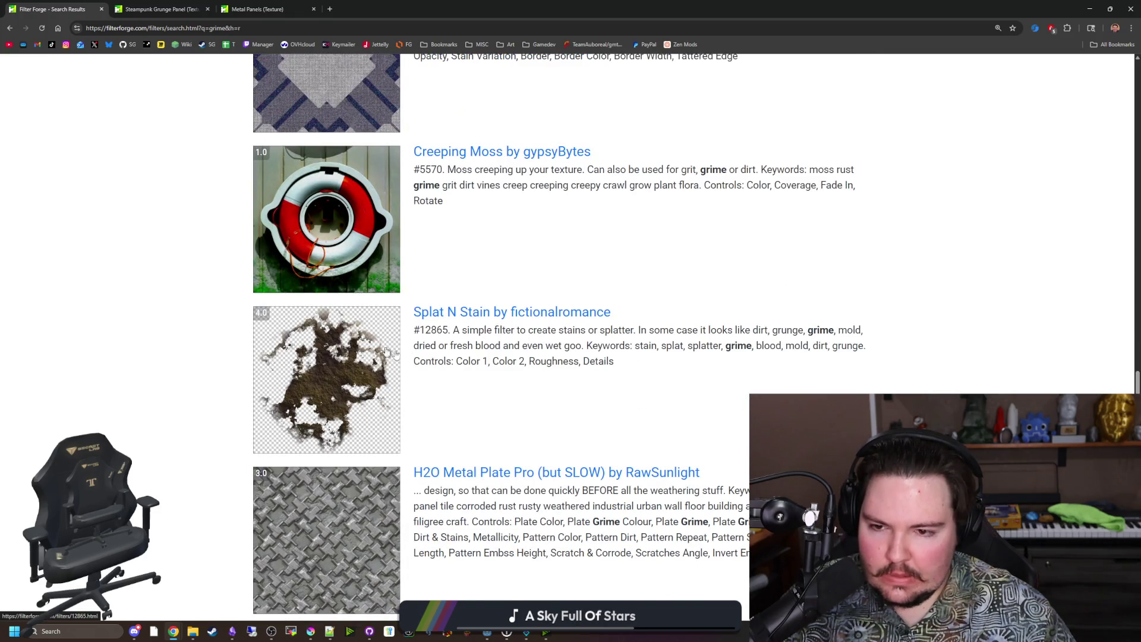
{"action": "scroll", "coordinate": [284, 331], "scroll_direction": "down", "scroll_amount": 20}
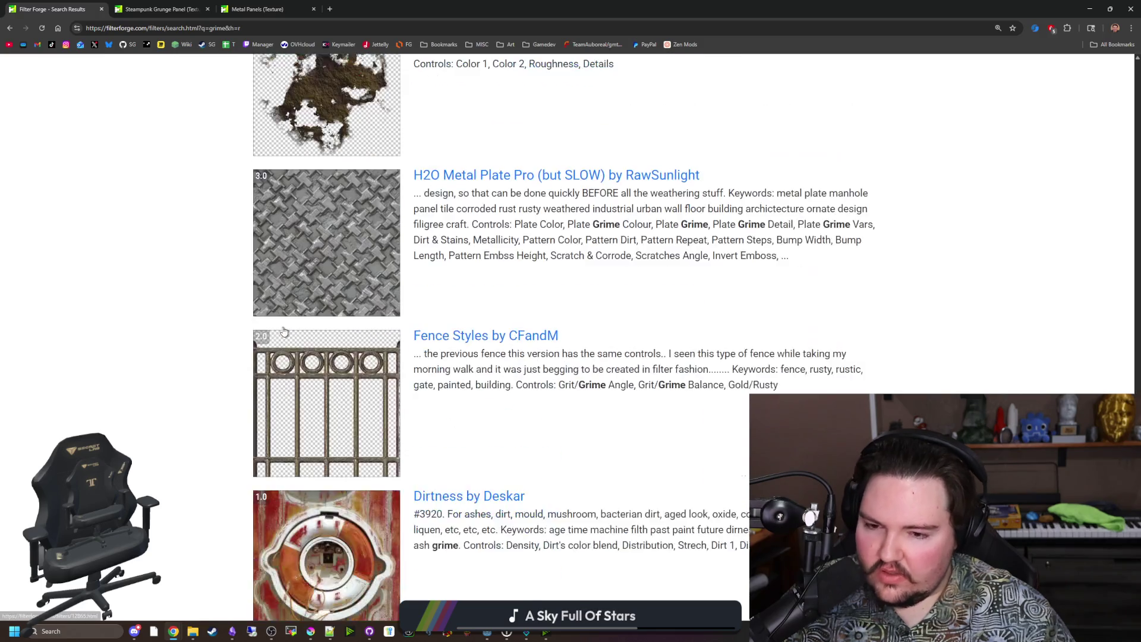
{"action": "scroll", "coordinate": [284, 331], "scroll_direction": "down", "scroll_amount": 15}
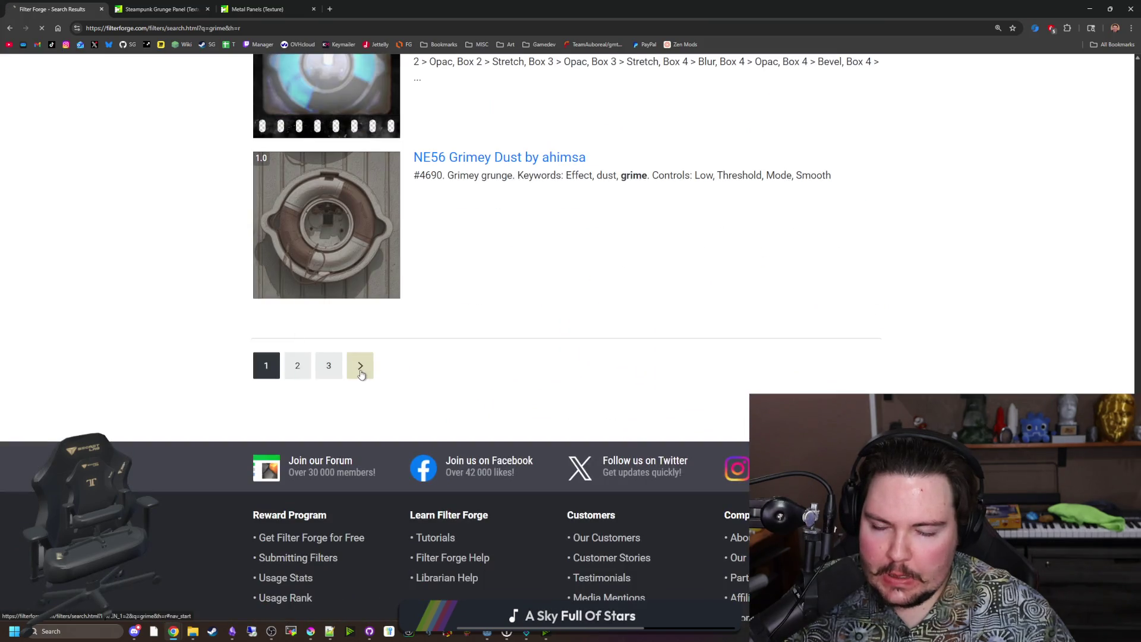
{"action": "scroll", "coordinate": [361, 373], "scroll_direction": "down", "scroll_amount": 14}
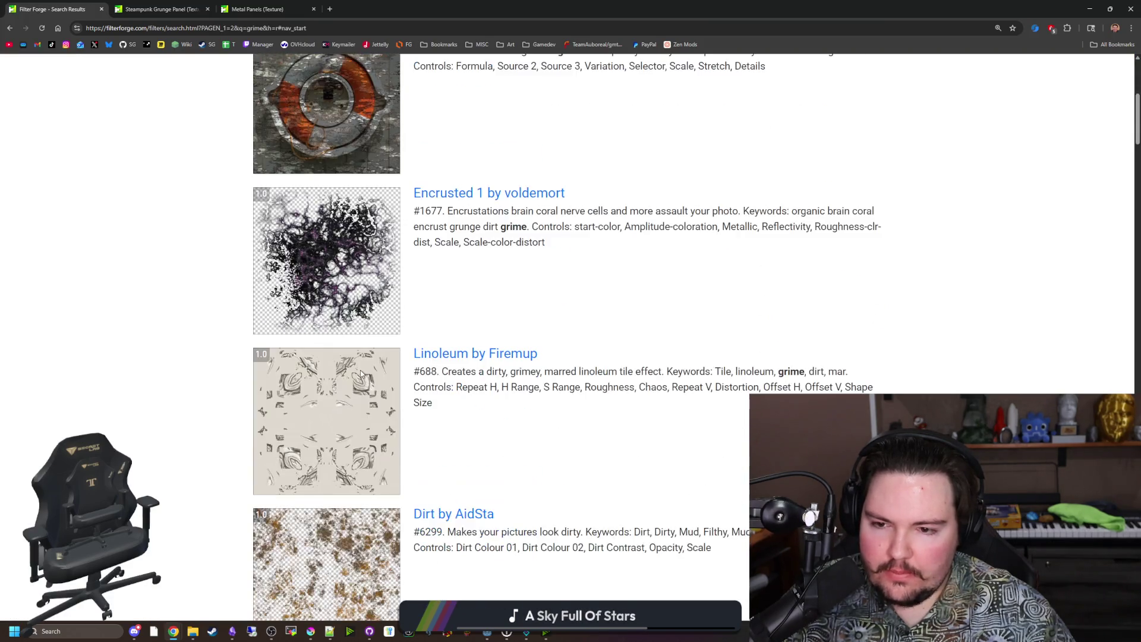
{"action": "scroll", "coordinate": [360, 373], "scroll_direction": "down", "scroll_amount": 20}
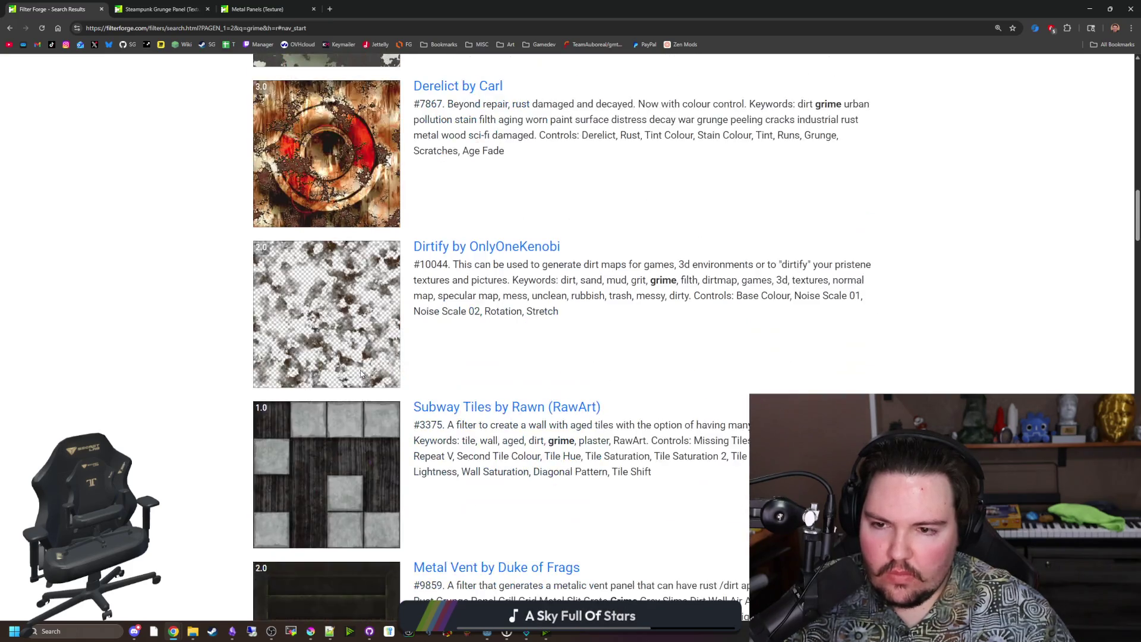
{"action": "scroll", "coordinate": [360, 373], "scroll_direction": "up", "scroll_amount": 3}
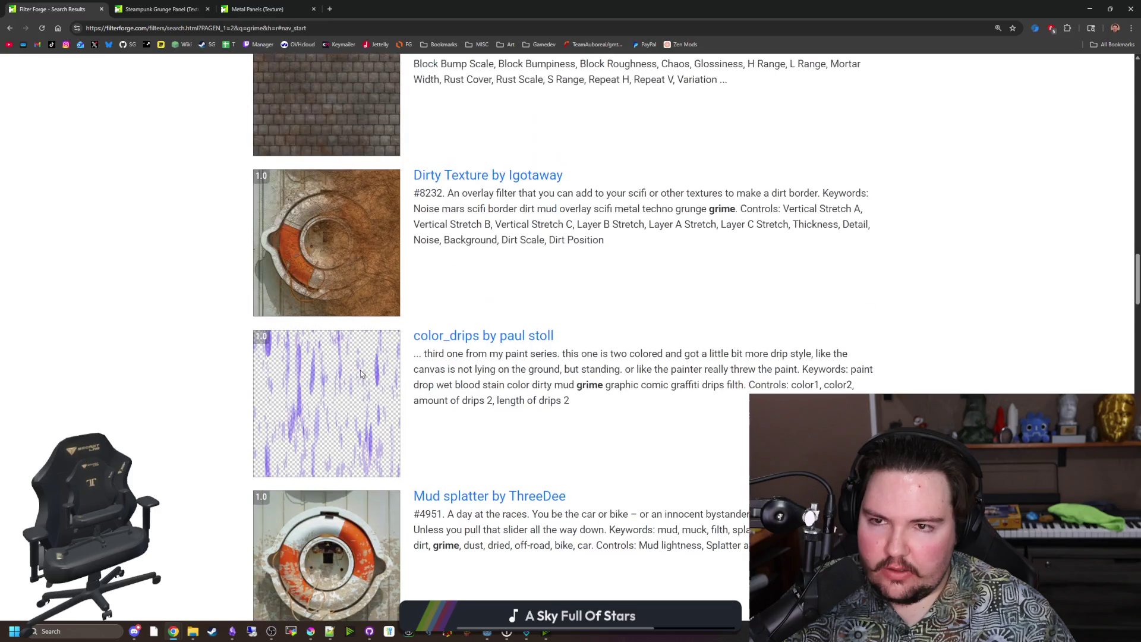
{"action": "scroll", "coordinate": [361, 373], "scroll_direction": "down", "scroll_amount": 20}
{"action": "scroll", "coordinate": [360, 373], "scroll_direction": "down", "scroll_amount": 12}
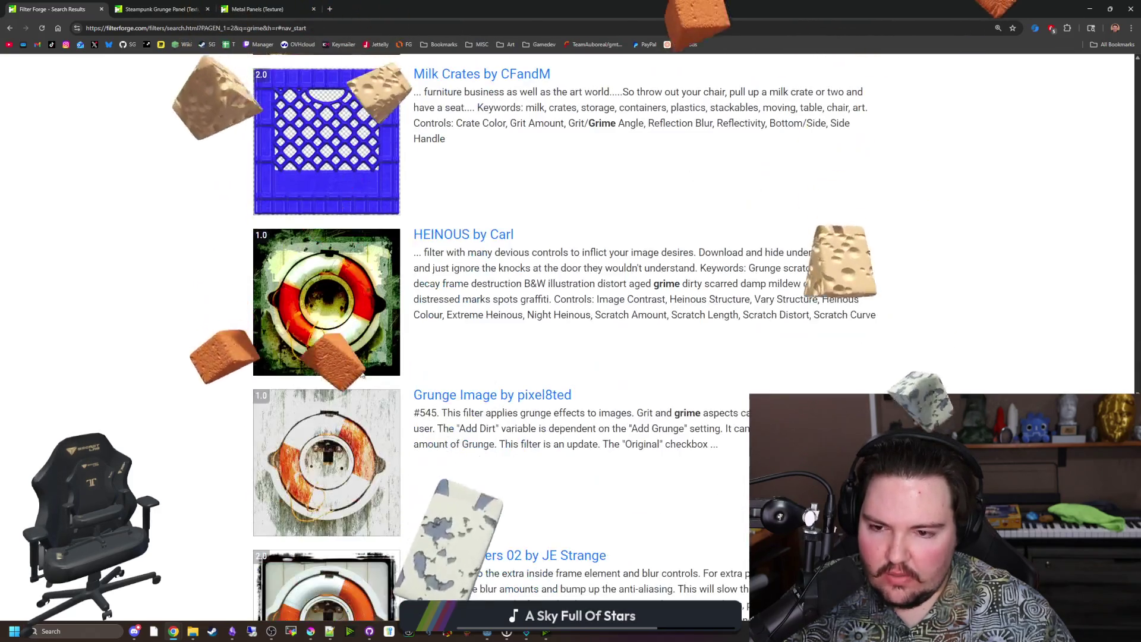
{"action": "scroll", "coordinate": [361, 373], "scroll_direction": "down", "scroll_amount": 16}
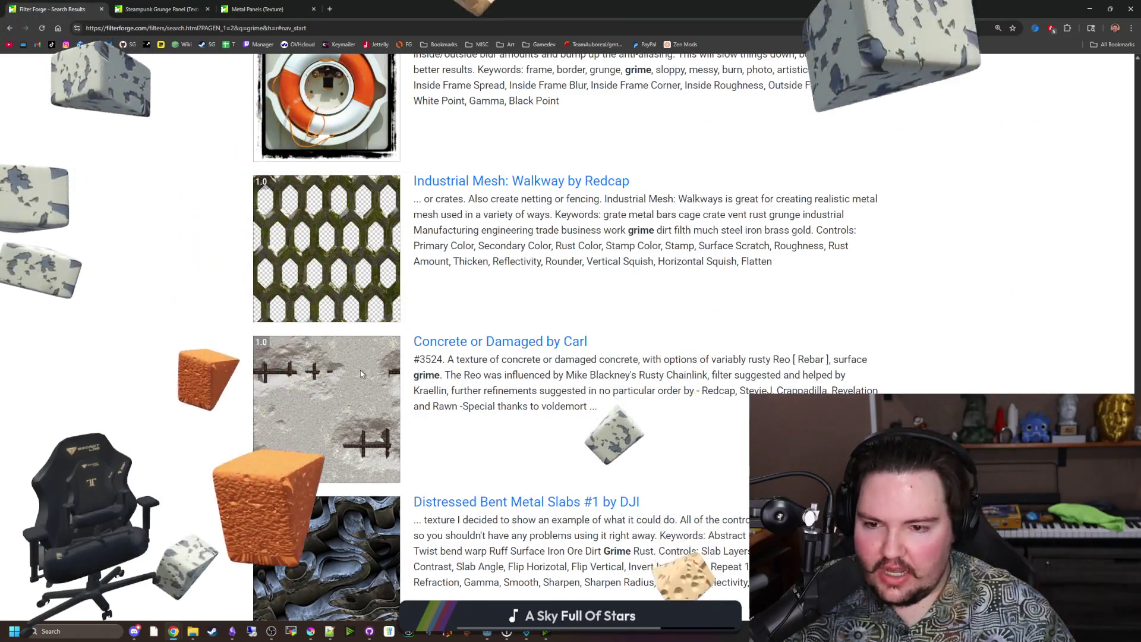
{"action": "scroll", "coordinate": [361, 373], "scroll_direction": "down", "scroll_amount": 5}
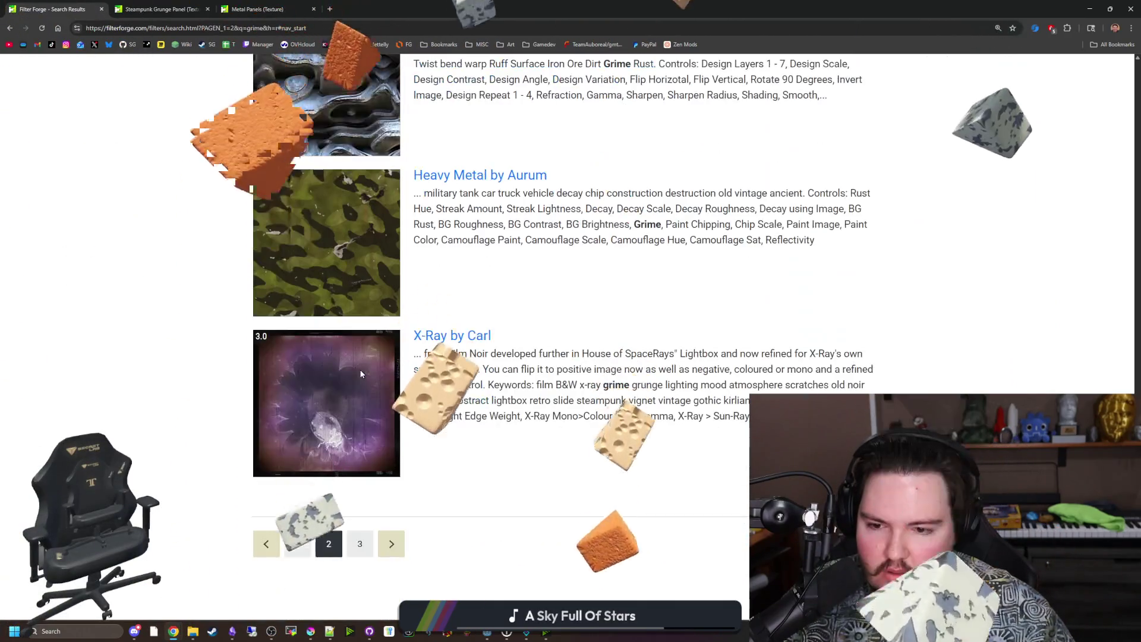
Advance to page 3 of the grime results and scroll through it
{"action": "left_click", "coordinate": [392, 542]}
{"action": "scroll", "coordinate": [268, 340], "scroll_direction": "down", "scroll_amount": 20}
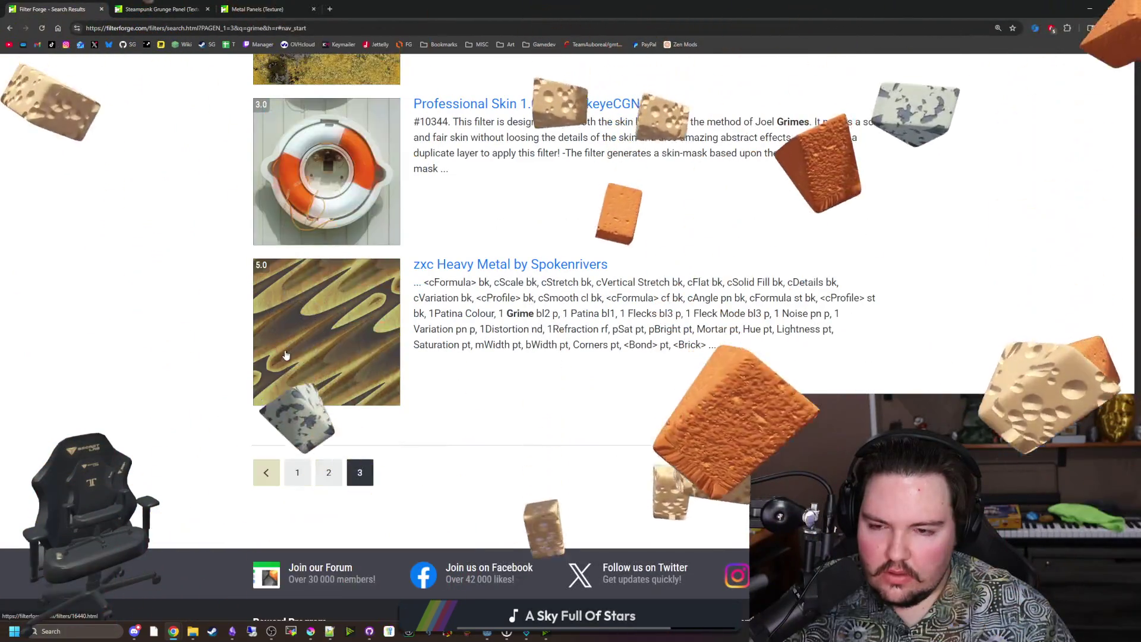
{"action": "scroll", "coordinate": [285, 354], "scroll_direction": "up", "scroll_amount": 20}
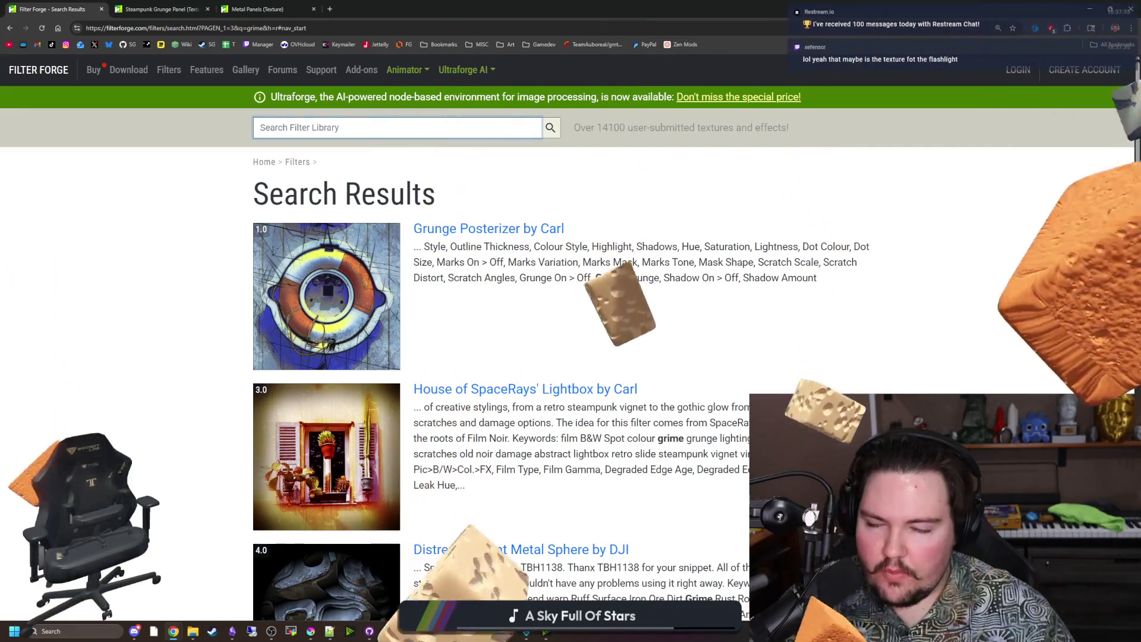
Search the filter library for 'dirt' and scroll through the results
{"action": "left_click", "coordinate": [260, 127]}
{"action": "type", "text": "dirt"}
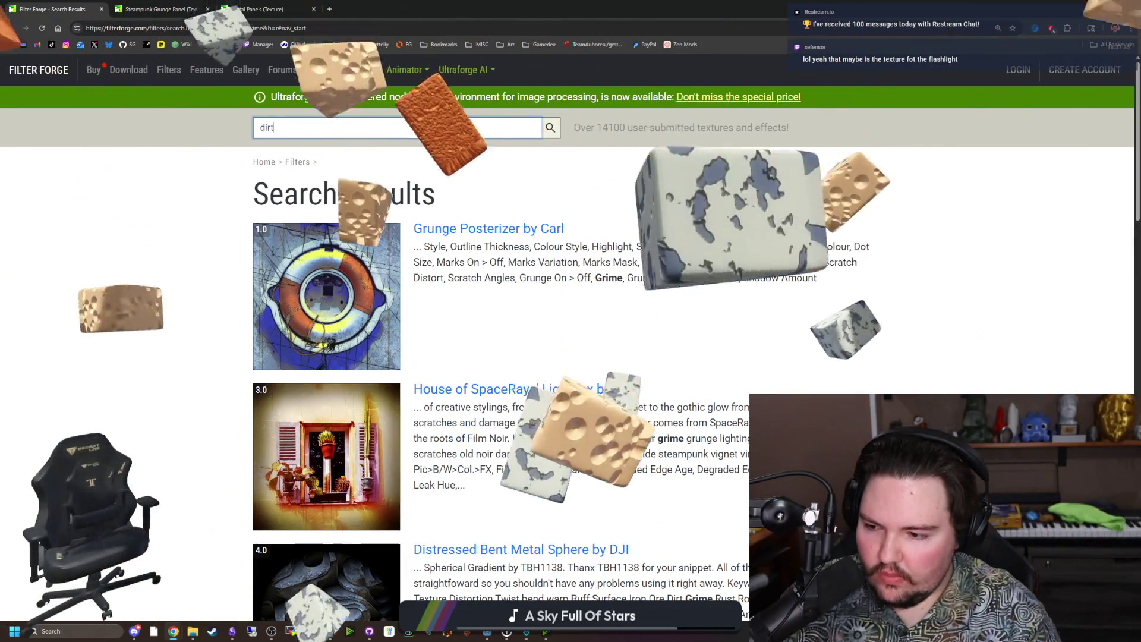
{"action": "key", "text": "Return"}
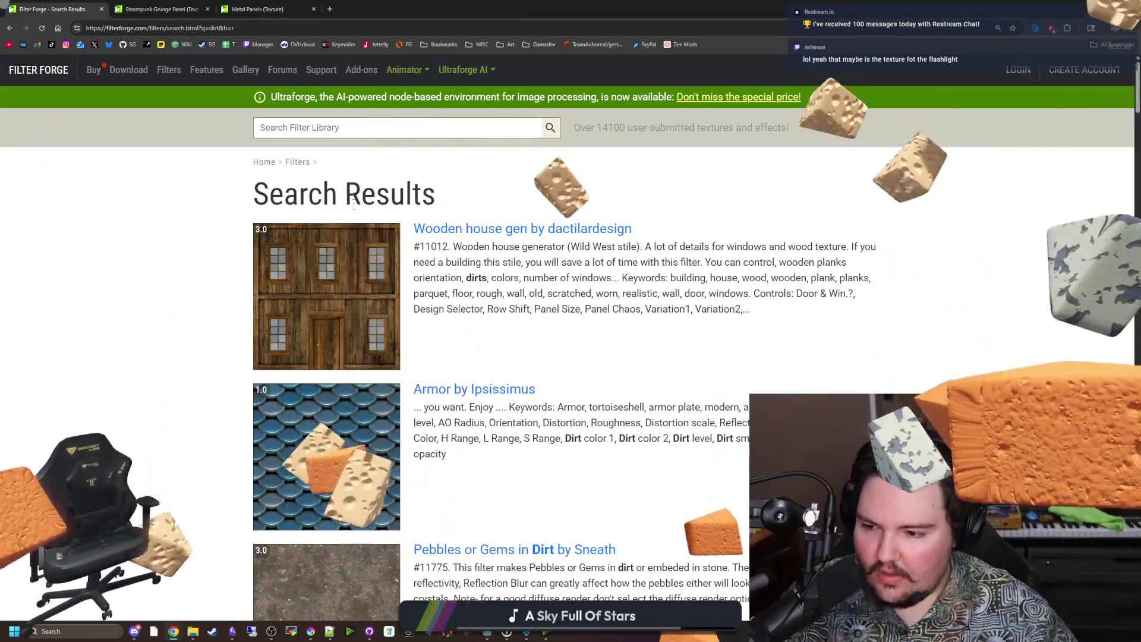
{"action": "scroll", "coordinate": [386, 319], "scroll_direction": "down", "scroll_amount": 13}
{"action": "scroll", "coordinate": [386, 319], "scroll_direction": "down", "scroll_amount": 20}
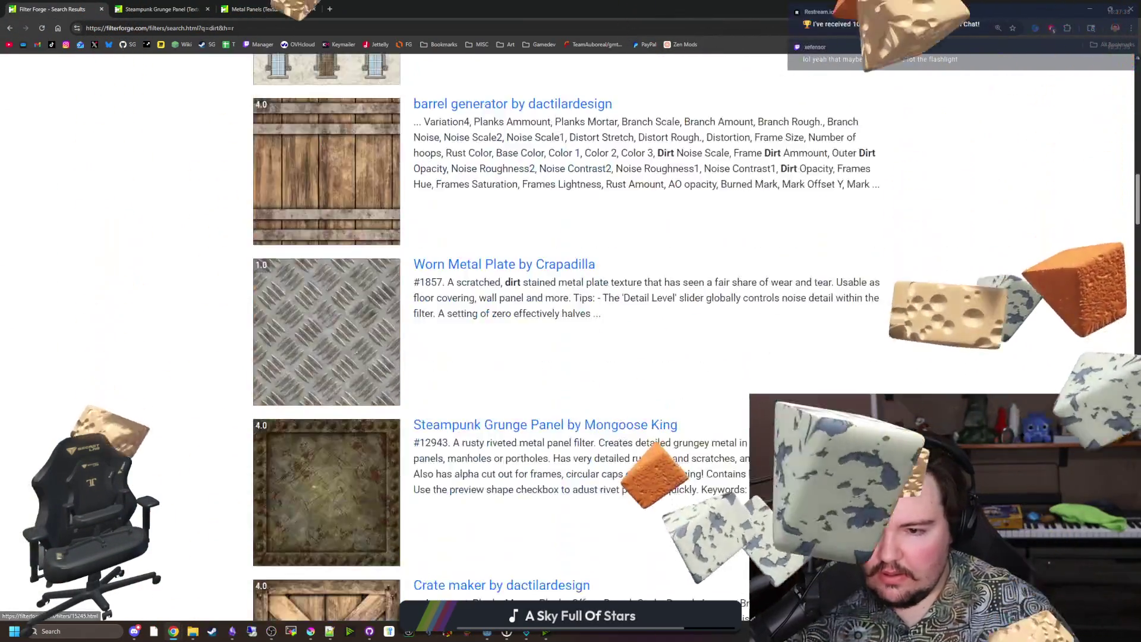
{"action": "scroll", "coordinate": [431, 288], "scroll_direction": "down", "scroll_amount": 16}
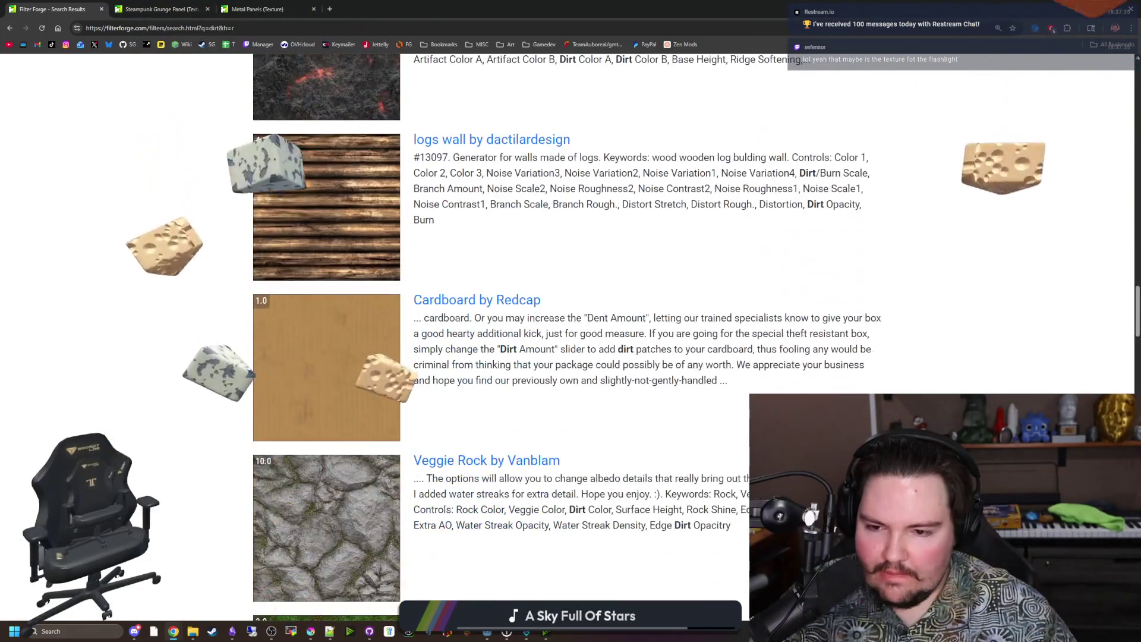
{"action": "scroll", "coordinate": [403, 377], "scroll_direction": "down", "scroll_amount": 15}
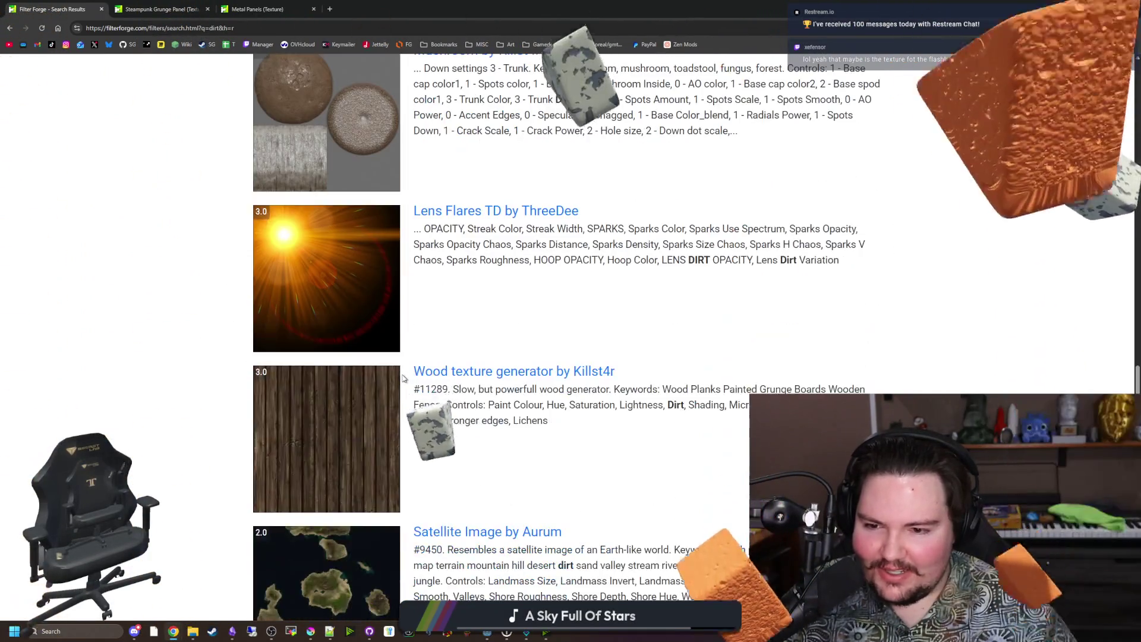
{"action": "scroll", "coordinate": [403, 378], "scroll_direction": "down", "scroll_amount": 20}
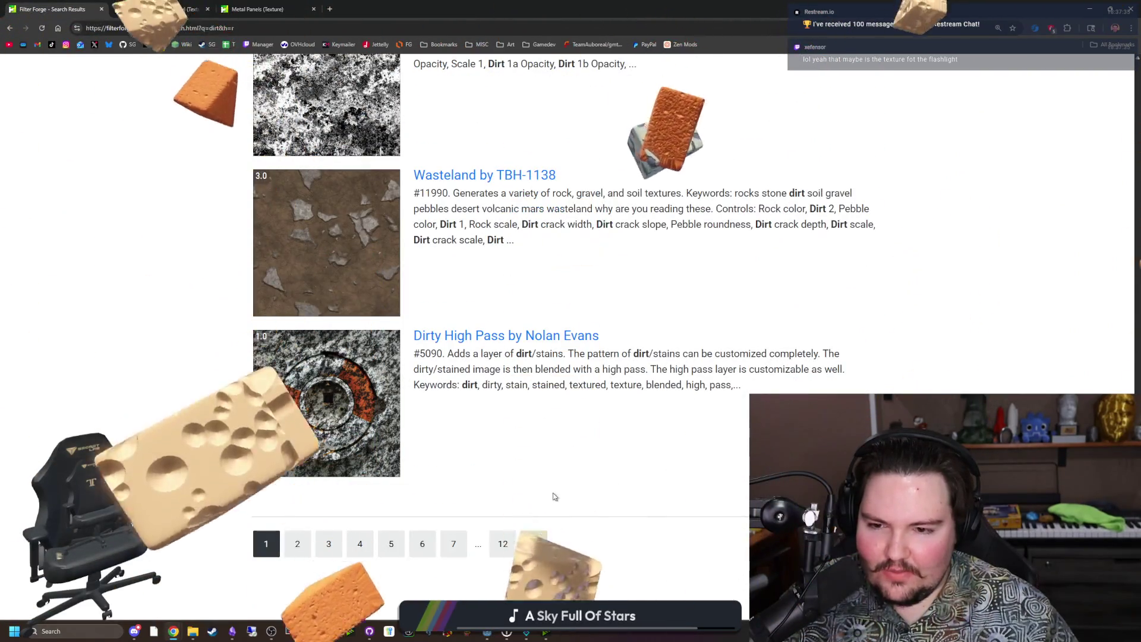
Open page 2 of the dirt results and scroll down through it
{"action": "left_click", "coordinate": [533, 543]}
{"action": "scroll", "coordinate": [488, 395], "scroll_direction": "down", "scroll_amount": 10}
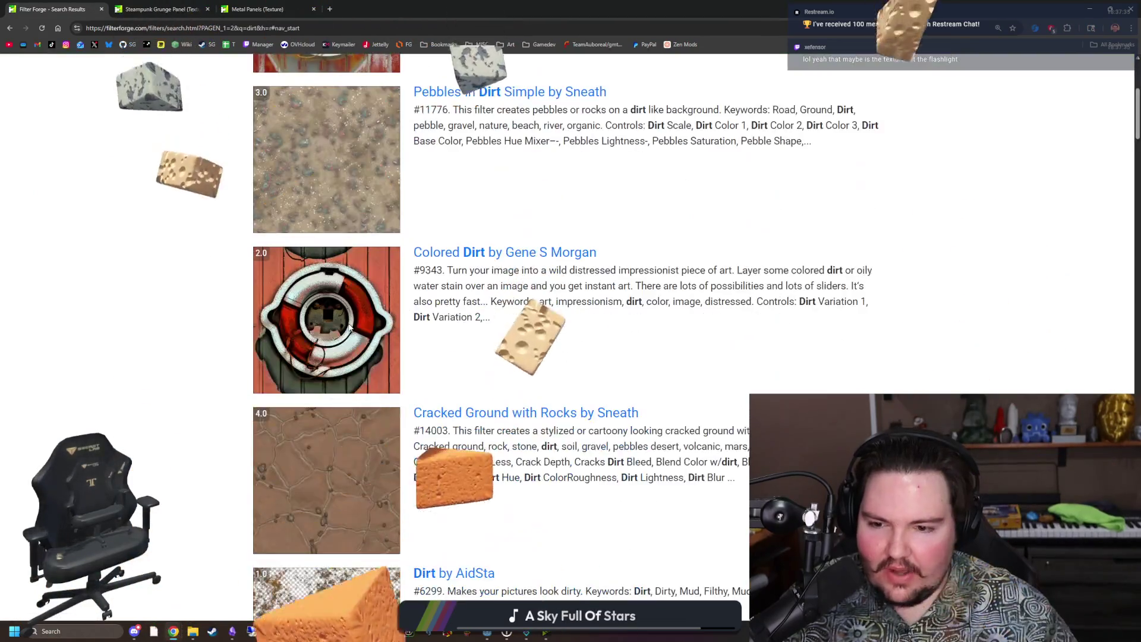
{"action": "scroll", "coordinate": [349, 329], "scroll_direction": "down", "scroll_amount": 5}
{"action": "scroll", "coordinate": [349, 328], "scroll_direction": "down", "scroll_amount": 14}
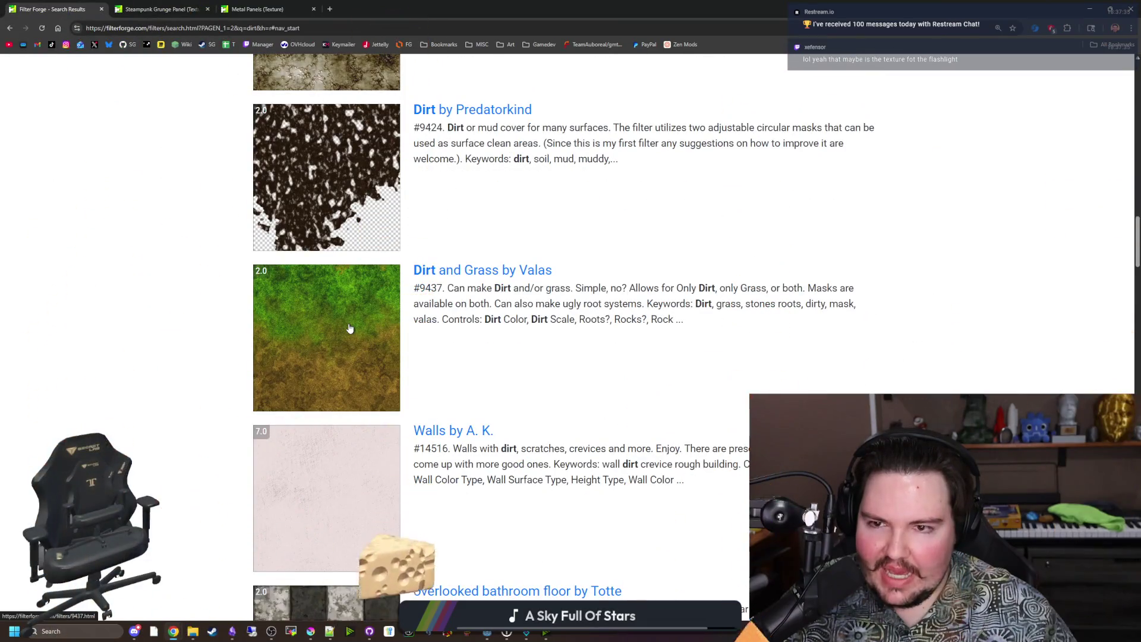
{"action": "scroll", "coordinate": [349, 329], "scroll_direction": "down", "scroll_amount": 20}
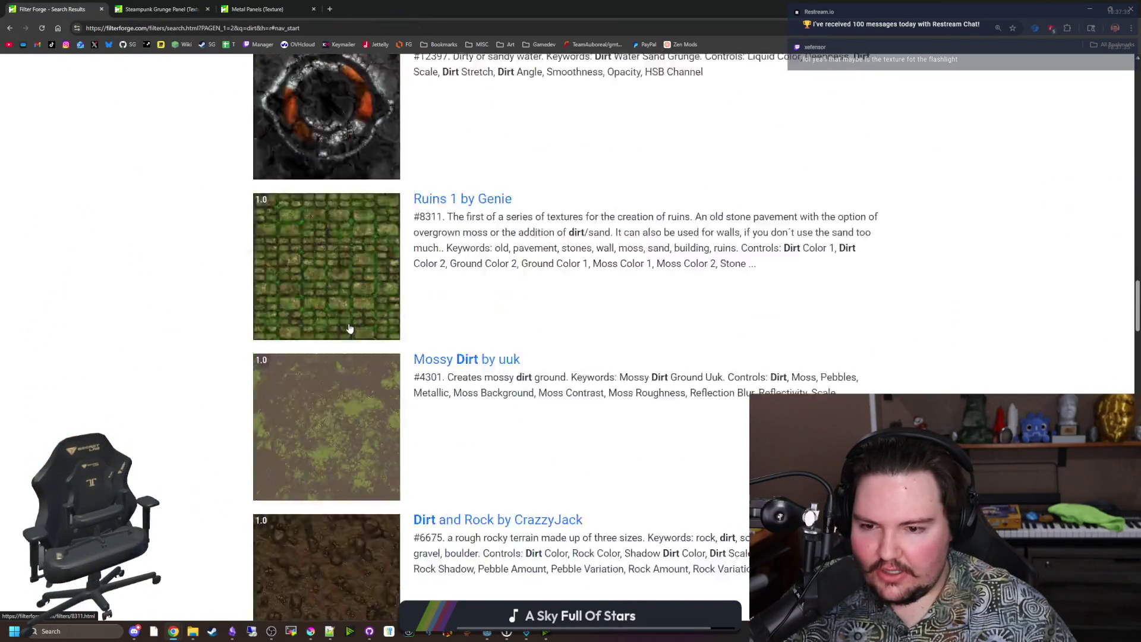
{"action": "scroll", "coordinate": [349, 328], "scroll_direction": "down", "scroll_amount": 20}
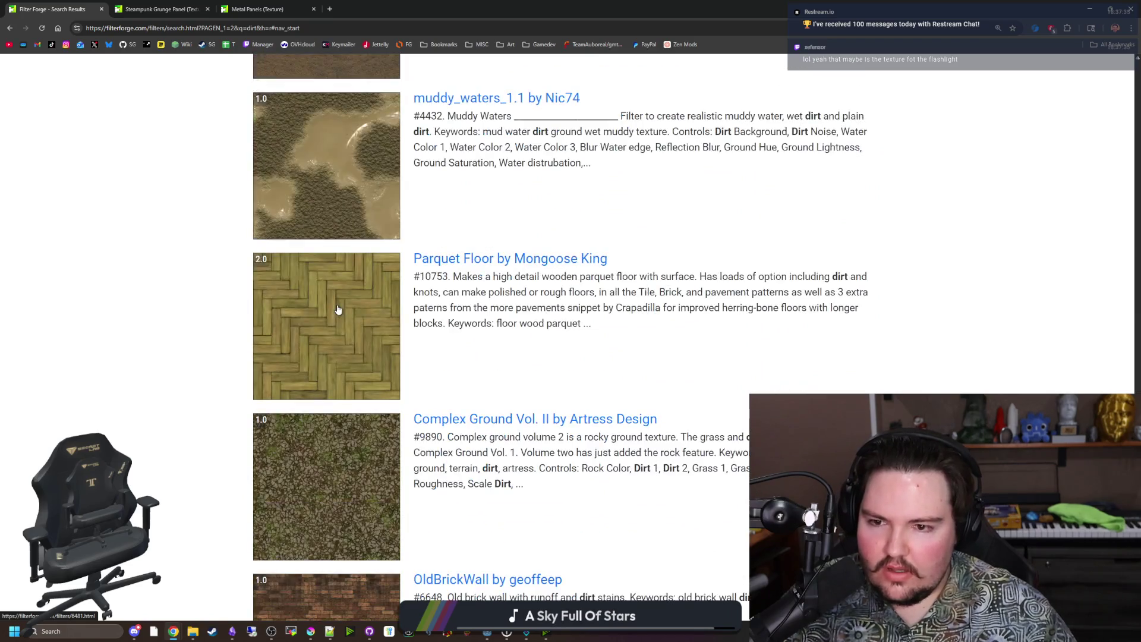
{"action": "scroll", "coordinate": [337, 309], "scroll_direction": "down", "scroll_amount": 20}
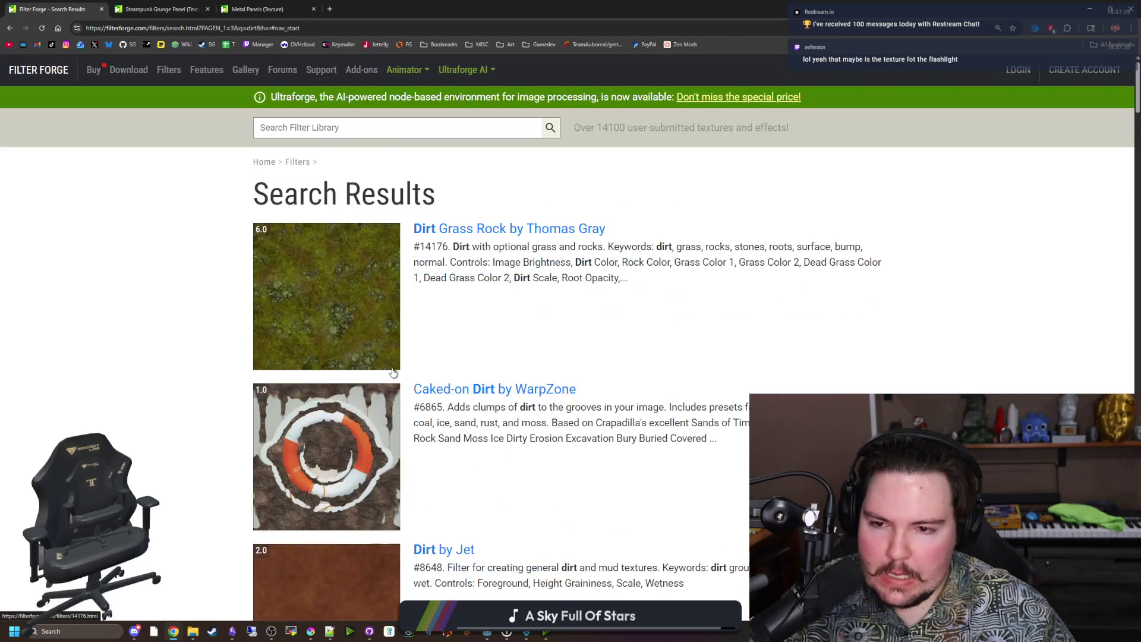
Scroll through the dirt filter results pages on the way to page 6
{"action": "scroll", "coordinate": [389, 372], "scroll_direction": "down", "scroll_amount": 5}
{"action": "scroll", "coordinate": [349, 320], "scroll_direction": "up", "scroll_amount": 2}
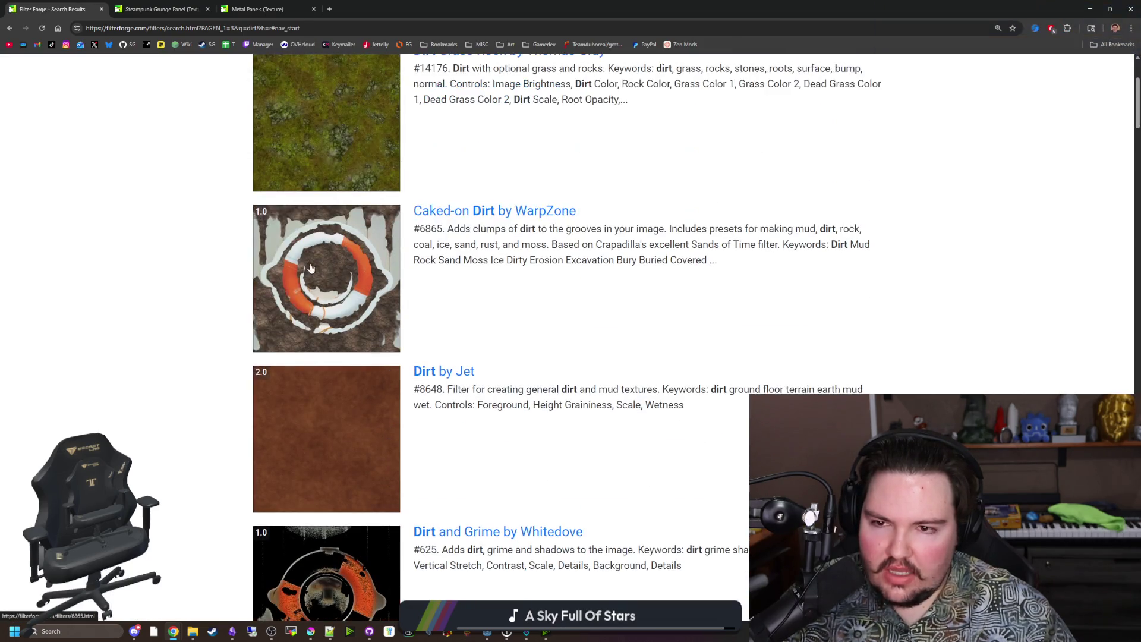
{"action": "scroll", "coordinate": [317, 306], "scroll_direction": "down", "scroll_amount": 5}
{"action": "scroll", "coordinate": [238, 283], "scroll_direction": "up", "scroll_amount": 6}
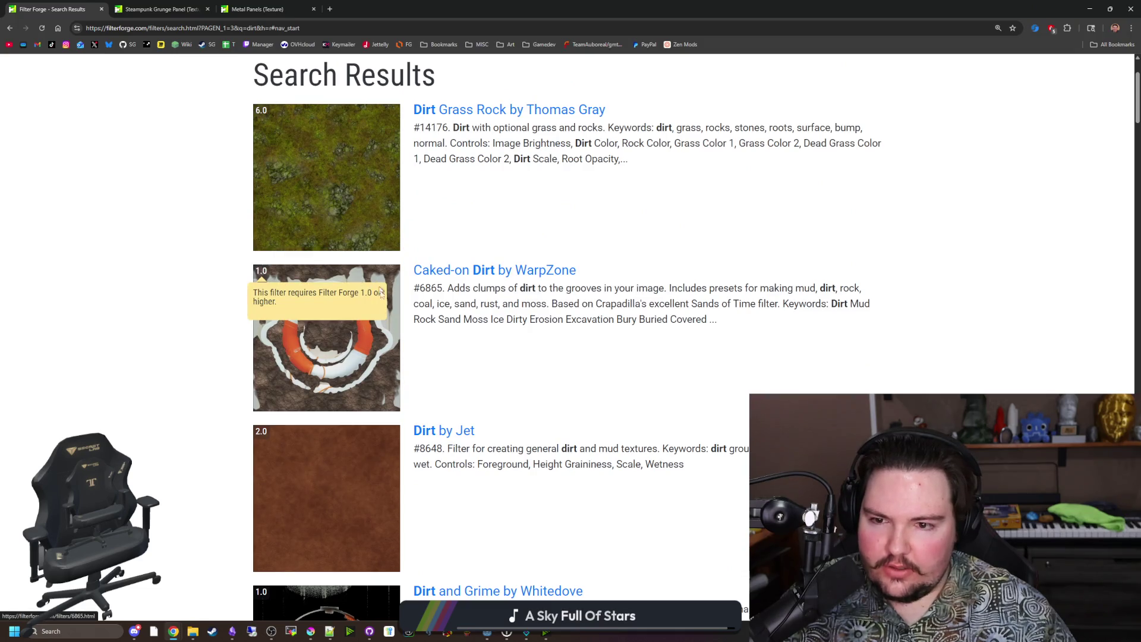
{"action": "scroll", "coordinate": [249, 345], "scroll_direction": "down", "scroll_amount": 20}
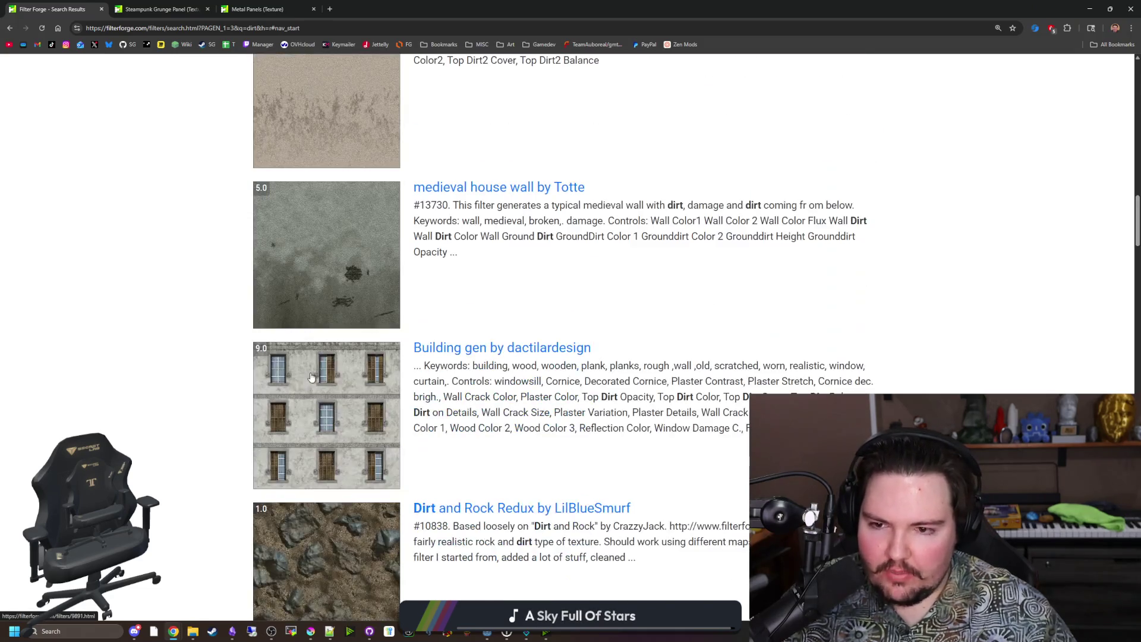
{"action": "scroll", "coordinate": [311, 377], "scroll_direction": "up", "scroll_amount": 1}
{"action": "scroll", "coordinate": [311, 377], "scroll_direction": "down", "scroll_amount": 20}
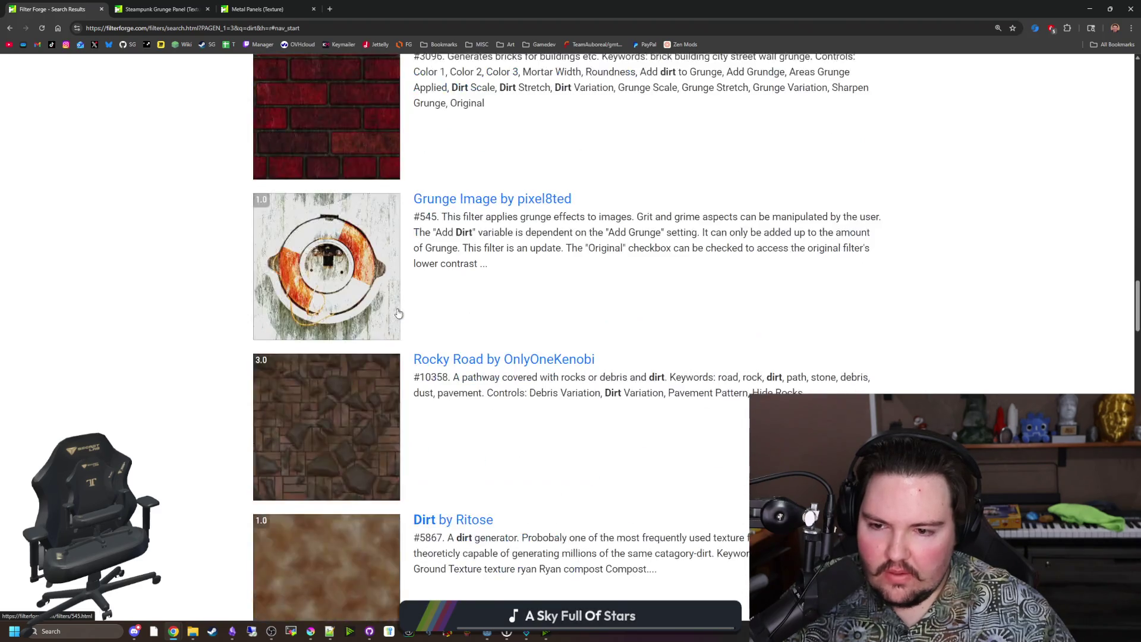
{"action": "scroll", "coordinate": [398, 313], "scroll_direction": "down", "scroll_amount": 20}
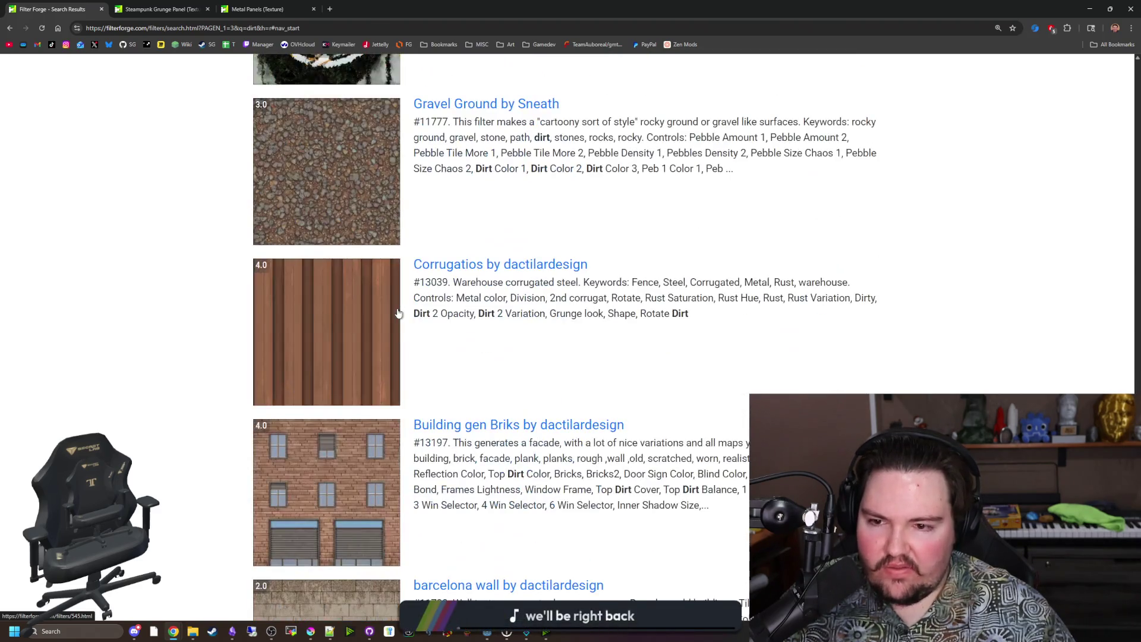
{"action": "scroll", "coordinate": [398, 313], "scroll_direction": "down", "scroll_amount": 8}
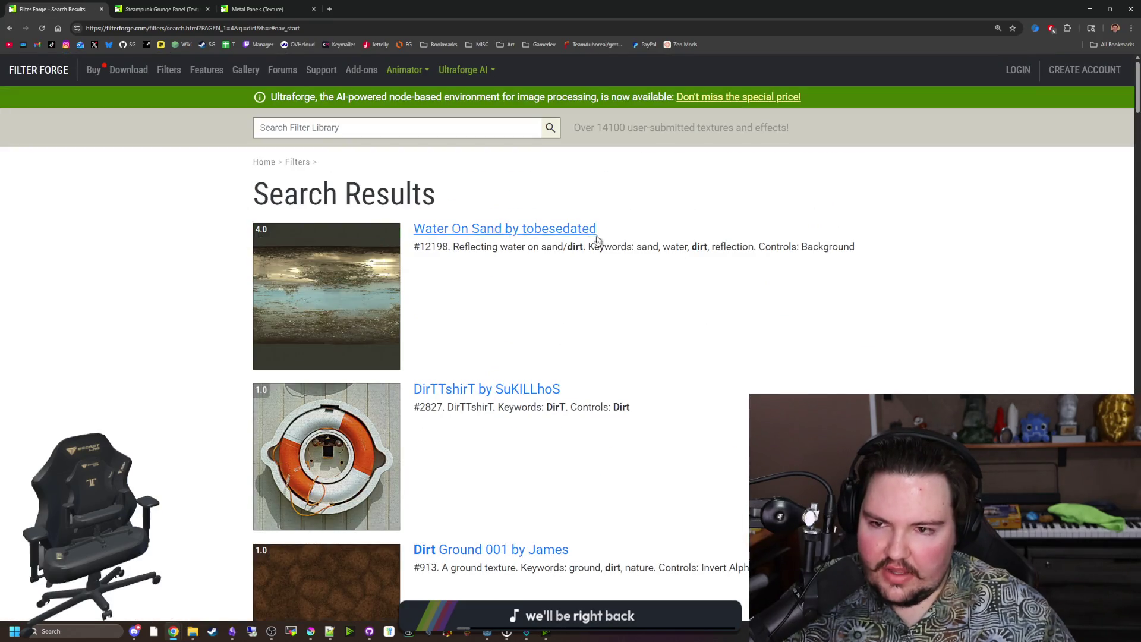
{"action": "scroll", "coordinate": [578, 352], "scroll_direction": "down", "scroll_amount": 20}
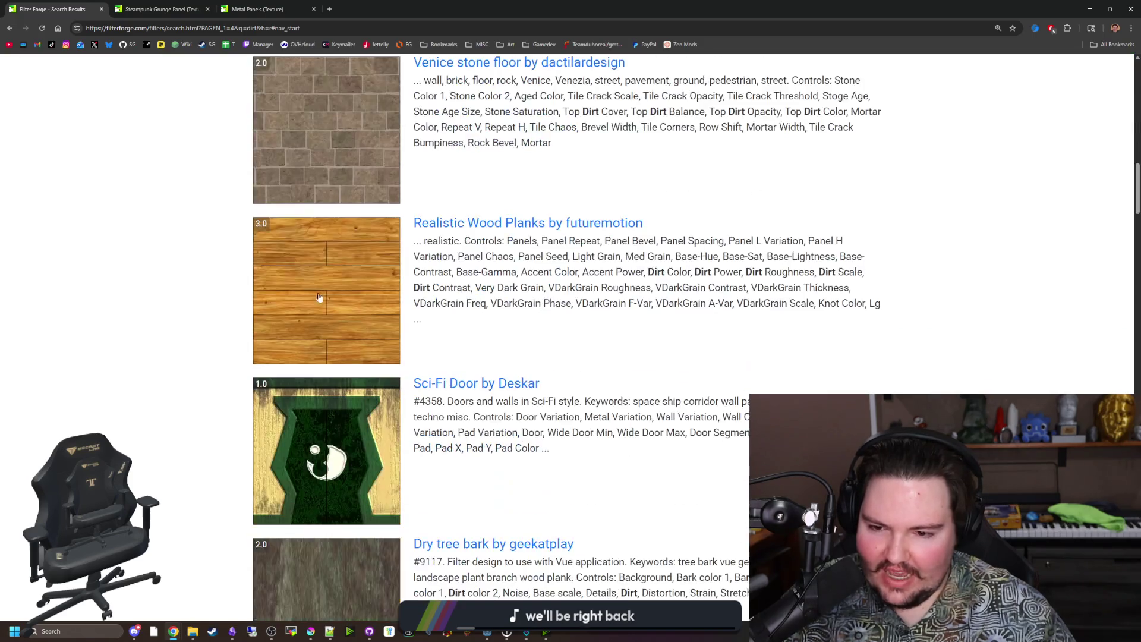
{"action": "scroll", "coordinate": [388, 309], "scroll_direction": "down", "scroll_amount": 20}
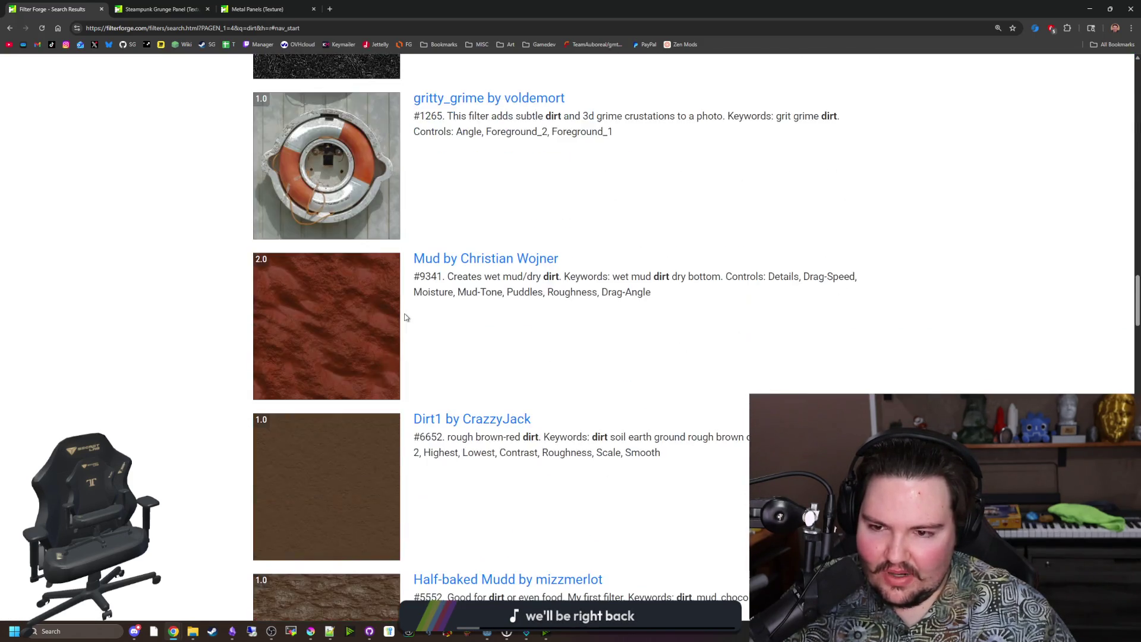
{"action": "scroll", "coordinate": [406, 318], "scroll_direction": "down", "scroll_amount": 9}
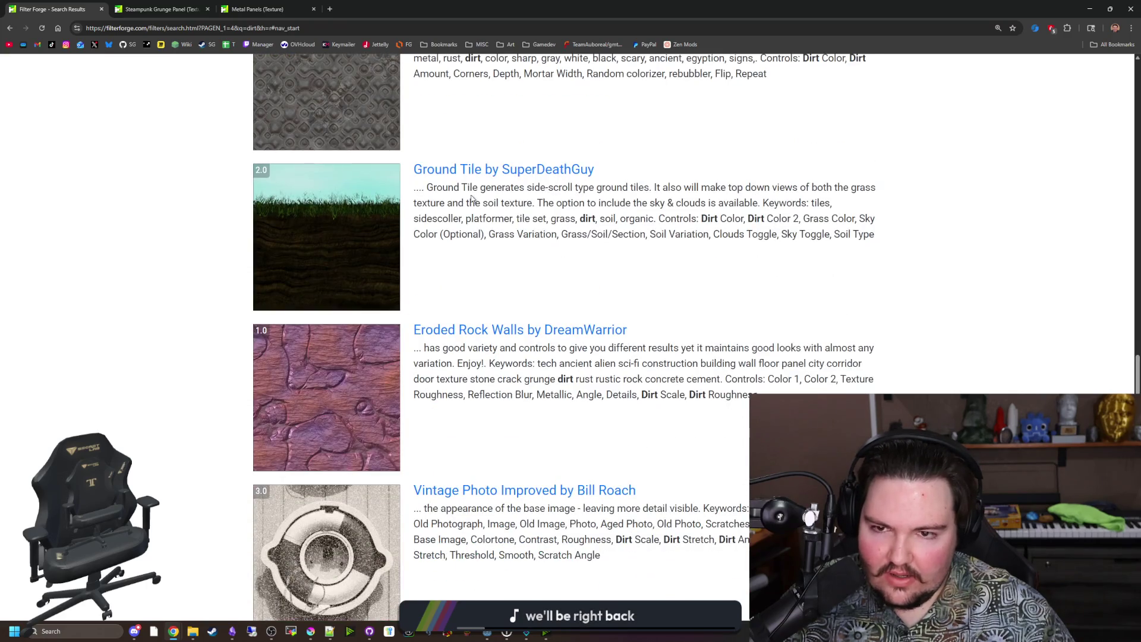
{"action": "scroll", "coordinate": [473, 199], "scroll_direction": "down", "scroll_amount": 20}
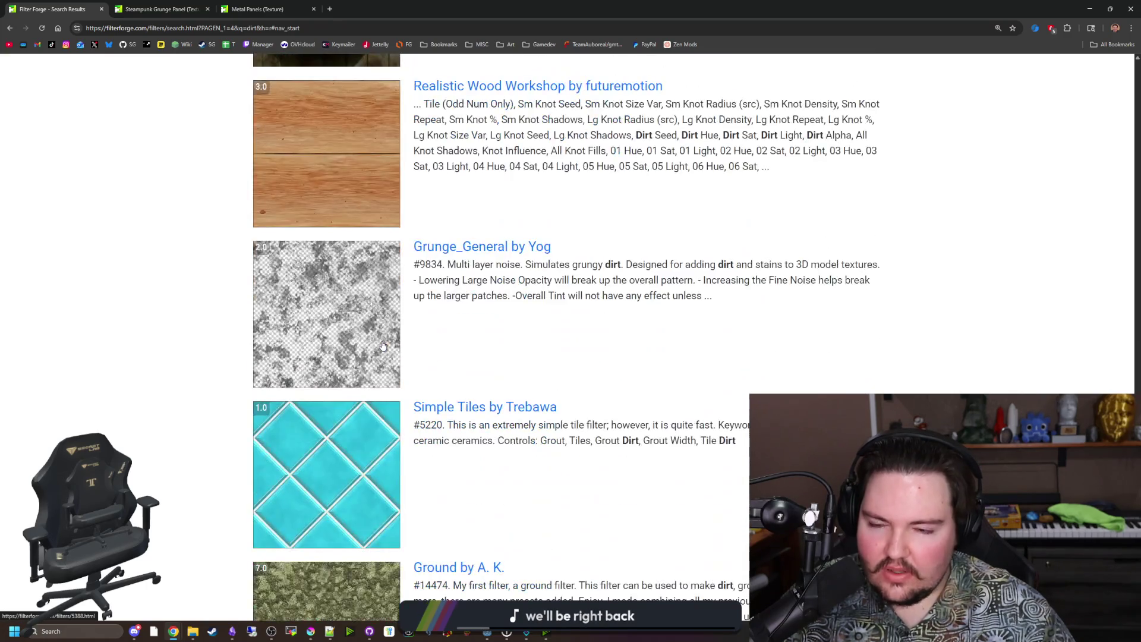
{"action": "scroll", "coordinate": [382, 346], "scroll_direction": "down", "scroll_amount": 14}
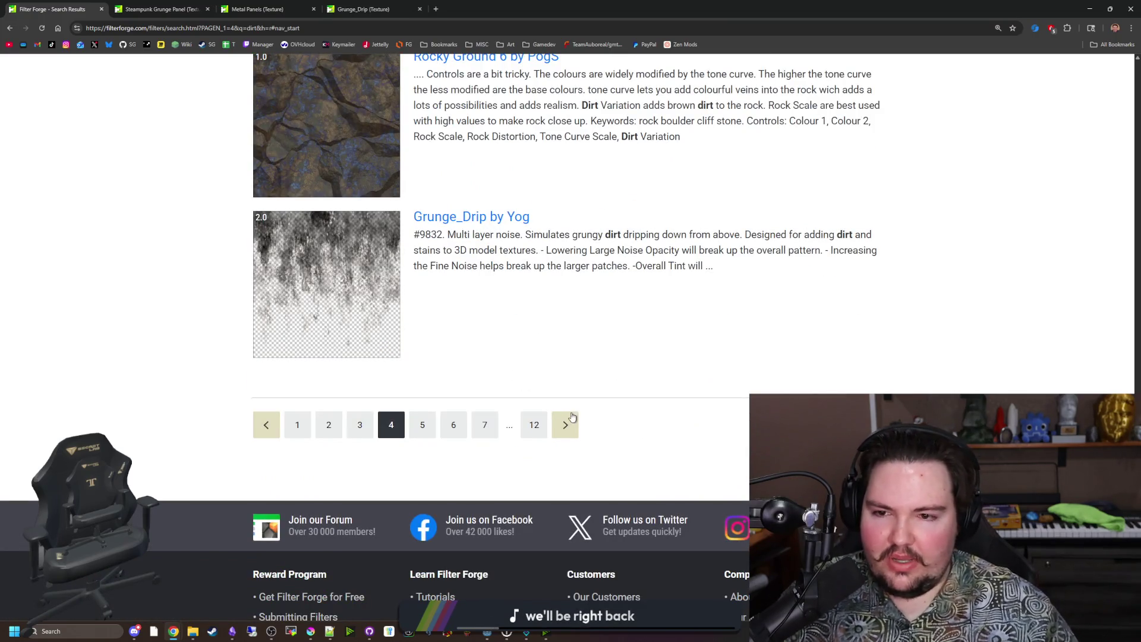
{"action": "scroll", "coordinate": [572, 420], "scroll_direction": "down", "scroll_amount": 20}
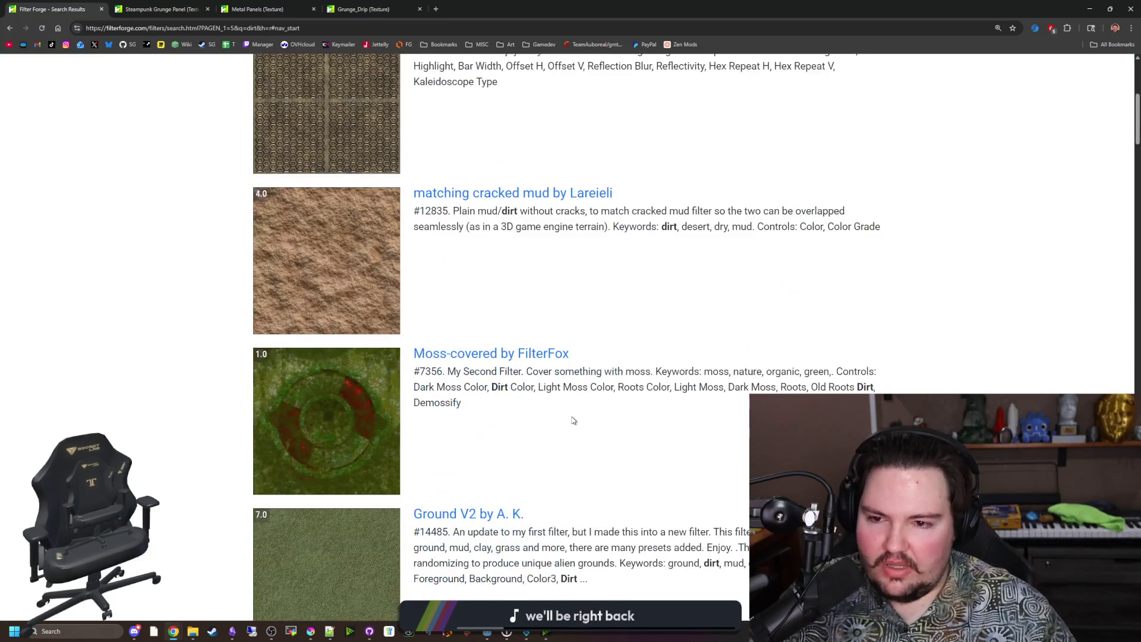
{"action": "scroll", "coordinate": [464, 407], "scroll_direction": "down", "scroll_amount": 12}
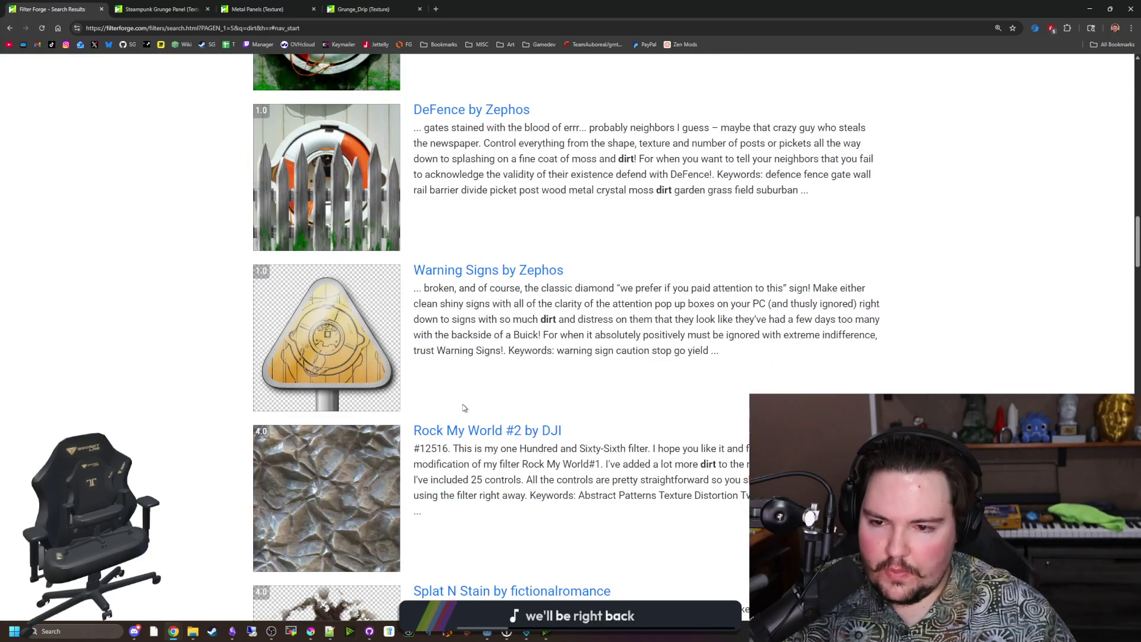
{"action": "scroll", "coordinate": [410, 348], "scroll_direction": "down", "scroll_amount": 20}
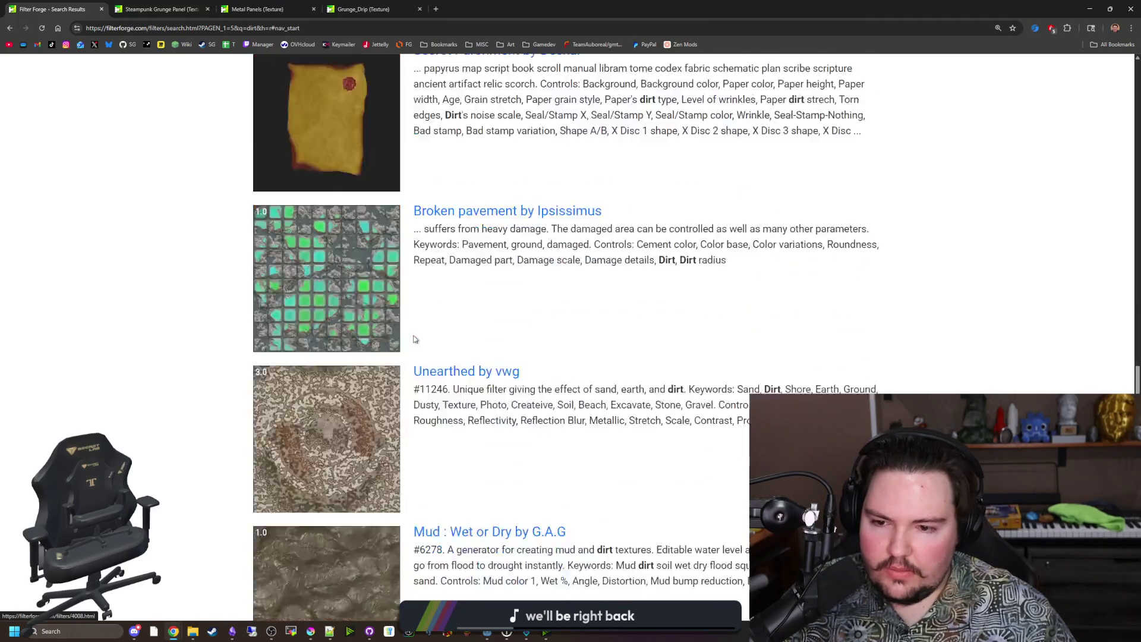
{"action": "scroll", "coordinate": [410, 348], "scroll_direction": "down", "scroll_amount": 20}
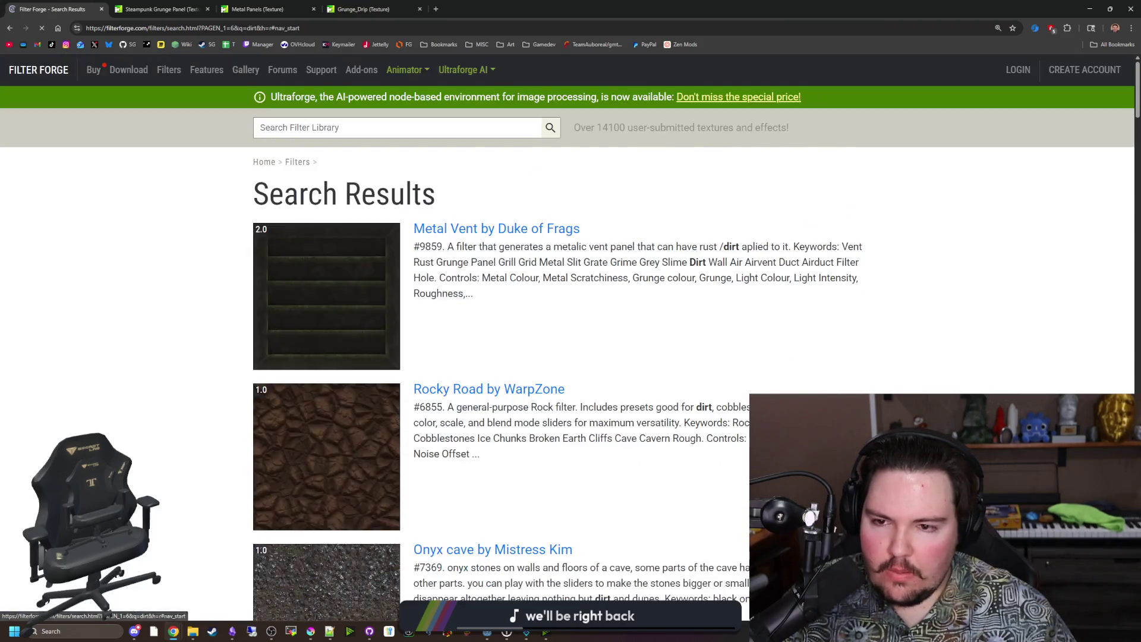
Scroll to the bottom of the dirt results and advance to the next page
{"action": "scroll", "coordinate": [403, 361], "scroll_direction": "down", "scroll_amount": 18}
{"action": "scroll", "coordinate": [403, 361], "scroll_direction": "down", "scroll_amount": 20}
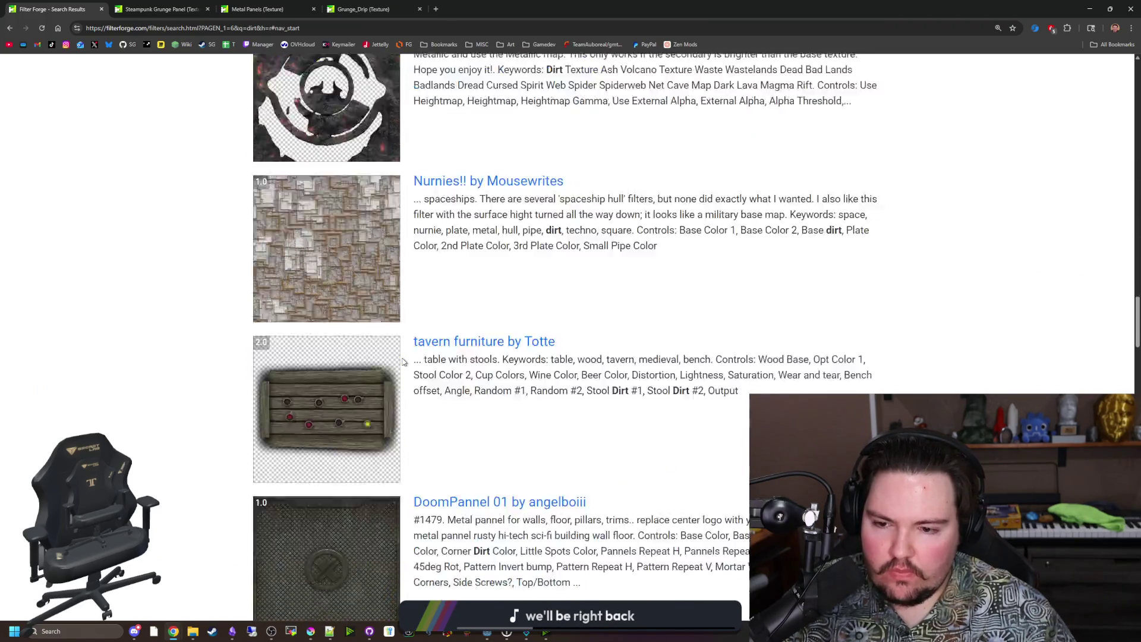
{"action": "scroll", "coordinate": [403, 361], "scroll_direction": "down", "scroll_amount": 20}
{"action": "scroll", "coordinate": [398, 359], "scroll_direction": "down", "scroll_amount": 20}
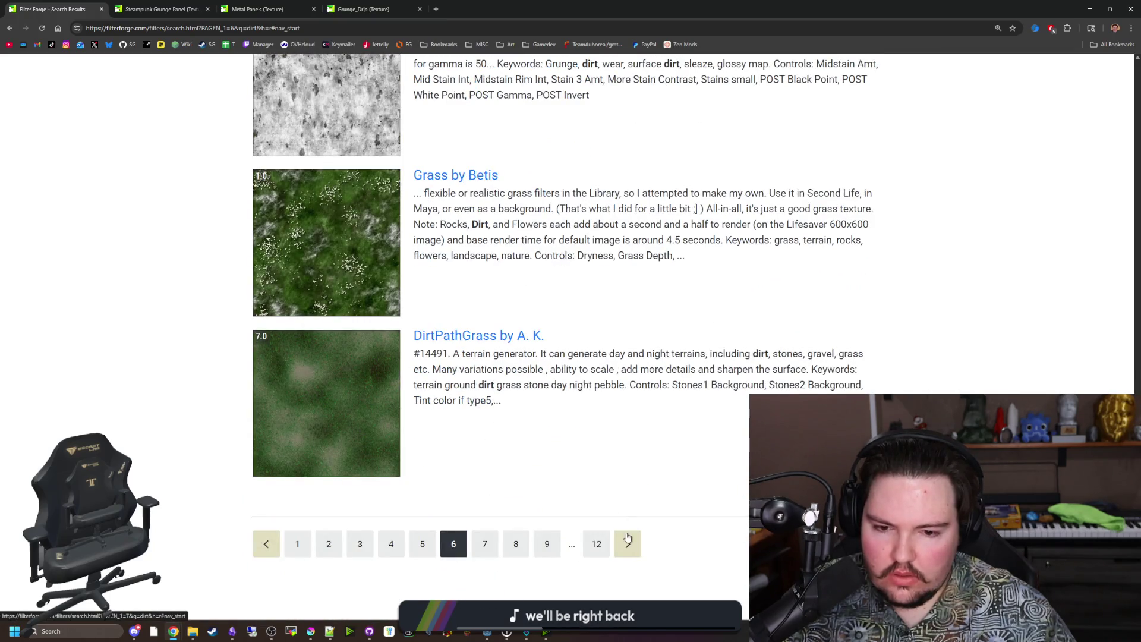
{"action": "left_click", "coordinate": [628, 536]}
Scroll through the later dirt results up to page 10, then bring up the Metal Panels page
{"action": "scroll", "coordinate": [398, 373], "scroll_direction": "down", "scroll_amount": 12}
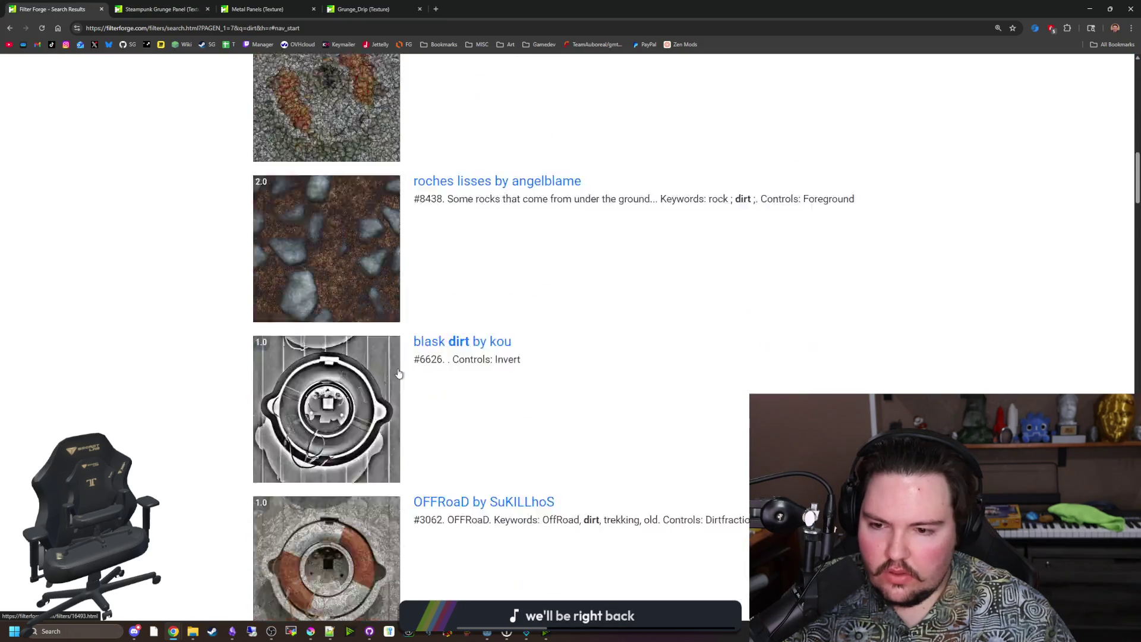
{"action": "scroll", "coordinate": [398, 373], "scroll_direction": "down", "scroll_amount": 20}
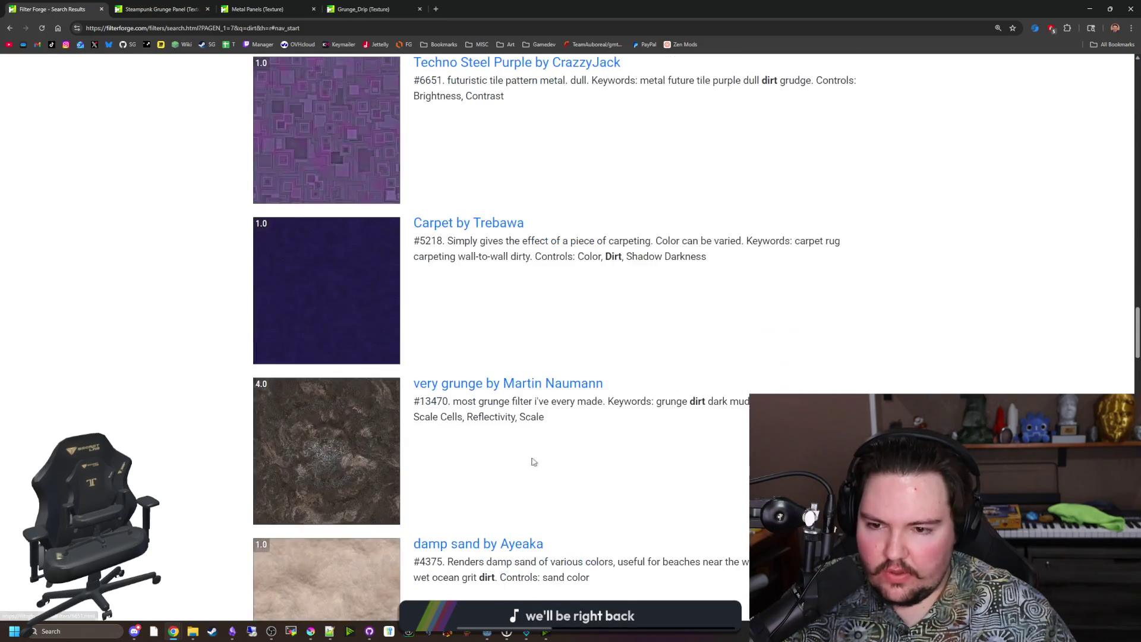
{"action": "scroll", "coordinate": [551, 468], "scroll_direction": "down", "scroll_amount": 10}
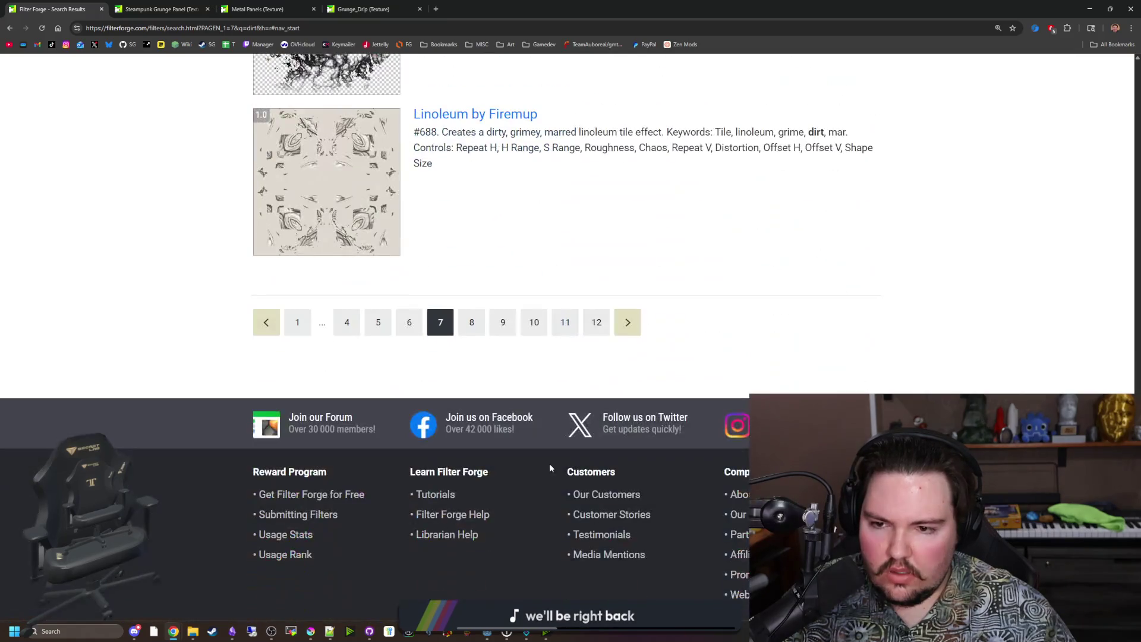
{"action": "scroll", "coordinate": [503, 415], "scroll_direction": "down", "scroll_amount": 20}
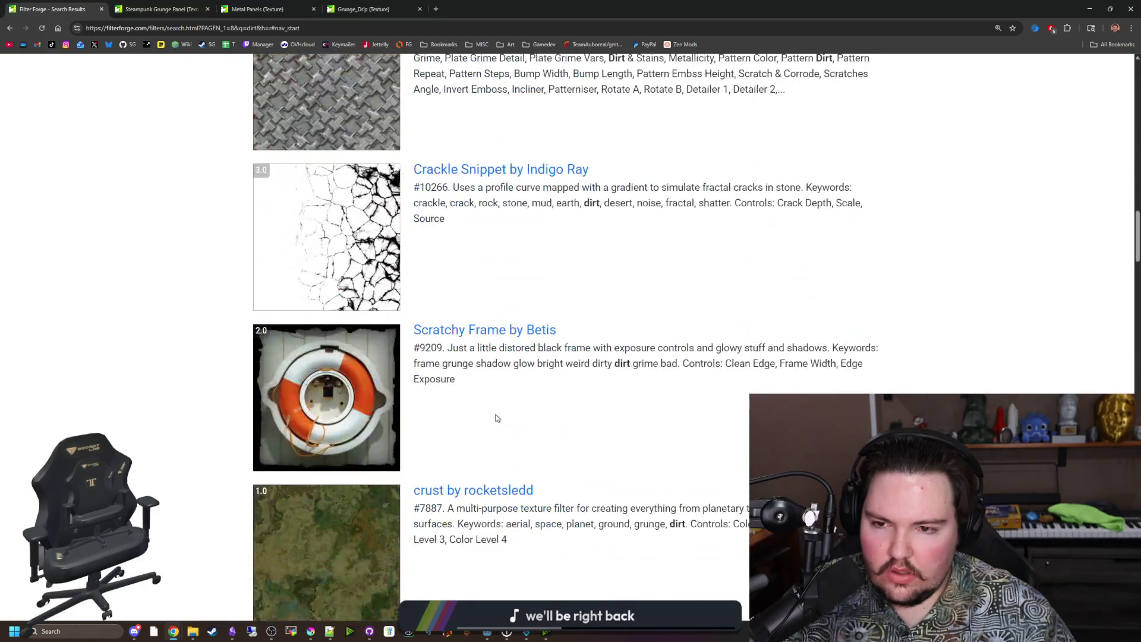
{"action": "scroll", "coordinate": [414, 407], "scroll_direction": "down", "scroll_amount": 20}
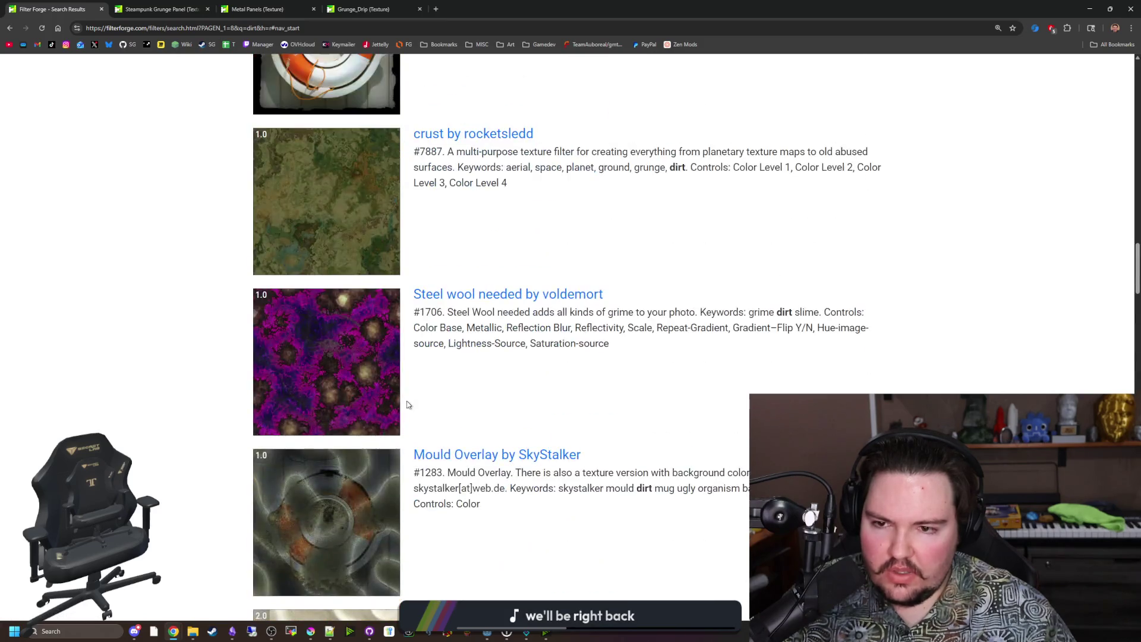
{"action": "scroll", "coordinate": [388, 487], "scroll_direction": "up", "scroll_amount": 20}
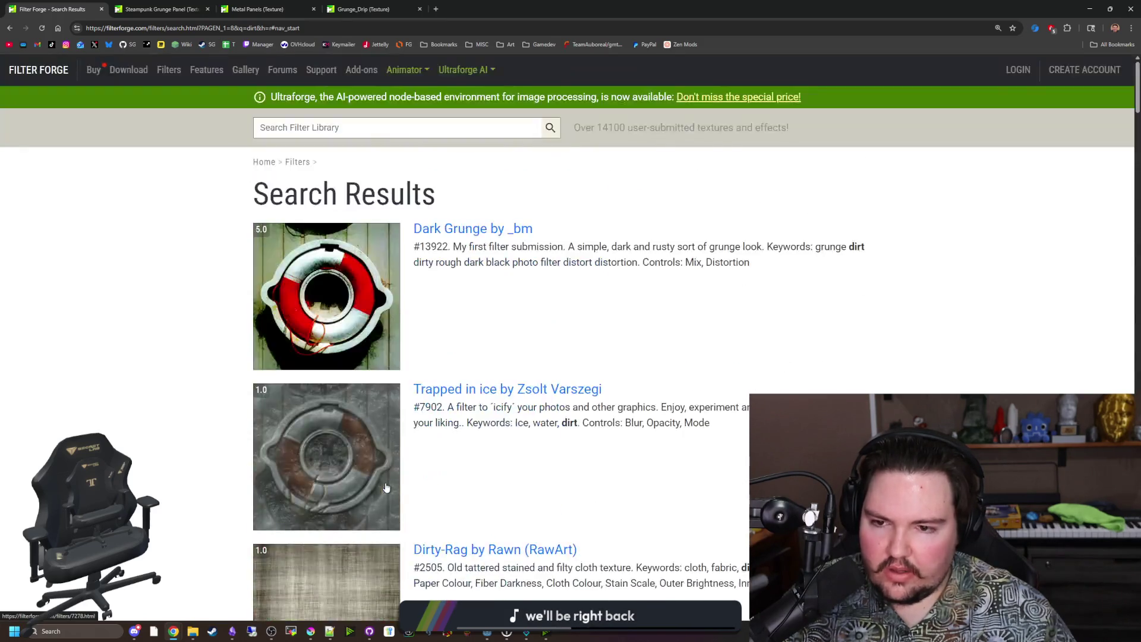
{"action": "scroll", "coordinate": [397, 451], "scroll_direction": "down", "scroll_amount": 20}
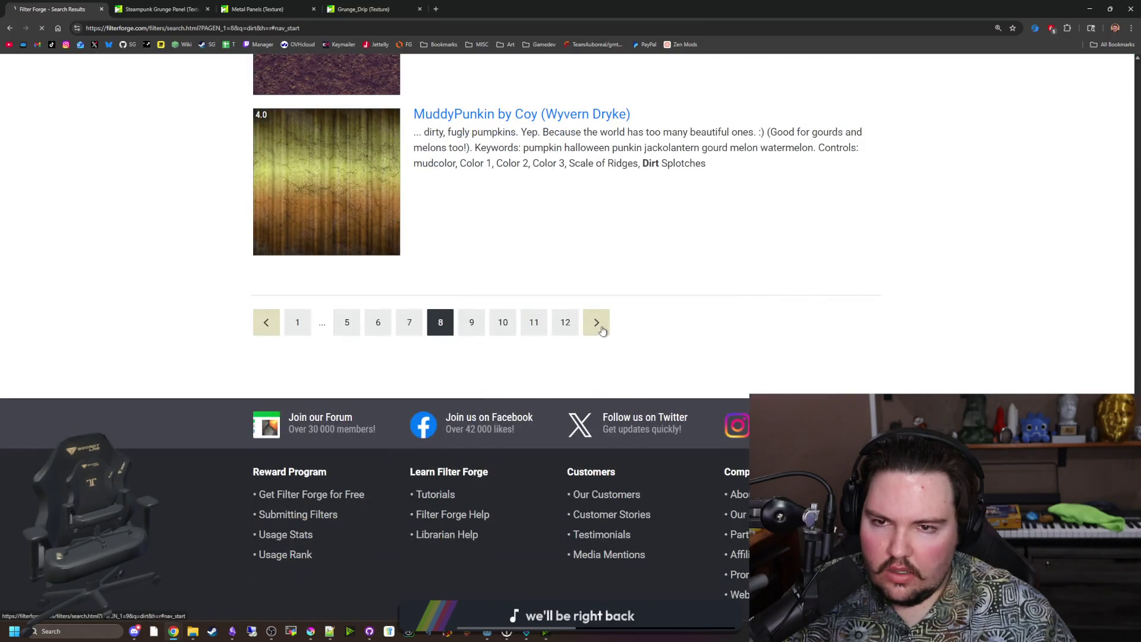
{"action": "scroll", "coordinate": [468, 336], "scroll_direction": "down", "scroll_amount": 20}
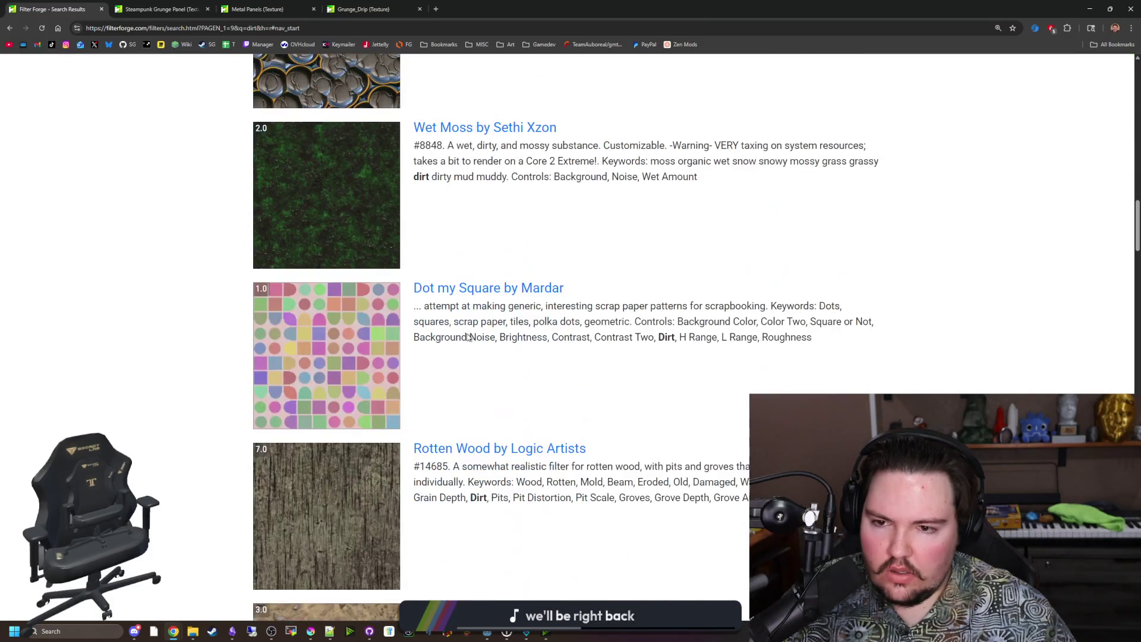
{"action": "scroll", "coordinate": [469, 336], "scroll_direction": "down", "scroll_amount": 20}
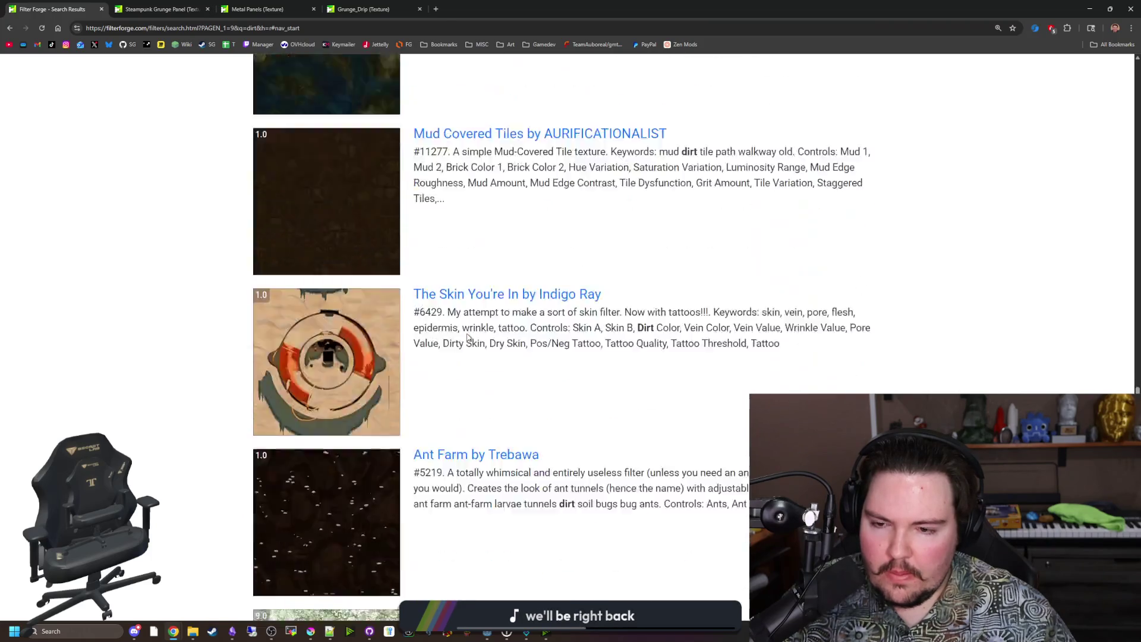
{"action": "scroll", "coordinate": [469, 336], "scroll_direction": "down", "scroll_amount": 14}
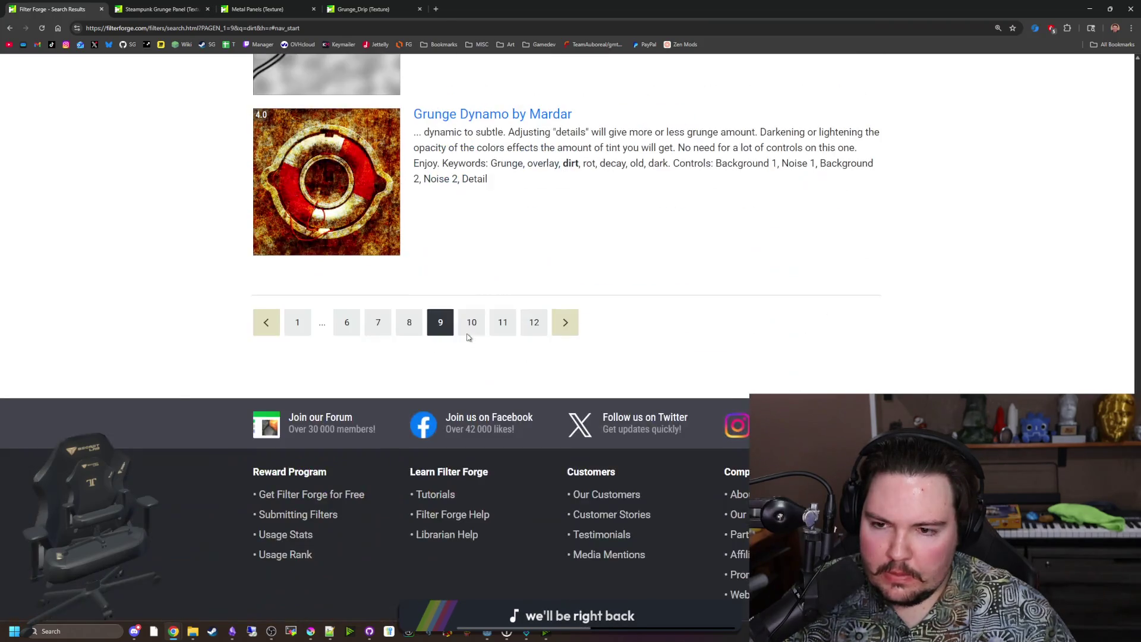
{"action": "scroll", "coordinate": [466, 334], "scroll_direction": "up", "scroll_amount": 3}
{"action": "scroll", "coordinate": [535, 369], "scroll_direction": "down", "scroll_amount": 3}
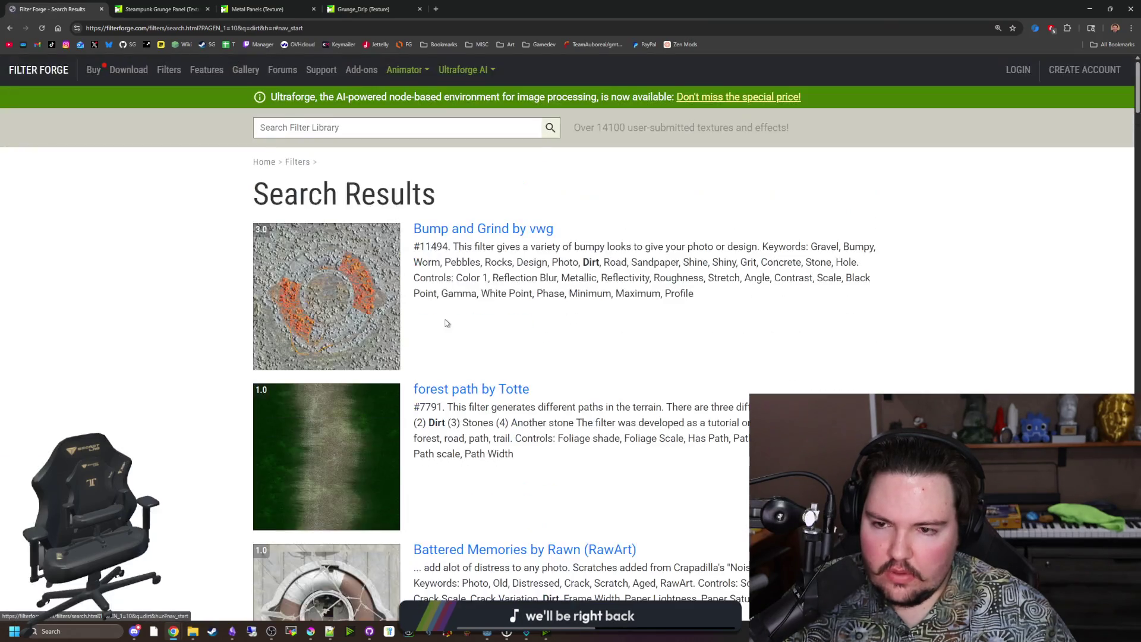
{"action": "scroll", "coordinate": [447, 322], "scroll_direction": "down", "scroll_amount": 12}
{"action": "scroll", "coordinate": [446, 322], "scroll_direction": "down", "scroll_amount": 20}
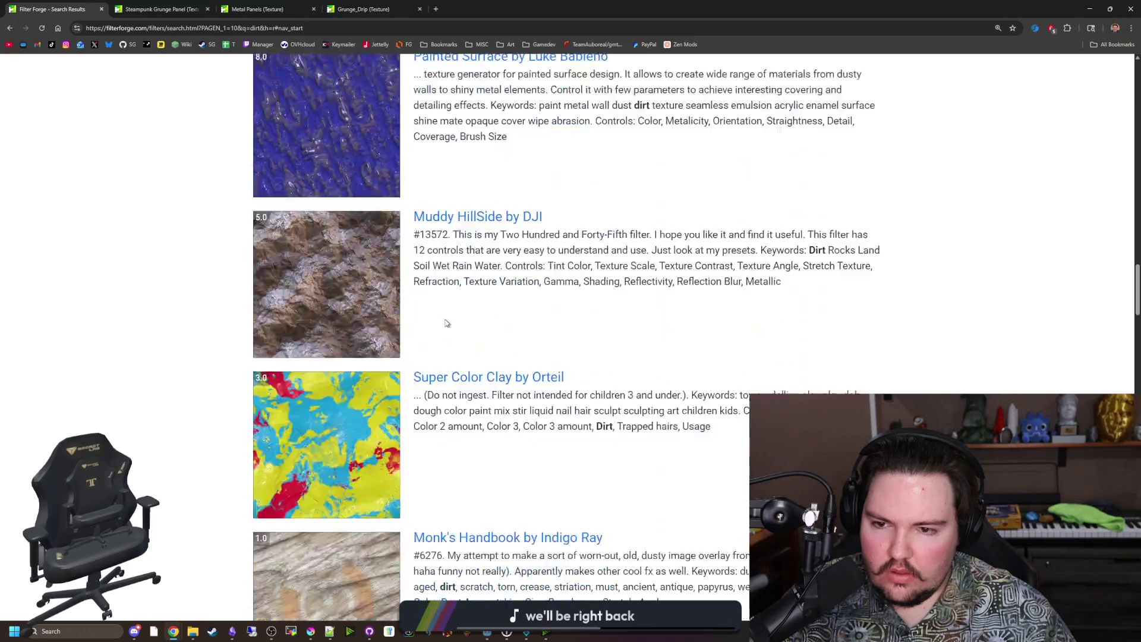
{"action": "scroll", "coordinate": [424, 314], "scroll_direction": "down", "scroll_amount": 8}
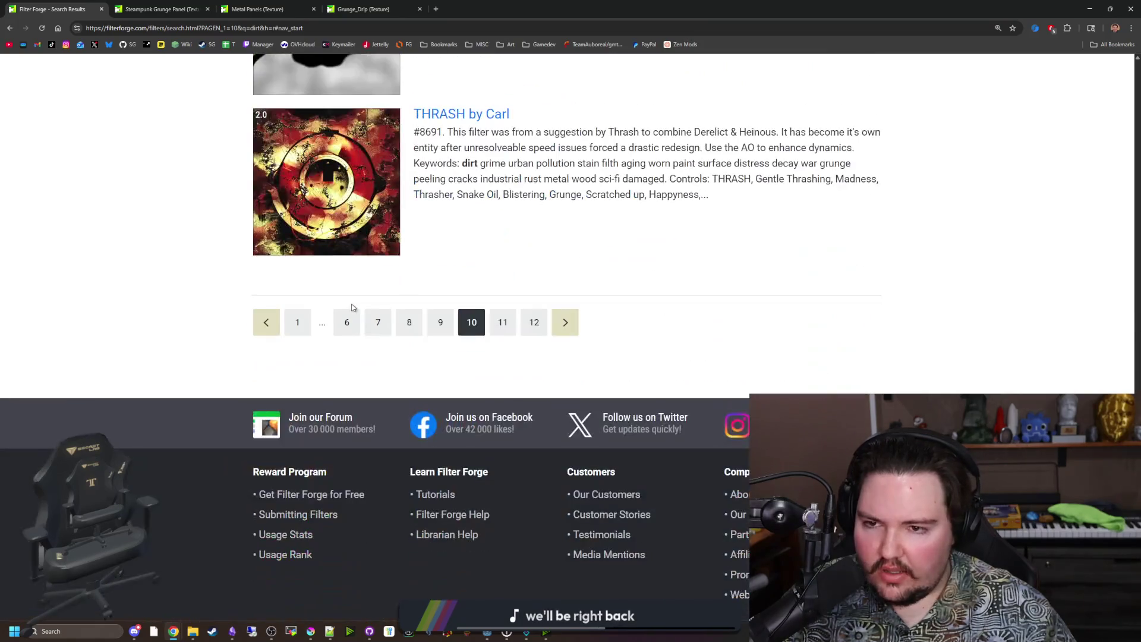
{"action": "scroll", "coordinate": [424, 315], "scroll_direction": "up", "scroll_amount": 3}
{"action": "left_click", "coordinate": [262, 9]}
Open the Grunge_Drip filter in the Filter Forge application
{"action": "left_click", "coordinate": [356, 9]}
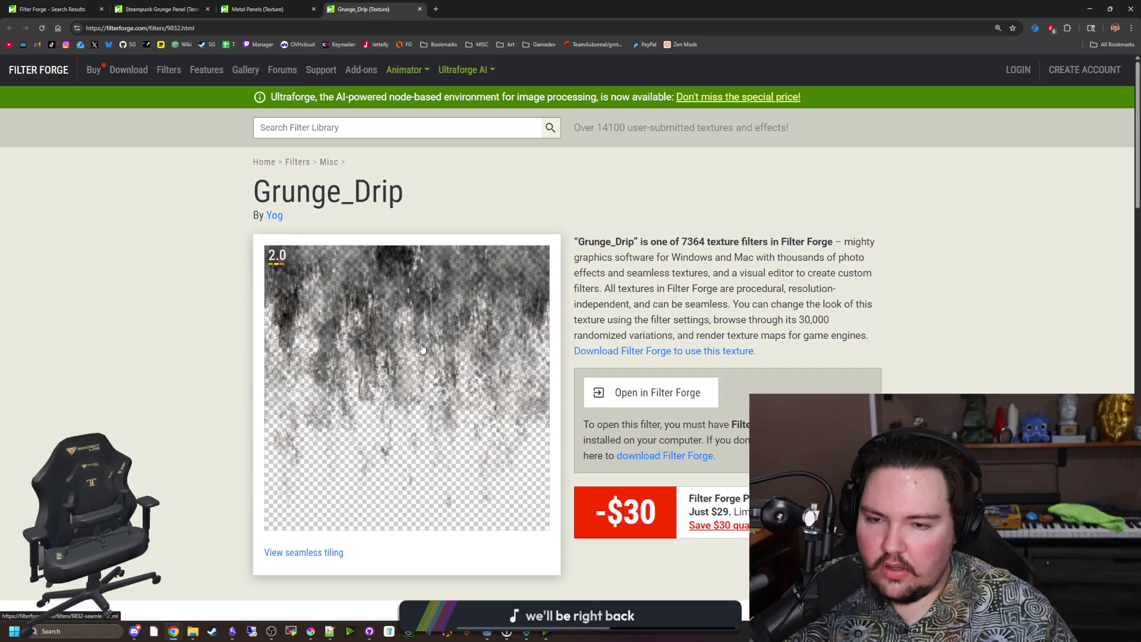
{"action": "scroll", "coordinate": [422, 349], "scroll_direction": "down", "scroll_amount": 10}
{"action": "scroll", "coordinate": [423, 348], "scroll_direction": "down", "scroll_amount": 3}
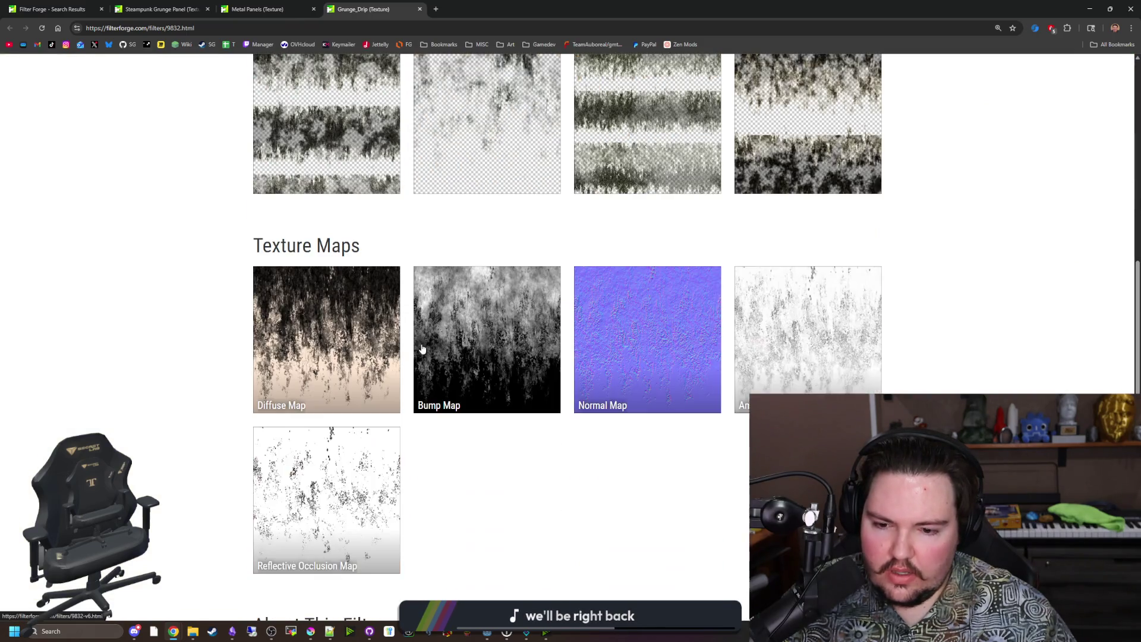
{"action": "scroll", "coordinate": [352, 392], "scroll_direction": "up", "scroll_amount": 15}
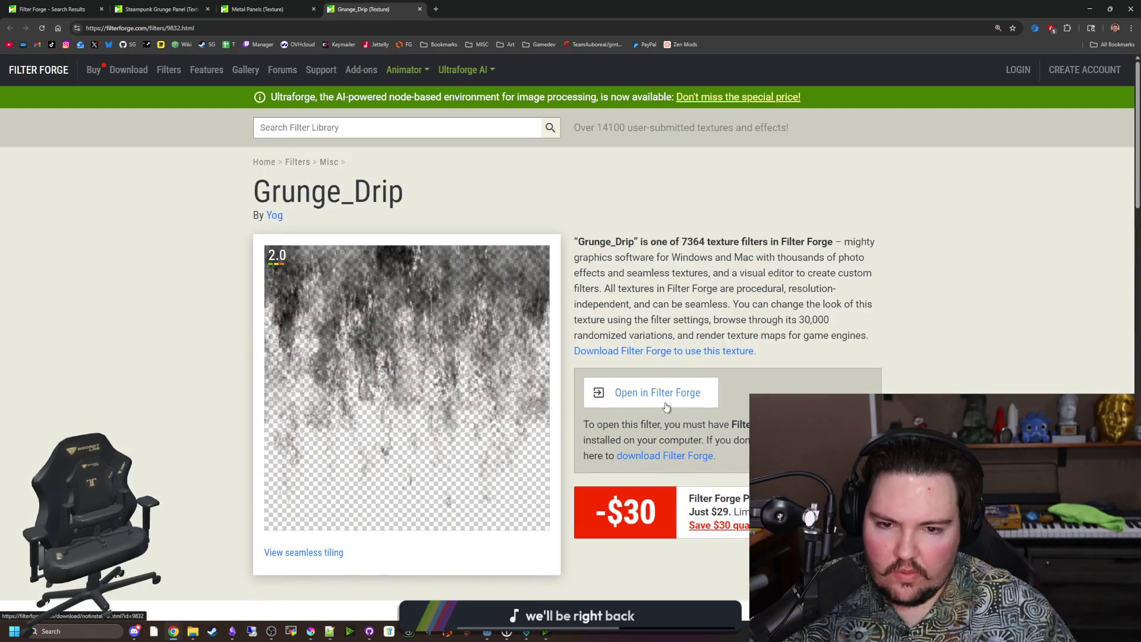
{"action": "left_click", "coordinate": [651, 392]}
Compare the Metal Panels and Steampunk Grunge Panel filter pages
{"action": "left_click", "coordinate": [292, 6]}
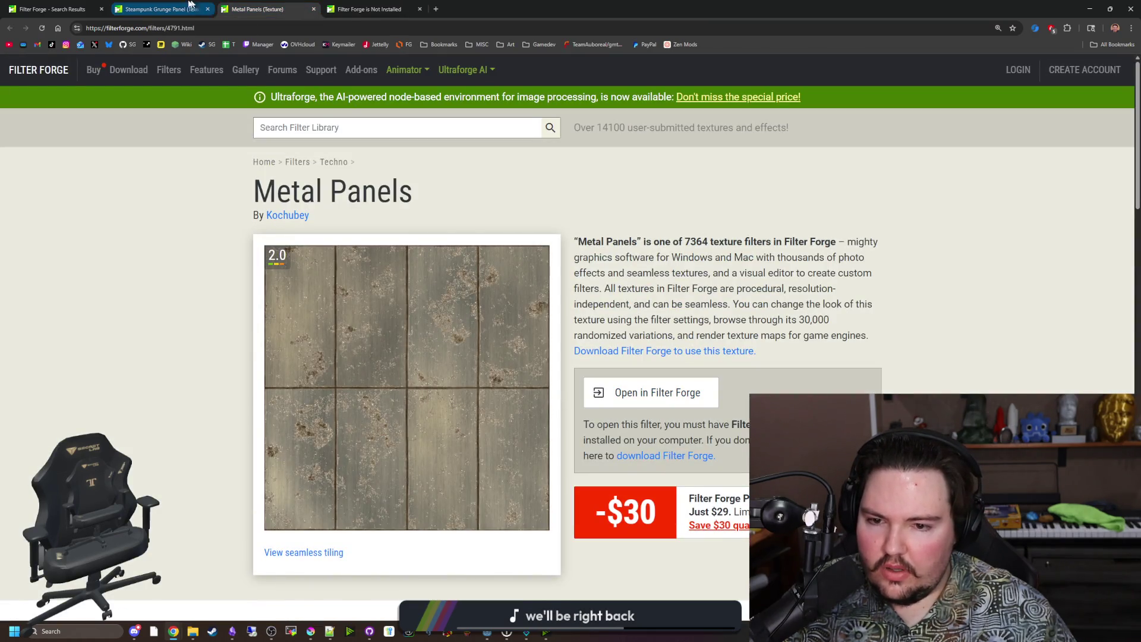
{"action": "left_click", "coordinate": [191, 7]}
{"action": "left_click", "coordinate": [251, 7]}
{"action": "left_click", "coordinate": [199, 7]}
{"action": "left_click", "coordinate": [251, 7]}
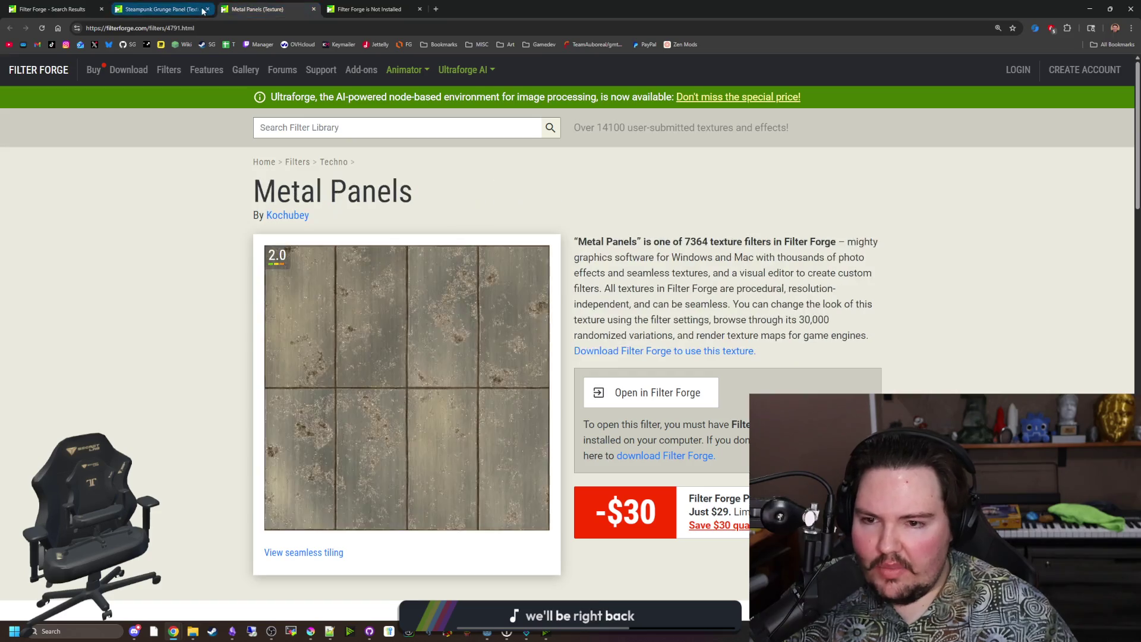
{"action": "left_click", "coordinate": [199, 7]}
{"action": "left_click", "coordinate": [251, 7]}
{"action": "left_click", "coordinate": [199, 7]}
{"action": "scroll", "coordinate": [484, 397], "scroll_direction": "down", "scroll_amount": 10}
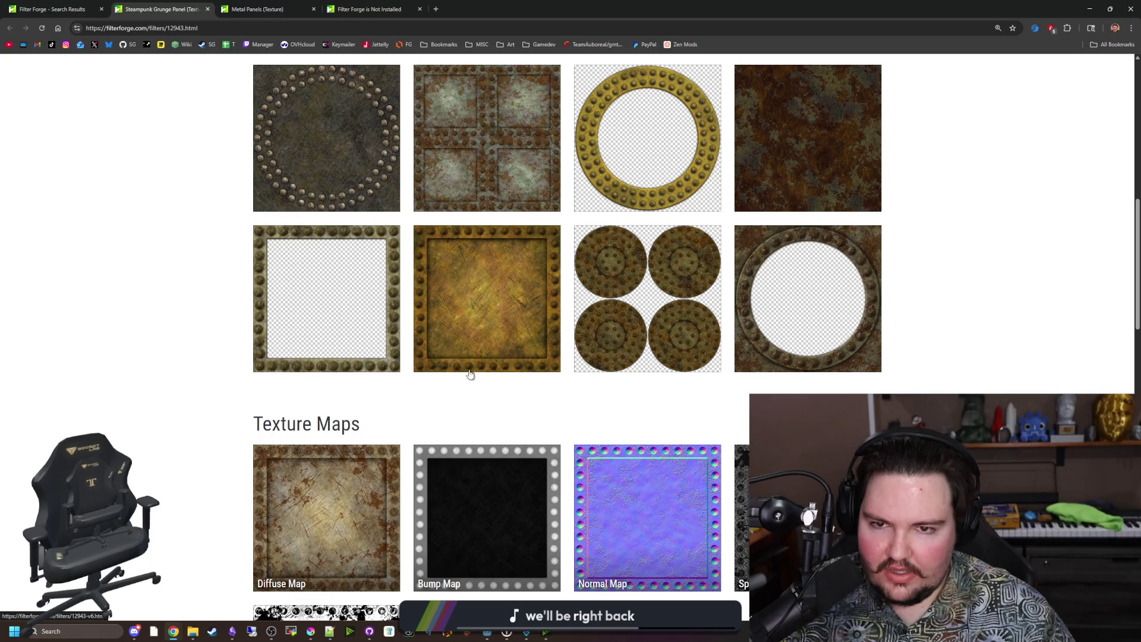
{"action": "scroll", "coordinate": [419, 324], "scroll_direction": "down", "scroll_amount": 4}
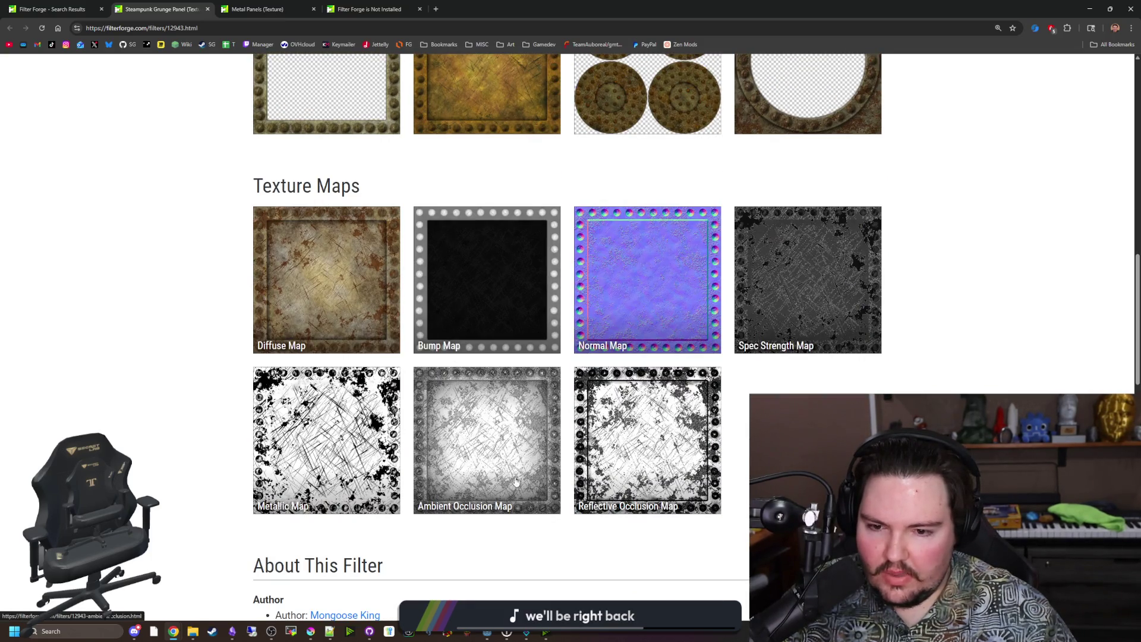
{"action": "scroll", "coordinate": [547, 461], "scroll_direction": "up", "scroll_amount": 14}
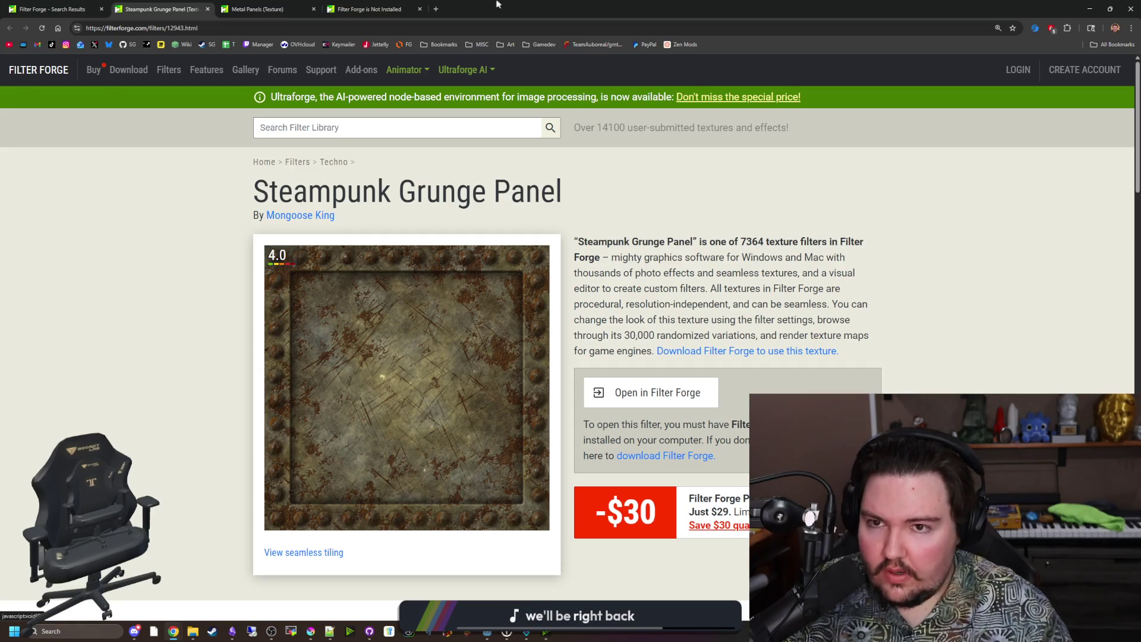
Restore the browser window and open the Metal Panels filter in Filter Forge
{"action": "mouse_move", "coordinate": [476, 9]}
{"action": "left_mouse_down"}
{"action": "mouse_move", "coordinate": [362, 538]}
{"action": "mouse_move", "coordinate": [468, 478]}
{"action": "mouse_move", "coordinate": [510, 522]}
{"action": "mouse_move", "coordinate": [607, 550]}
{"action": "mouse_move", "coordinate": [607, 574]}
{"action": "left_mouse_up"}
{"action": "double_click", "coordinate": [608, 574]}
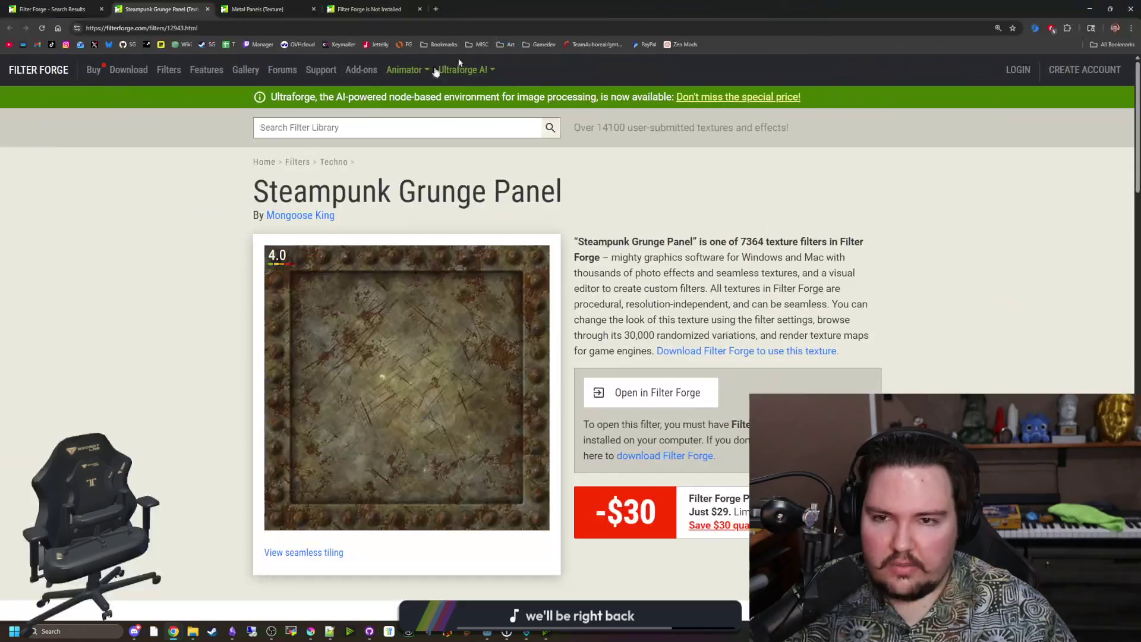
{"action": "left_click", "coordinate": [270, 9]}
{"action": "scroll", "coordinate": [461, 259], "scroll_direction": "down", "scroll_amount": 9}
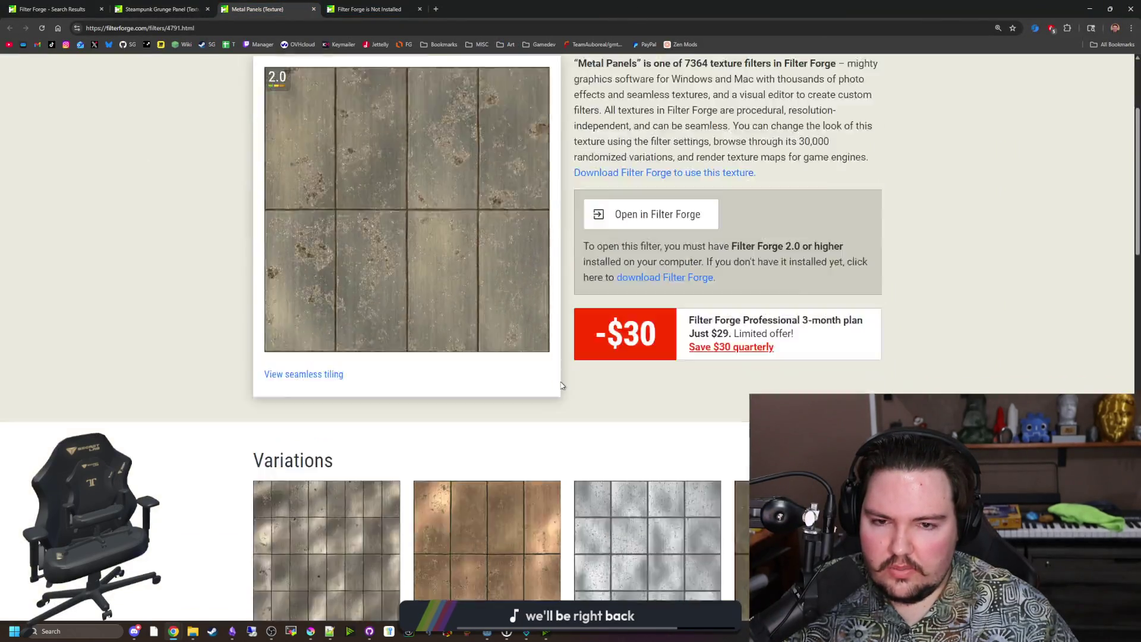
{"action": "scroll", "coordinate": [506, 357], "scroll_direction": "down", "scroll_amount": 9}
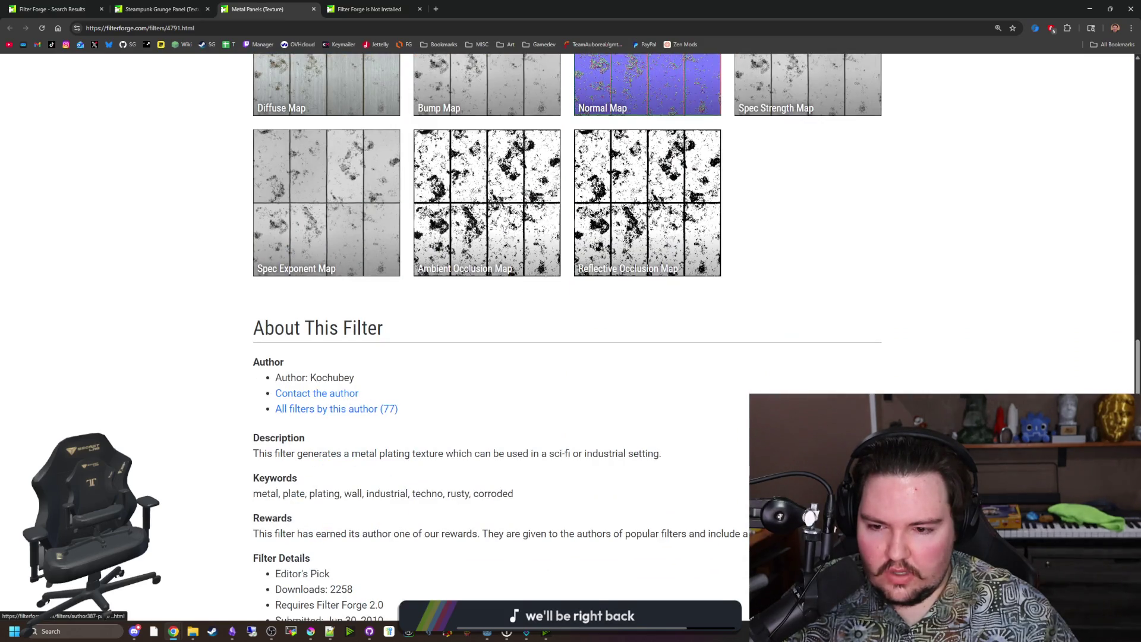
{"action": "scroll", "coordinate": [393, 485], "scroll_direction": "down", "scroll_amount": 3}
{"action": "key", "text": "Home"}
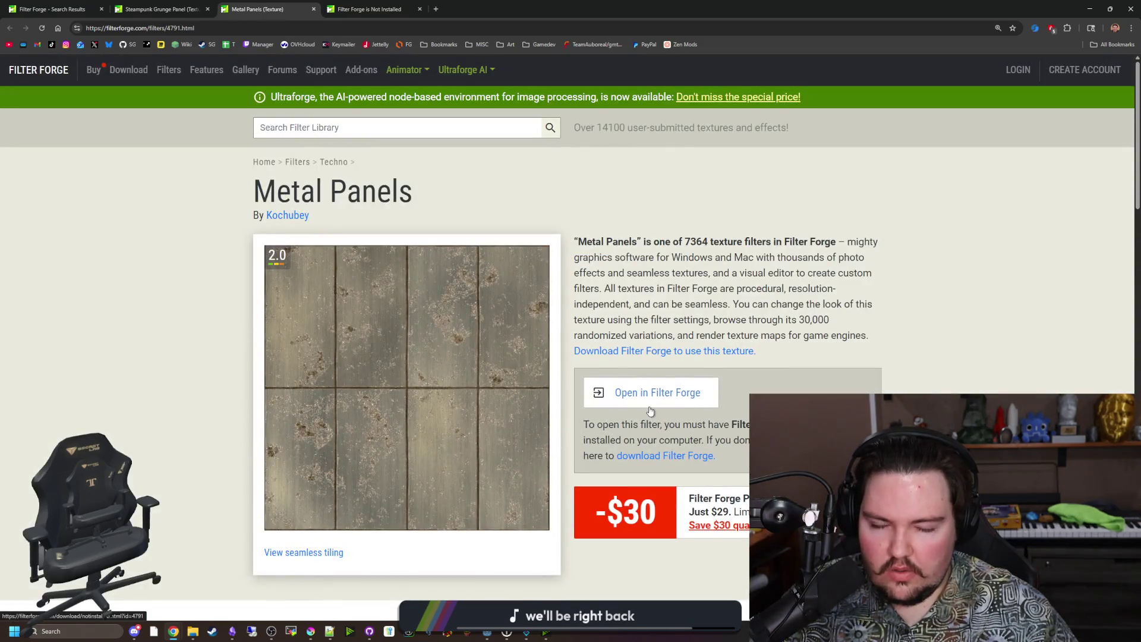
{"action": "left_click", "coordinate": [644, 385]}
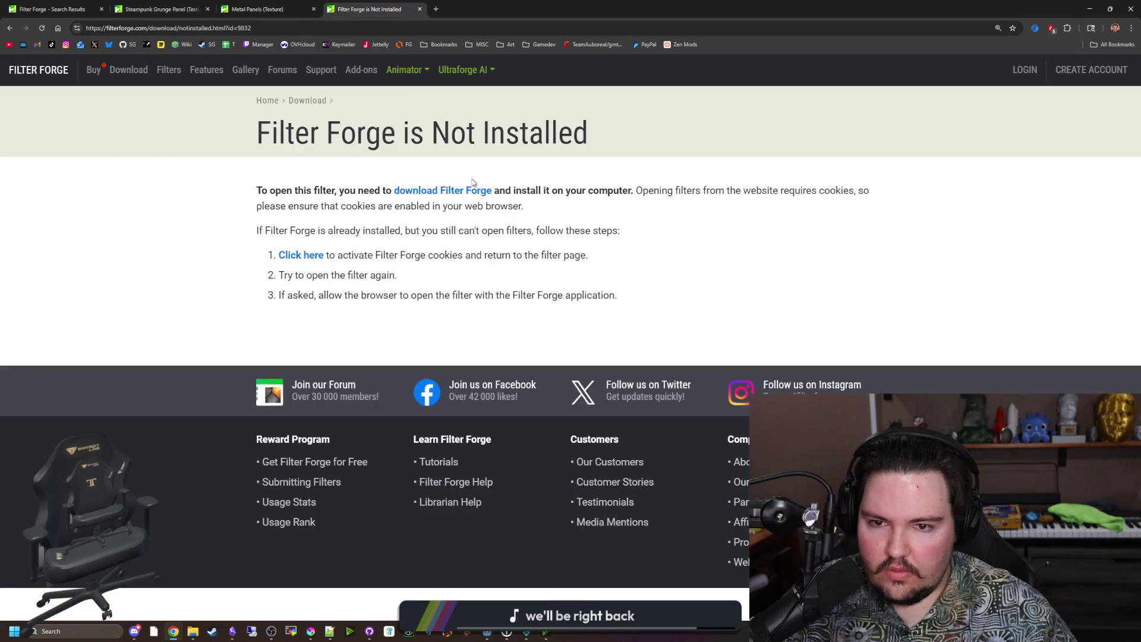
Preview the Grunge_Drip texture's seamless tiling and return to its filter page
{"action": "left_click", "coordinate": [304, 257]}
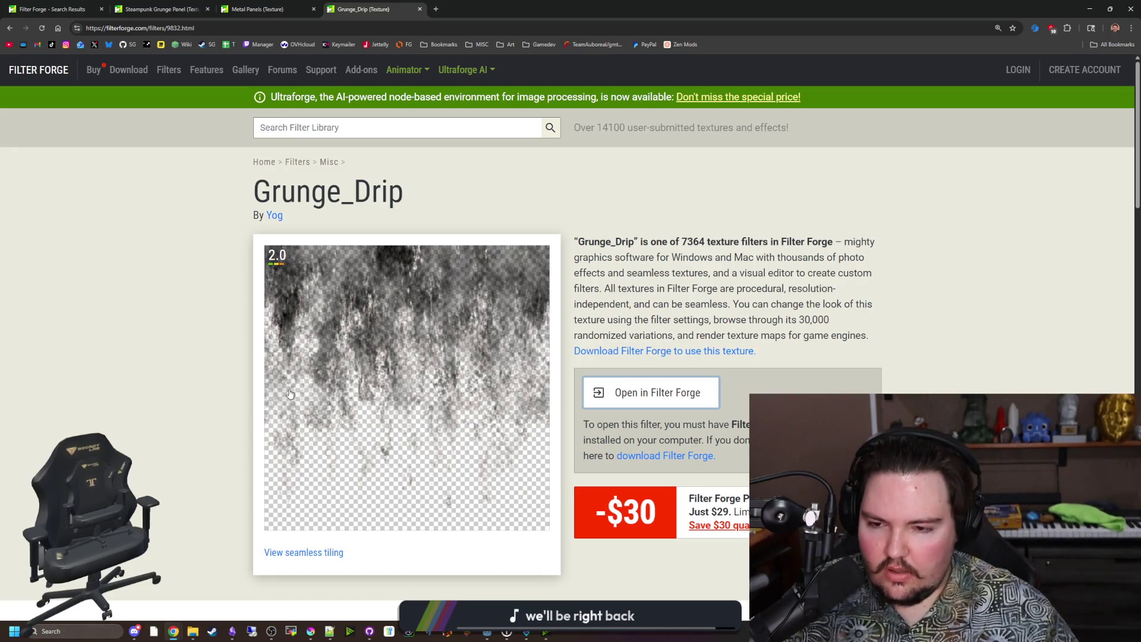
{"action": "scroll", "coordinate": [317, 475], "scroll_direction": "down", "scroll_amount": 2}
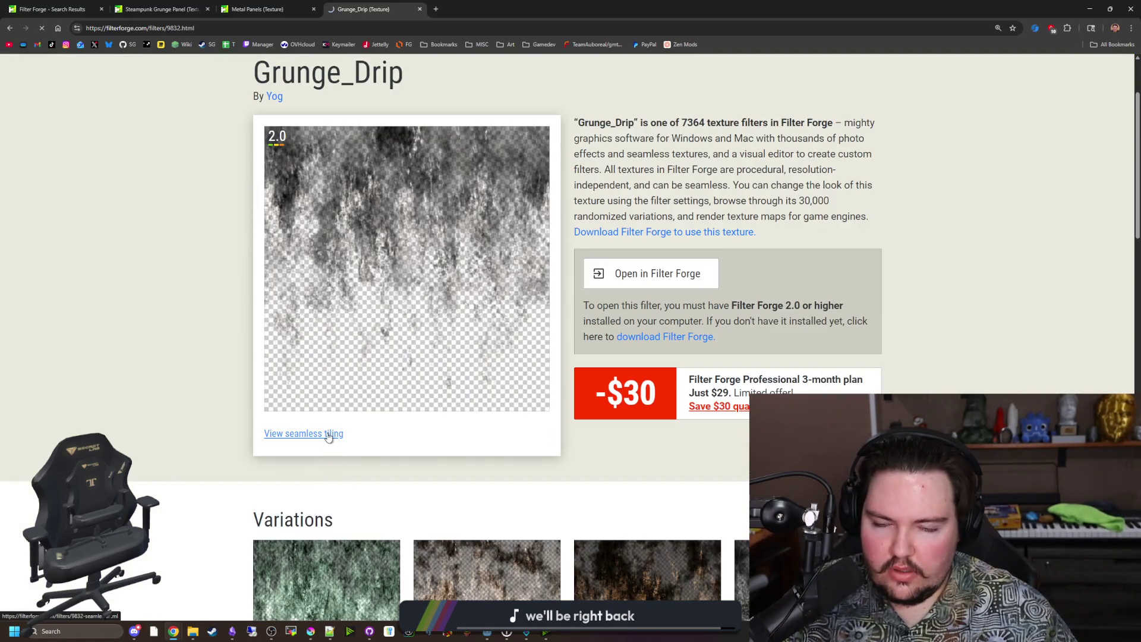
{"action": "left_click", "coordinate": [329, 435]}
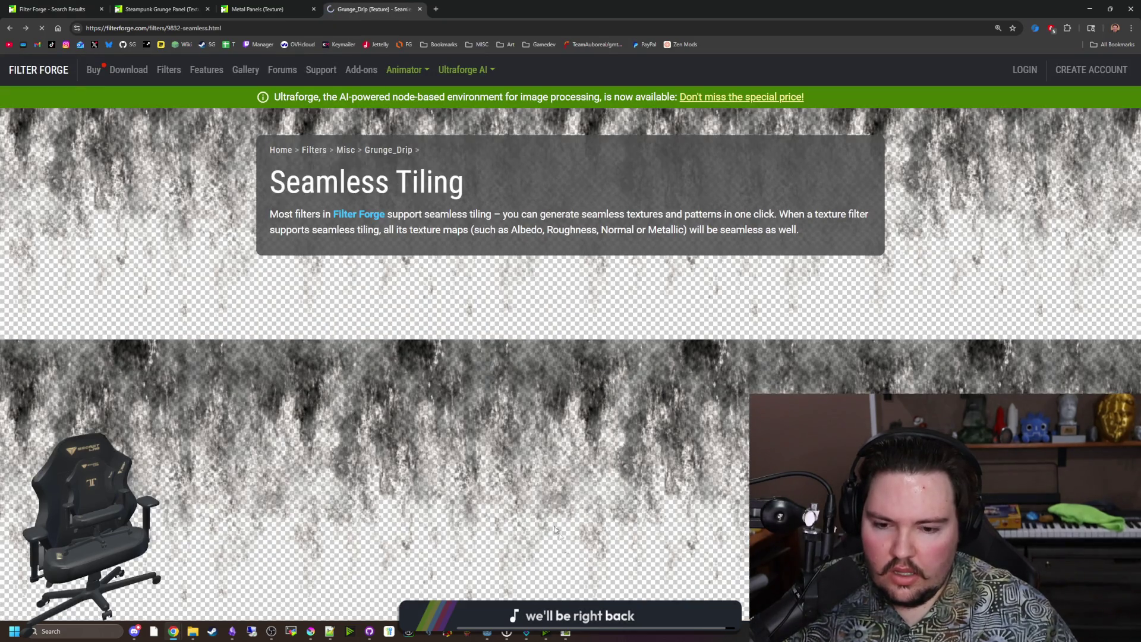
{"action": "key", "text": "alt+Left"}
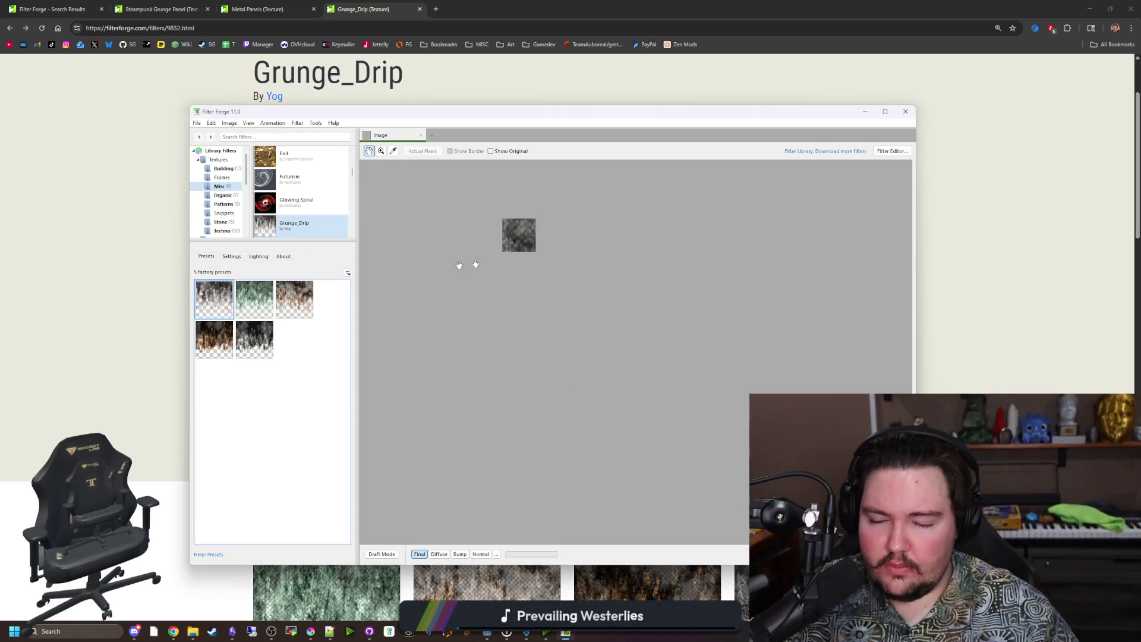
Move the Filter Forge window lower on screen and start a new empty project
{"action": "left_click", "coordinate": [221, 123]}
{"action": "left_click", "coordinate": [221, 123]}
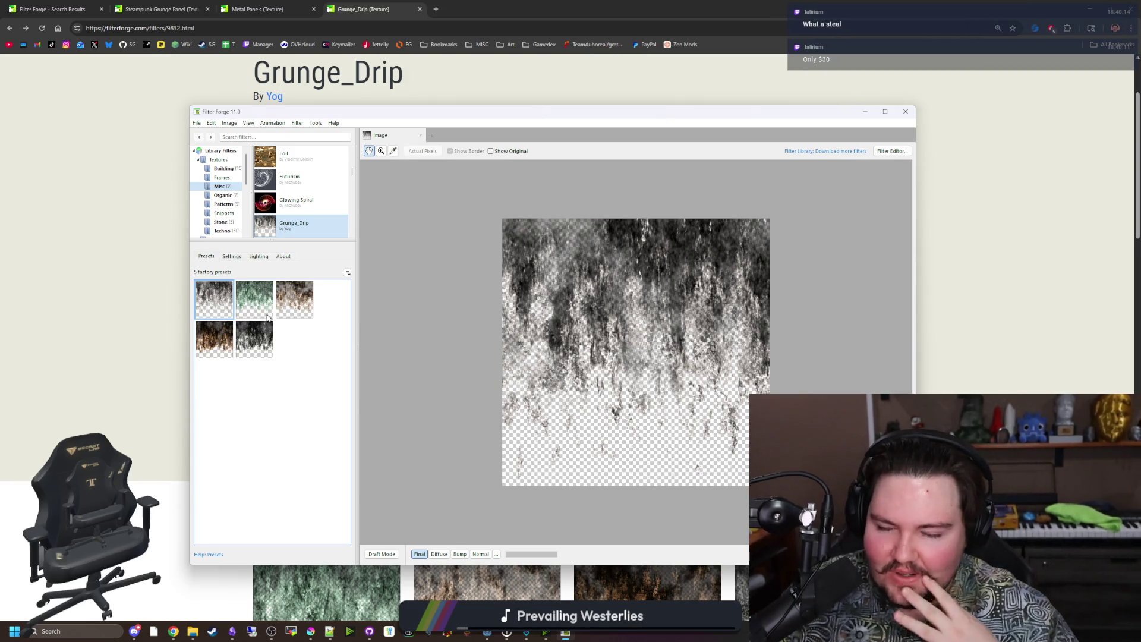
{"action": "mouse_move", "coordinate": [406, 105]}
{"action": "left_mouse_down"}
{"action": "mouse_move", "coordinate": [778, 418]}
{"action": "mouse_move", "coordinate": [539, 457]}
{"action": "left_mouse_up"}
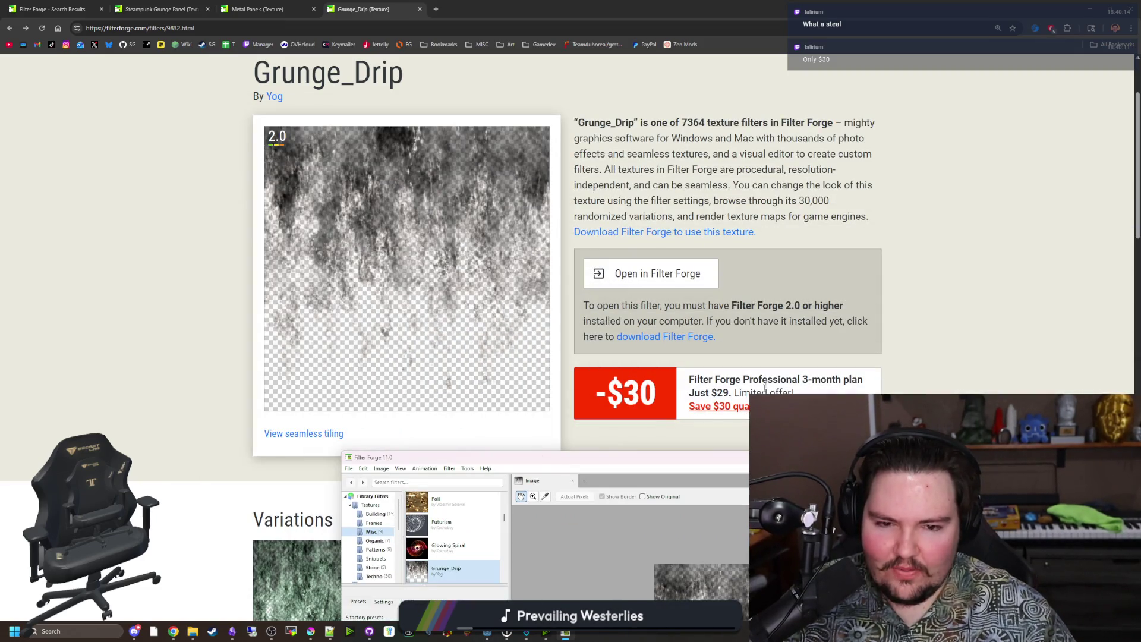
{"action": "mouse_move", "coordinate": [765, 457]}
{"action": "left_mouse_down"}
{"action": "mouse_move", "coordinate": [706, 566]}
{"action": "mouse_move", "coordinate": [703, 531]}
{"action": "left_mouse_up"}
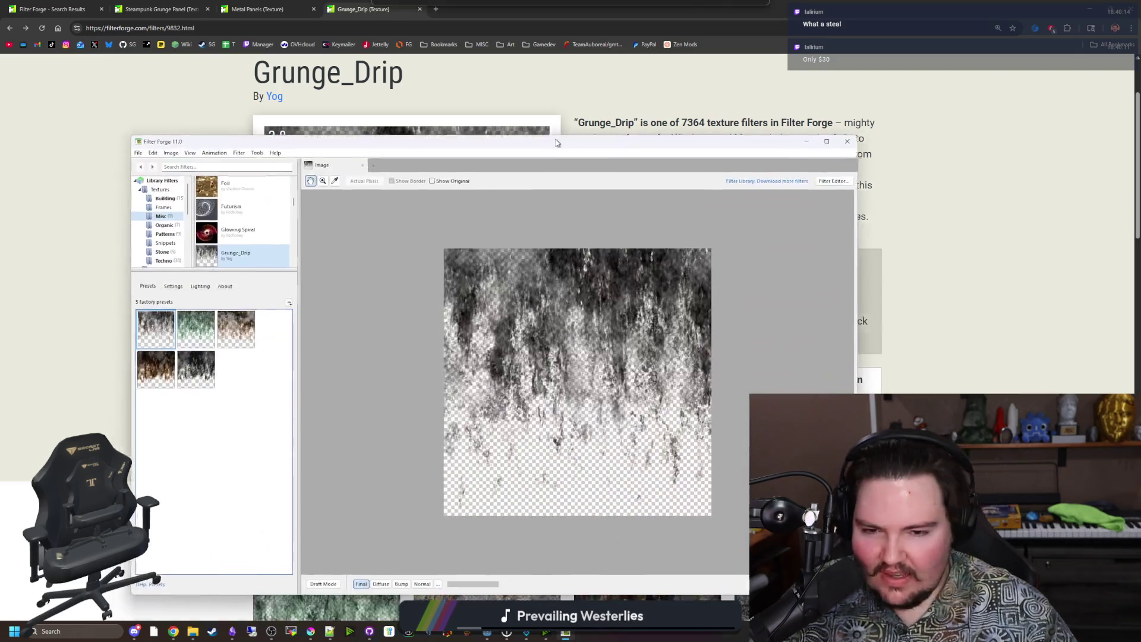
{"action": "scroll", "coordinate": [253, 235], "scroll_direction": "up", "scroll_amount": 5}
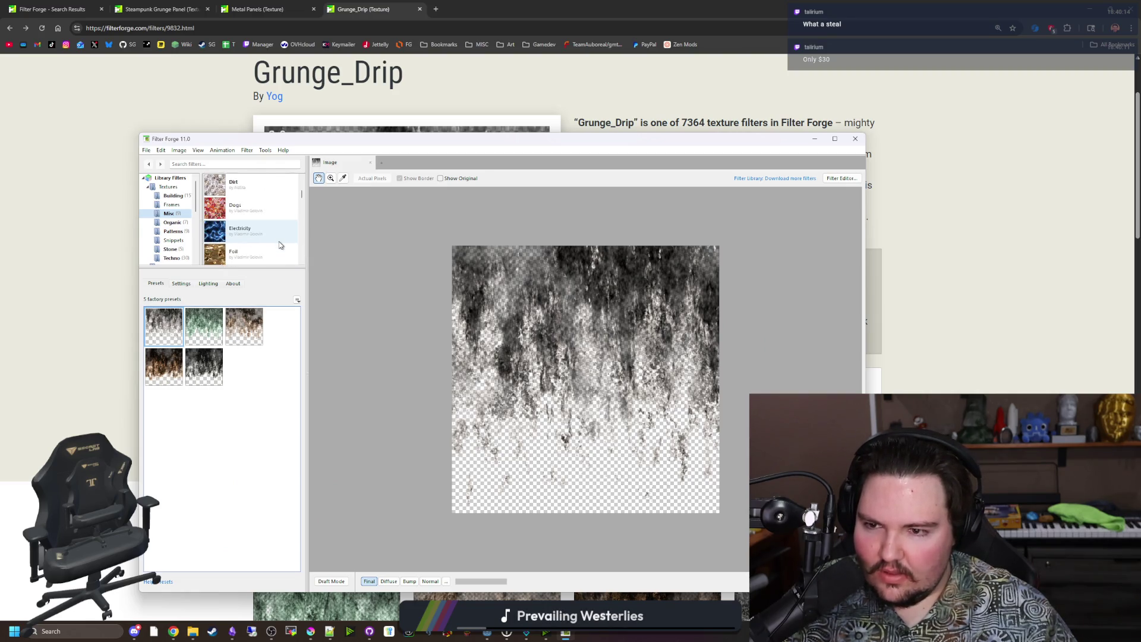
{"action": "scroll", "coordinate": [277, 237], "scroll_direction": "down", "scroll_amount": 5}
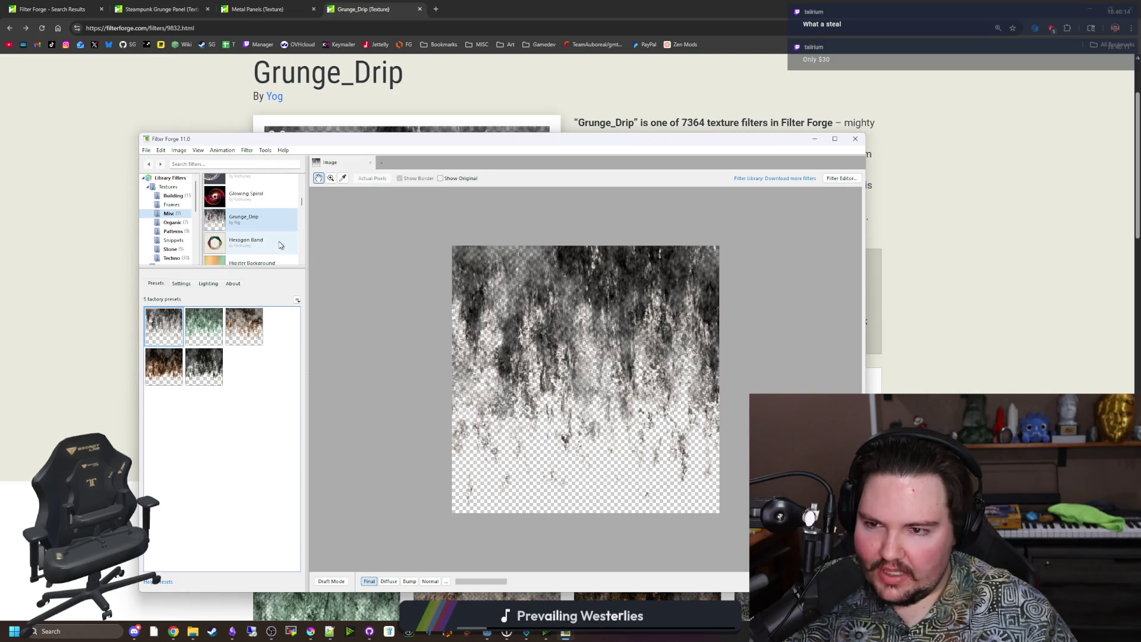
{"action": "left_click", "coordinate": [146, 150]}
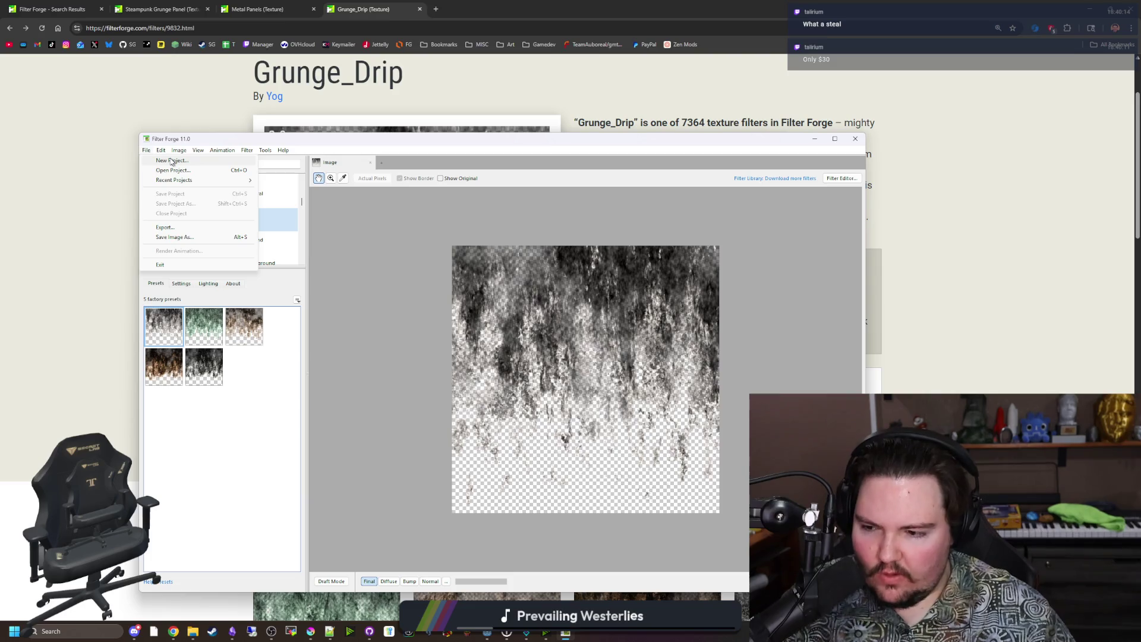
{"action": "left_click", "coordinate": [172, 160]}
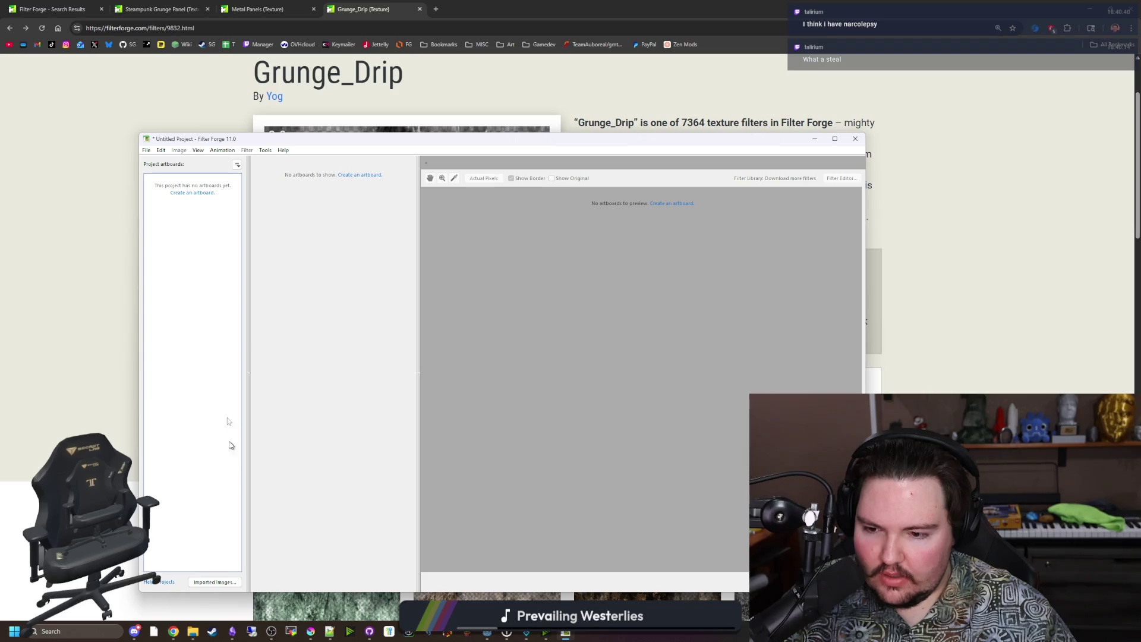
Create a new blank 256 × 256 artboard named 'grunge'
{"action": "left_click", "coordinate": [237, 165]}
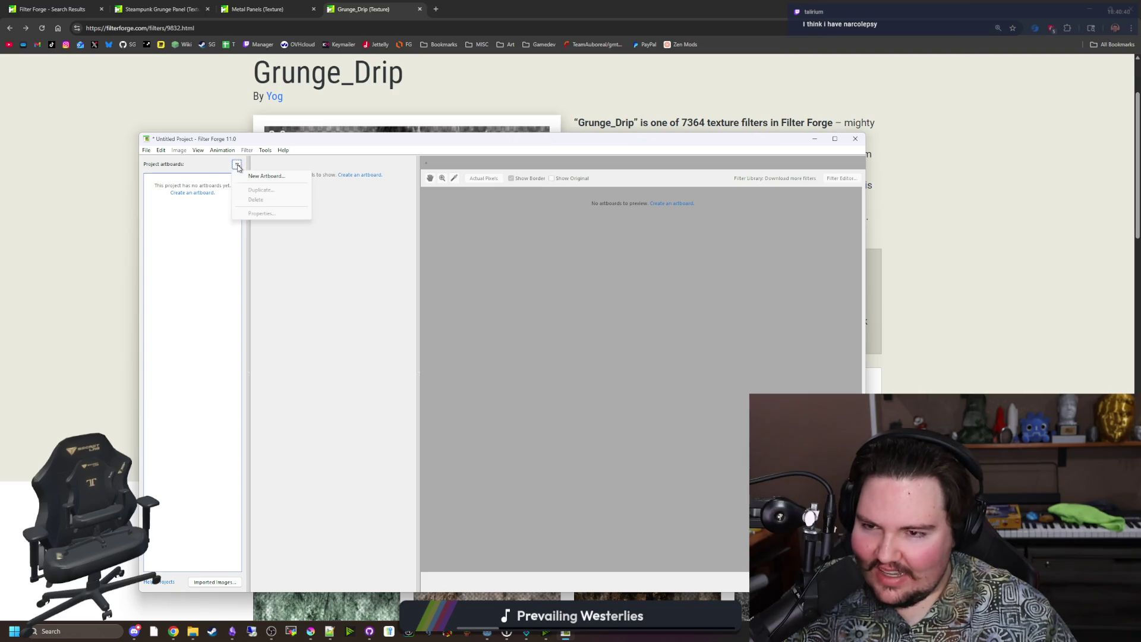
{"action": "left_click", "coordinate": [268, 177]}
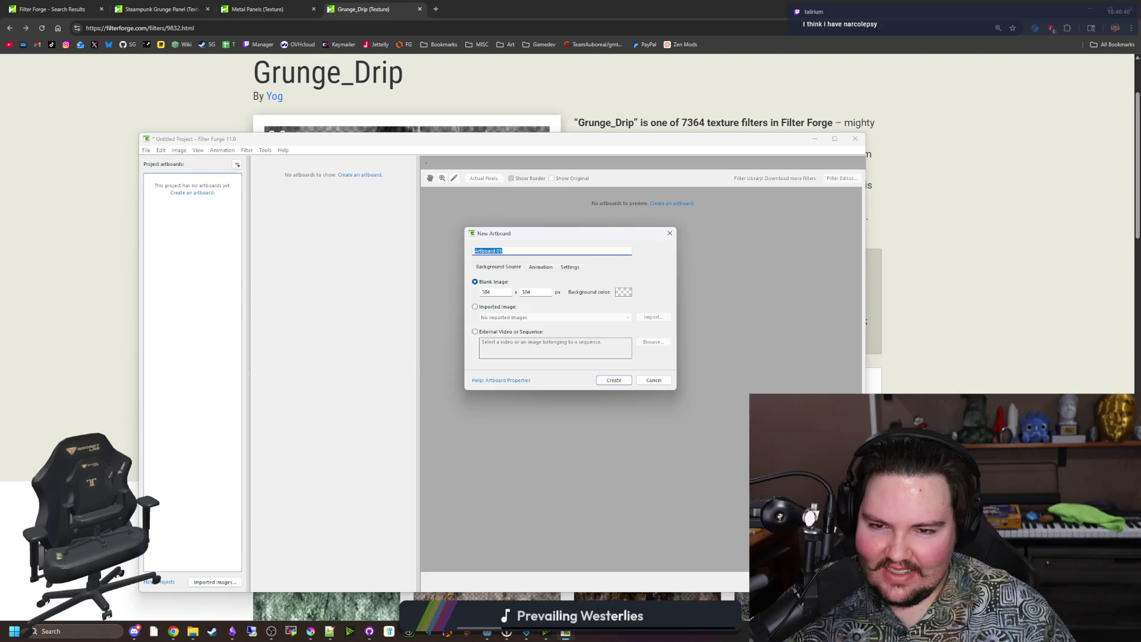
{"action": "double_click", "coordinate": [487, 291]}
{"action": "type", "text": "6"}
{"action": "key", "text": "Tab"}
{"action": "type", "text": "5"}
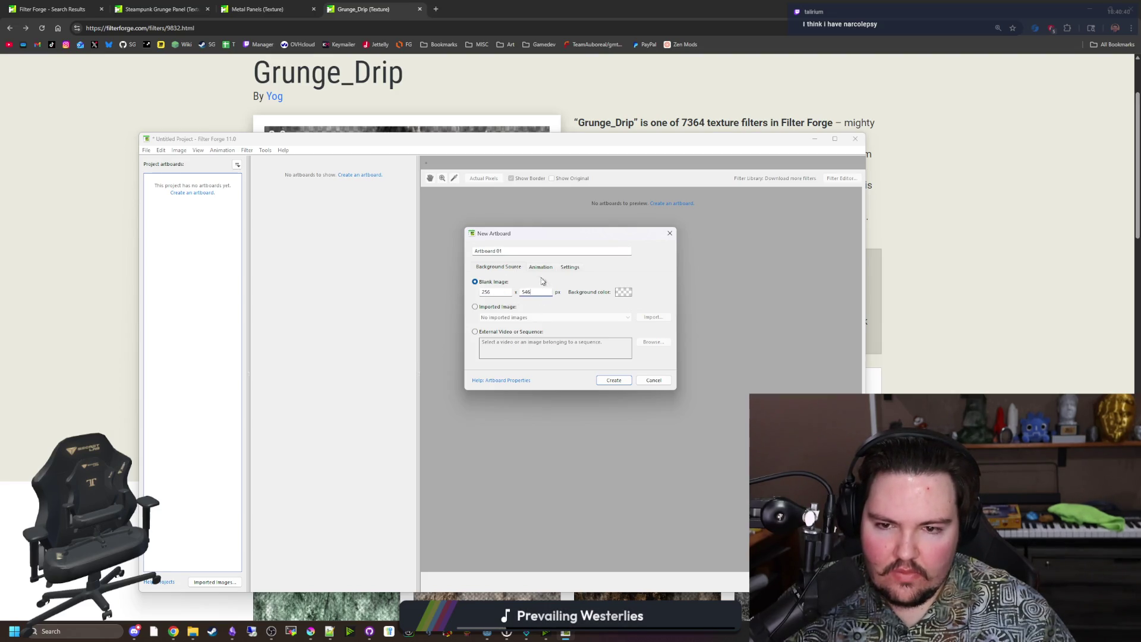
{"action": "type", "text": "6"}
{"action": "key", "text": "Tab"}
{"action": "key", "text": "shift+Tab"}
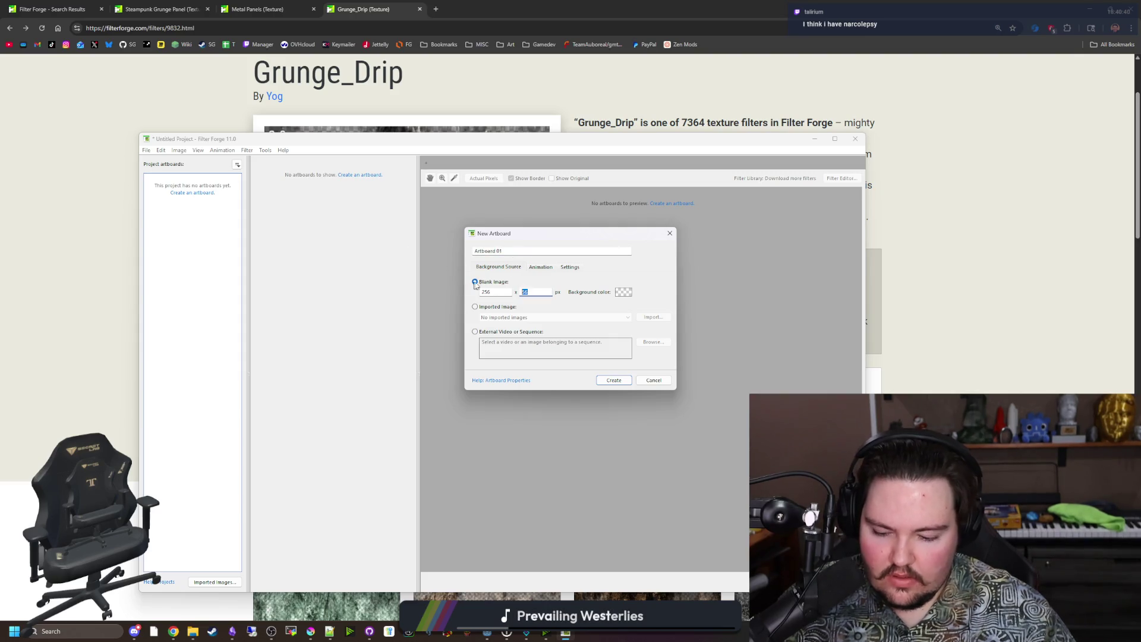
{"action": "type", "text": "256"}
{"action": "key", "text": "Tab"}
{"action": "type", "text": "g"}
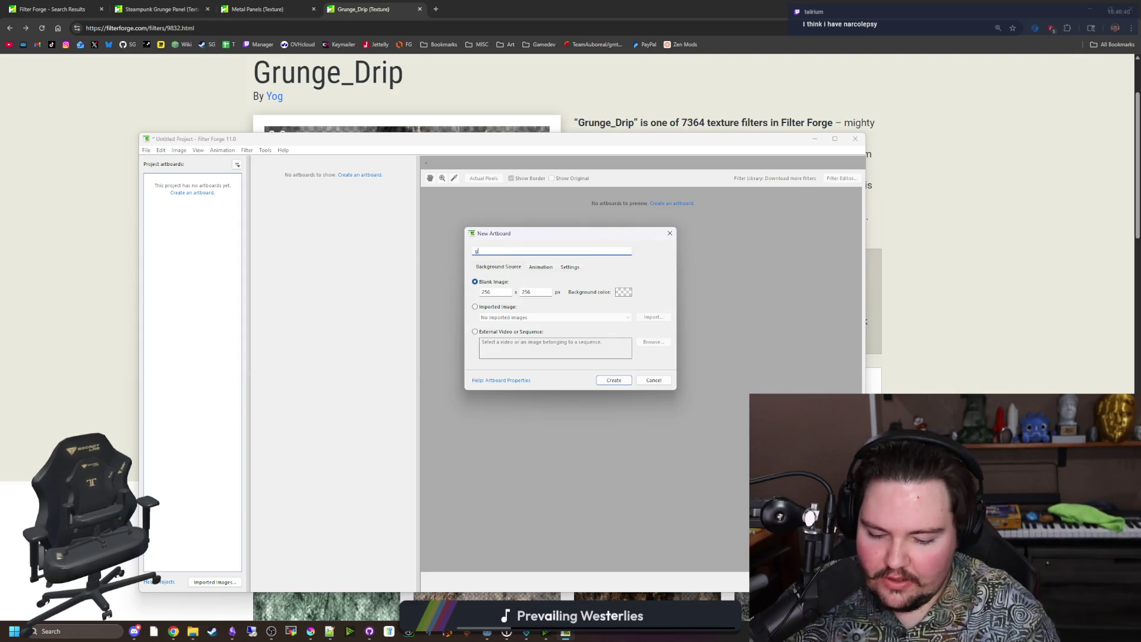
{"action": "key", "text": "BackSpace"}
{"action": "key", "text": "BackSpace"}
{"action": "key", "text": "BackSpace"}
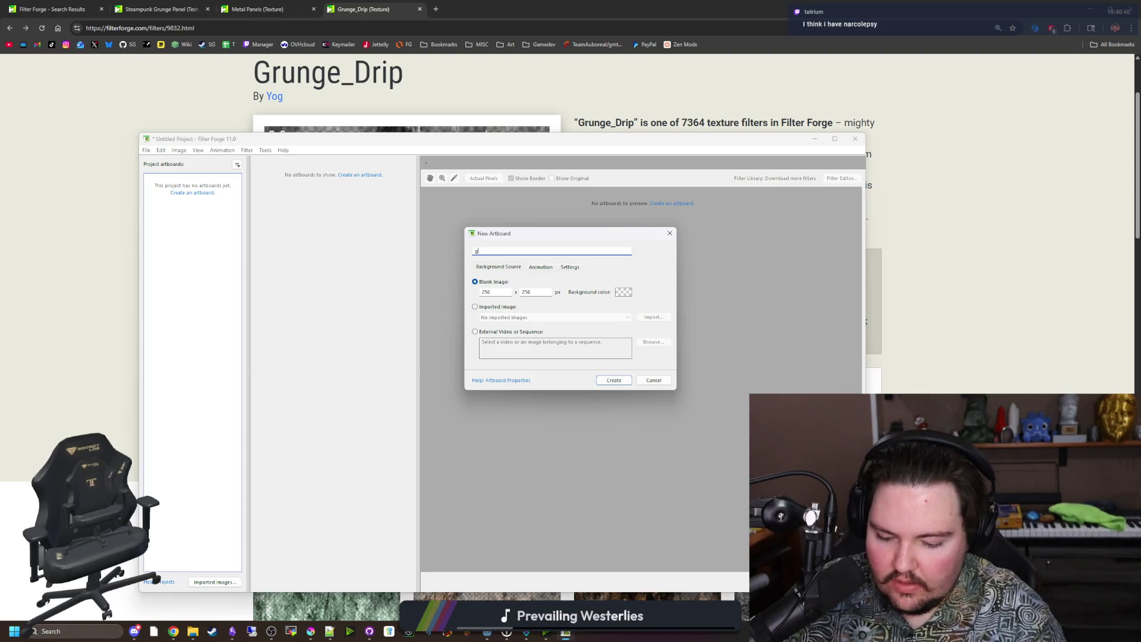
{"action": "type", "text": "nge"}
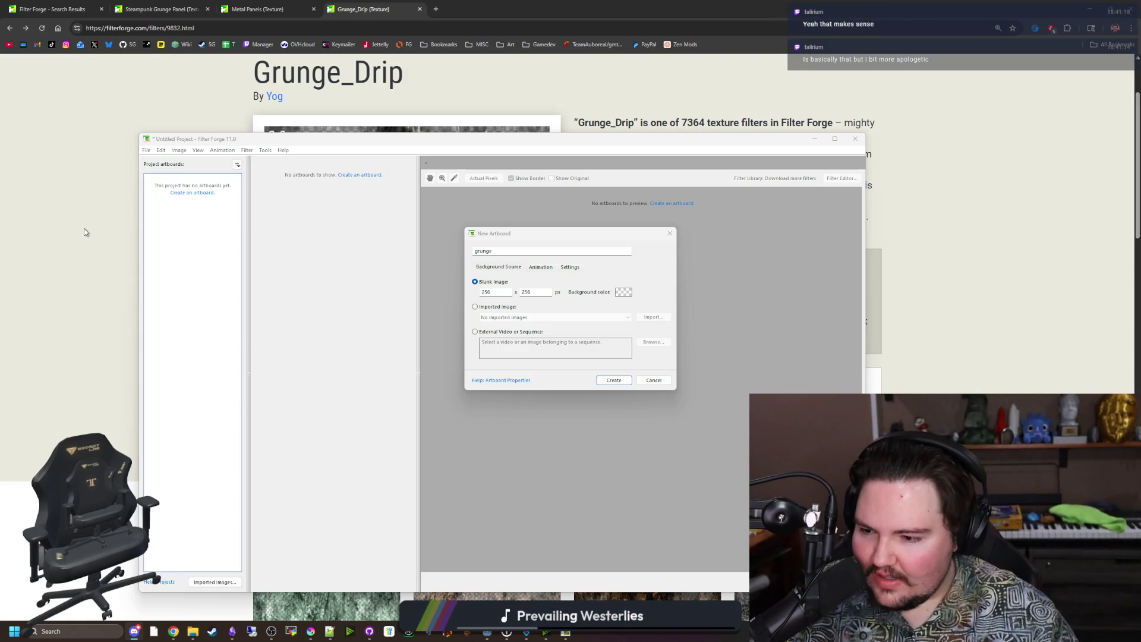
{"action": "left_click", "coordinate": [614, 379]}
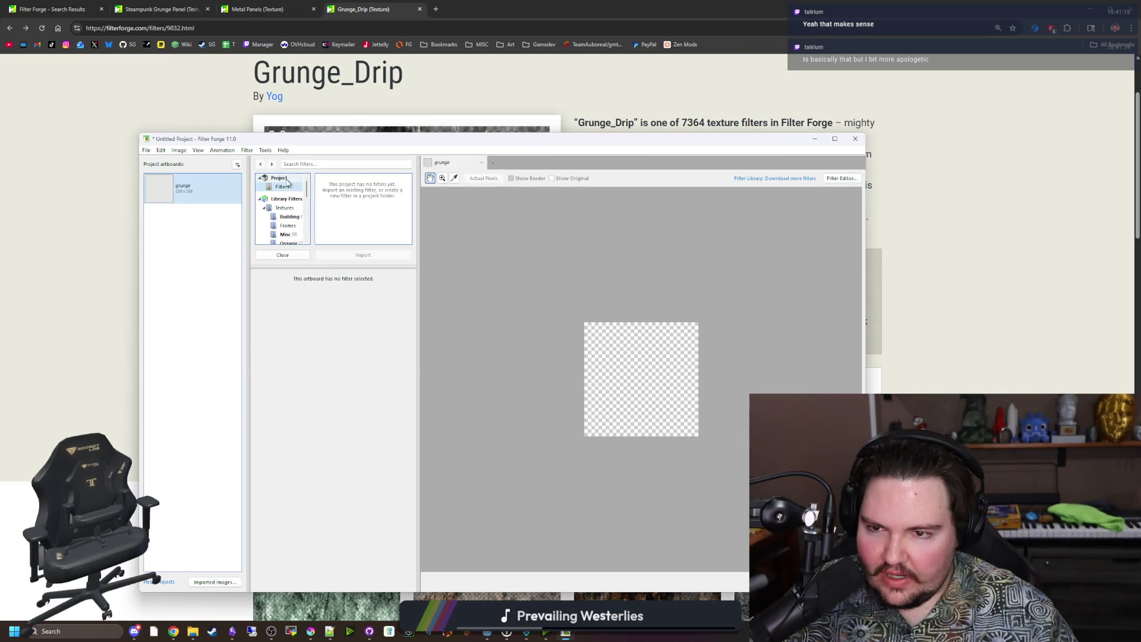
Send the Grunge_Drip filter into the new project, apply the brown preset and toggle Seamless Tiling
{"action": "key", "text": "alt+Tab"}
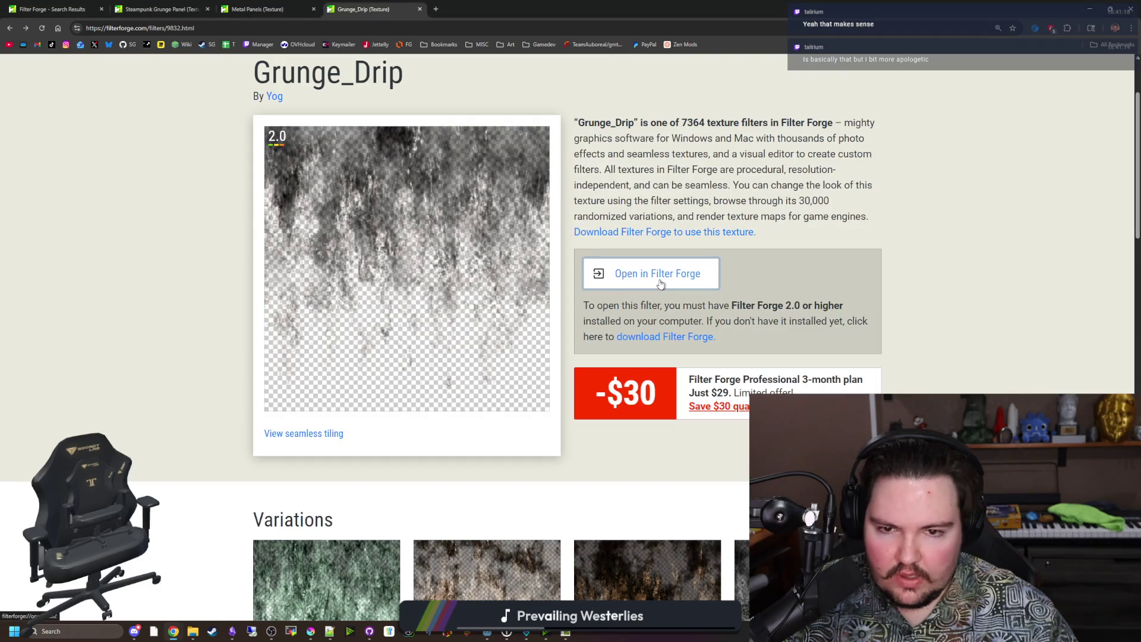
{"action": "left_click", "coordinate": [656, 285]}
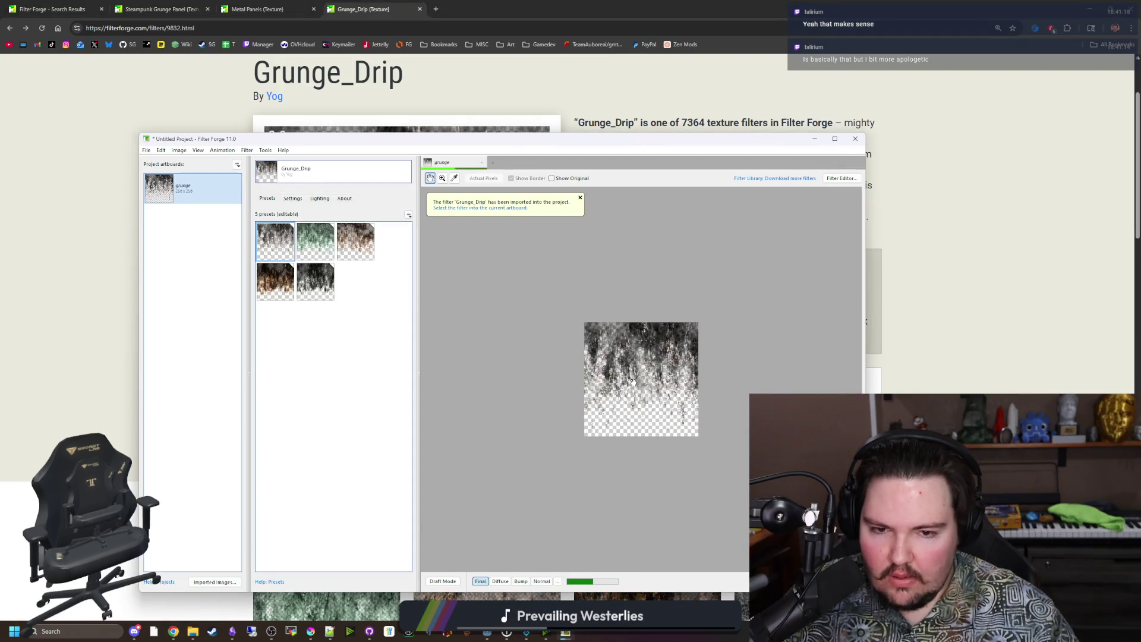
{"action": "scroll", "coordinate": [638, 357], "scroll_direction": "up", "scroll_amount": 5}
{"action": "scroll", "coordinate": [648, 361], "scroll_direction": "down", "scroll_amount": 5}
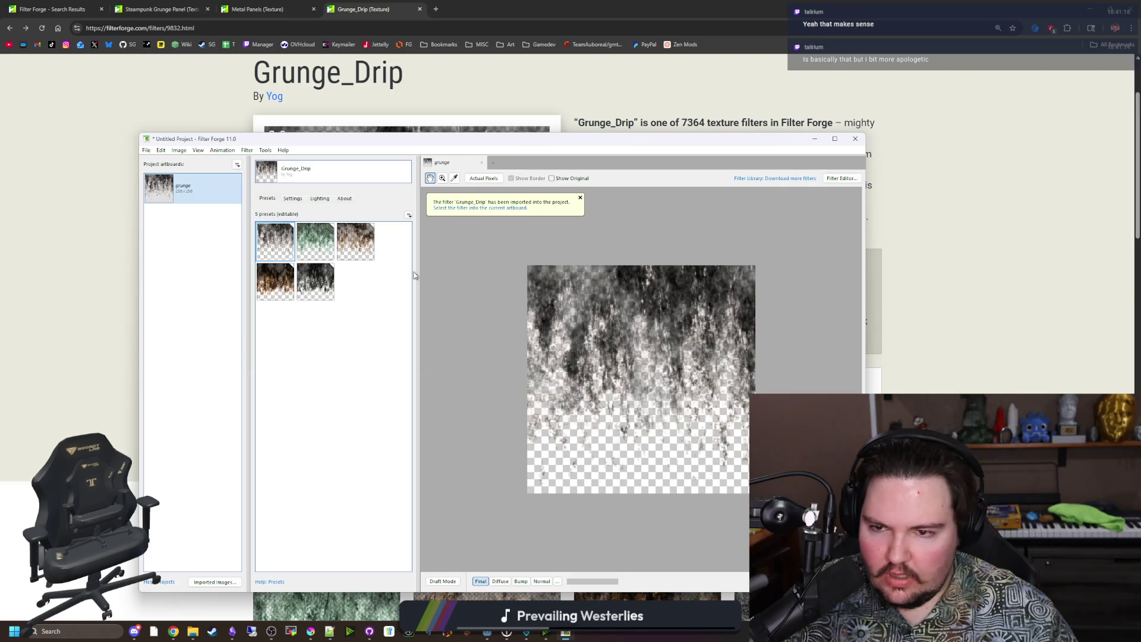
{"action": "left_click", "coordinate": [350, 244]}
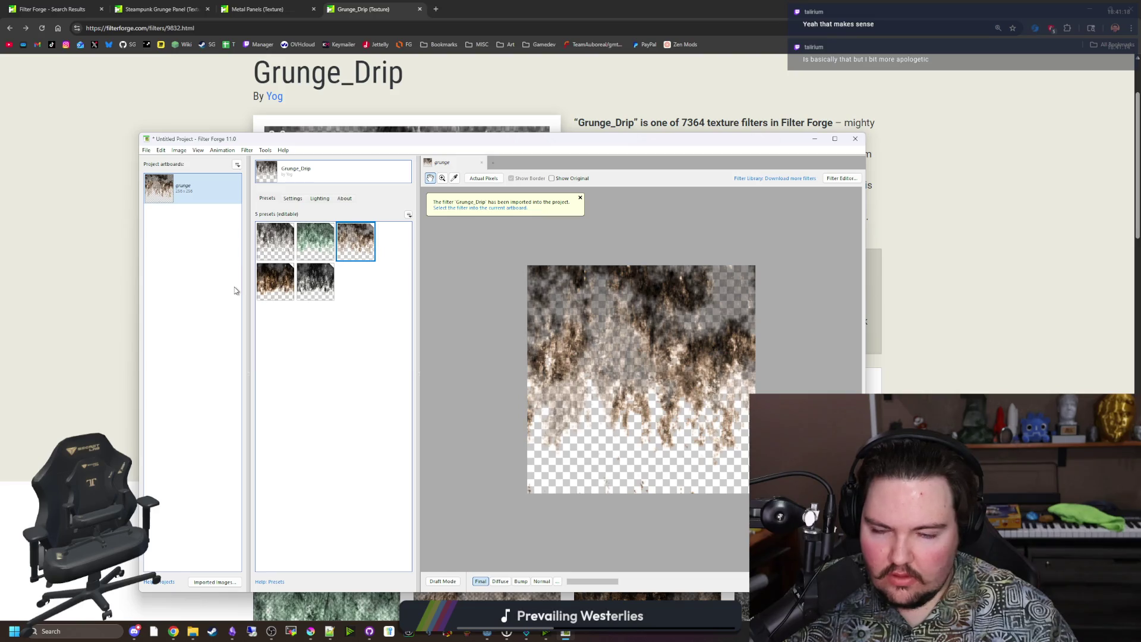
{"action": "left_click", "coordinate": [294, 200]}
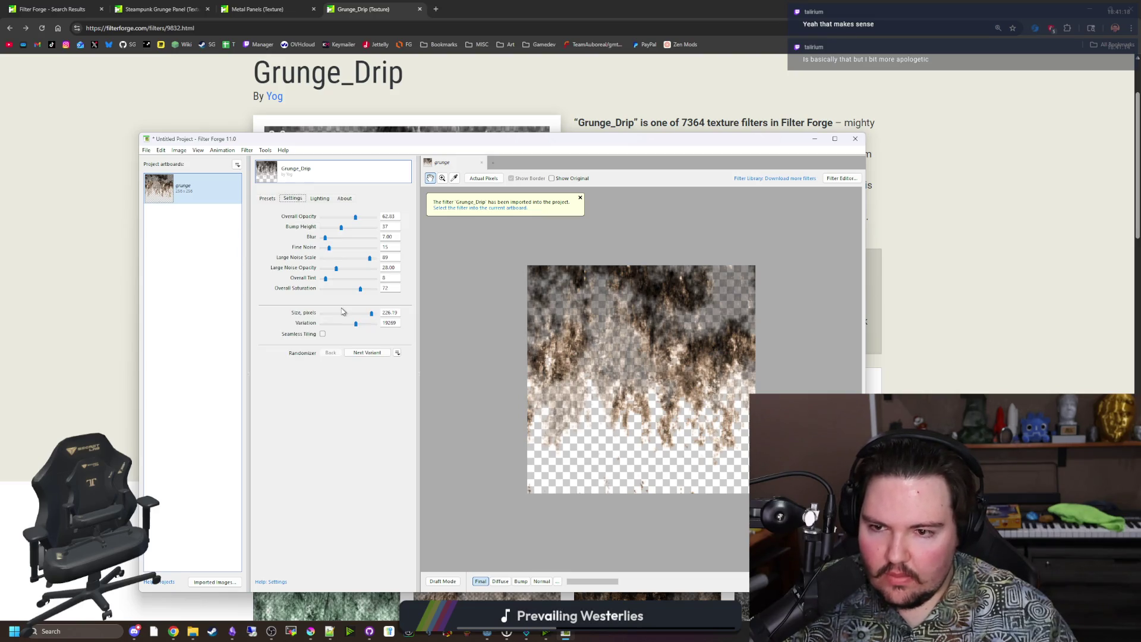
{"action": "left_click", "coordinate": [323, 333]}
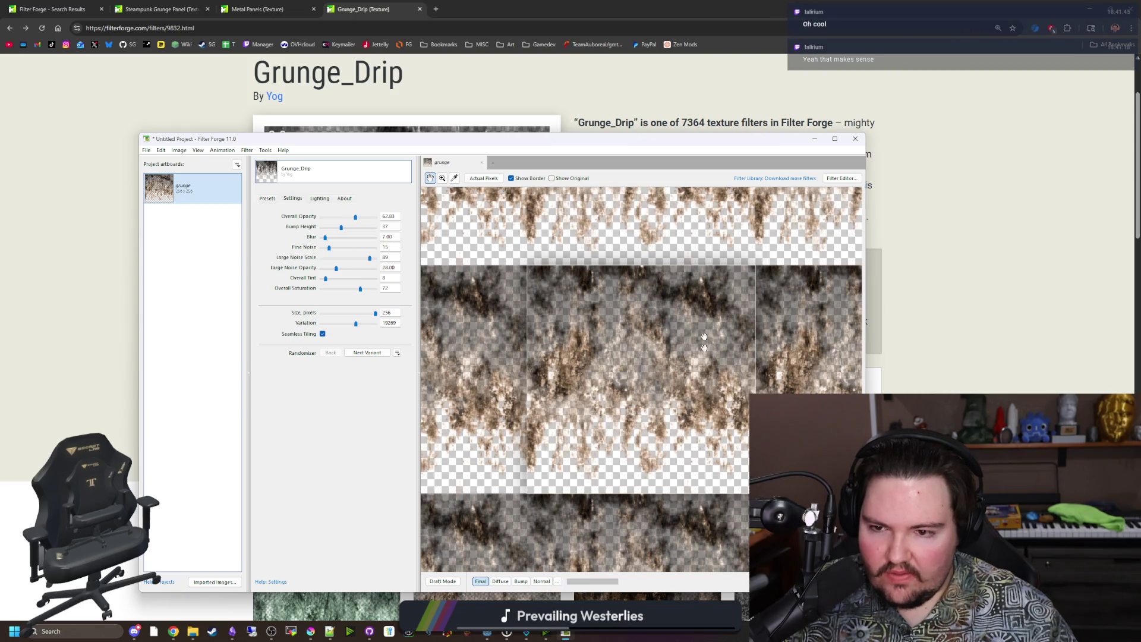
Lower Large Noise Scale, apply the first preset, and raise Overall Saturation to 60
{"action": "mouse_move", "coordinate": [370, 259]}
{"action": "left_mouse_down"}
{"action": "mouse_move", "coordinate": [343, 260]}
{"action": "mouse_move", "coordinate": [362, 258]}
{"action": "left_mouse_up"}
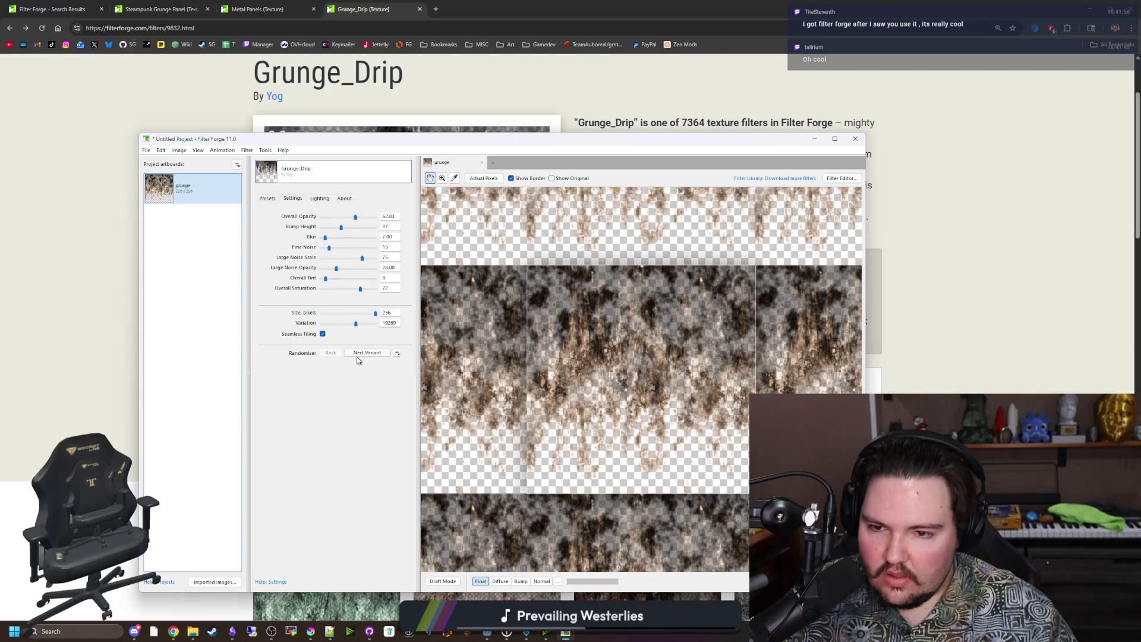
{"action": "left_click", "coordinate": [270, 199]}
{"action": "left_click", "coordinate": [275, 240]}
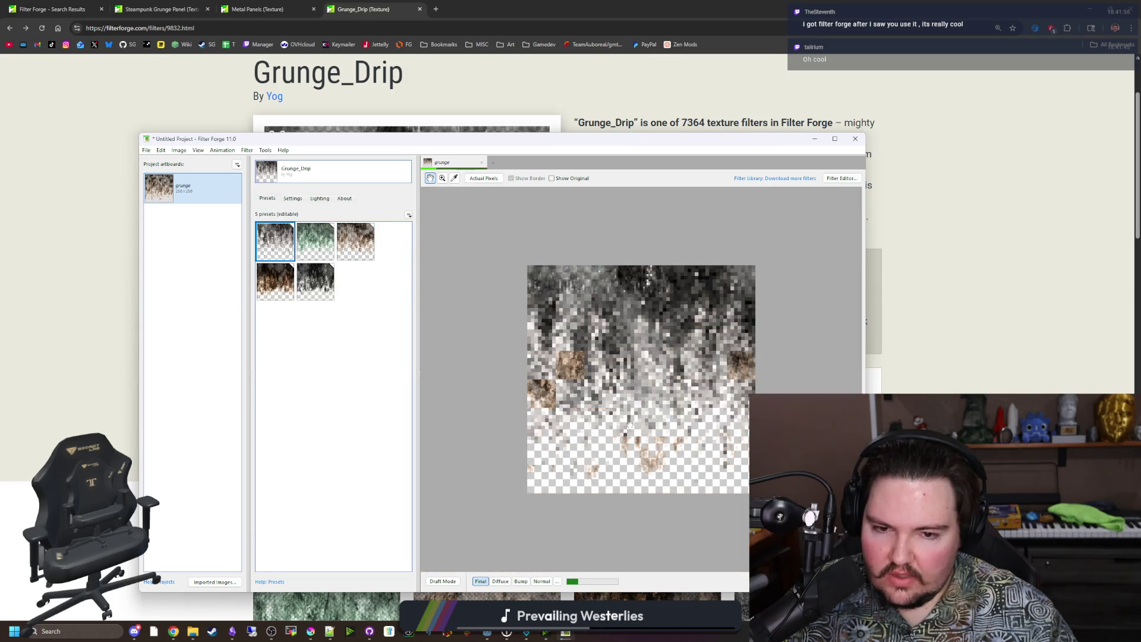
{"action": "scroll", "coordinate": [657, 368], "scroll_direction": "up", "scroll_amount": 2}
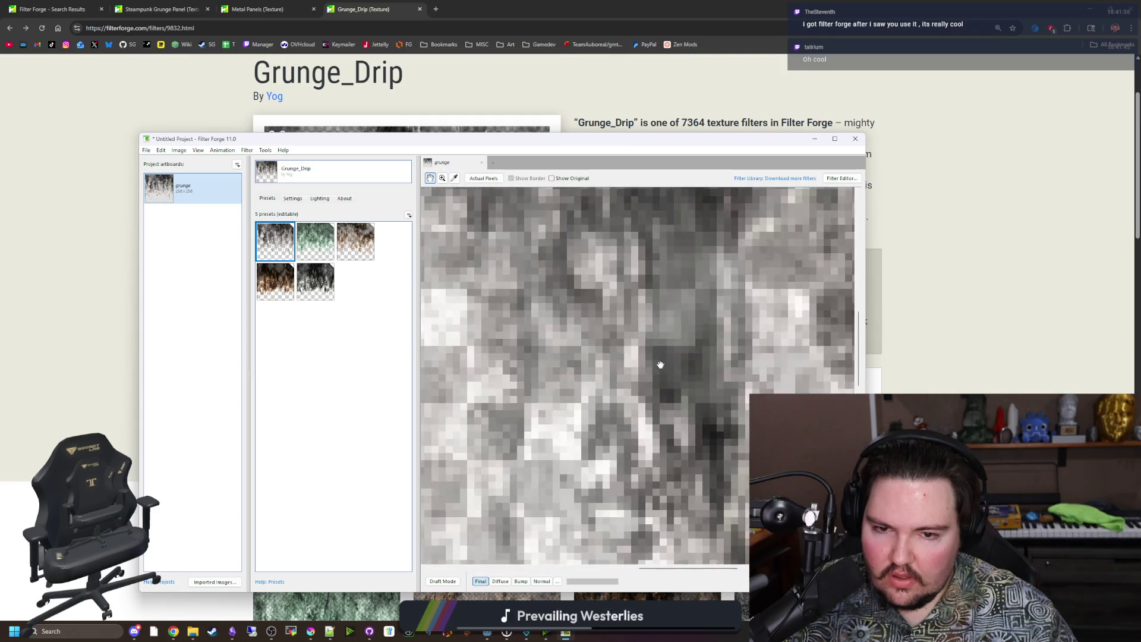
{"action": "scroll", "coordinate": [461, 280], "scroll_direction": "down", "scroll_amount": 2}
{"action": "scroll", "coordinate": [633, 357], "scroll_direction": "up", "scroll_amount": 2}
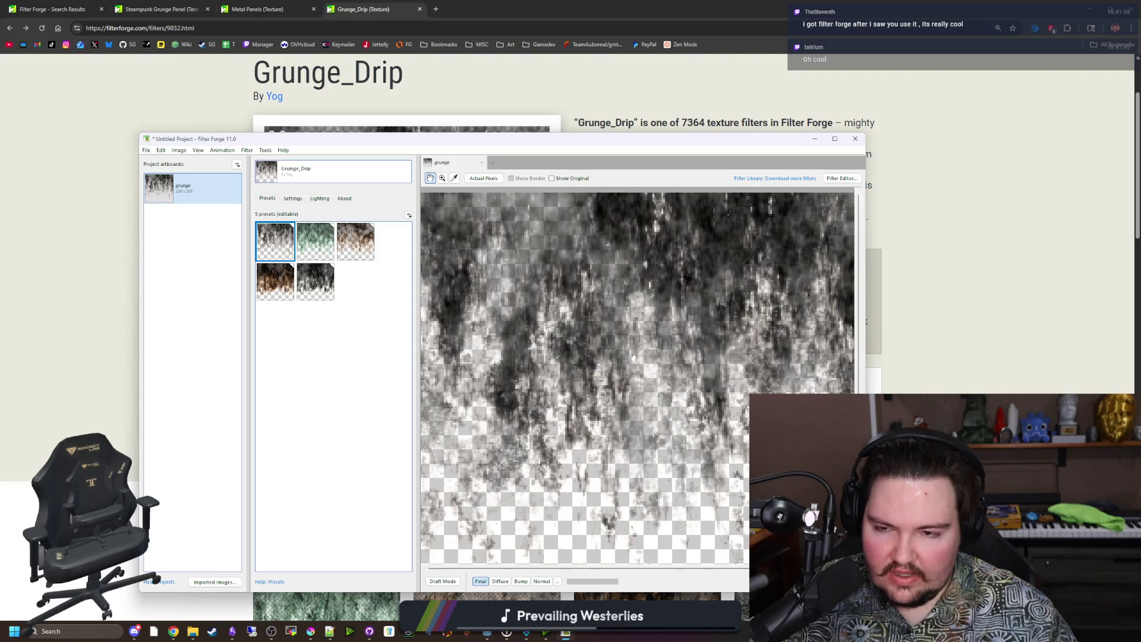
{"action": "scroll", "coordinate": [633, 357], "scroll_direction": "down", "scroll_amount": 2}
{"action": "left_click", "coordinate": [287, 199]}
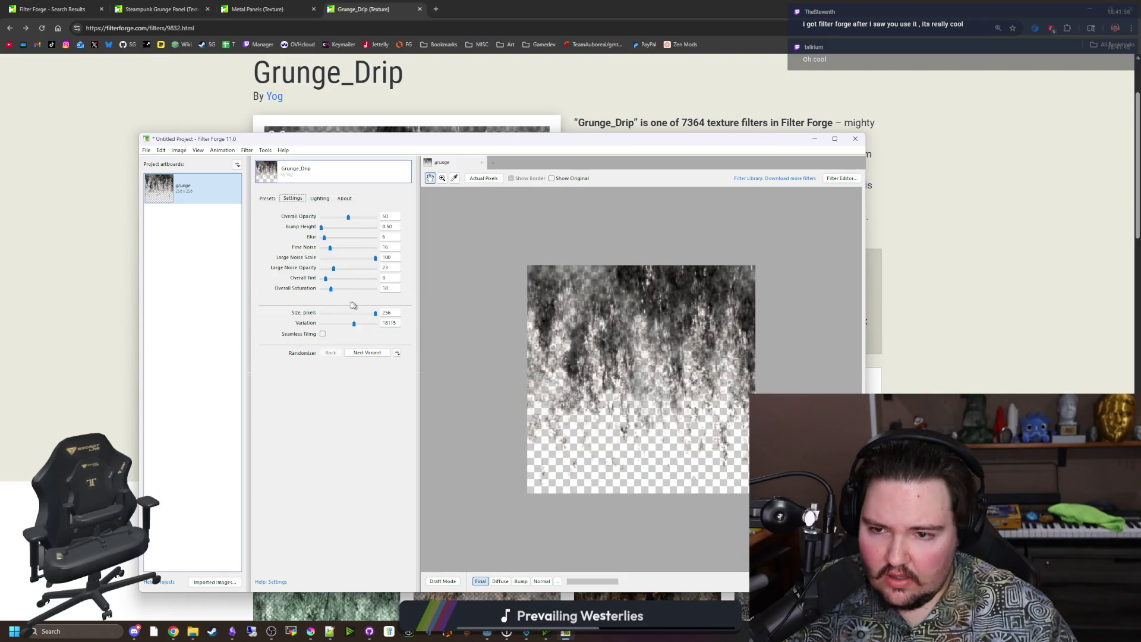
{"action": "left_click_drag", "start_coordinate": [331, 290], "coordinate": [354, 290]}
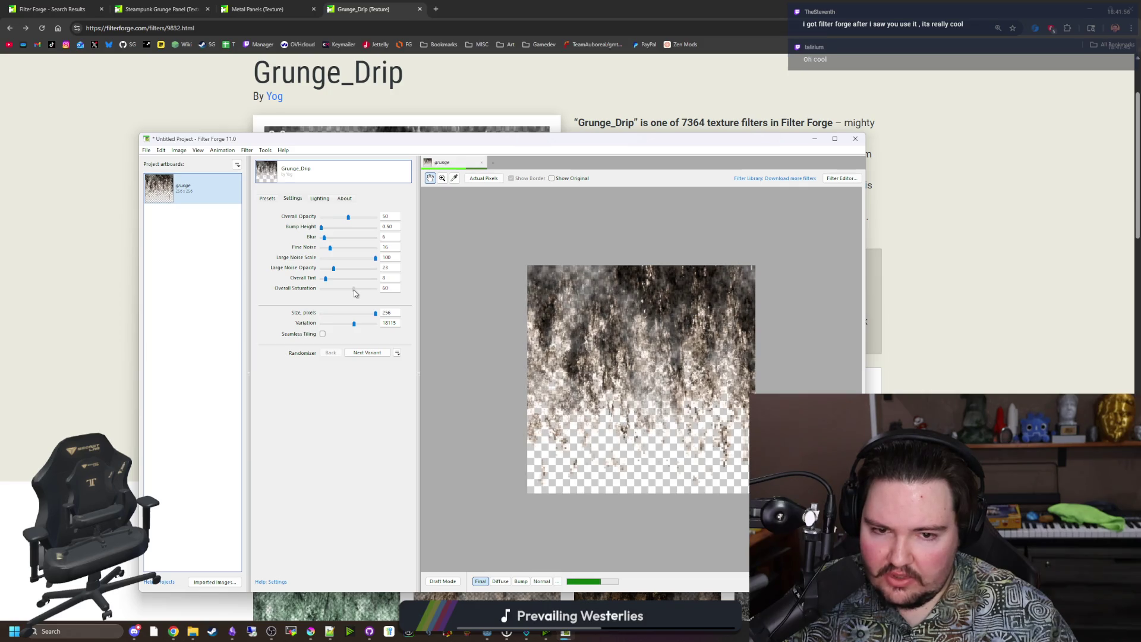
{"action": "left_click", "coordinate": [147, 151]}
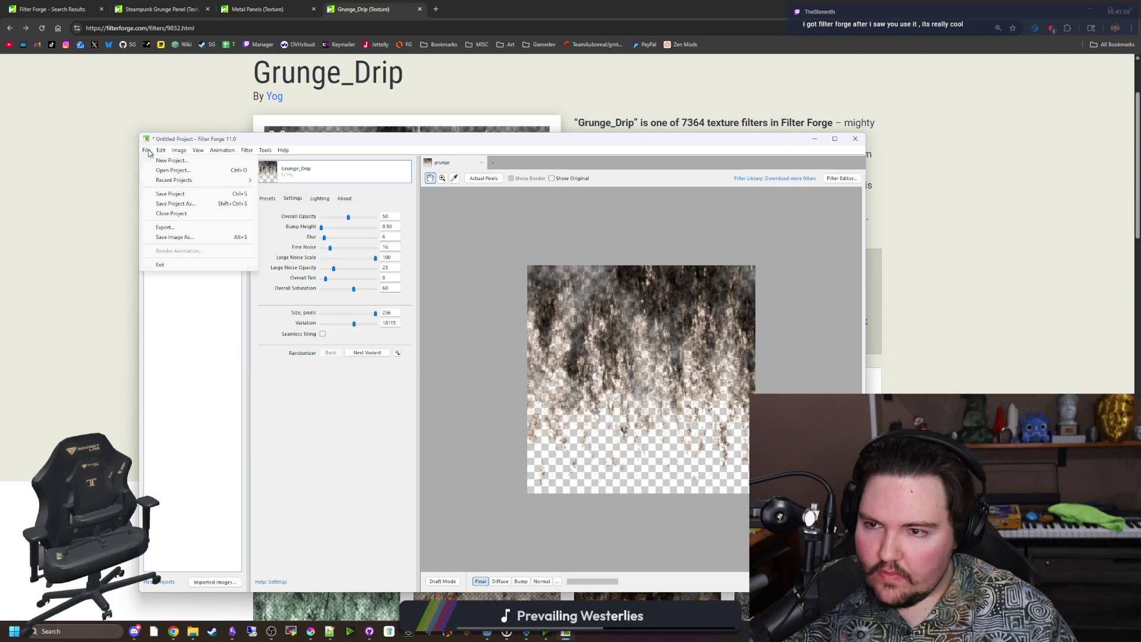
Export the grunge maps as PNGs to the Textures folder, excluding the plain grunge.png
{"action": "left_click", "coordinate": [146, 151]}
{"action": "left_click", "coordinate": [178, 150]}
{"action": "left_click", "coordinate": [179, 150]}
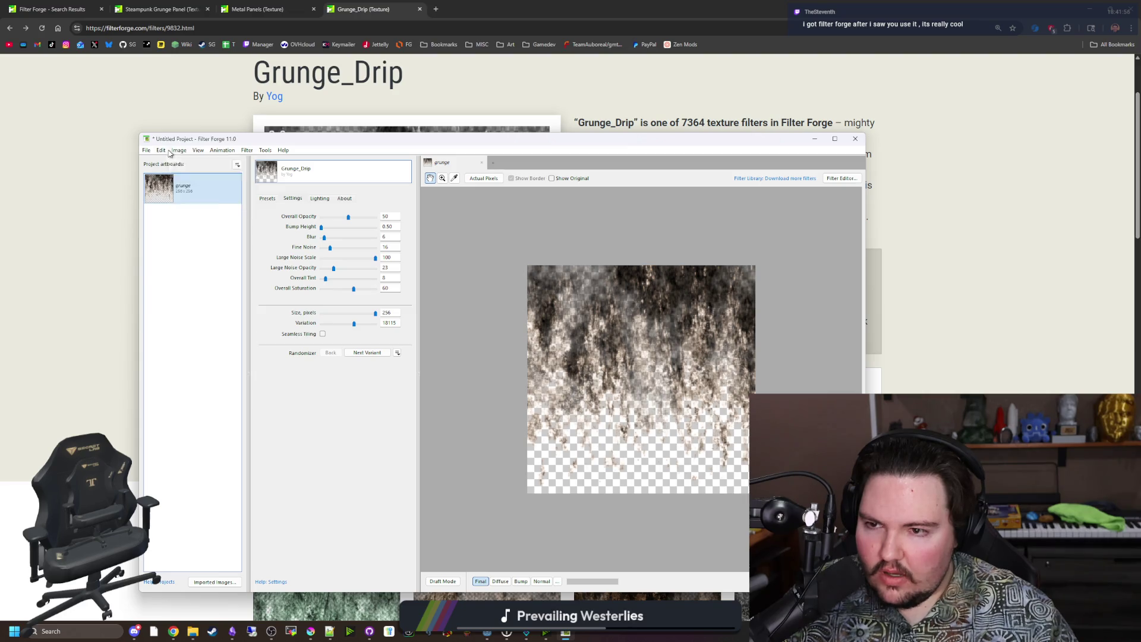
{"action": "left_click", "coordinate": [147, 151]}
{"action": "left_click", "coordinate": [170, 227]}
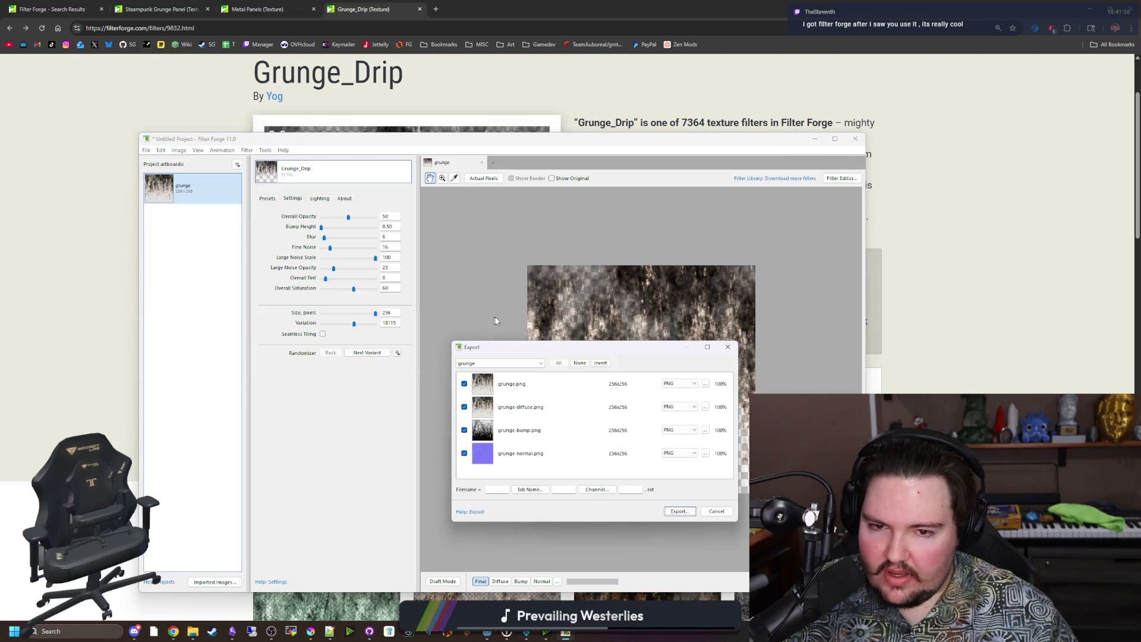
{"action": "left_click", "coordinate": [465, 383]}
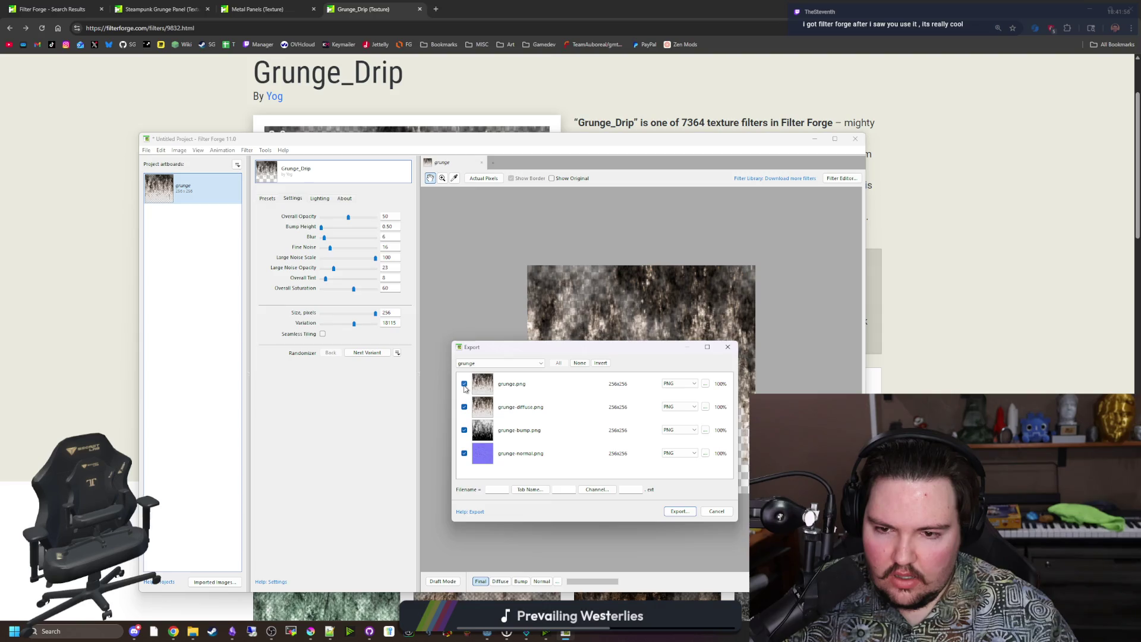
{"action": "left_click", "coordinate": [464, 383]}
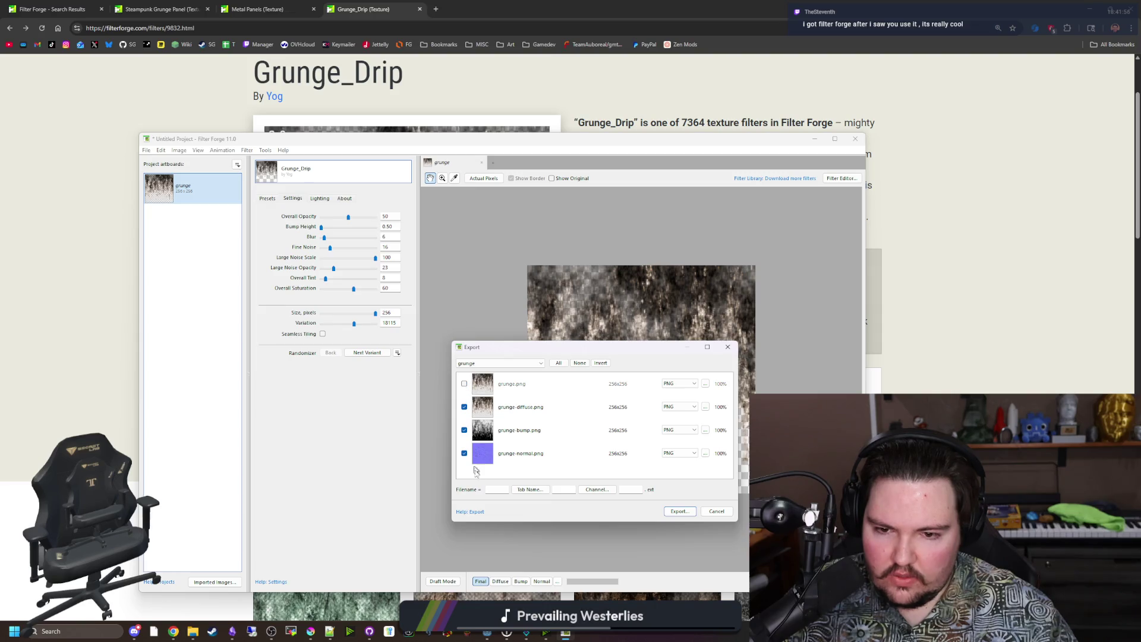
{"action": "left_click", "coordinate": [678, 511]}
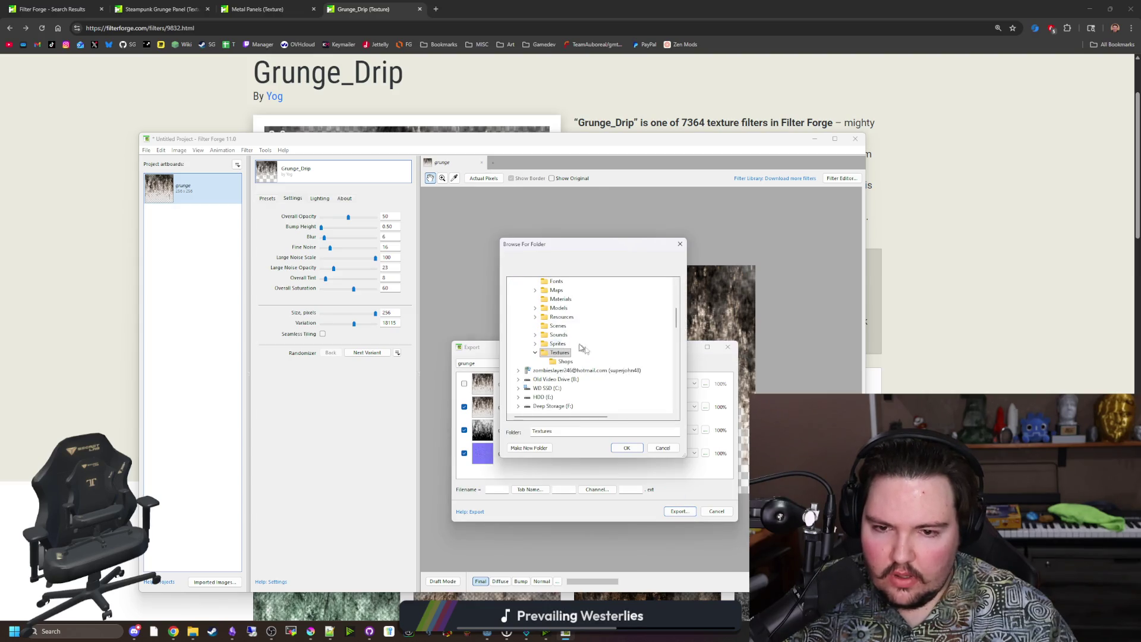
{"action": "left_click", "coordinate": [619, 449]}
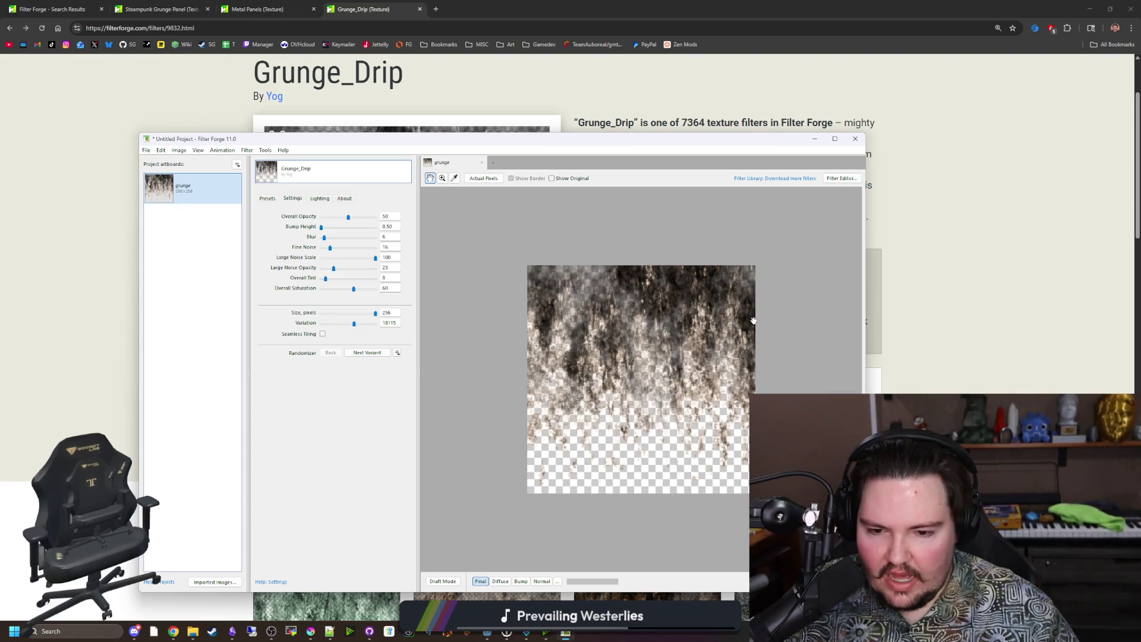
{"action": "left_click_drag", "start_coordinate": [553, 140], "coordinate": [510, 143]}
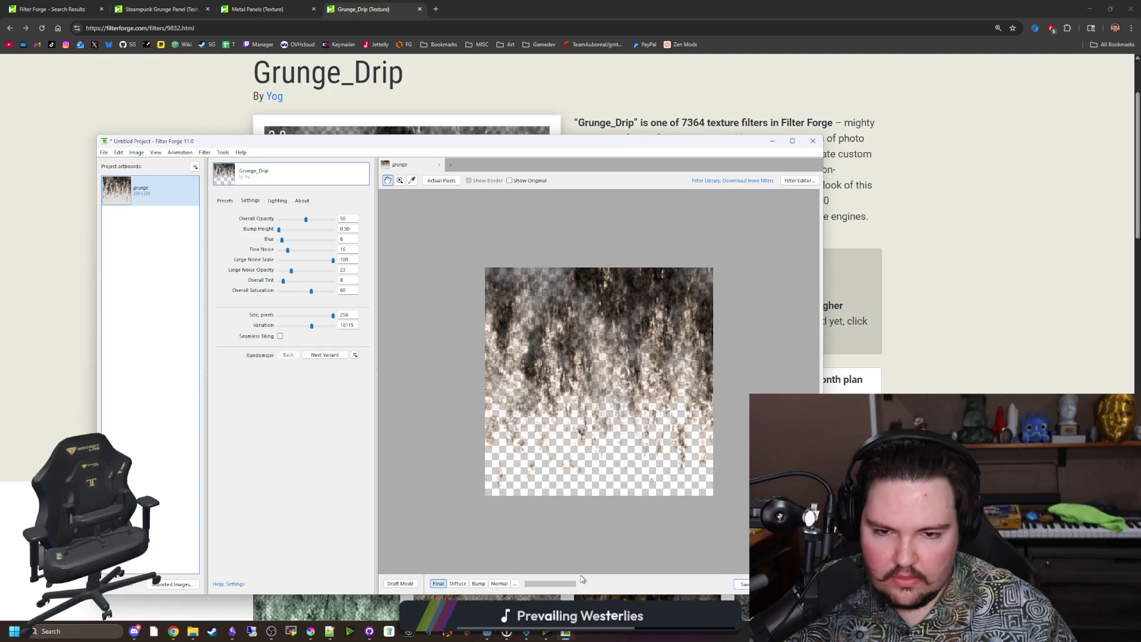
Switch to Chrome and scroll through the Filter Library's featured and popular filters, then back to the top
{"action": "left_click", "coordinate": [955, 279]}
{"action": "scroll", "coordinate": [955, 280], "scroll_direction": "up", "scroll_amount": 2}
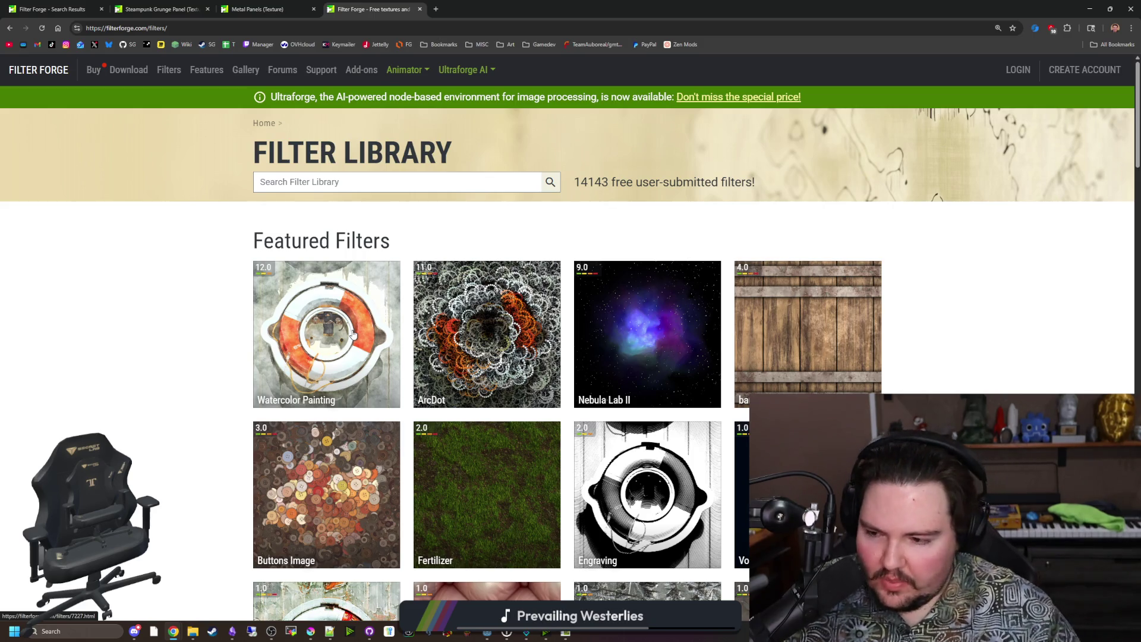
{"action": "scroll", "coordinate": [357, 335], "scroll_direction": "down", "scroll_amount": 8}
{"action": "scroll", "coordinate": [371, 334], "scroll_direction": "down", "scroll_amount": 2}
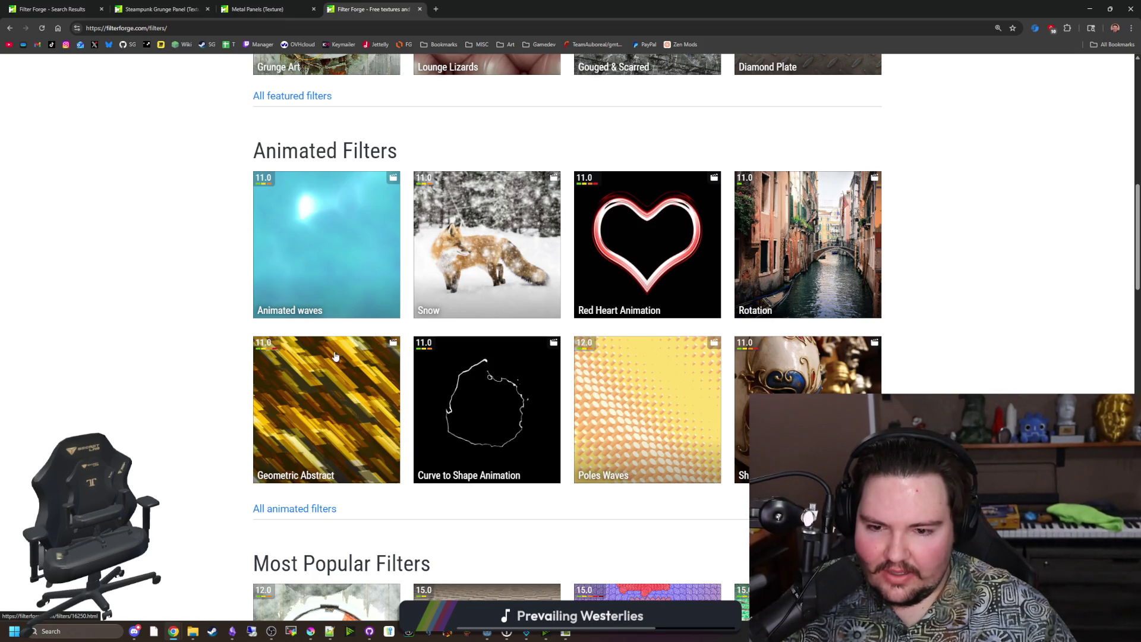
{"action": "scroll", "coordinate": [338, 358], "scroll_direction": "down", "scroll_amount": 5}
{"action": "scroll", "coordinate": [338, 359], "scroll_direction": "down", "scroll_amount": 9}
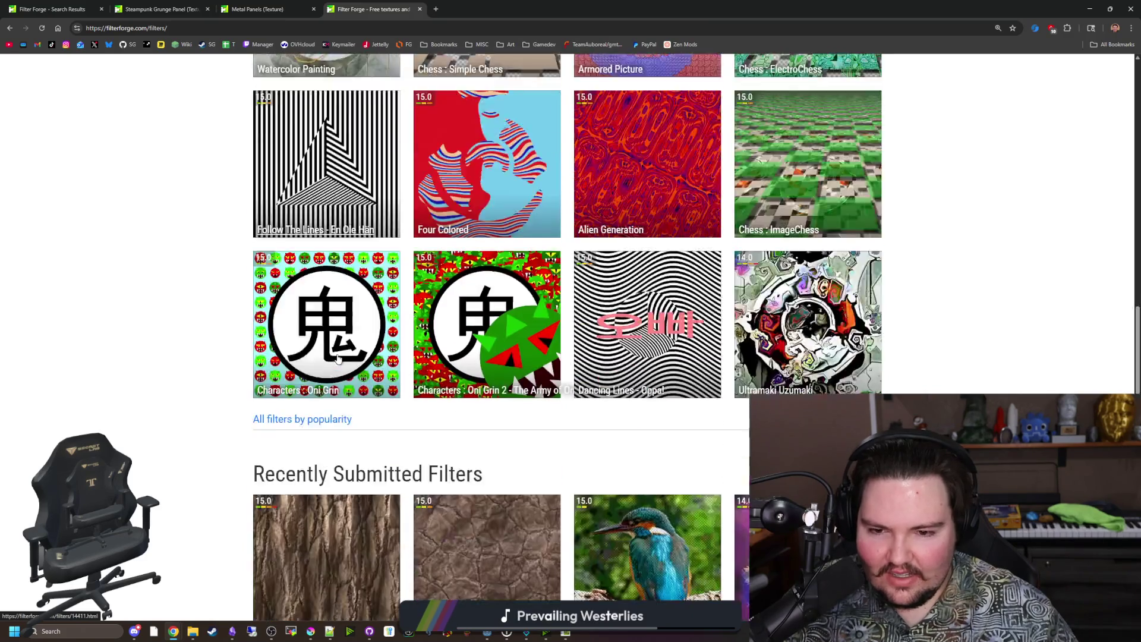
{"action": "scroll", "coordinate": [337, 358], "scroll_direction": "down", "scroll_amount": 5}
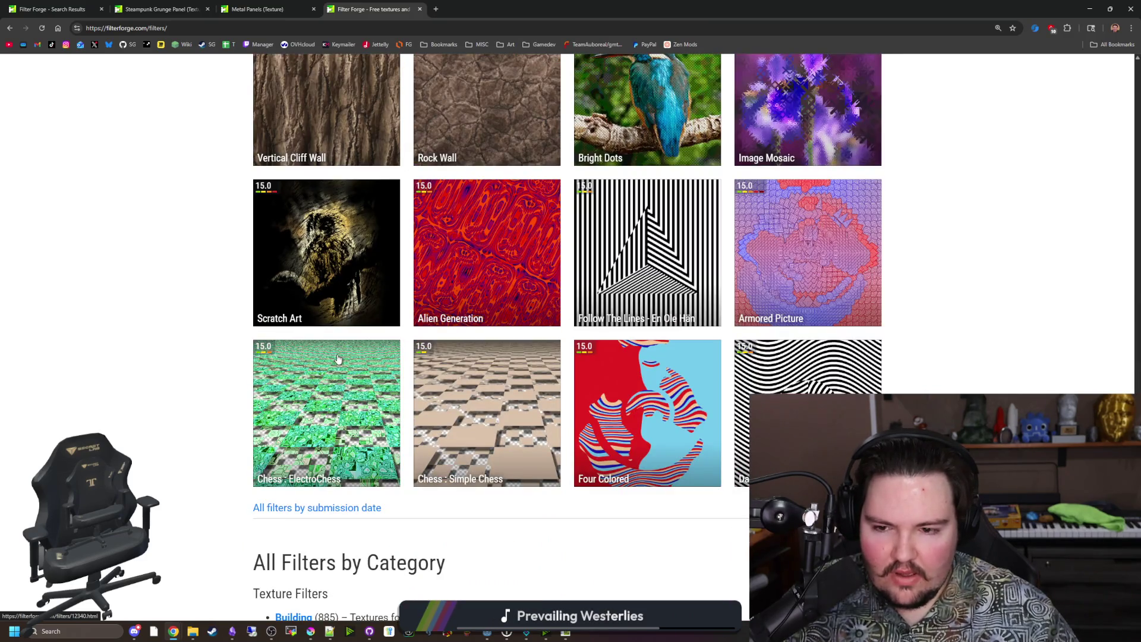
{"action": "scroll", "coordinate": [337, 358], "scroll_direction": "down", "scroll_amount": 10}
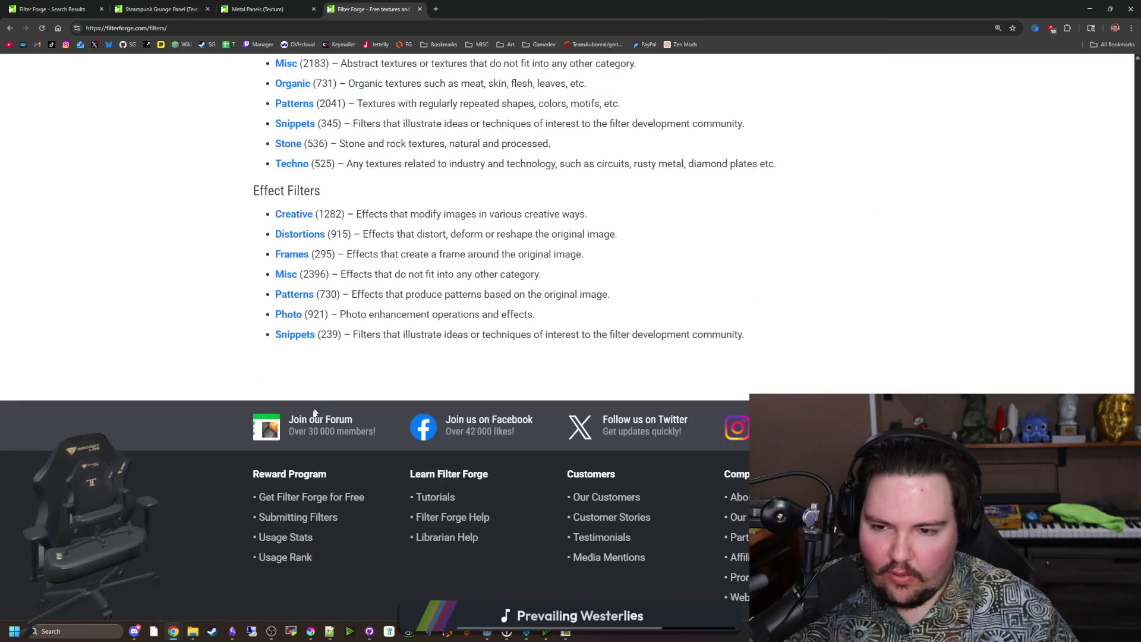
{"action": "scroll", "coordinate": [312, 425], "scroll_direction": "up", "scroll_amount": 15}
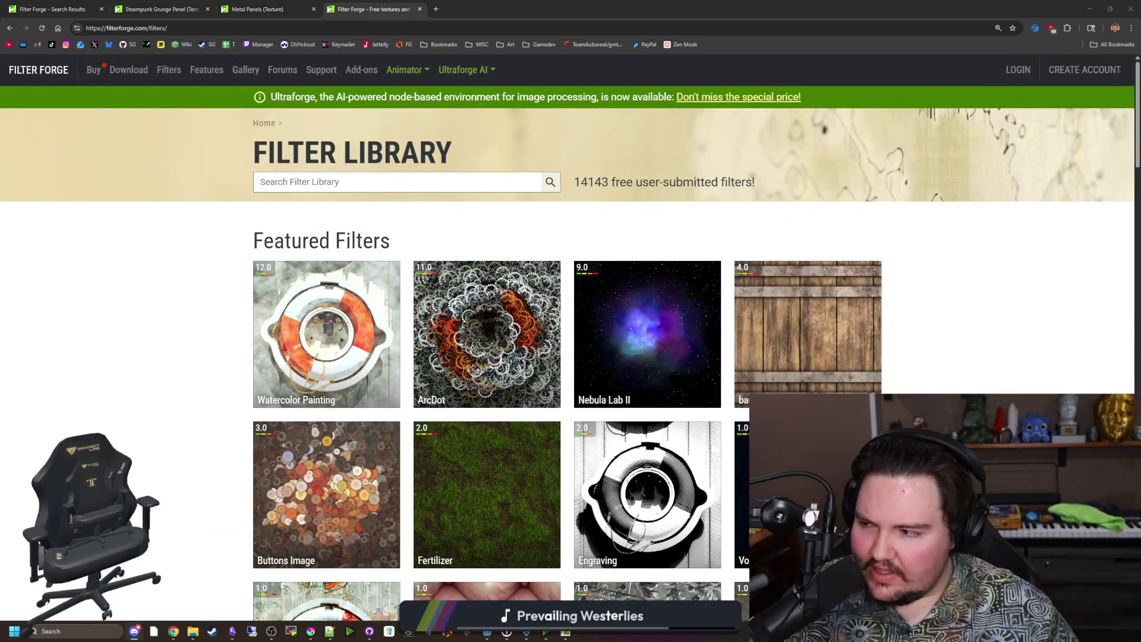
{"action": "left_click", "coordinate": [144, 353]}
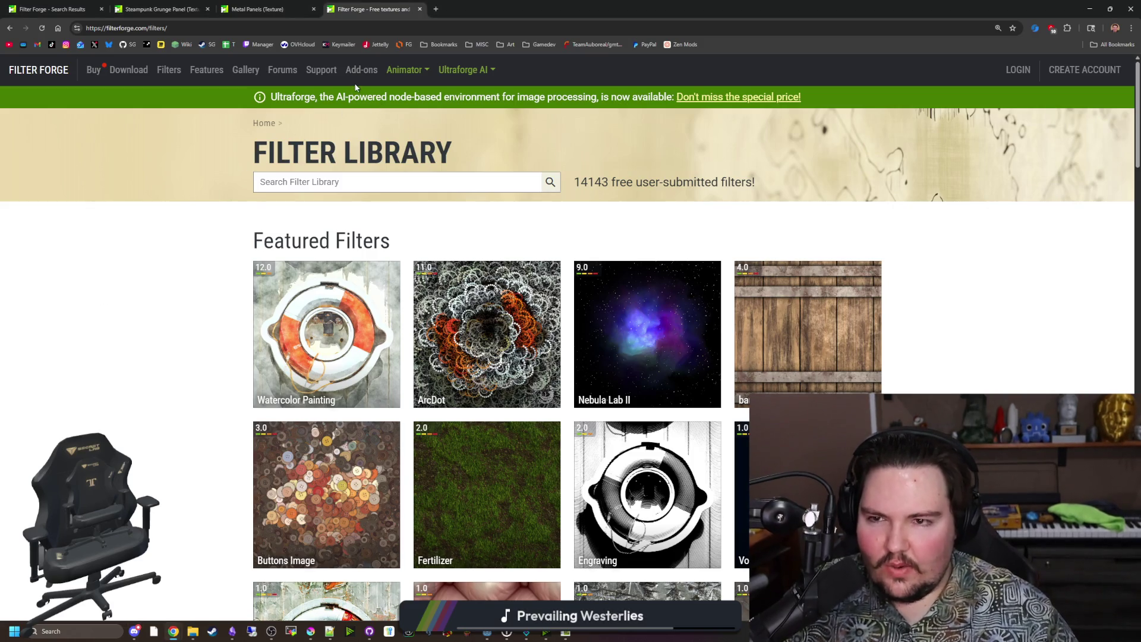
Open the Filter Forge buy page and highlight the Library Backup, $99 price and Professional upgrades offer
{"action": "left_click", "coordinate": [95, 71]}
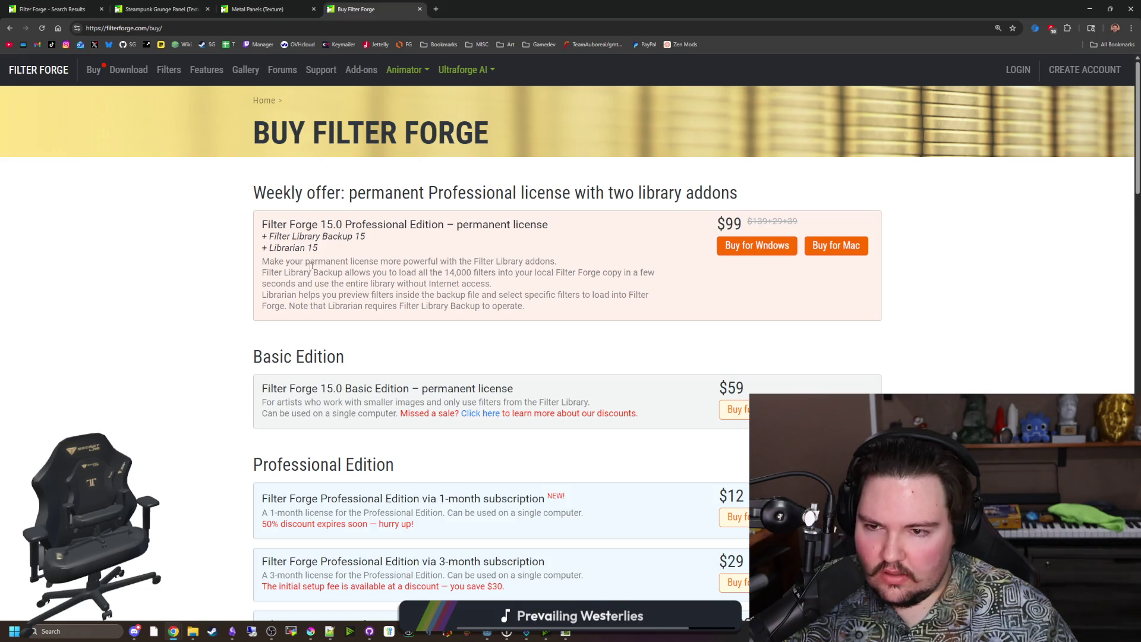
{"action": "mouse_move", "coordinate": [285, 272]}
{"action": "left_mouse_down"}
{"action": "mouse_move", "coordinate": [668, 280]}
{"action": "mouse_move", "coordinate": [483, 275]}
{"action": "mouse_move", "coordinate": [522, 287]}
{"action": "mouse_move", "coordinate": [262, 272]}
{"action": "left_mouse_up"}
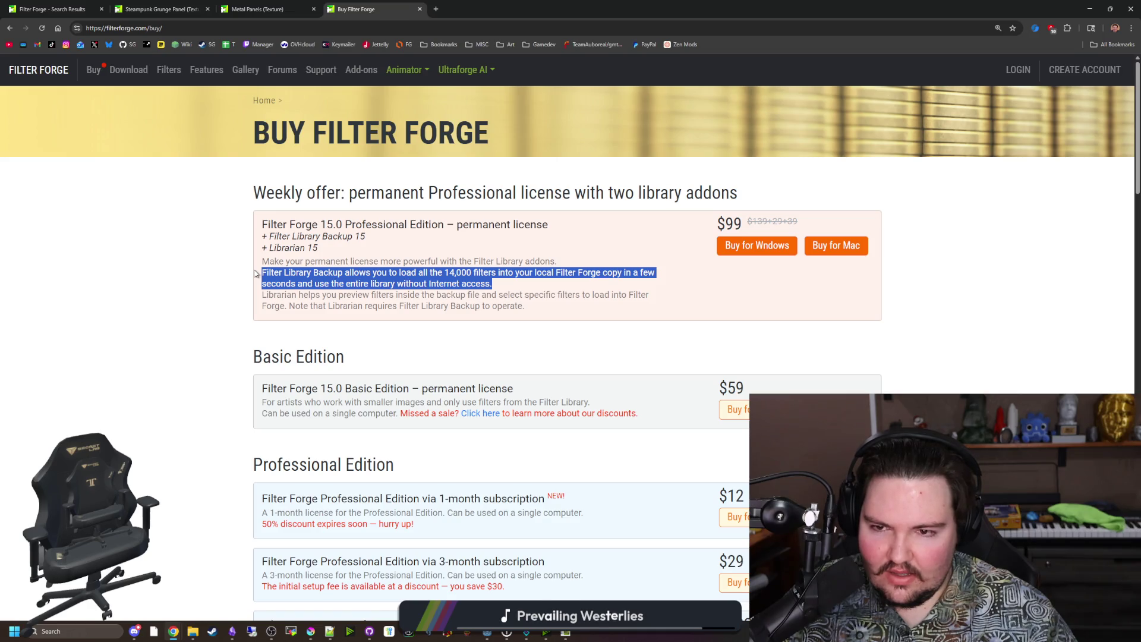
{"action": "left_click", "coordinate": [256, 273]}
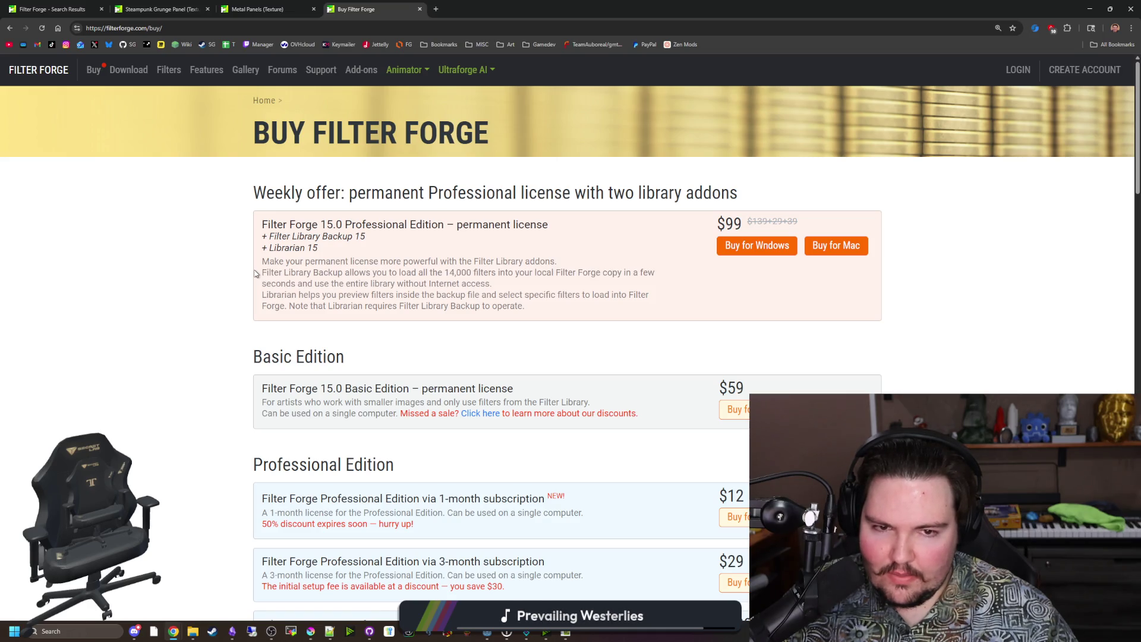
{"action": "double_click", "coordinate": [722, 224]}
{"action": "left_click", "coordinate": [719, 224]}
{"action": "scroll", "coordinate": [434, 322], "scroll_direction": "down", "scroll_amount": 2}
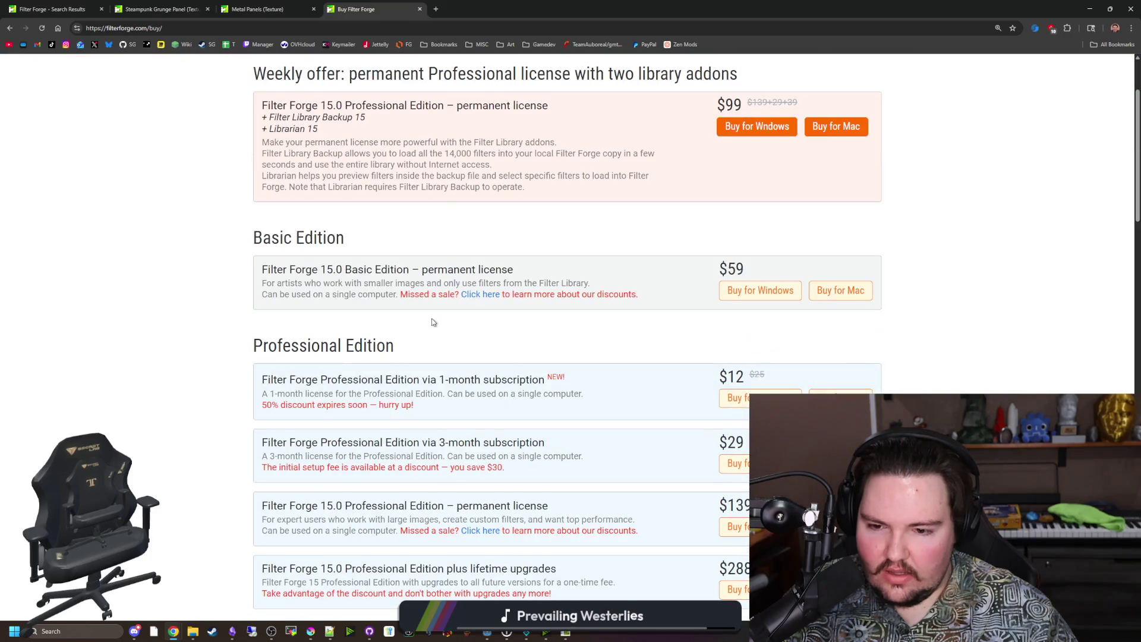
{"action": "scroll", "coordinate": [433, 322], "scroll_direction": "down", "scroll_amount": 1}
{"action": "scroll", "coordinate": [433, 322], "scroll_direction": "down", "scroll_amount": 1}
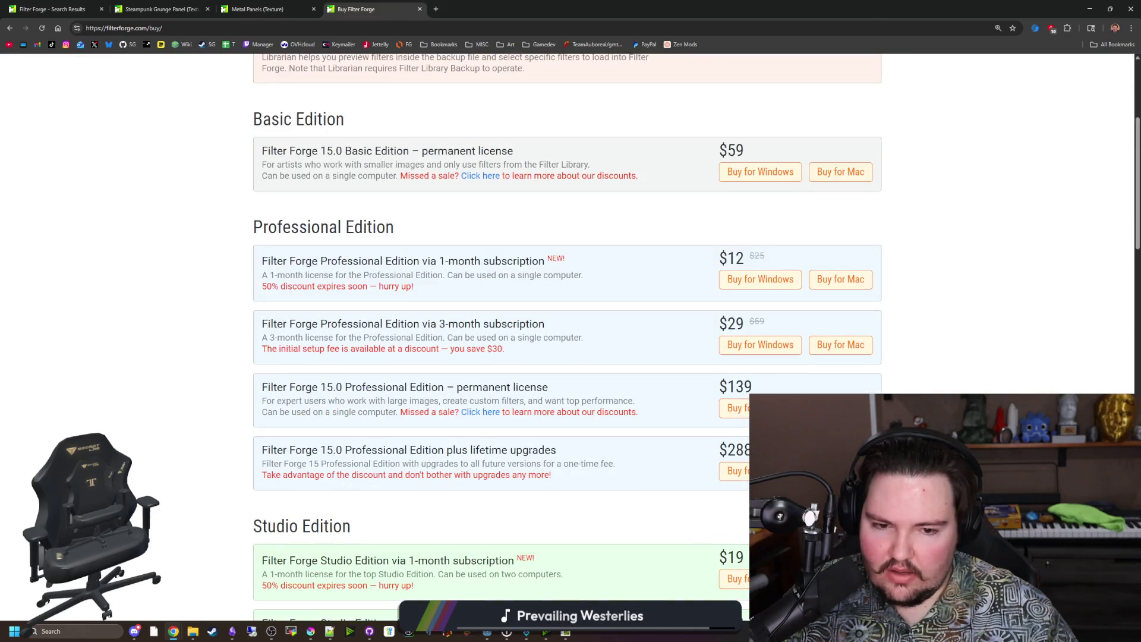
{"action": "mouse_move", "coordinate": [597, 487]}
{"action": "left_mouse_down"}
{"action": "mouse_move", "coordinate": [362, 450]}
{"action": "mouse_move", "coordinate": [250, 450]}
{"action": "left_mouse_up"}
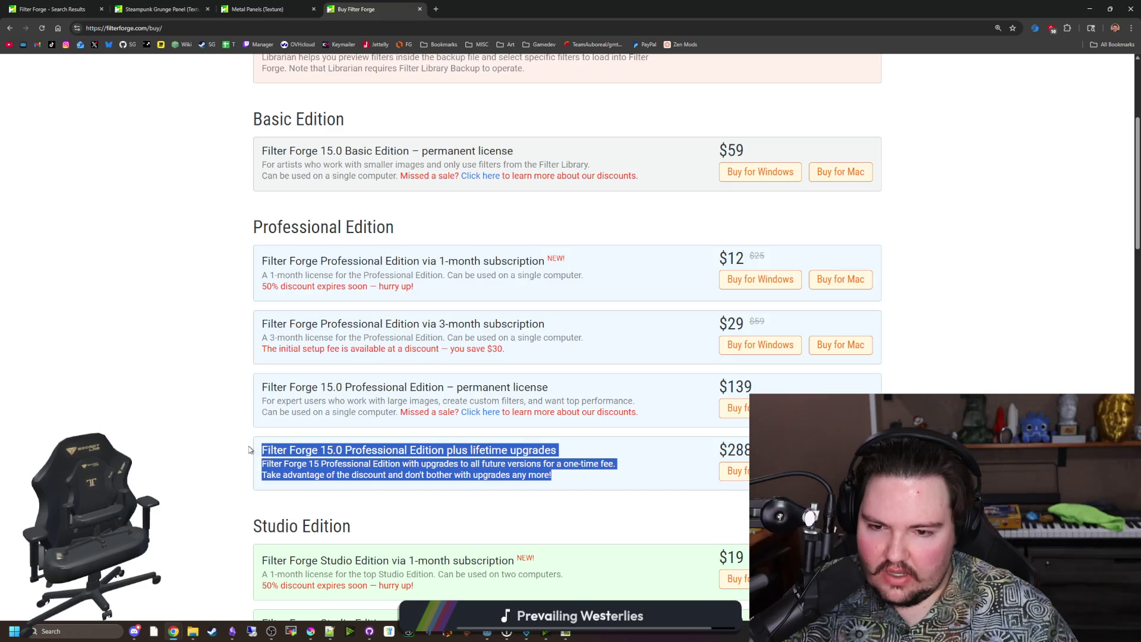
{"action": "left_click", "coordinate": [247, 449]}
Scroll to the Compare Editions table, highlighting Studio upgrades and feature rows, then return to Filter Forge
{"action": "scroll", "coordinate": [248, 449], "scroll_direction": "down", "scroll_amount": 2}
{"action": "scroll", "coordinate": [250, 437], "scroll_direction": "down", "scroll_amount": 3}
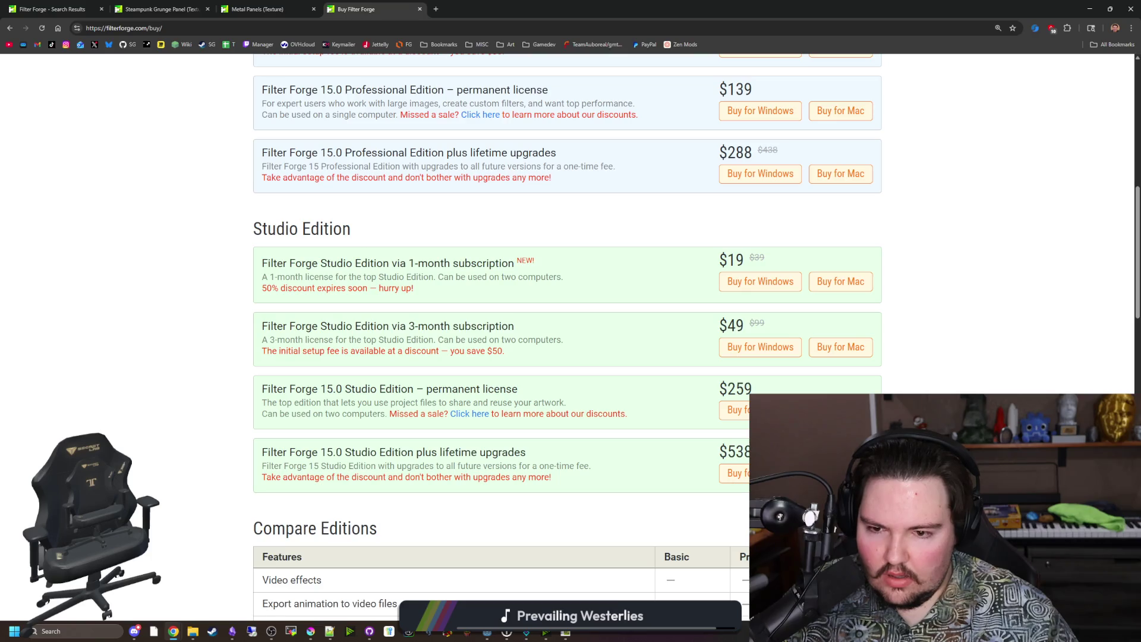
{"action": "left_click_drag", "start_coordinate": [606, 484], "coordinate": [260, 450]}
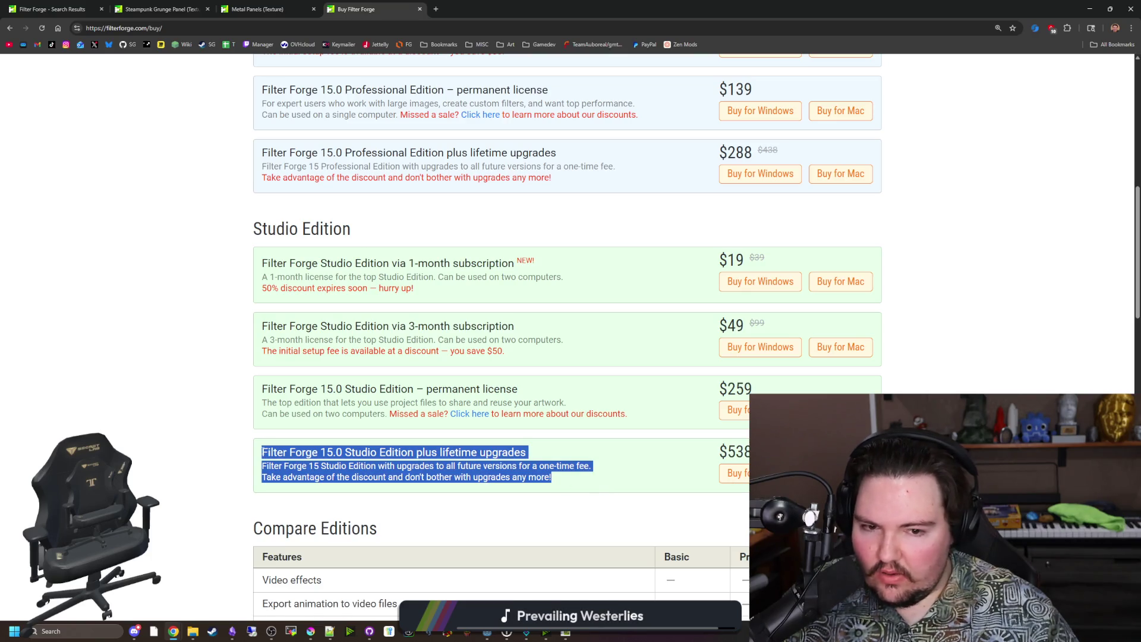
{"action": "left_click", "coordinate": [260, 449]}
{"action": "scroll", "coordinate": [260, 449], "scroll_direction": "down", "scroll_amount": 4}
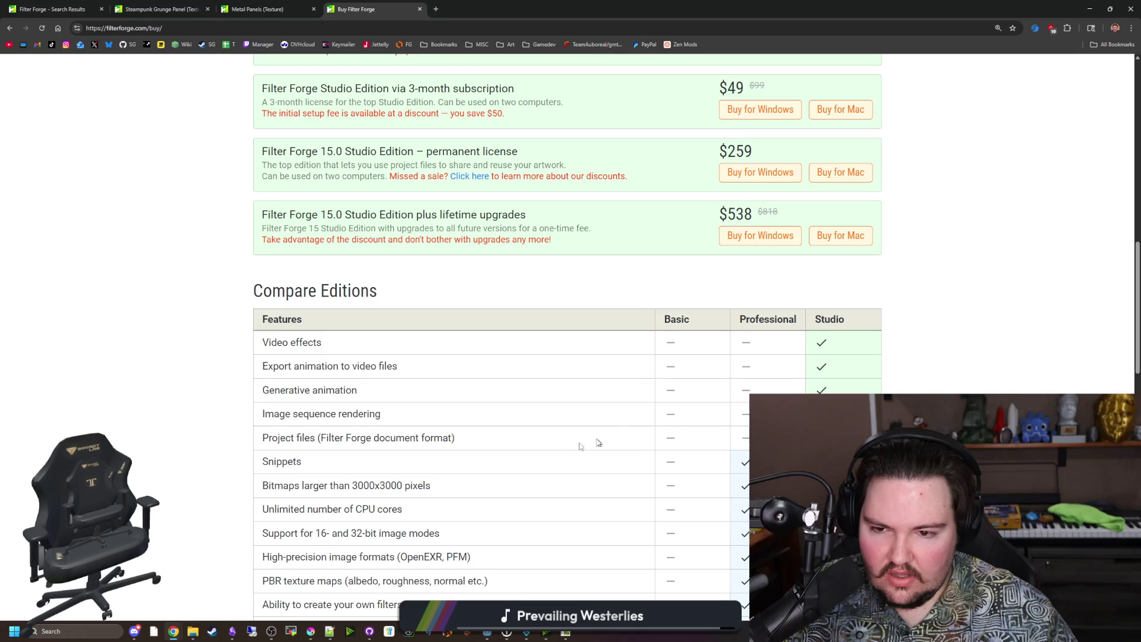
{"action": "left_click_drag", "start_coordinate": [279, 437], "coordinate": [456, 437]}
{"action": "left_click", "coordinate": [469, 438]}
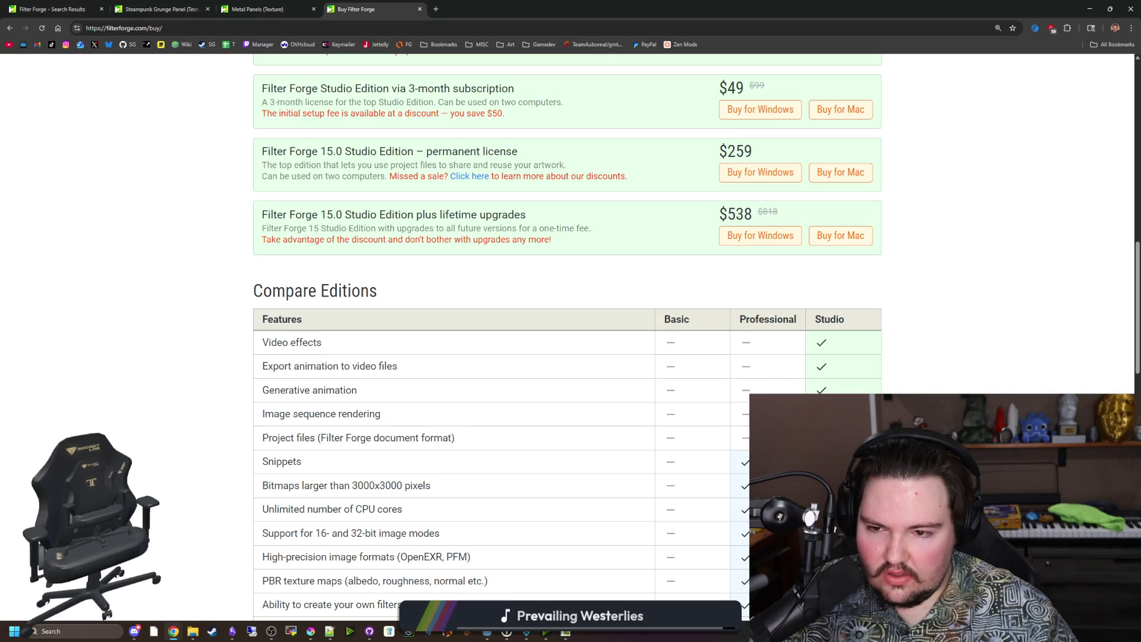
{"action": "left_click_drag", "start_coordinate": [293, 413], "coordinate": [382, 414]}
{"action": "left_click", "coordinate": [381, 413]}
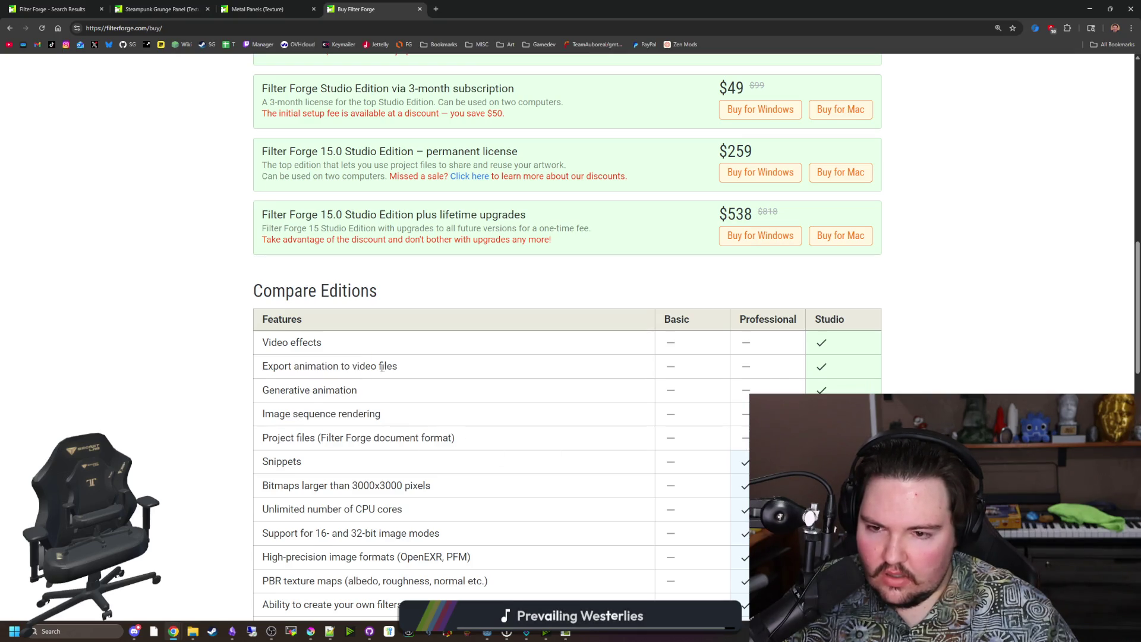
{"action": "double_click", "coordinate": [277, 342]}
{"action": "scroll", "coordinate": [530, 428], "scroll_direction": "down", "scroll_amount": 3}
{"action": "left_click", "coordinate": [546, 444]}
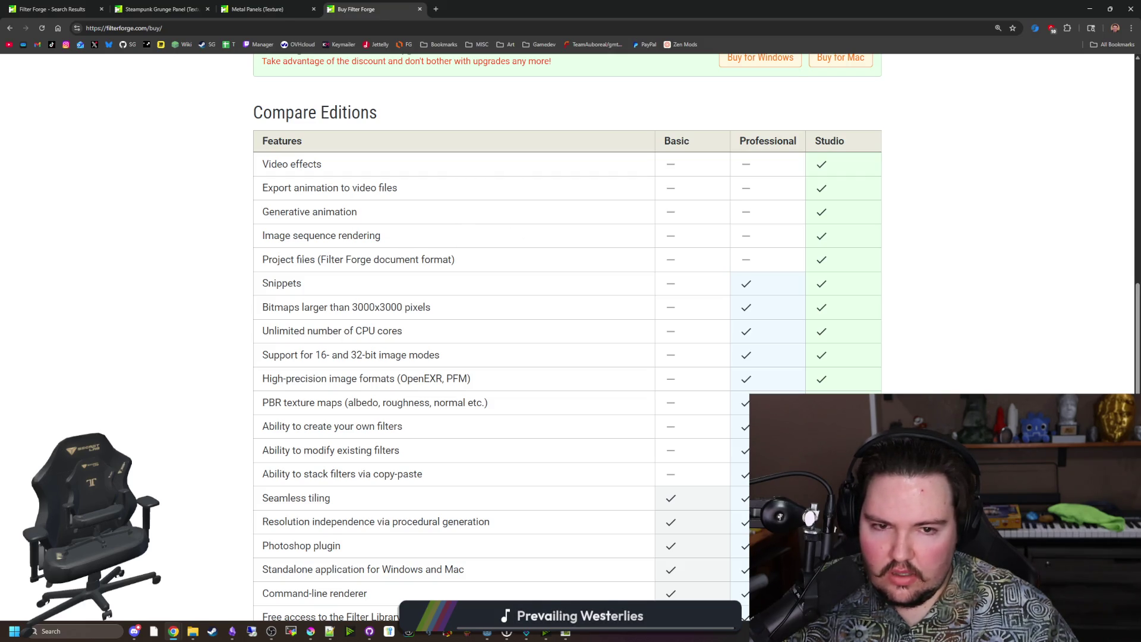
{"action": "key", "text": "alt+Tab"}
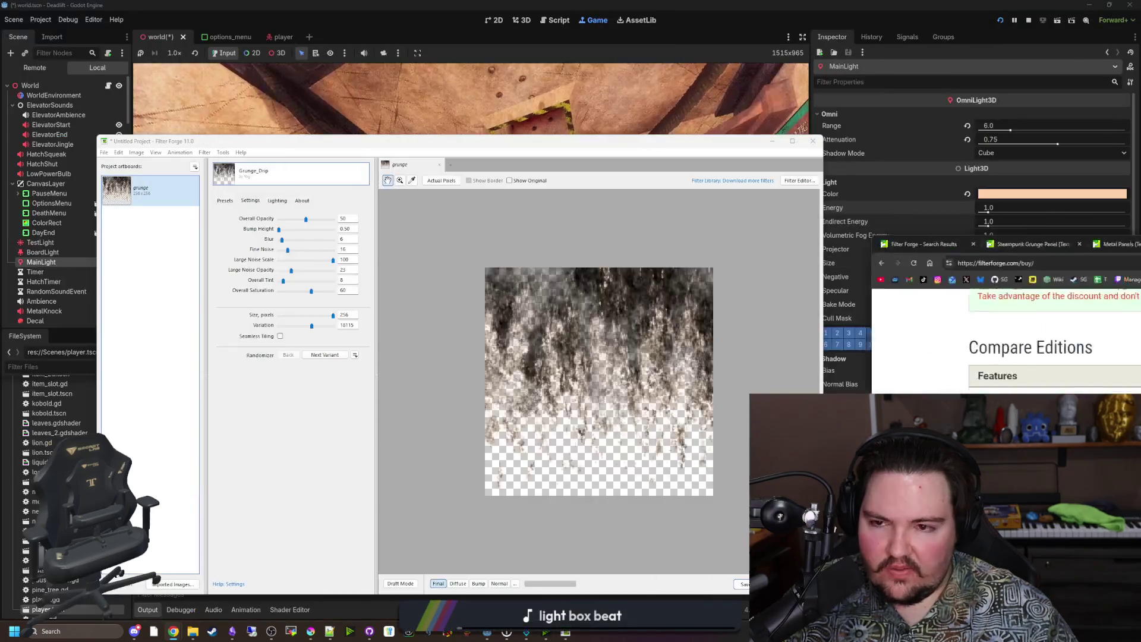
Look through Filter Forge's File, Tools and Edit menus, then bring Godot's running game back in front
{"action": "left_click", "coordinate": [103, 152]}
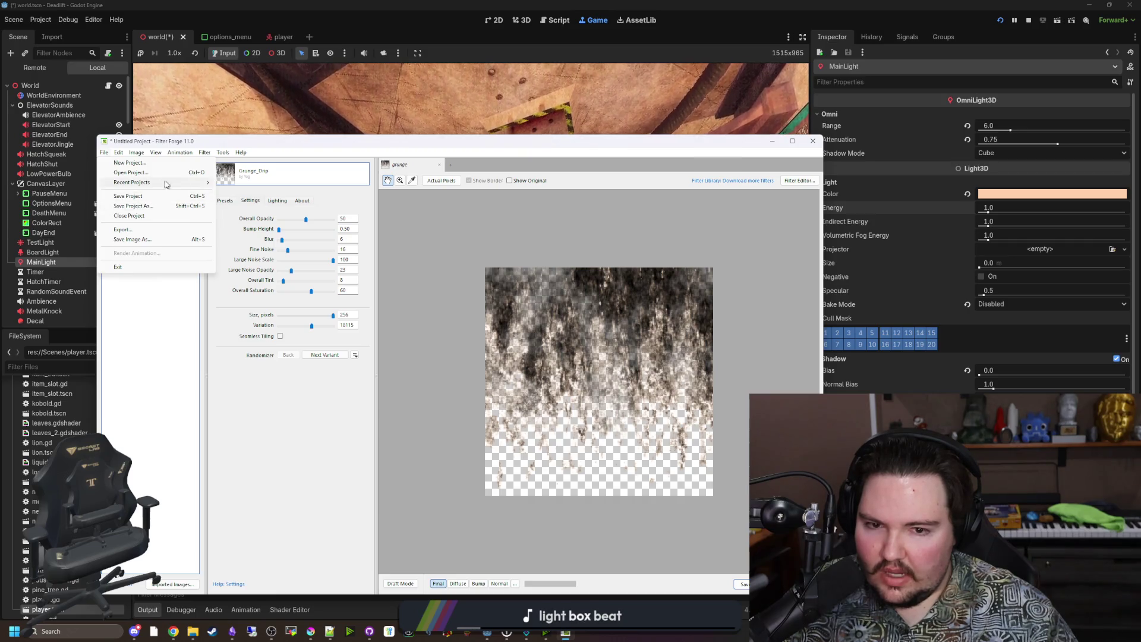
{"action": "left_click", "coordinate": [318, 420]}
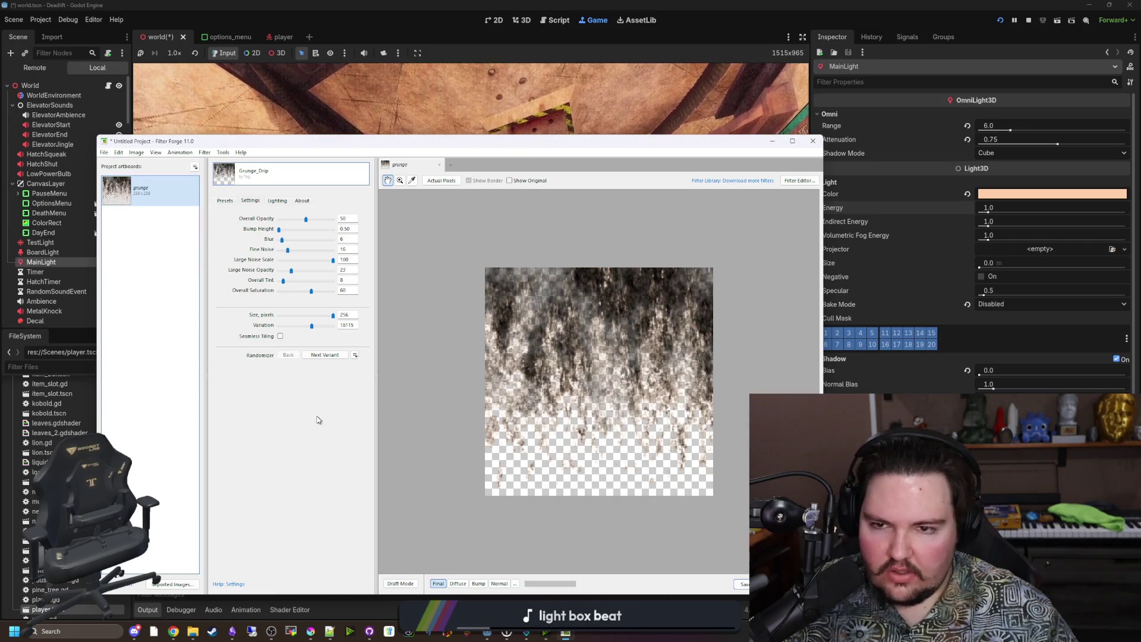
{"action": "left_click_drag", "start_coordinate": [159, 147], "coordinate": [159, 139]}
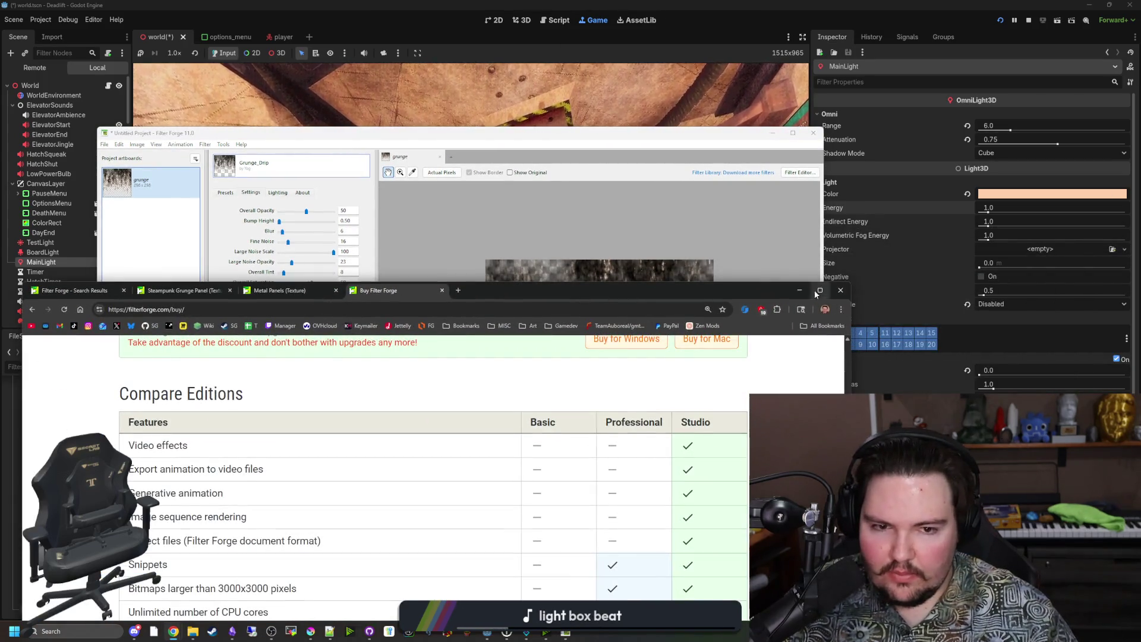
{"action": "left_click", "coordinate": [304, 155]}
{"action": "left_click", "coordinate": [223, 145]}
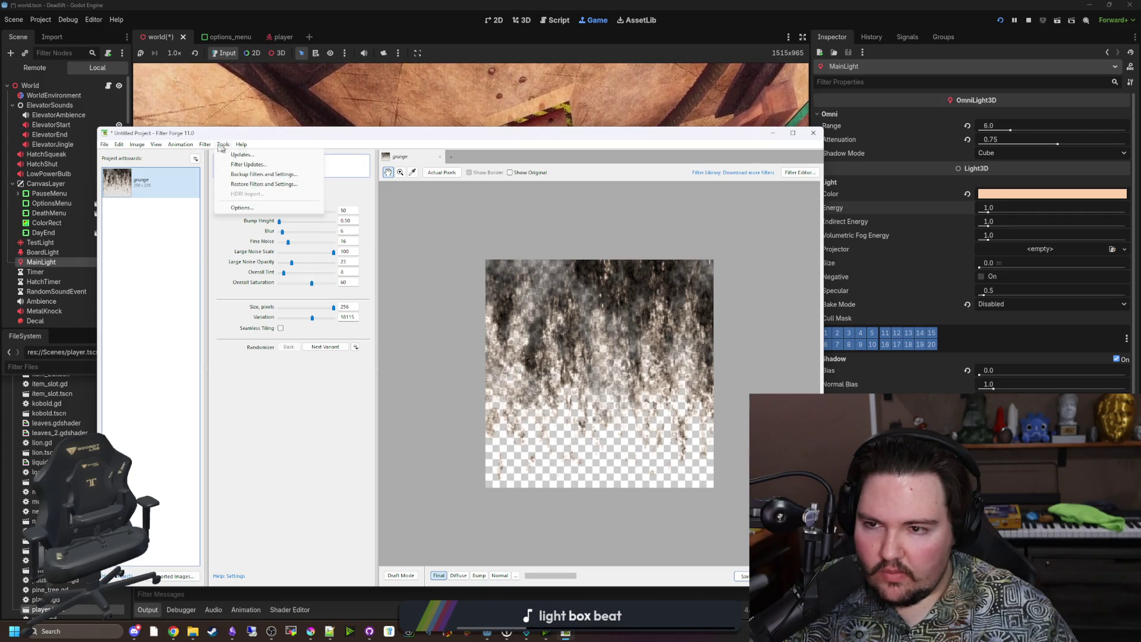
{"action": "left_click", "coordinate": [221, 146]}
{"action": "left_click", "coordinate": [104, 144]}
{"action": "mouse_move", "coordinate": [120, 146]}
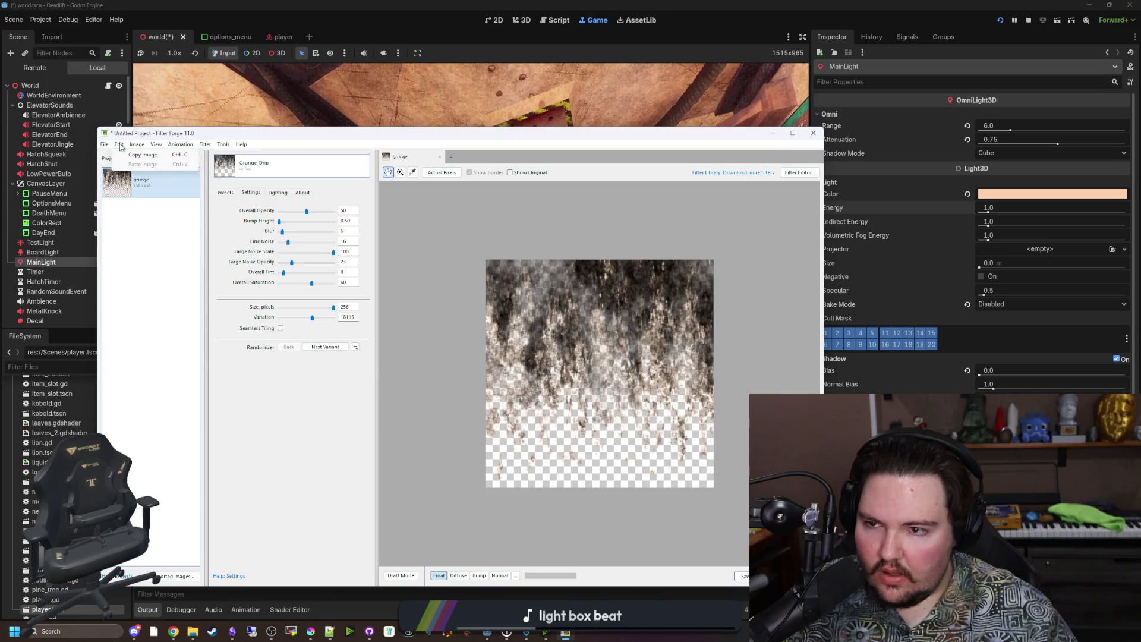
{"action": "mouse_move", "coordinate": [205, 147]}
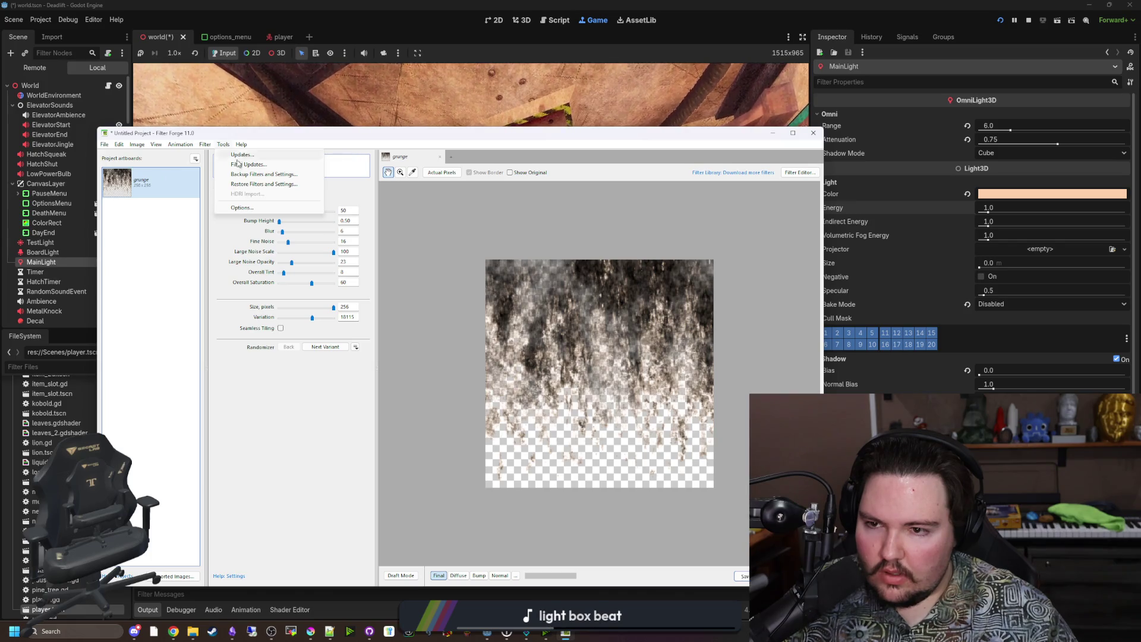
{"action": "left_click", "coordinate": [337, 186]}
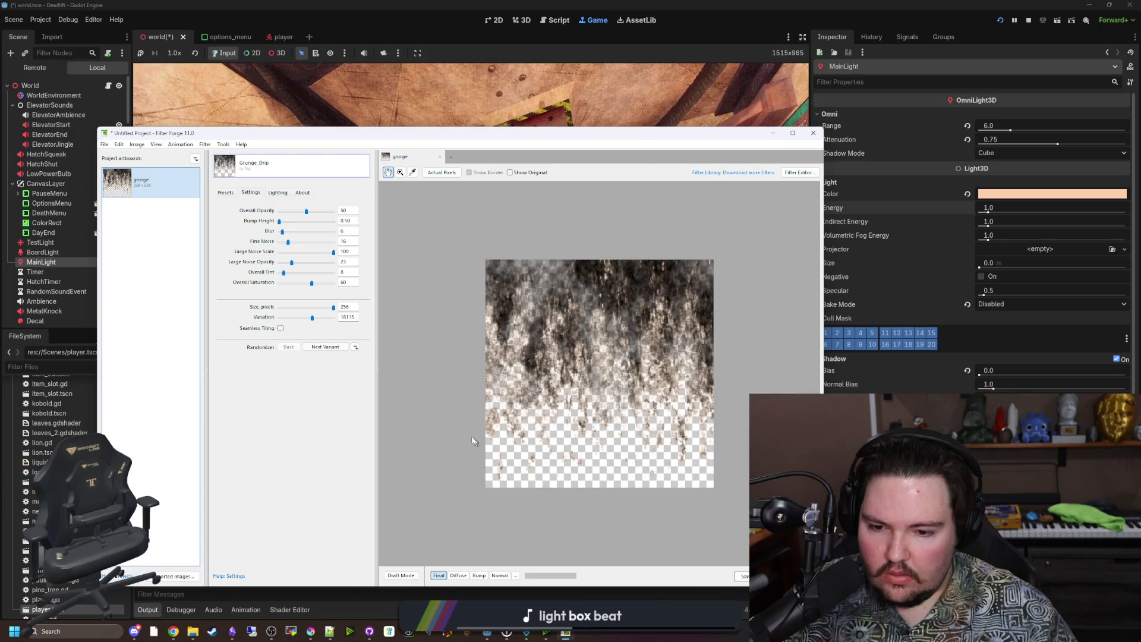
{"action": "left_click", "coordinate": [922, 102]}
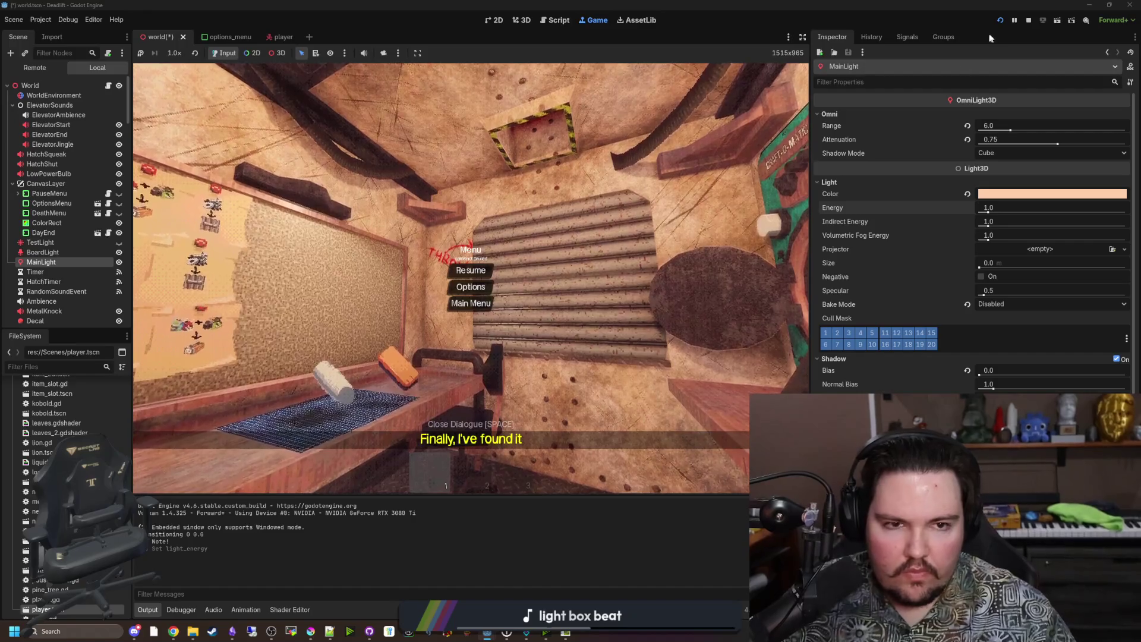
Stop the running game and add a Decal node as a child of World
{"action": "left_click", "coordinate": [1029, 20]}
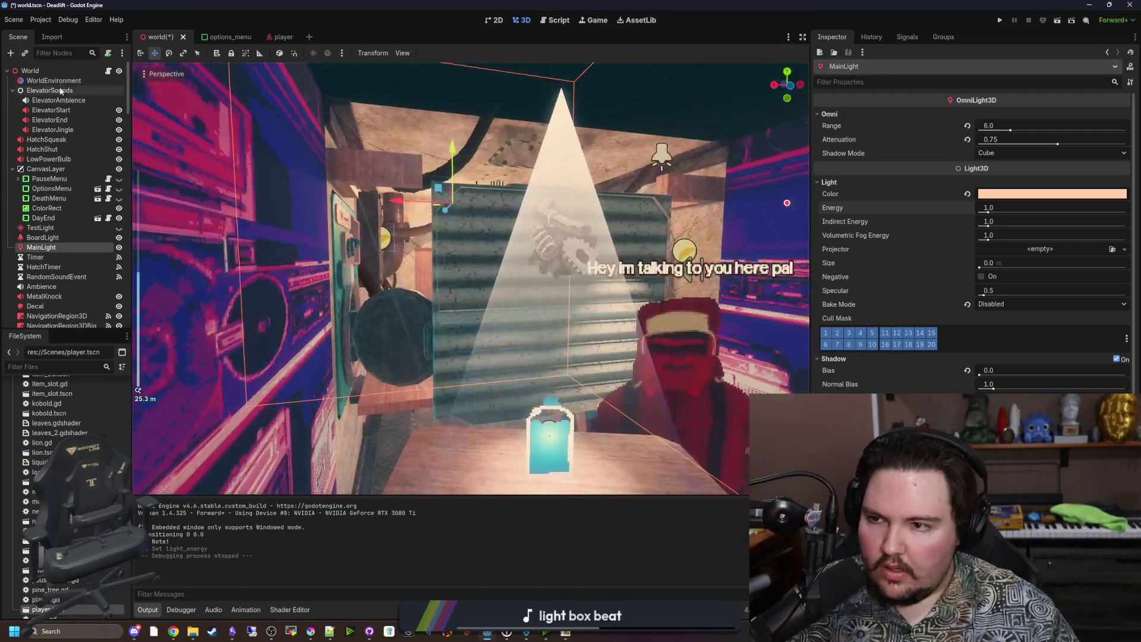
{"action": "left_click", "coordinate": [30, 70]}
{"action": "right_click", "coordinate": [55, 72]}
{"action": "left_click", "coordinate": [83, 91]}
{"action": "type", "text": "decal"}
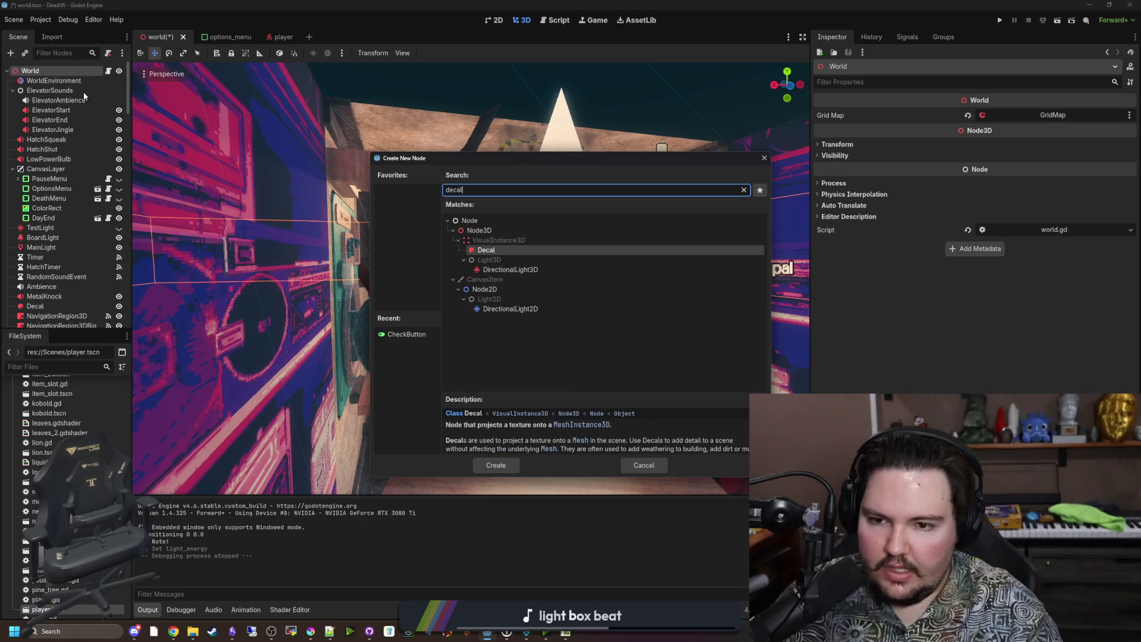
{"action": "double_click", "coordinate": [511, 248]}
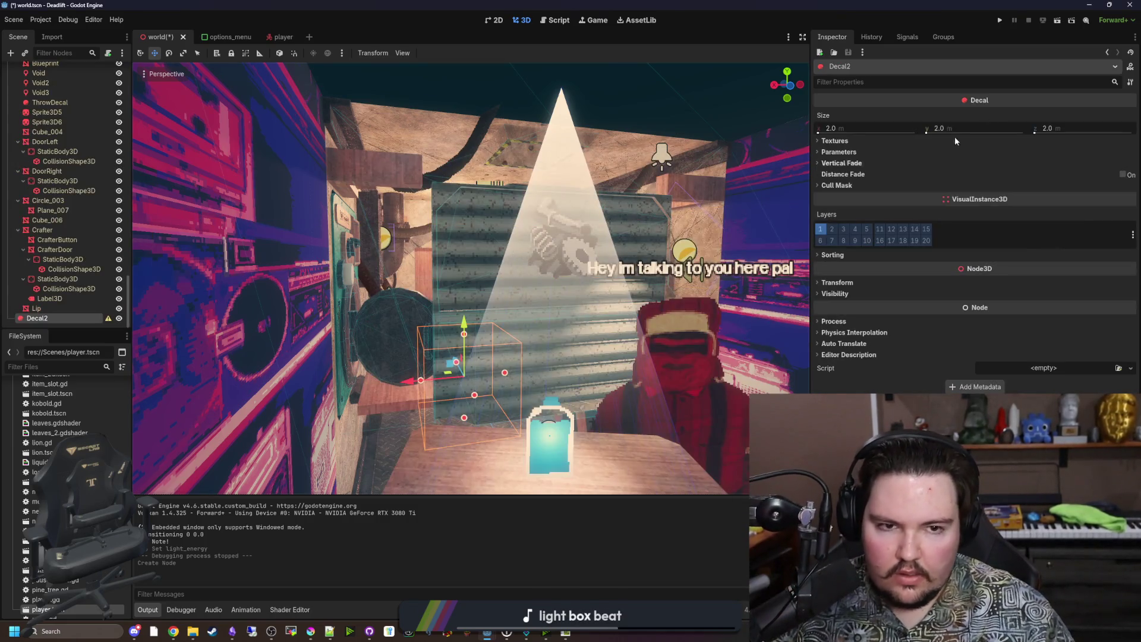
Expand the decal's Textures and choose Quick Load for the Albedo slot
{"action": "left_click", "coordinate": [858, 142]}
{"action": "left_click", "coordinate": [1053, 153]}
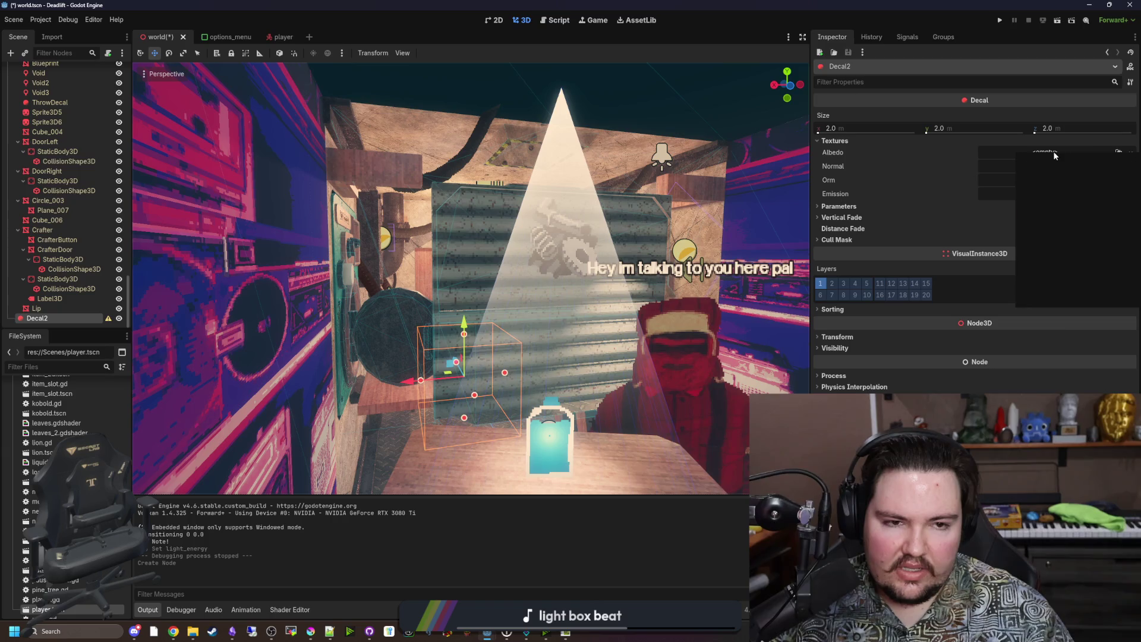
{"action": "left_click", "coordinate": [1059, 288]}
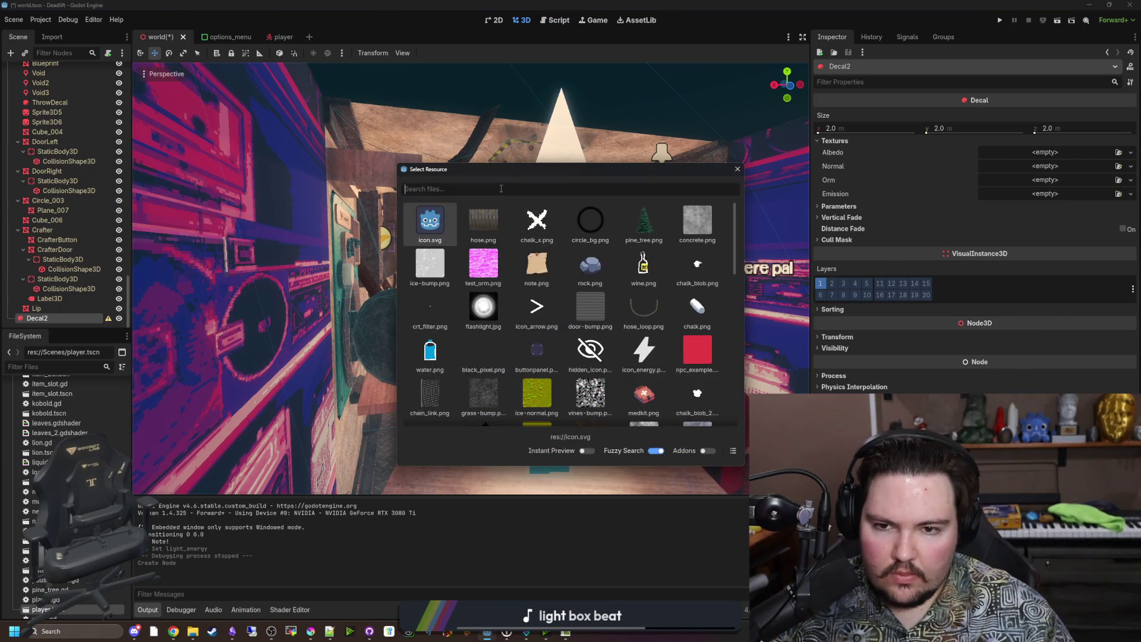
Search 'gr' and assign the grunge diffuse image as the decal's albedo texture
{"action": "scroll", "coordinate": [499, 282], "scroll_direction": "down", "scroll_amount": 10}
{"action": "type", "text": "gr"}
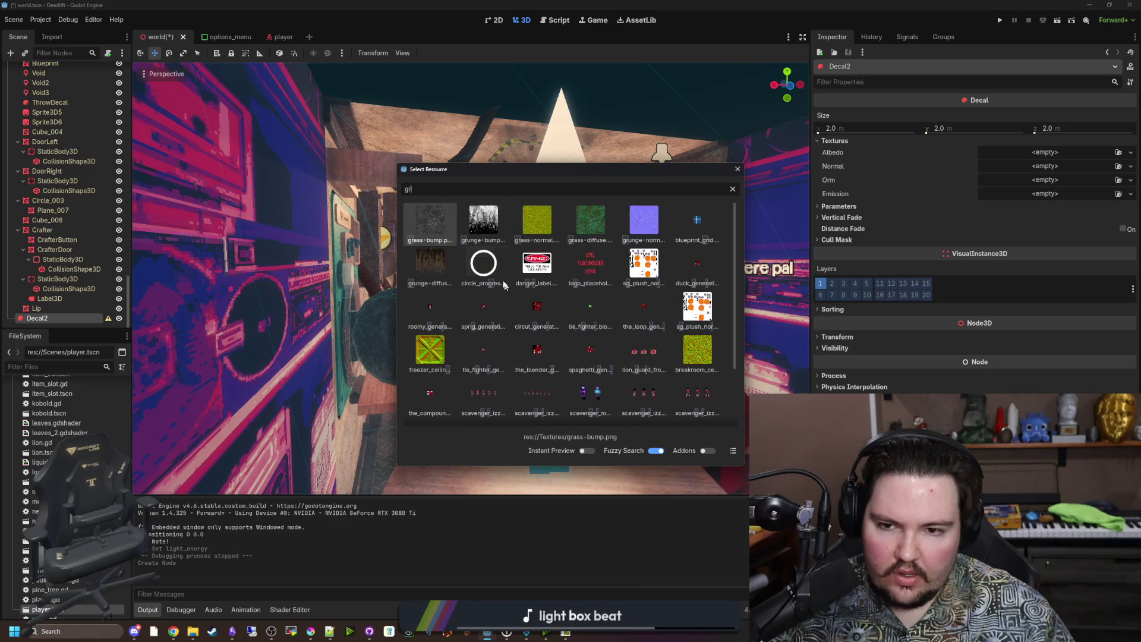
{"action": "double_click", "coordinate": [439, 272]}
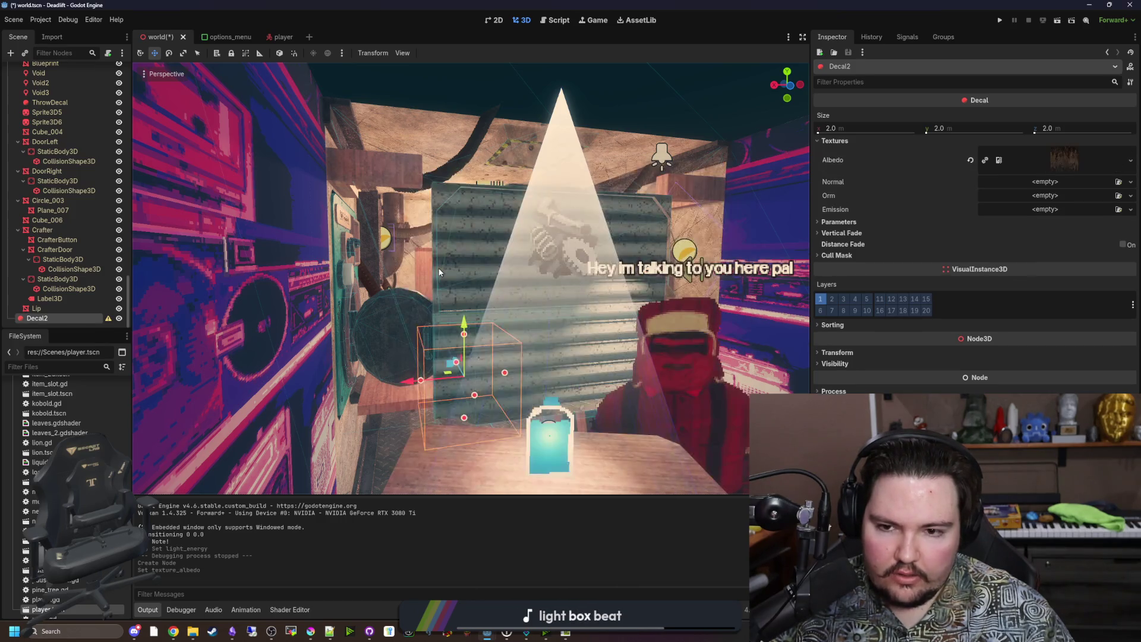
{"action": "left_click", "coordinate": [440, 272]}
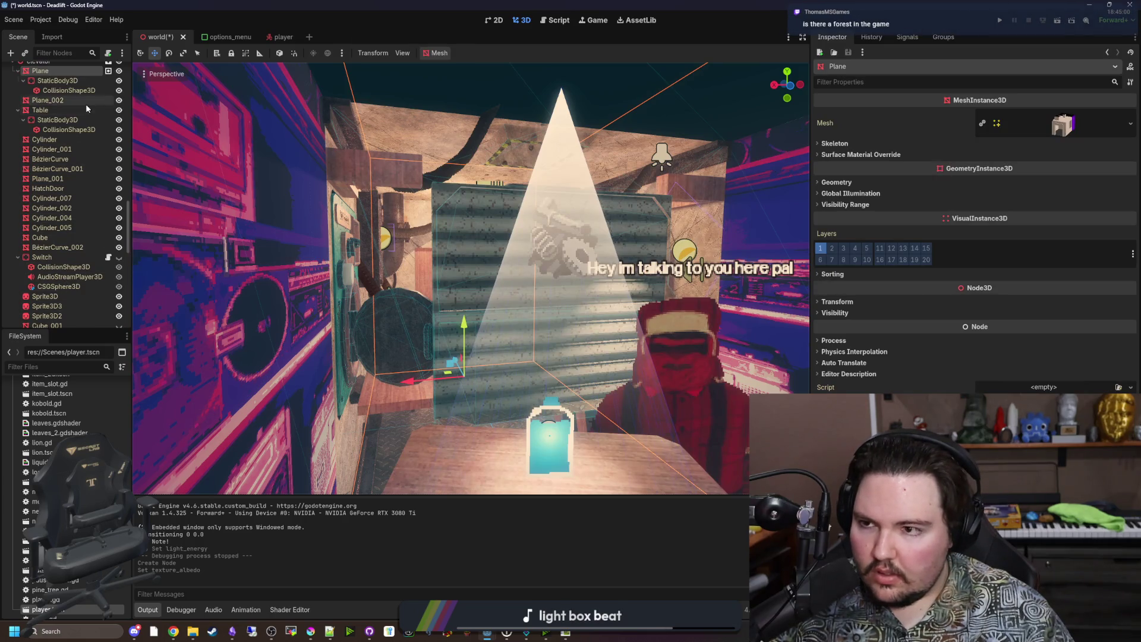
Select Decal2, frame it in the viewport, and move it across the floor beneath the workbench
{"action": "scroll", "coordinate": [59, 238], "scroll_direction": "down", "scroll_amount": 10}
{"action": "scroll", "coordinate": [52, 193], "scroll_direction": "up", "scroll_amount": 10}
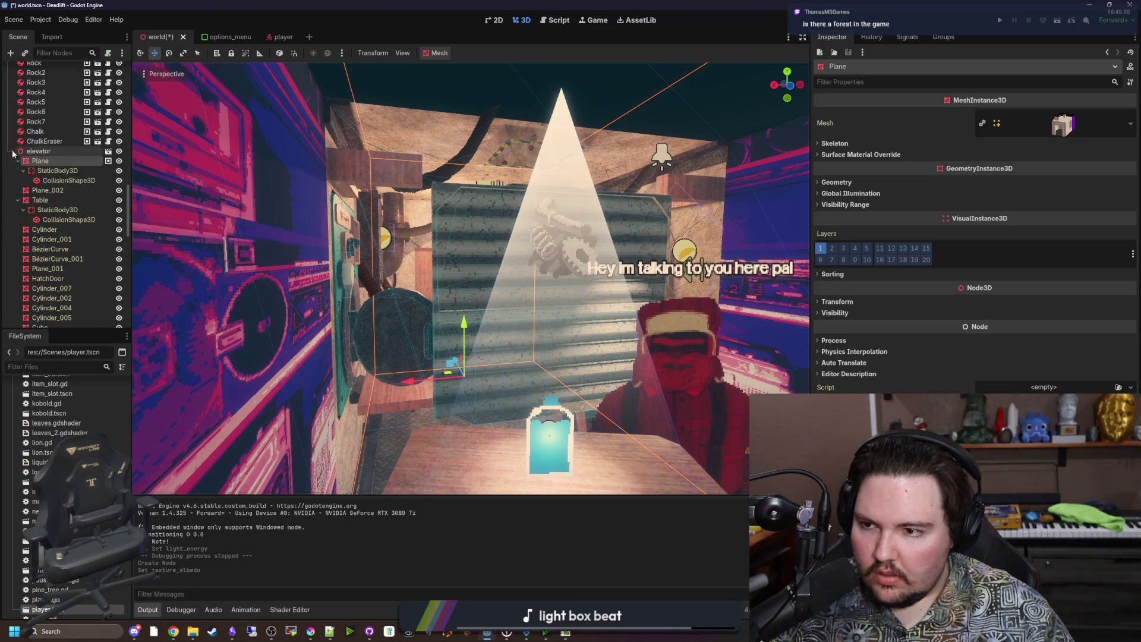
{"action": "left_click", "coordinate": [13, 151]}
{"action": "double_click", "coordinate": [51, 319]}
{"action": "mouse_move", "coordinate": [643, 315]}
{"action": "left_mouse_down"}
{"action": "mouse_move", "coordinate": [637, 300]}
{"action": "mouse_move", "coordinate": [531, 270]}
{"action": "mouse_move", "coordinate": [383, 253]}
{"action": "left_mouse_up"}
{"action": "key", "text": "f"}
{"action": "left_click_drag", "start_coordinate": [586, 289], "coordinate": [586, 289]}
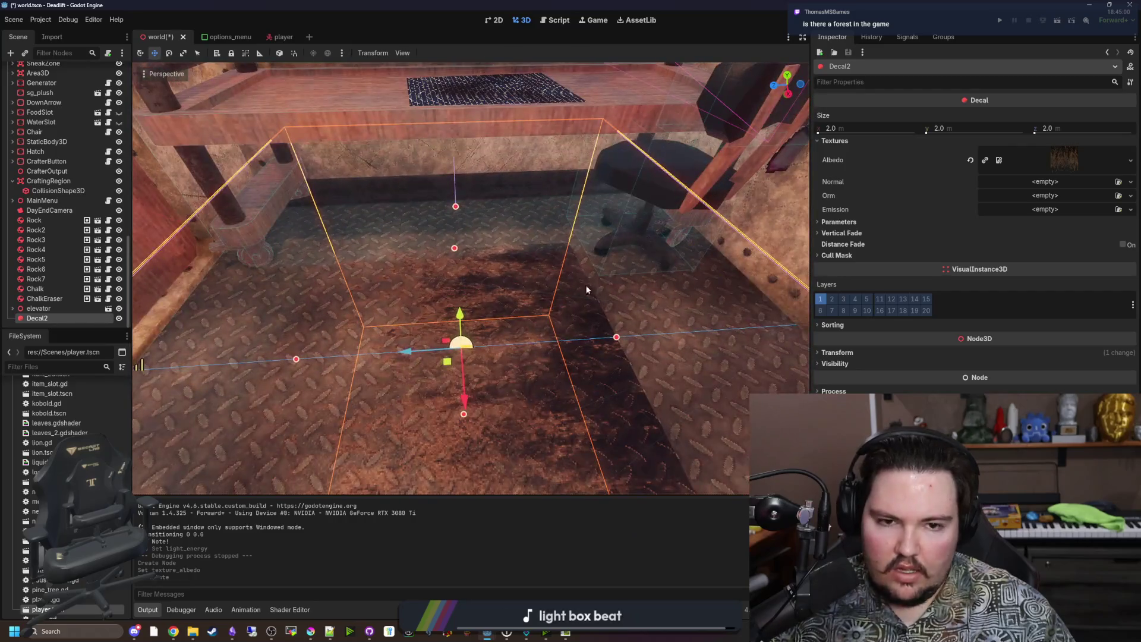
Drag the decal along Z to -3.36 toward the chair, cancelling an accidental rotation
{"action": "left_click", "coordinate": [837, 352]}
{"action": "left_click_drag", "start_coordinate": [636, 317], "coordinate": [636, 318]}
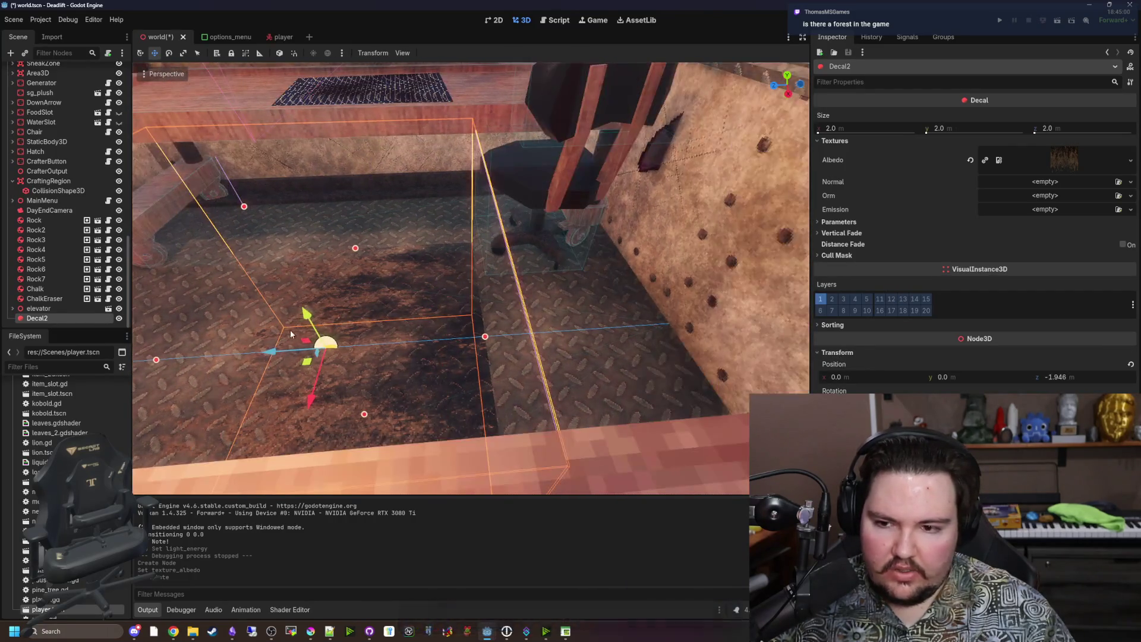
{"action": "left_click_drag", "start_coordinate": [475, 338], "coordinate": [414, 334]}
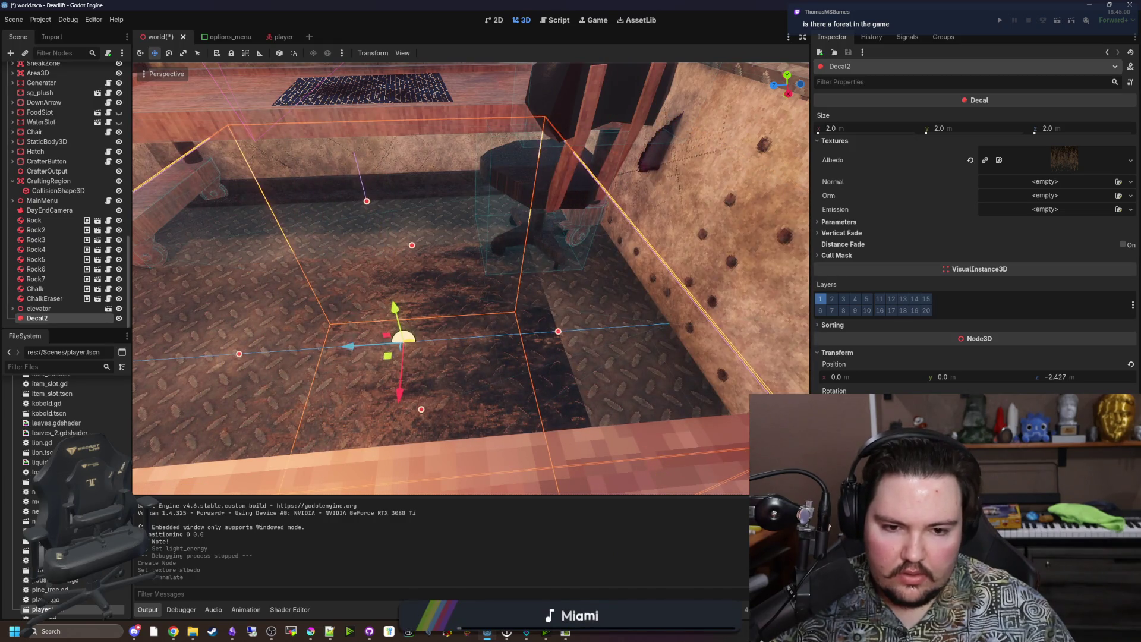
{"action": "key", "text": "r"}
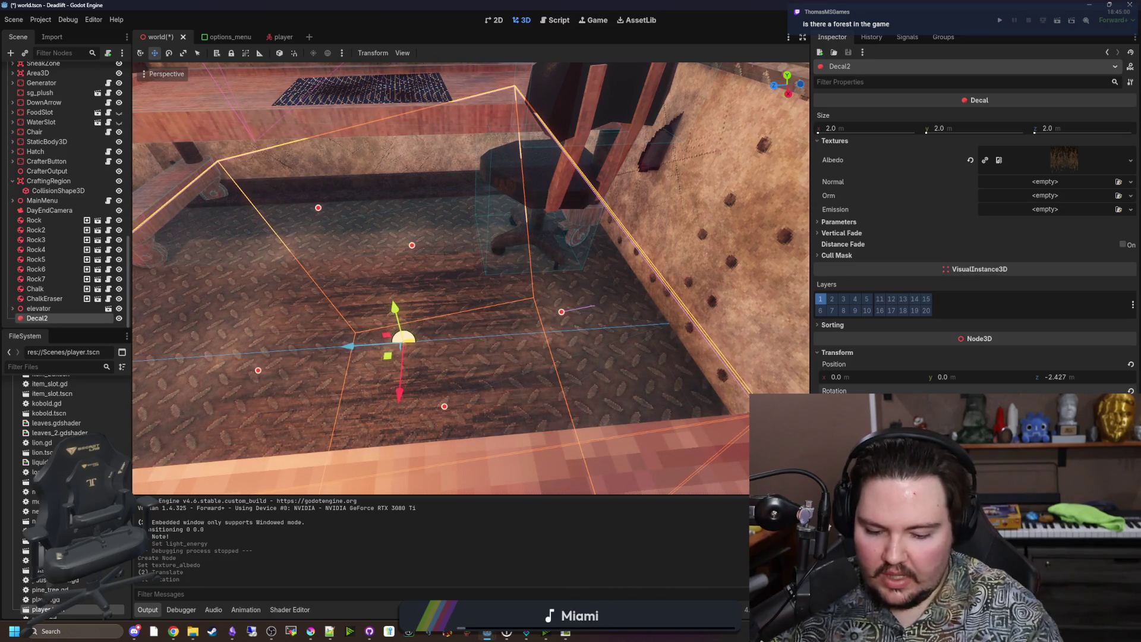
{"action": "key", "text": "Escape"}
{"action": "mouse_move", "coordinate": [351, 355]}
{"action": "left_mouse_down"}
{"action": "mouse_move", "coordinate": [406, 366]}
{"action": "mouse_move", "coordinate": [486, 336]}
{"action": "left_mouse_up"}
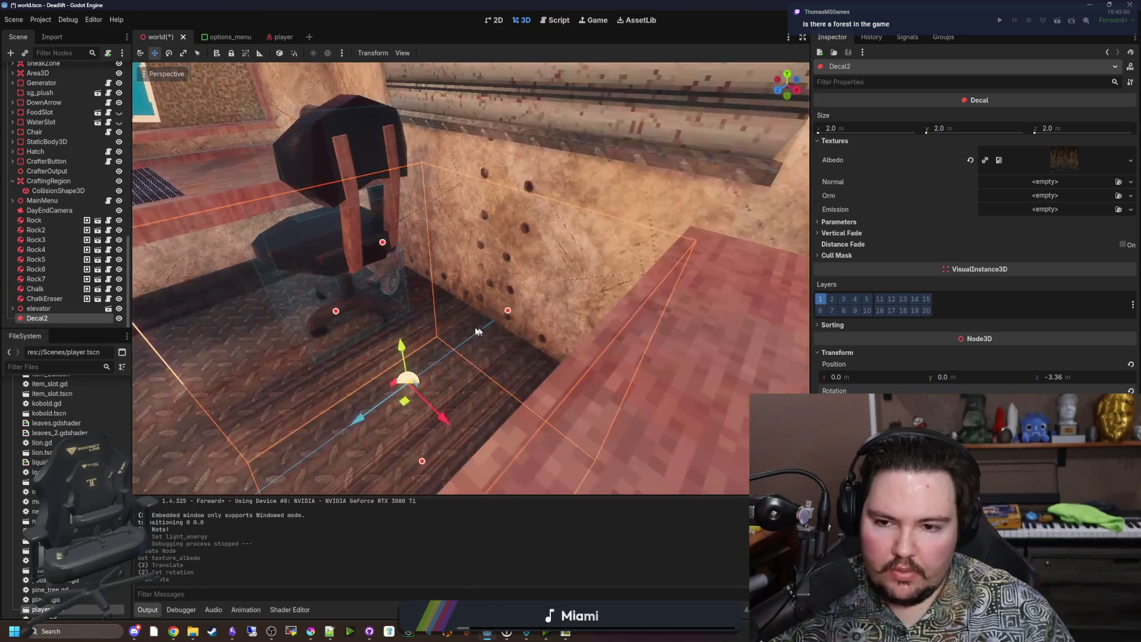
Raise the decal along Y to 1.0 against the wall and re-frame the view on it
{"action": "mouse_move", "coordinate": [401, 356]}
{"action": "left_mouse_down"}
{"action": "mouse_move", "coordinate": [394, 142]}
{"action": "mouse_move", "coordinate": [381, 163]}
{"action": "left_mouse_up"}
{"action": "left_click_drag", "start_coordinate": [419, 262], "coordinate": [420, 125]}
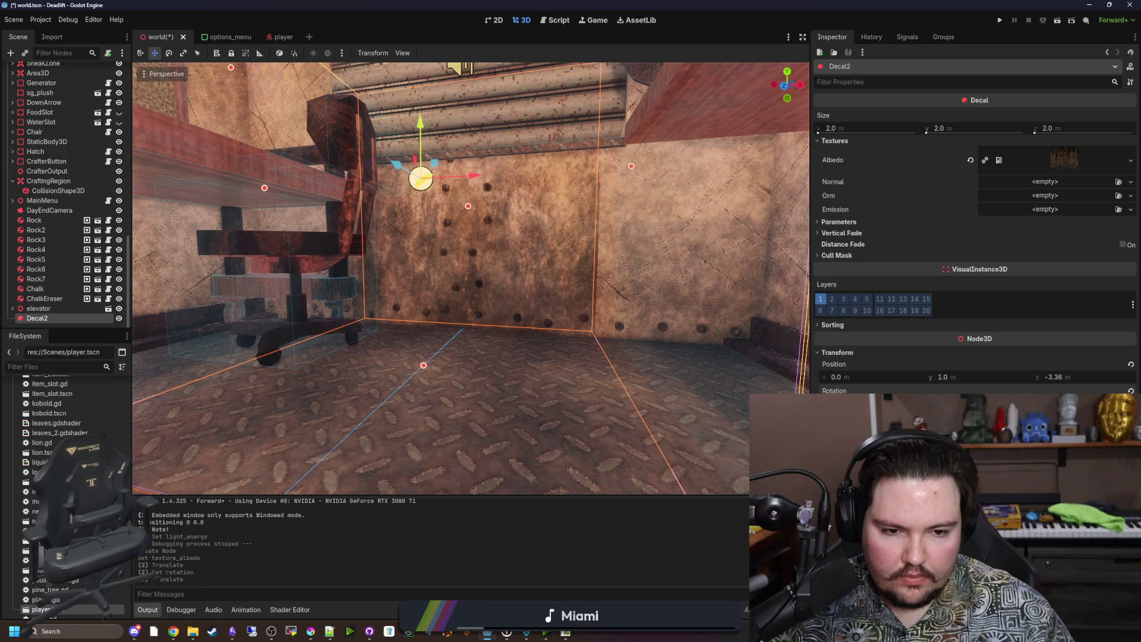
{"action": "key", "text": "f"}
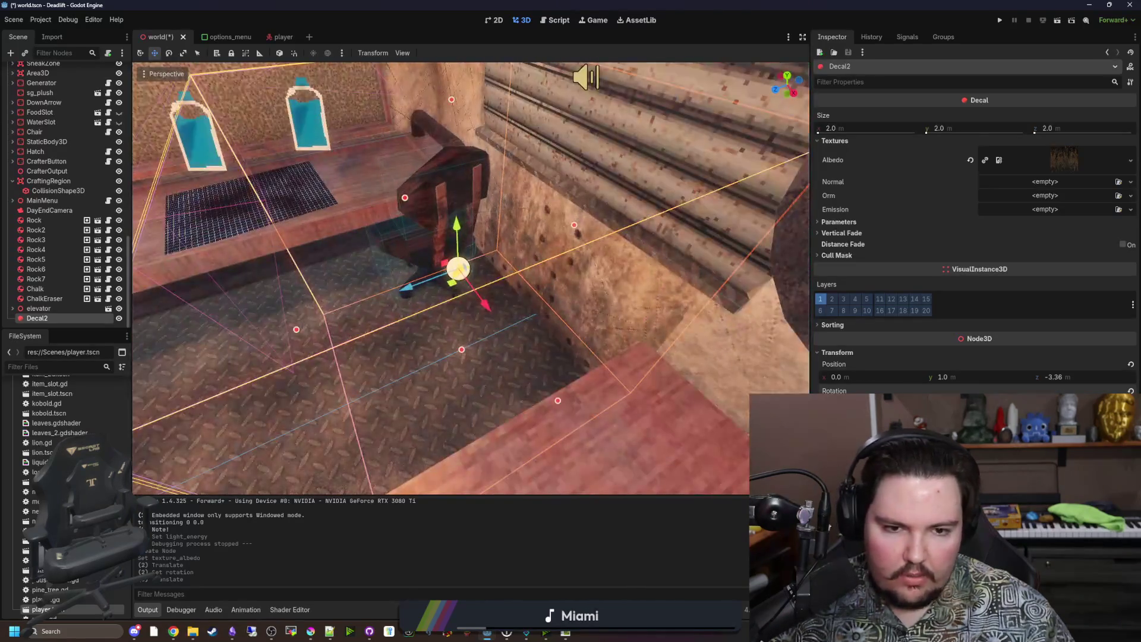
{"action": "left_click", "coordinate": [839, 221]}
Push Decal2 along its depth against the wall beneath the workbench and frame it
{"action": "left_click", "coordinate": [841, 287]}
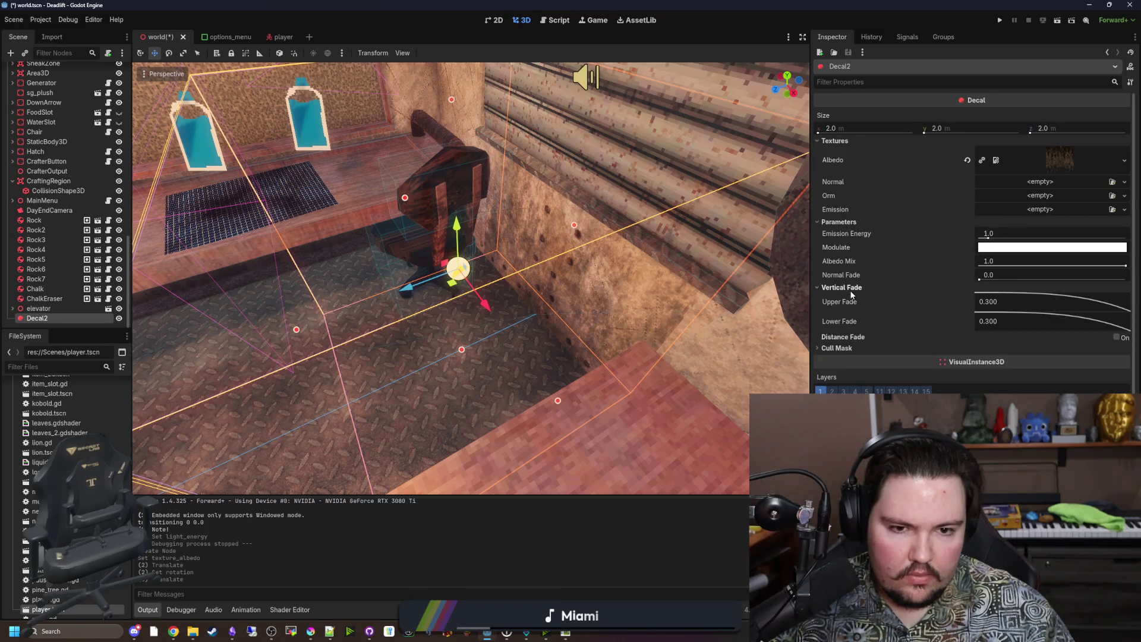
{"action": "mouse_move", "coordinate": [998, 301]}
{"action": "left_mouse_down"}
{"action": "mouse_move", "coordinate": [953, 343]}
{"action": "mouse_move", "coordinate": [952, 324]}
{"action": "left_mouse_up"}
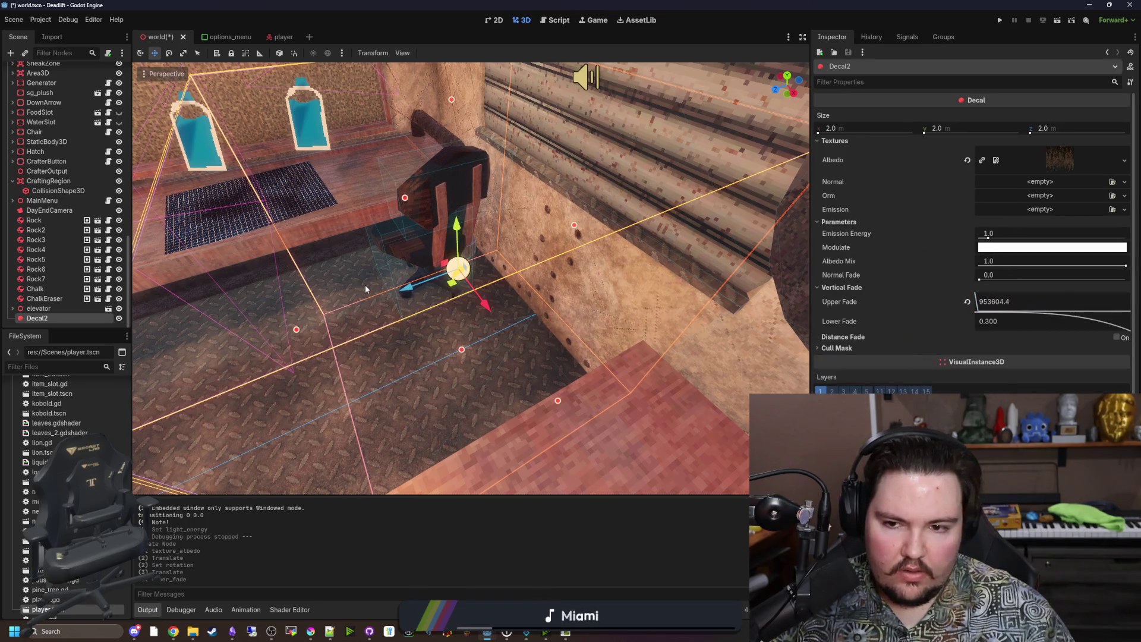
{"action": "left_click_drag", "start_coordinate": [407, 287], "coordinate": [544, 258]}
{"action": "left_click_drag", "start_coordinate": [547, 262], "coordinate": [554, 253]}
{"action": "mouse_move", "coordinate": [983, 321]}
{"action": "left_mouse_down"}
{"action": "mouse_move", "coordinate": [983, 354]}
{"action": "mouse_move", "coordinate": [1010, 321]}
{"action": "left_mouse_up"}
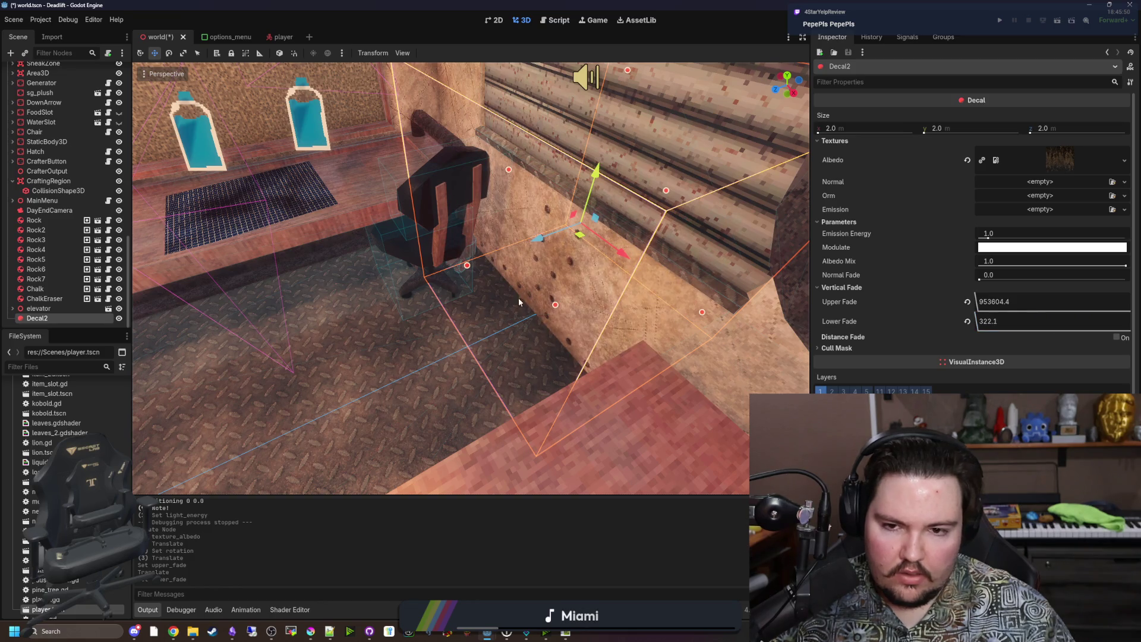
{"action": "left_click_drag", "start_coordinate": [535, 242], "coordinate": [506, 252]}
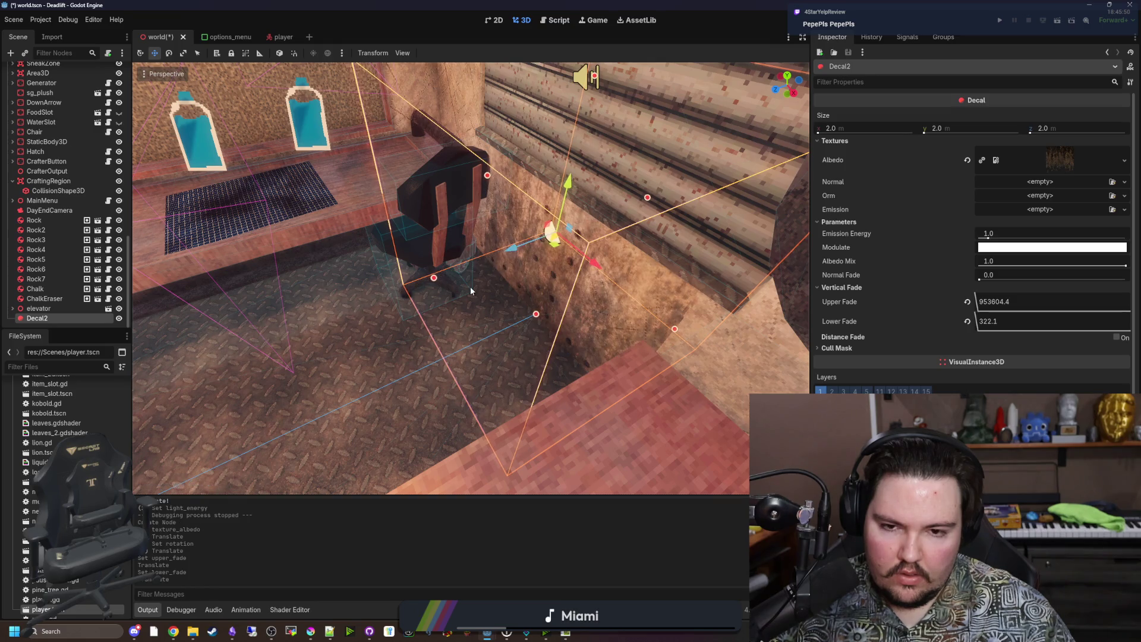
{"action": "key", "text": "f"}
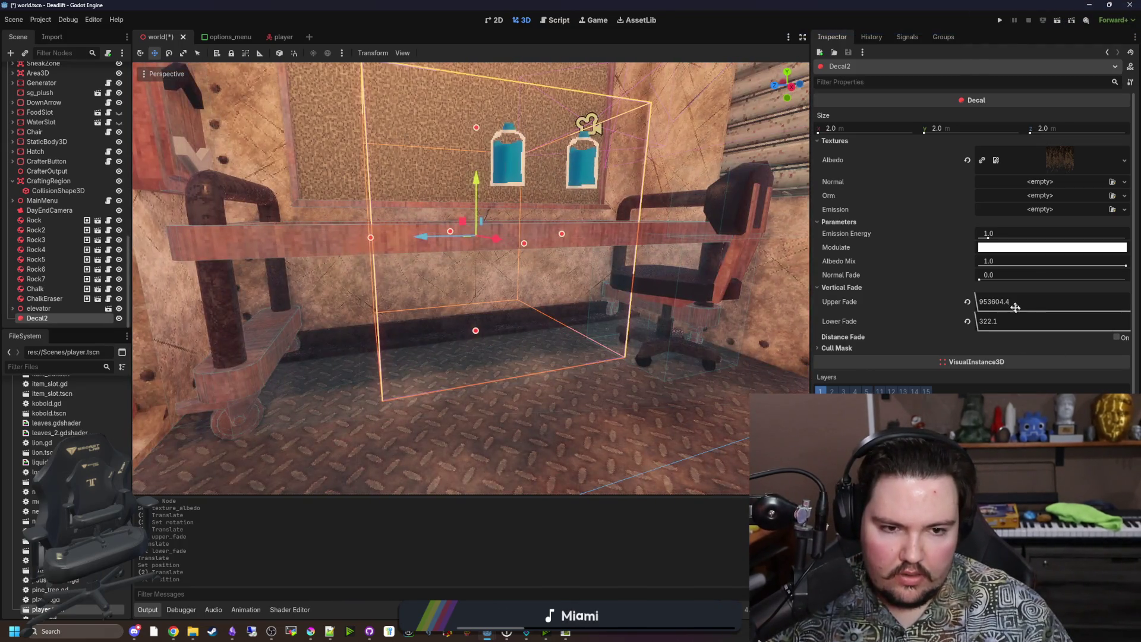
Lower Decal2's Upper and Lower Fade, bringing Upper Fade to 143.3
{"action": "left_click_drag", "start_coordinate": [1010, 301], "coordinate": [1021, 272]}
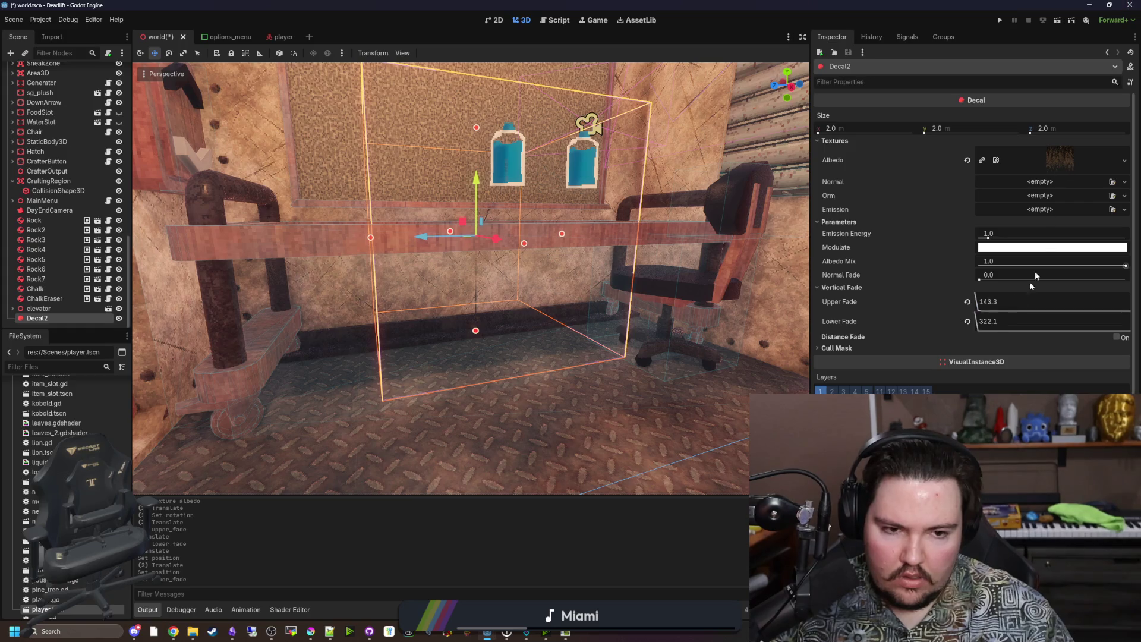
{"action": "left_click_drag", "start_coordinate": [1030, 320], "coordinate": [1010, 301]}
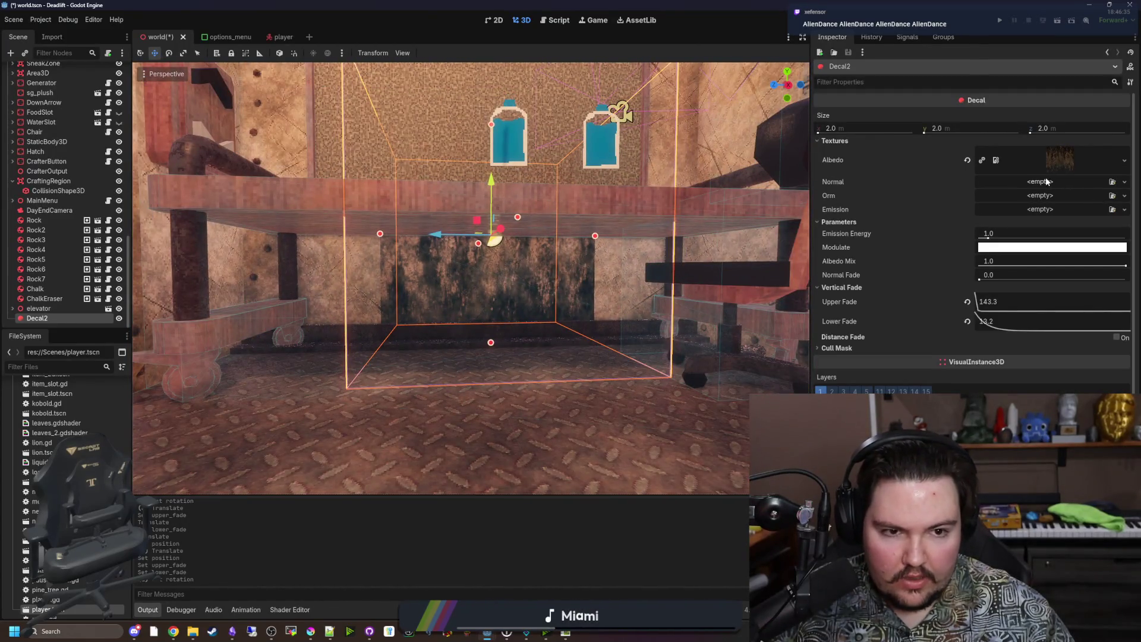
{"action": "left_click", "coordinate": [1047, 181]}
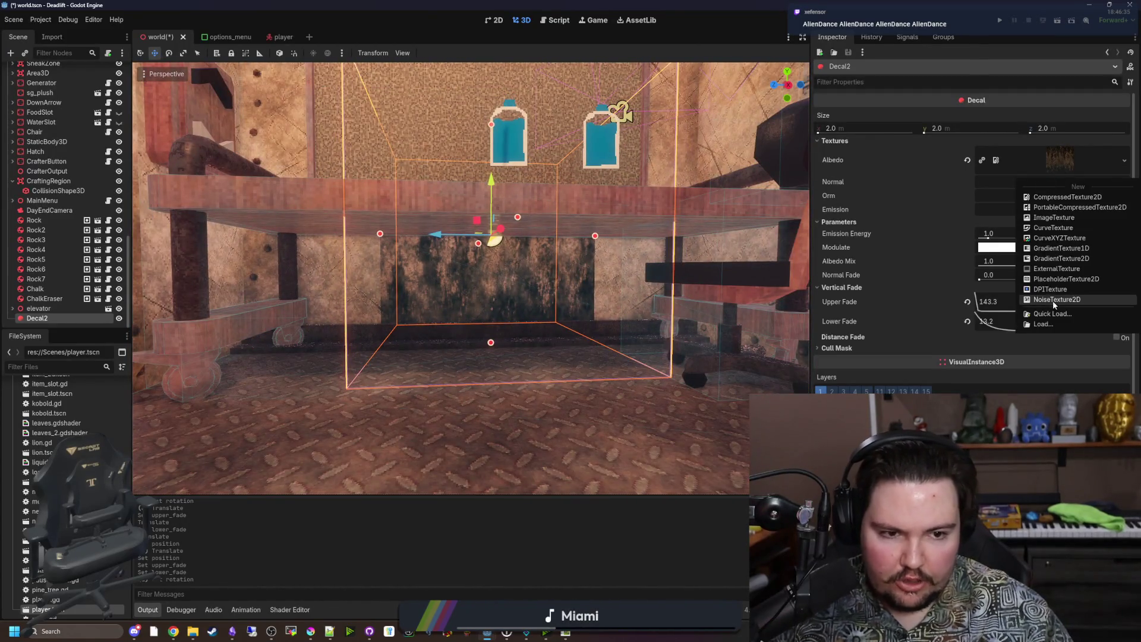
Quick Load the grunge normal texture into Decal2's Normal slot
{"action": "left_click", "coordinate": [1045, 302]}
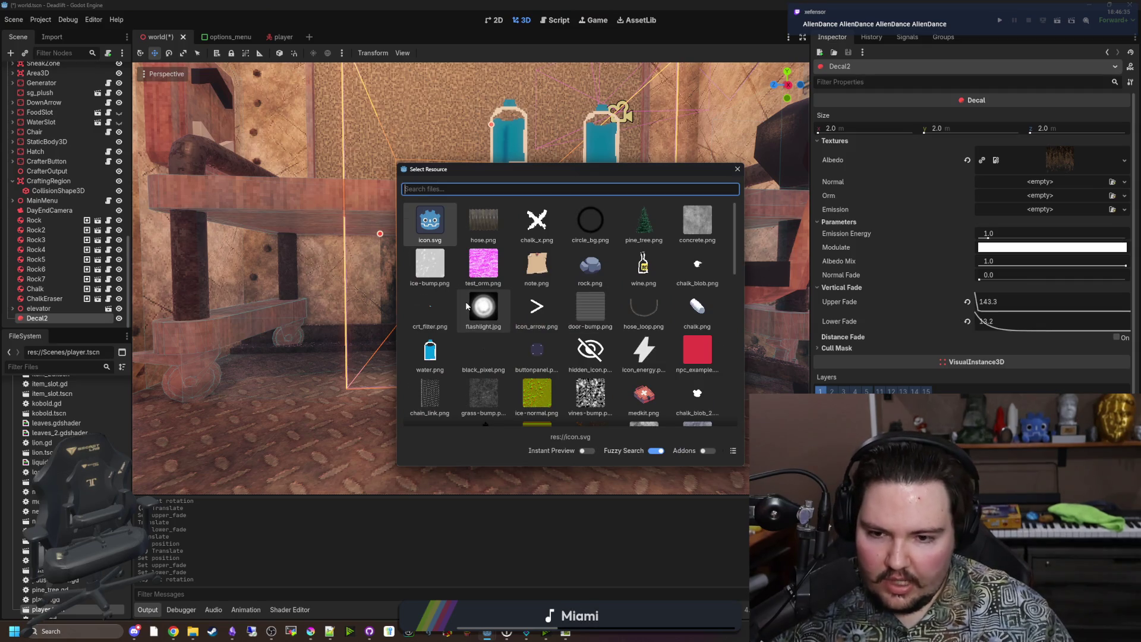
{"action": "scroll", "coordinate": [465, 302], "scroll_direction": "down", "scroll_amount": 1}
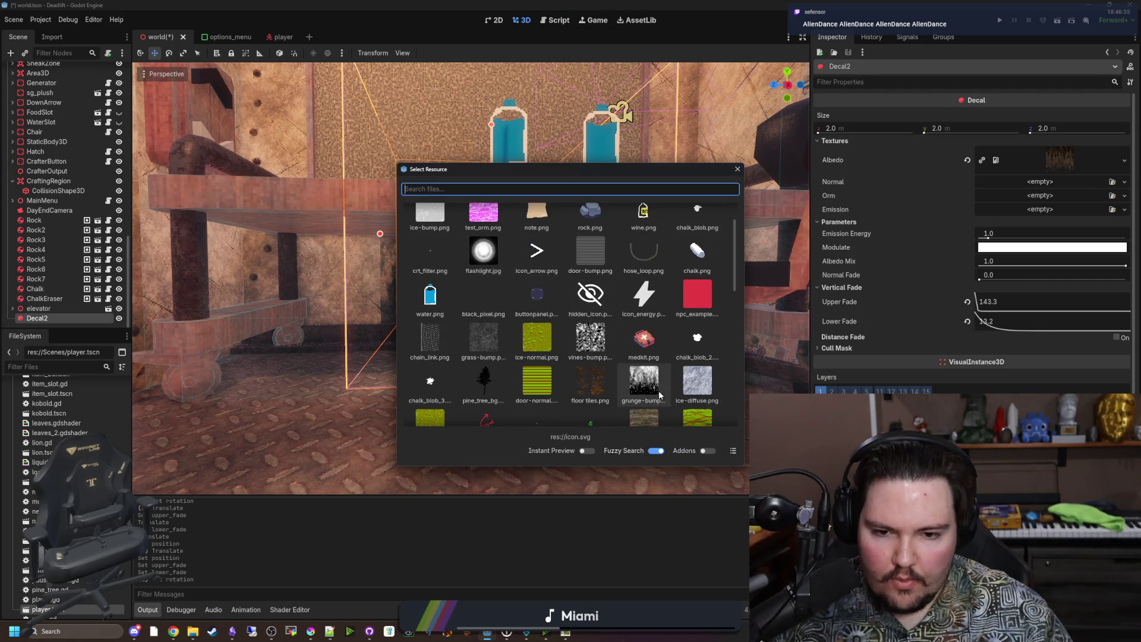
{"action": "scroll", "coordinate": [658, 394], "scroll_direction": "down", "scroll_amount": 1}
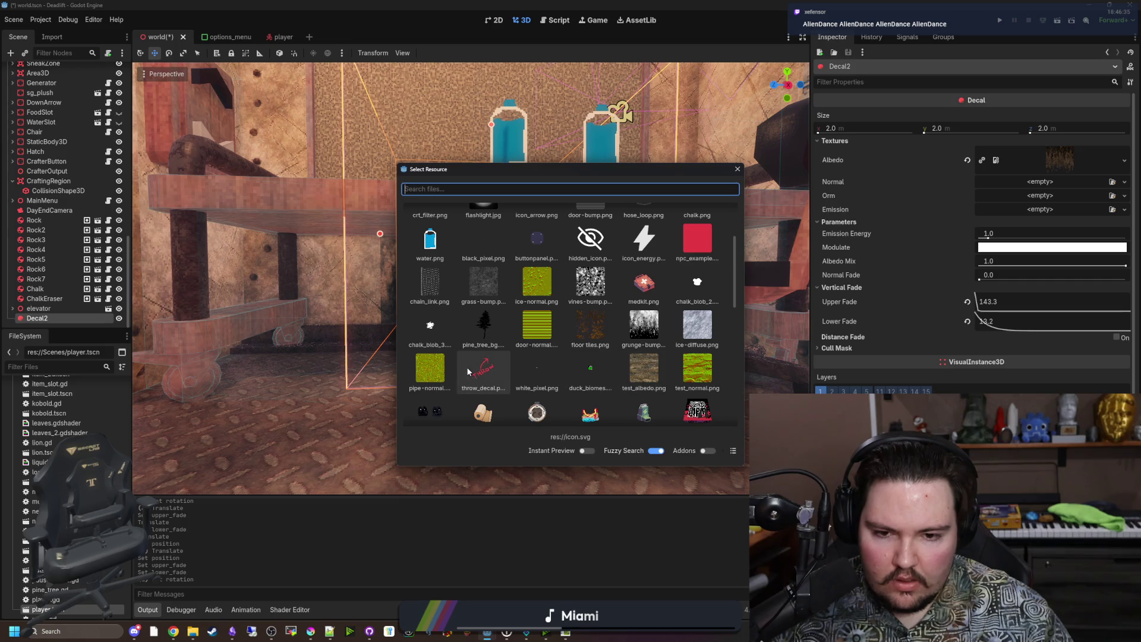
{"action": "type", "text": "gr"}
{"action": "double_click", "coordinate": [630, 225]}
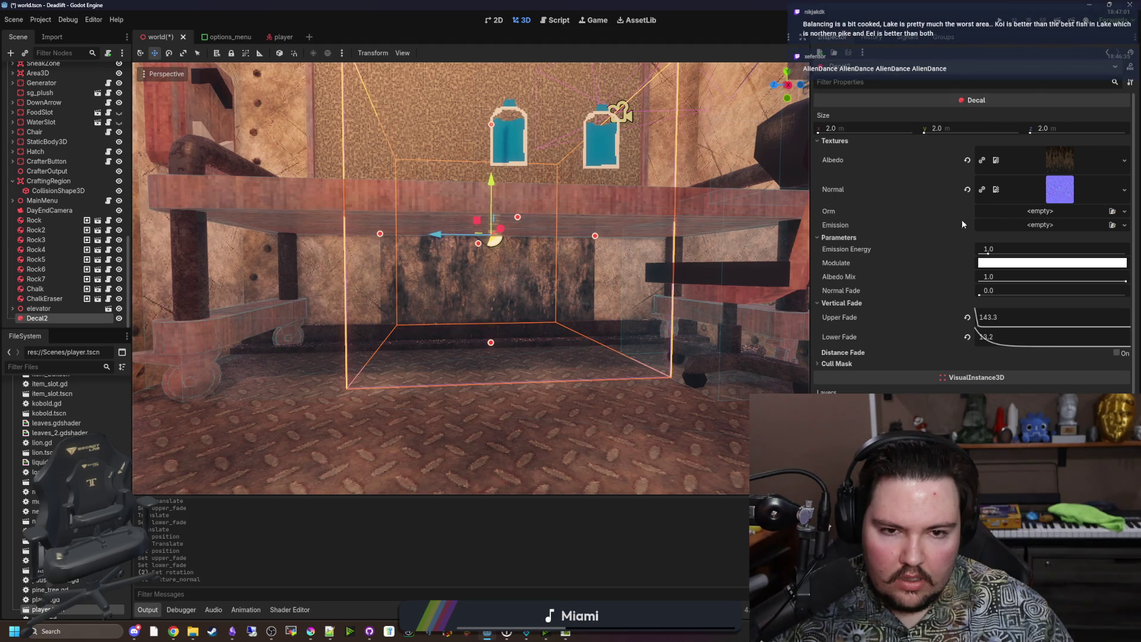
Quick Load grunge-bump, found by searching 'bum', into the Orm slot
{"action": "mouse_move", "coordinate": [828, 213]}
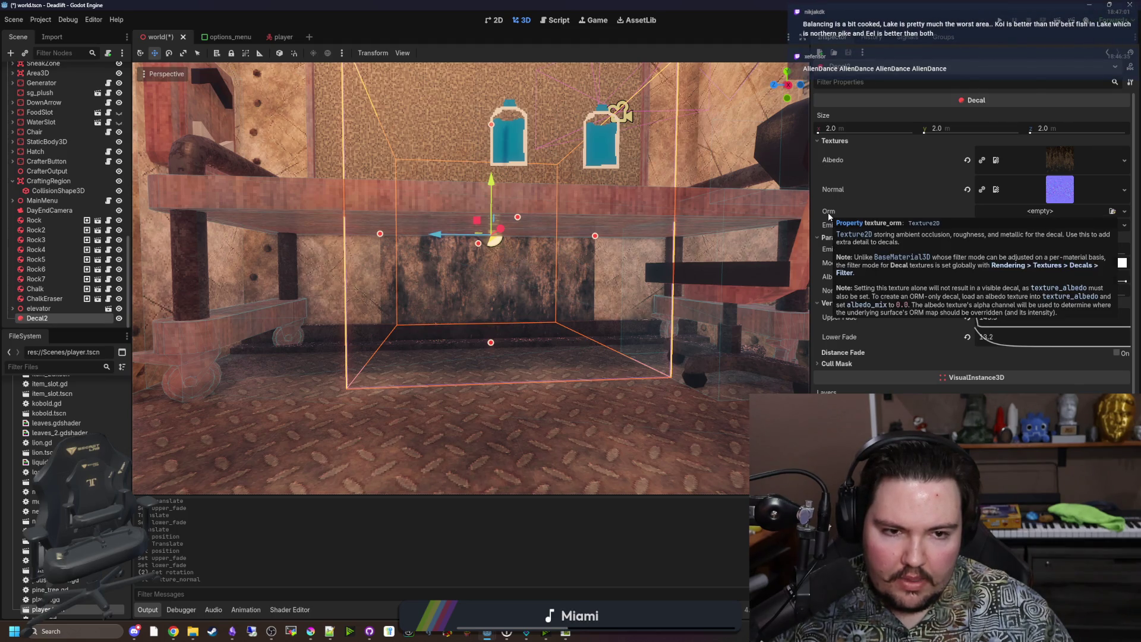
{"action": "left_click", "coordinate": [1040, 212]}
{"action": "left_click", "coordinate": [1051, 348]}
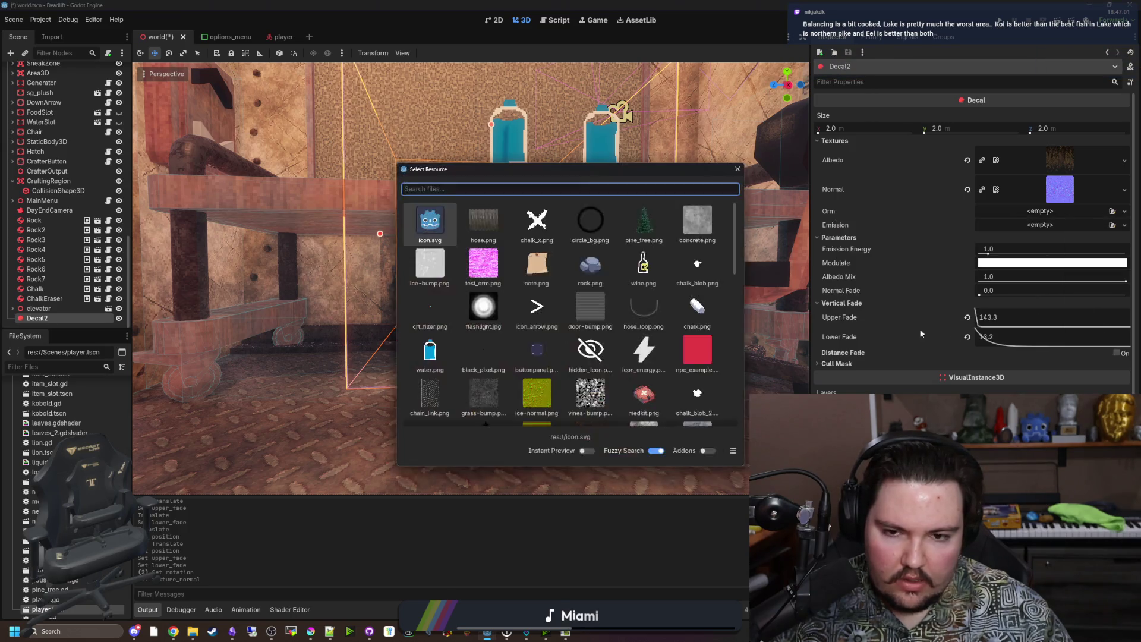
{"action": "type", "text": "bum"}
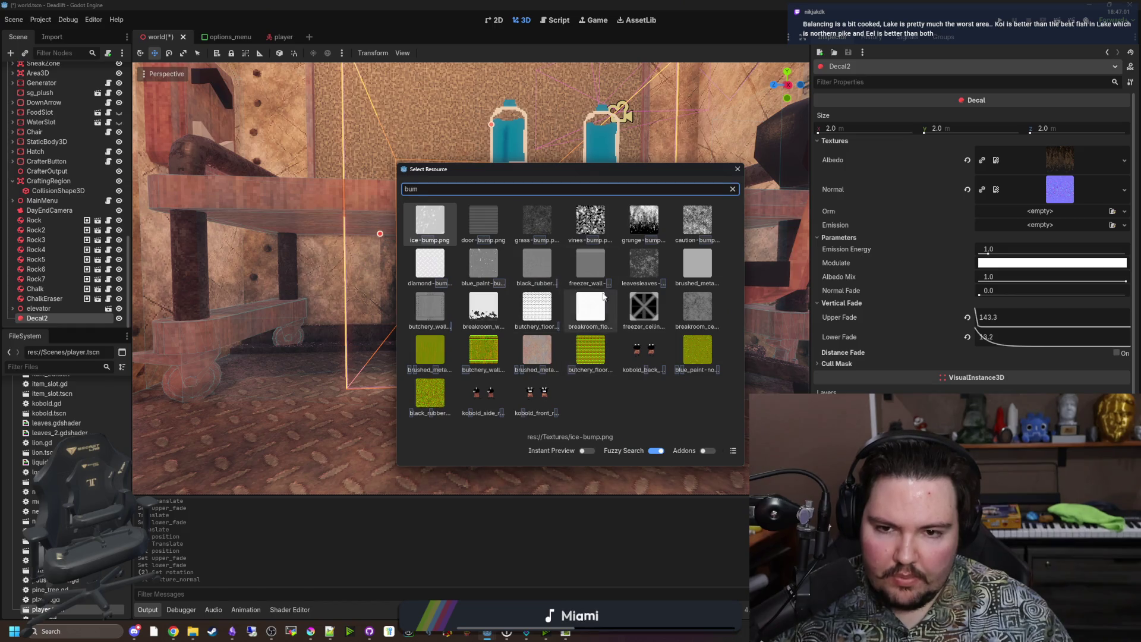
{"action": "double_click", "coordinate": [643, 223]}
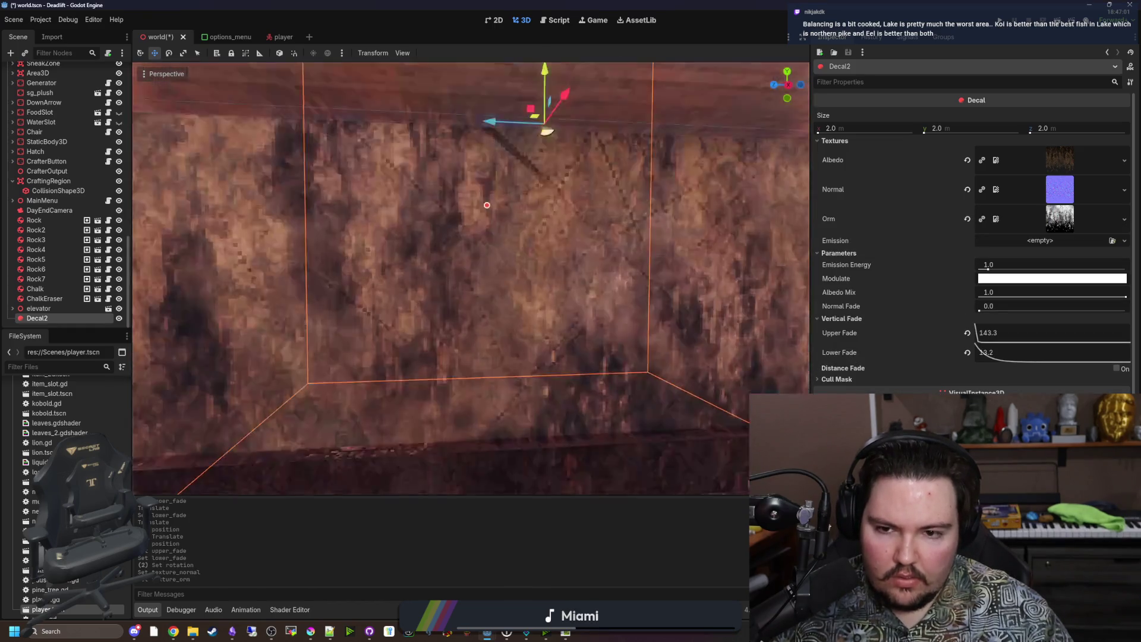
Frame the decal and set its Size to 4 on x, y and z
{"action": "key", "text": "f"}
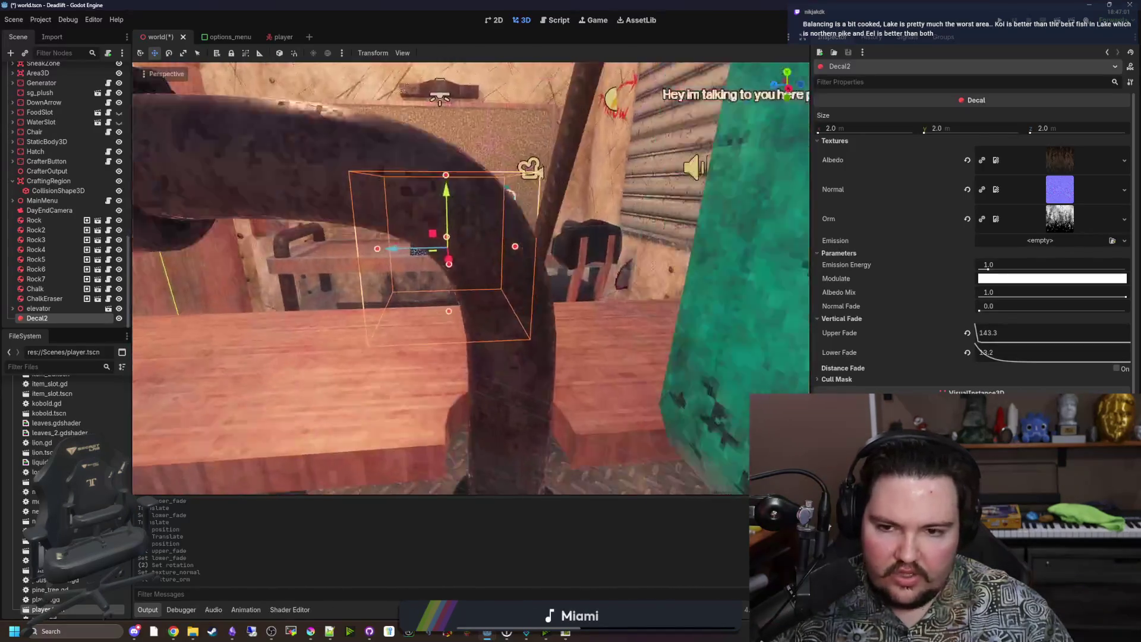
{"action": "key", "text": "f"}
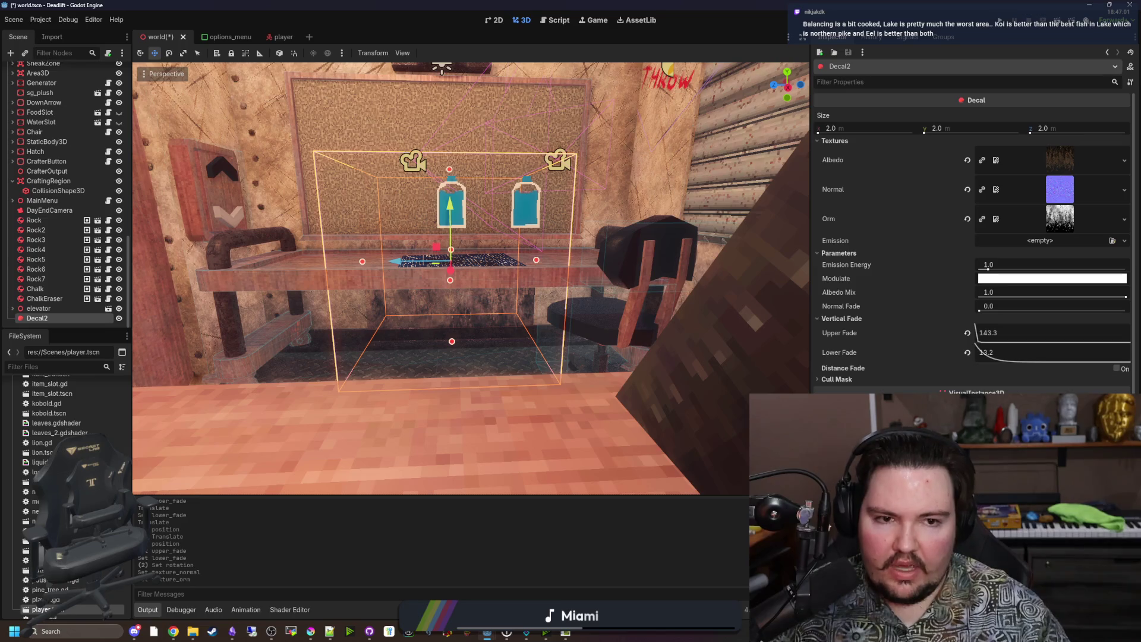
{"action": "left_click", "coordinate": [832, 128]}
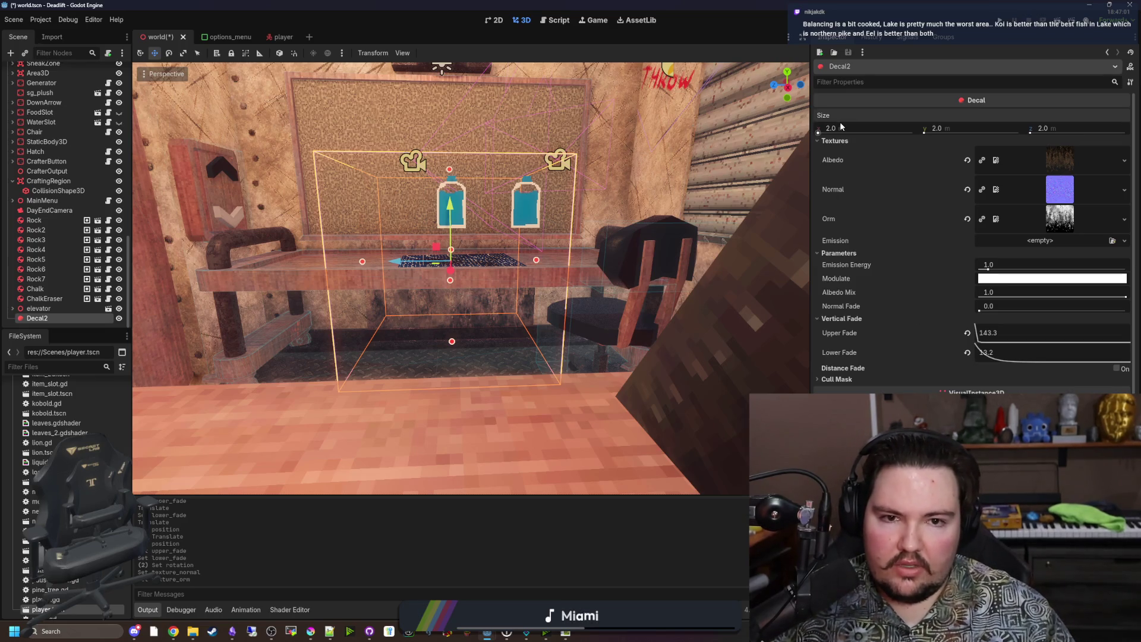
{"action": "type", "text": "4"}
{"action": "key", "text": "Tab"}
{"action": "type", "text": "4"}
{"action": "key", "text": "Tab"}
{"action": "type", "text": "4"}
{"action": "key", "text": "Tab"}
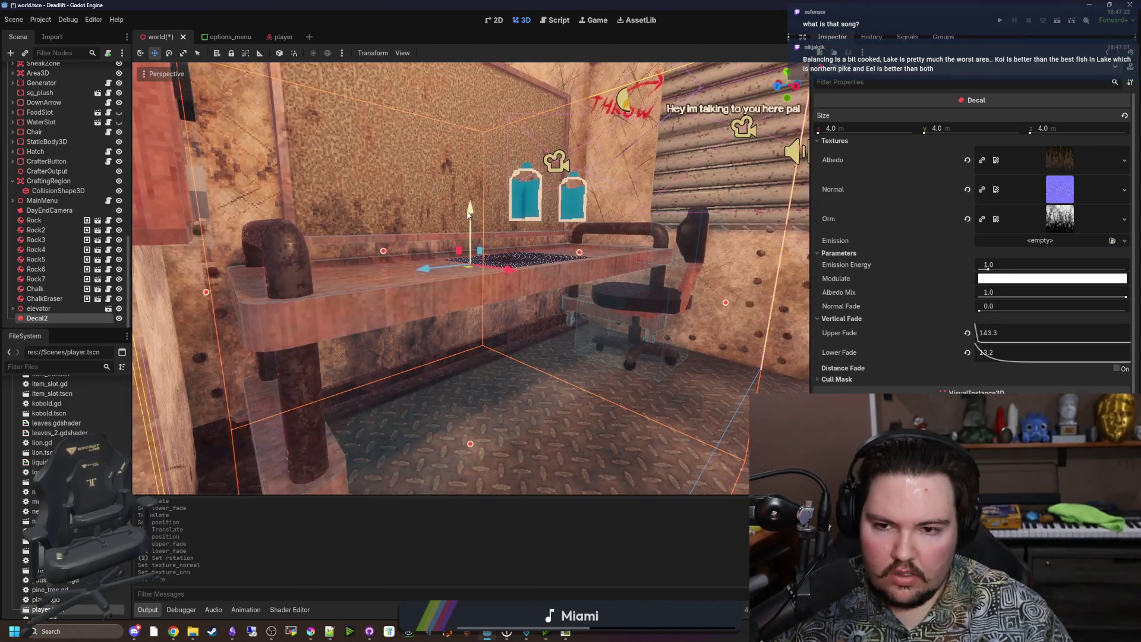
Raise the decal over the workbench wall, set fades to 1000000, and widen it to 6 m
{"action": "mouse_move", "coordinate": [469, 215]}
{"action": "left_mouse_down"}
{"action": "mouse_move", "coordinate": [451, 63]}
{"action": "mouse_move", "coordinate": [451, 97]}
{"action": "mouse_move", "coordinate": [441, 89]}
{"action": "mouse_move", "coordinate": [451, 238]}
{"action": "mouse_move", "coordinate": [440, 268]}
{"action": "mouse_move", "coordinate": [757, 275]}
{"action": "left_mouse_up"}
{"action": "mouse_move", "coordinate": [1013, 278]}
{"action": "left_mouse_down"}
{"action": "mouse_move", "coordinate": [1010, 313]}
{"action": "mouse_move", "coordinate": [1045, 348]}
{"action": "left_mouse_up"}
{"action": "left_click_drag", "start_coordinate": [357, 463], "coordinate": [546, 440]}
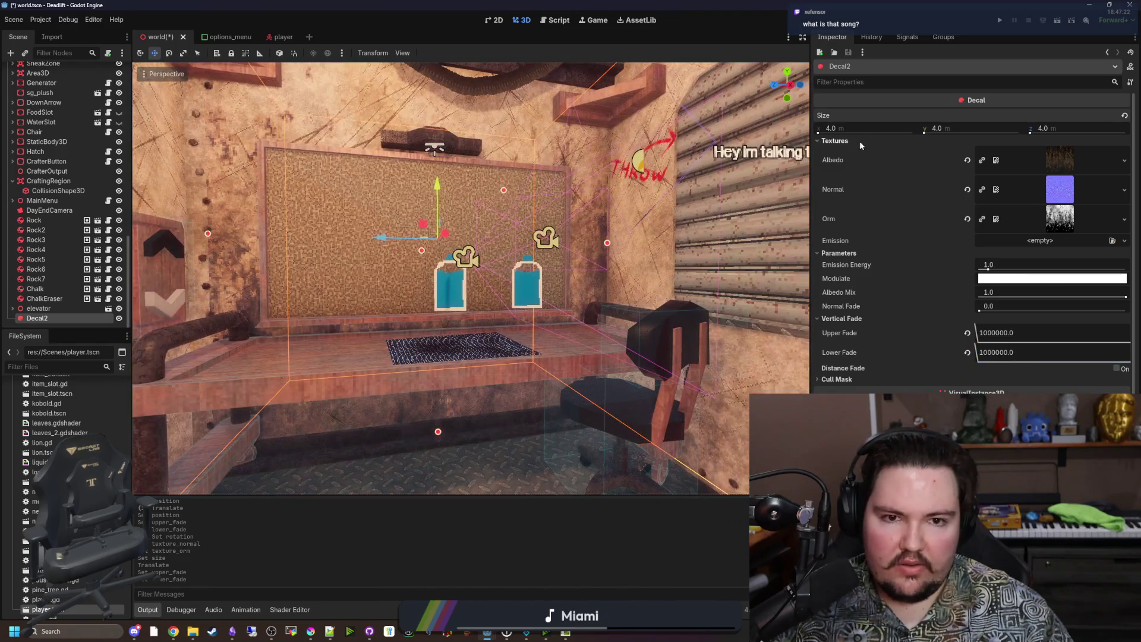
{"action": "left_click_drag", "start_coordinate": [855, 127], "coordinate": [964, 124]}
{"action": "type", "text": "6"}
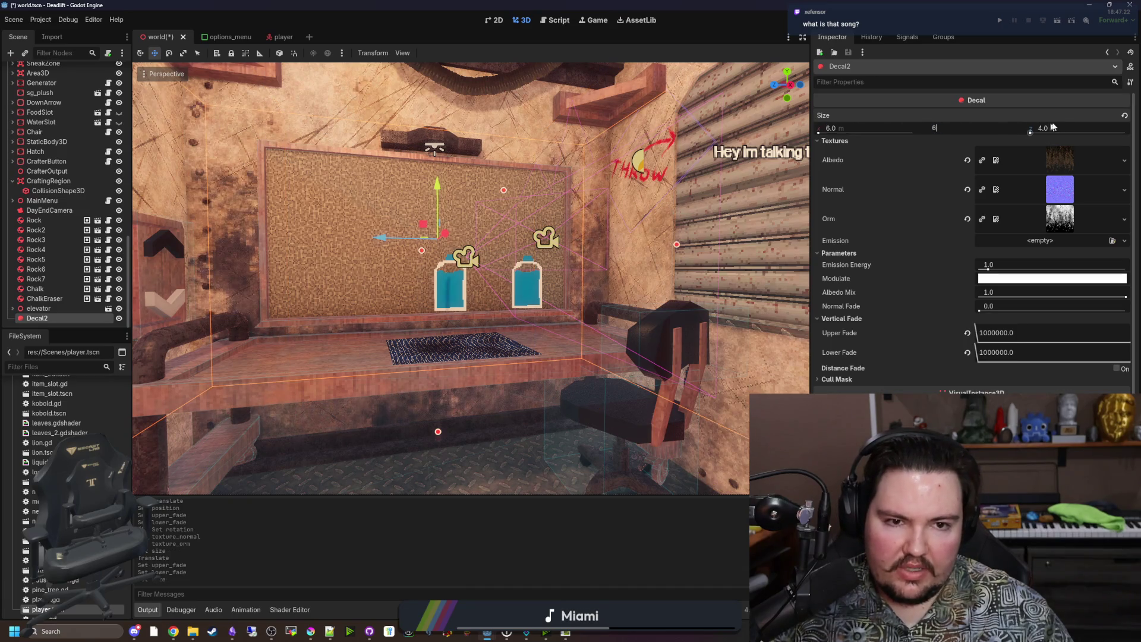
Set the decal's Size y to 6 m
{"action": "key", "text": "Tab"}
{"action": "type", "text": "6"}
{"action": "key", "text": "Return"}
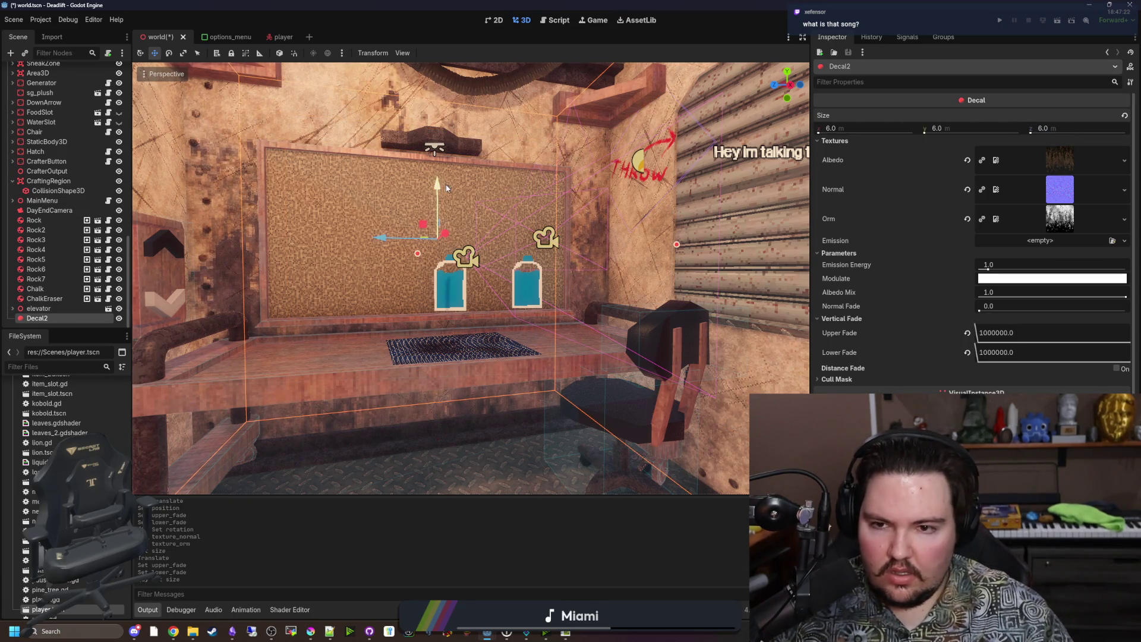
Shrink the decal's depth to about 1.92 m and lower it on the wall
{"action": "mouse_move", "coordinate": [446, 188]}
{"action": "left_mouse_down"}
{"action": "mouse_move", "coordinate": [437, 79]}
{"action": "mouse_move", "coordinate": [435, 151]}
{"action": "left_mouse_up"}
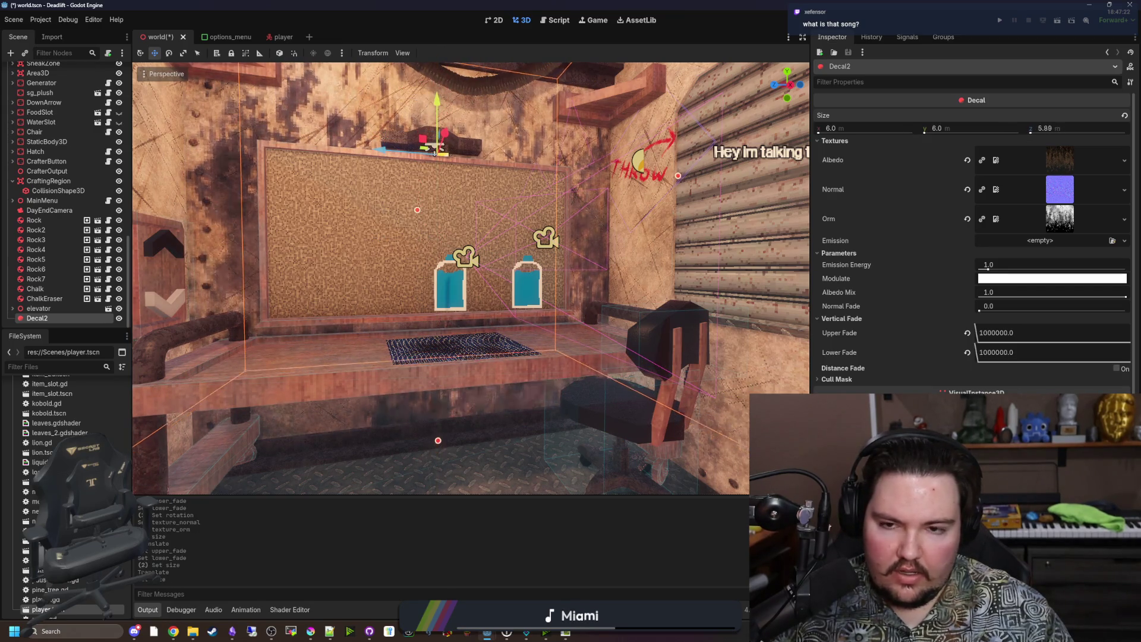
{"action": "mouse_move", "coordinate": [438, 440]}
{"action": "left_mouse_down"}
{"action": "mouse_move", "coordinate": [437, 203]}
{"action": "mouse_move", "coordinate": [432, 228]}
{"action": "mouse_move", "coordinate": [399, 210]}
{"action": "left_mouse_up"}
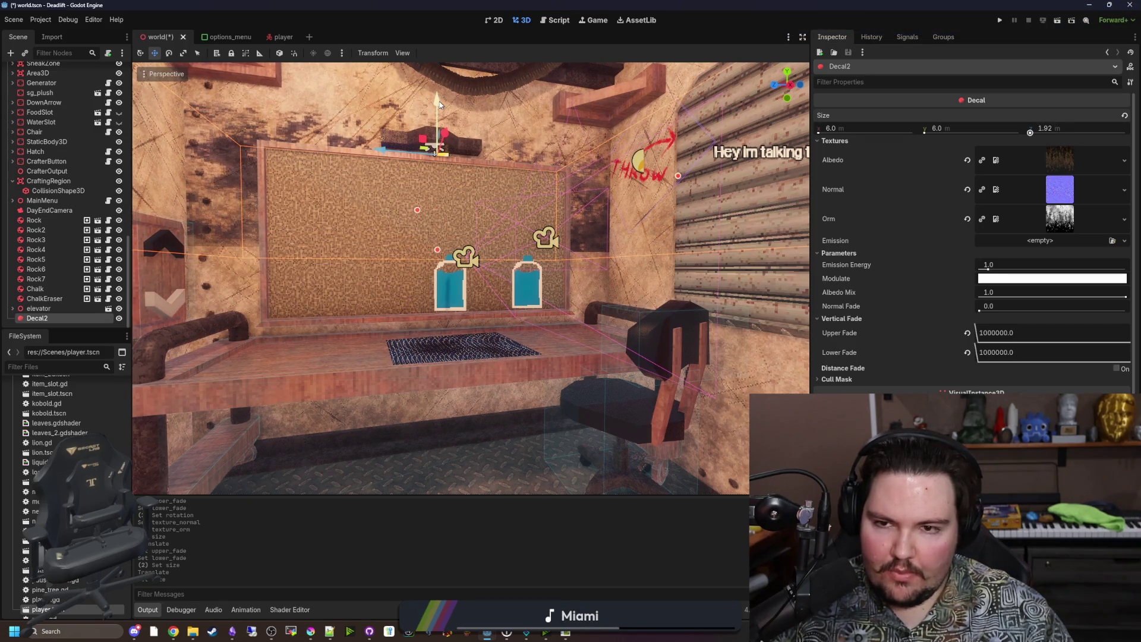
{"action": "mouse_move", "coordinate": [439, 104]}
{"action": "left_mouse_down"}
{"action": "mouse_move", "coordinate": [419, 386]}
{"action": "mouse_move", "coordinate": [411, 210]}
{"action": "left_mouse_up"}
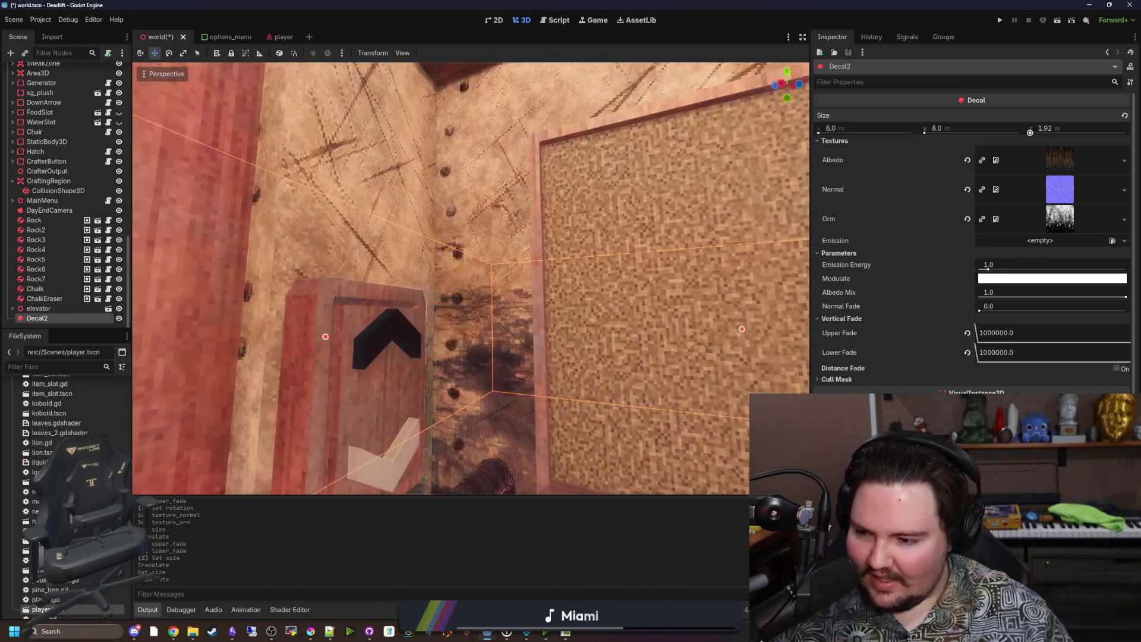
{"action": "mouse_move", "coordinate": [411, 211]}
{"action": "left_mouse_down"}
{"action": "mouse_move", "coordinate": [387, 213]}
{"action": "mouse_move", "coordinate": [416, 211]}
{"action": "left_mouse_up"}
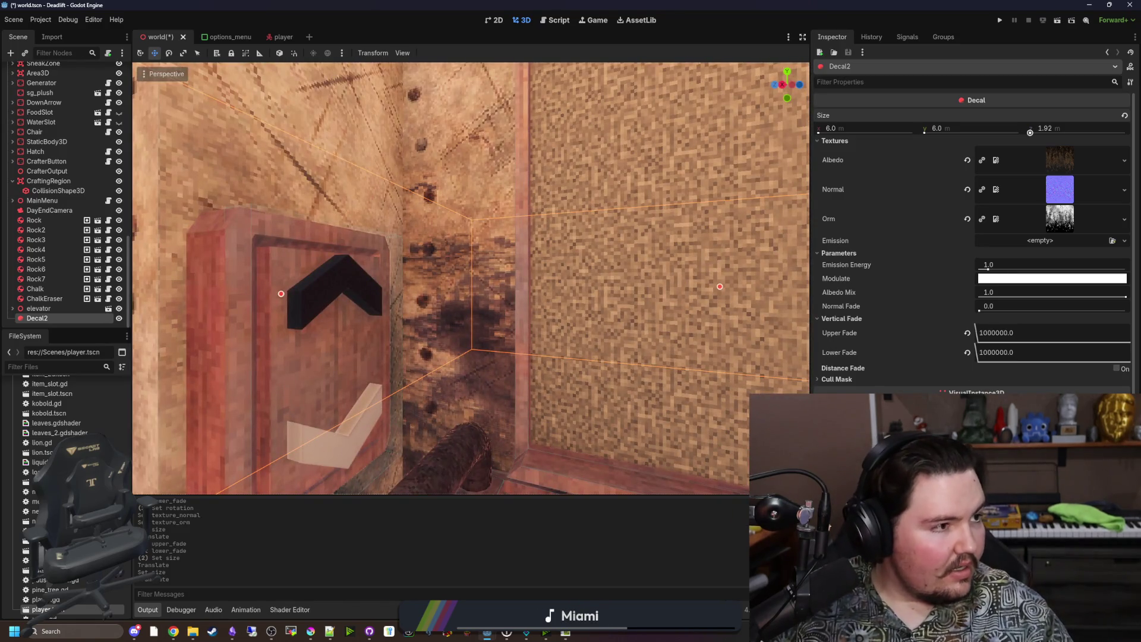
{"action": "left_click", "coordinate": [173, 631]}
Search Google for 'miami song' and browse the video results
{"action": "left_click_drag", "start_coordinate": [980, 140], "coordinate": [866, 140]}
{"action": "type", "text": "mia"}
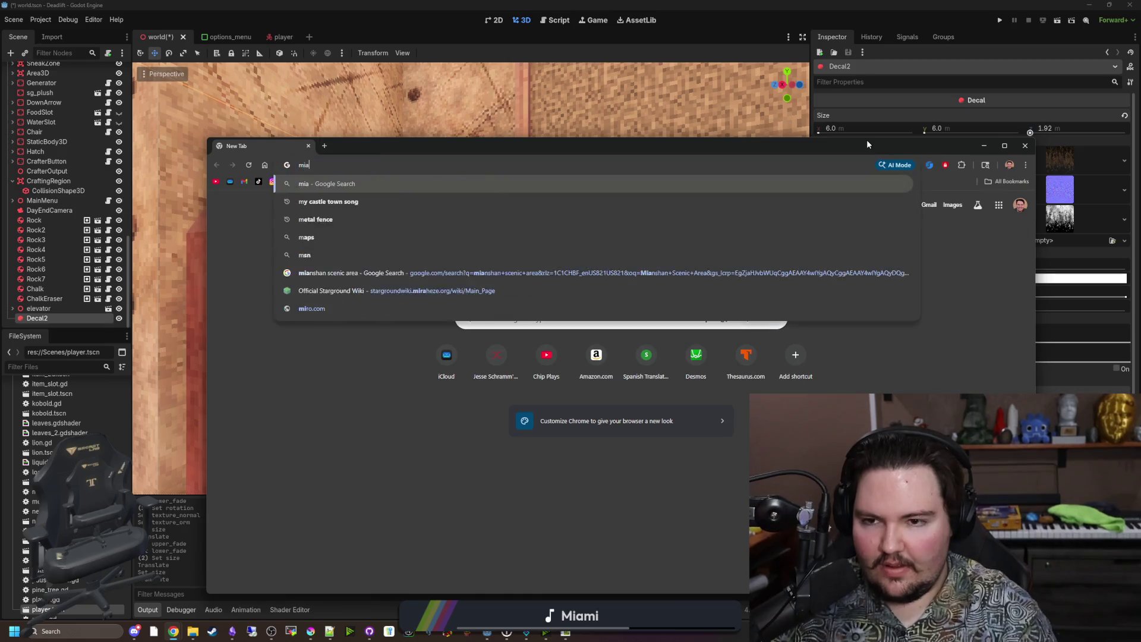
{"action": "type", "text": "mi song"}
{"action": "key", "text": "Return"}
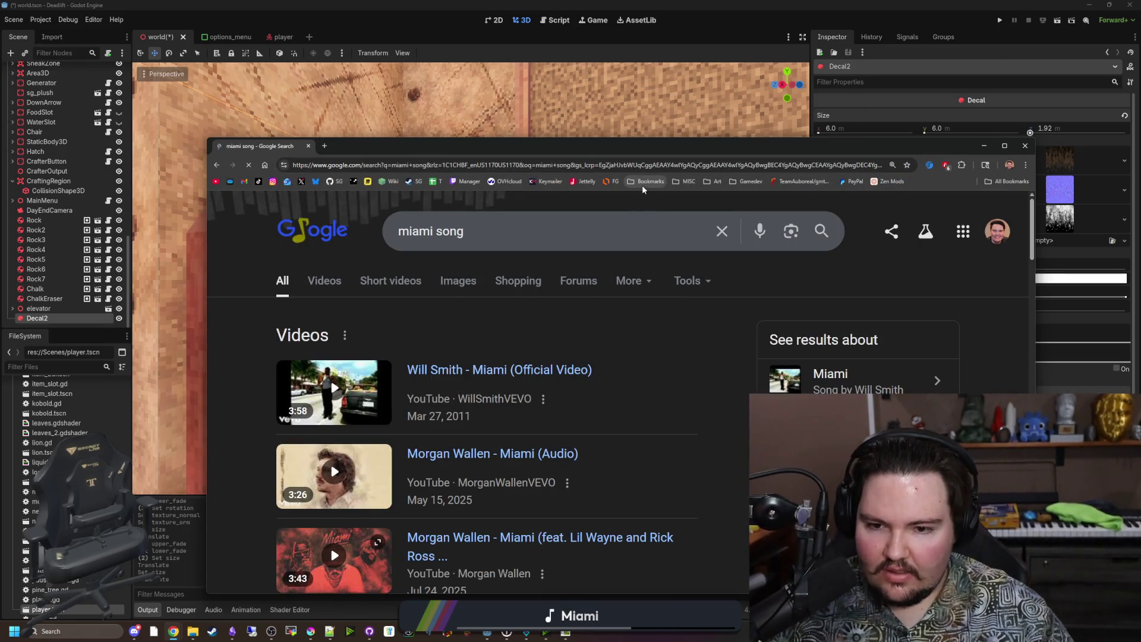
{"action": "scroll", "coordinate": [569, 329], "scroll_direction": "down", "scroll_amount": 4}
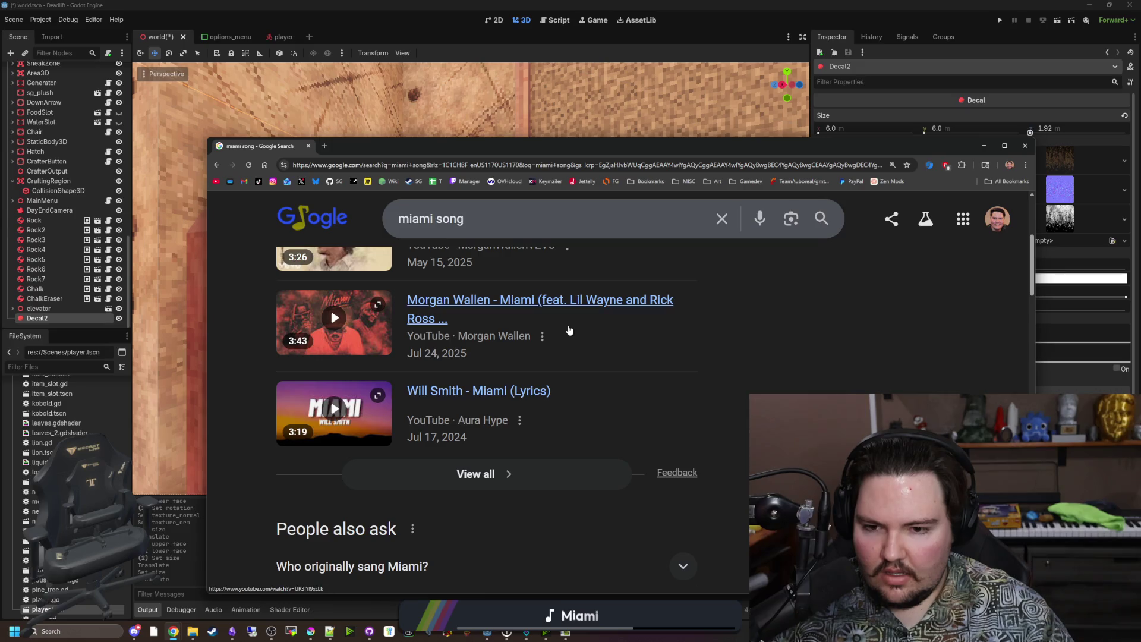
{"action": "scroll", "coordinate": [364, 404], "scroll_direction": "down", "scroll_amount": 7}
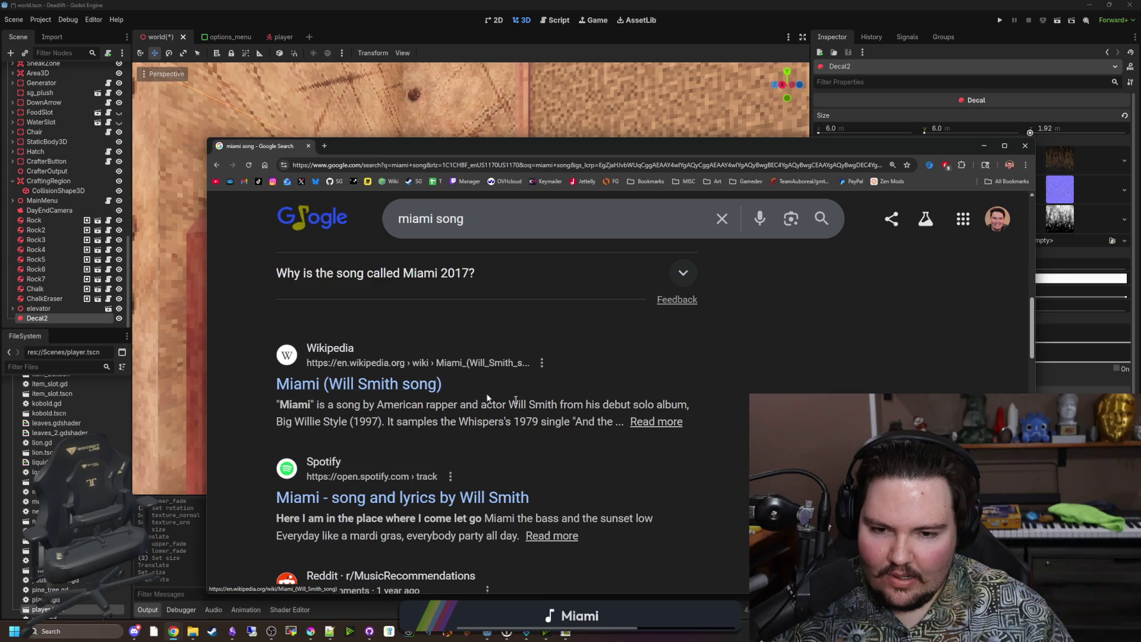
{"action": "scroll", "coordinate": [487, 397], "scroll_direction": "down", "scroll_amount": 10}
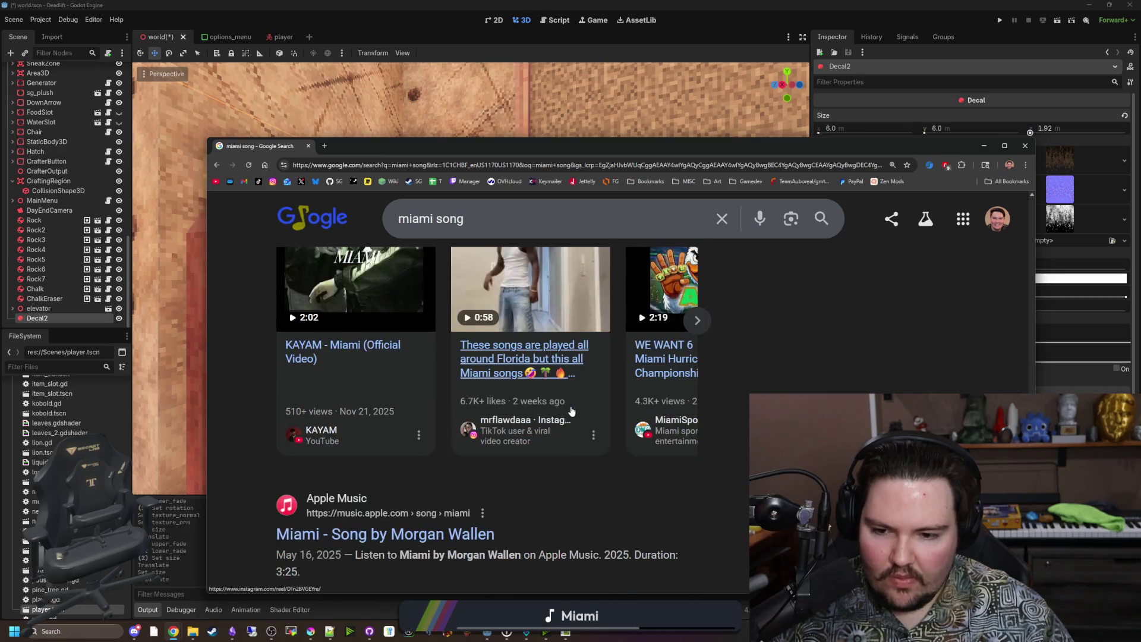
{"action": "scroll", "coordinate": [570, 411], "scroll_direction": "up", "scroll_amount": 2}
{"action": "left_click", "coordinate": [695, 438]}
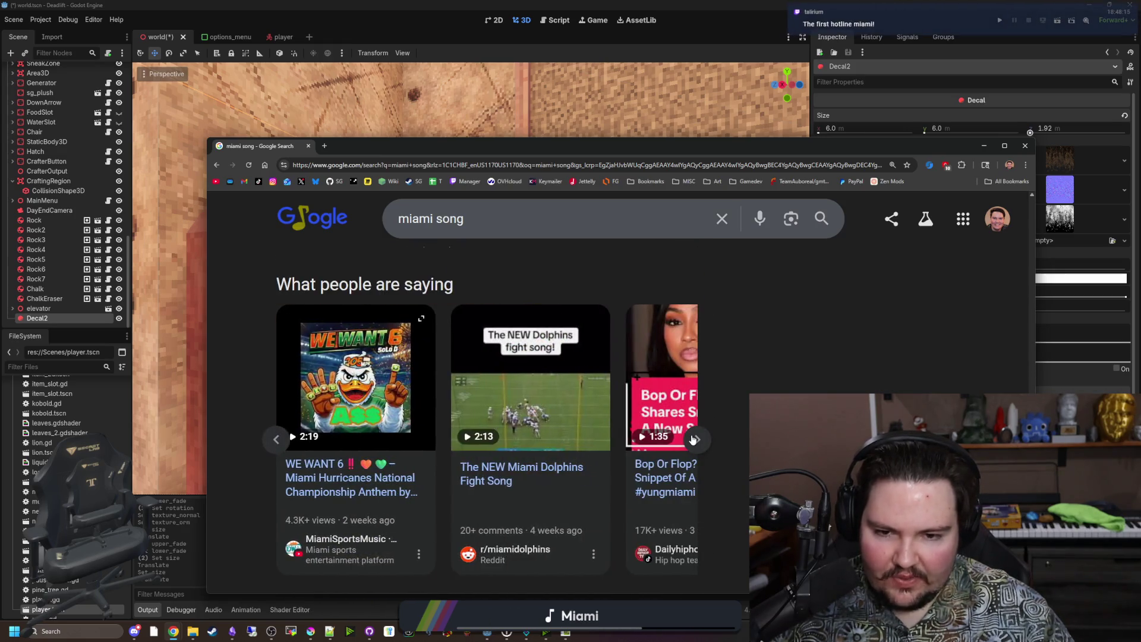
{"action": "scroll", "coordinate": [427, 339], "scroll_direction": "up", "scroll_amount": 15}
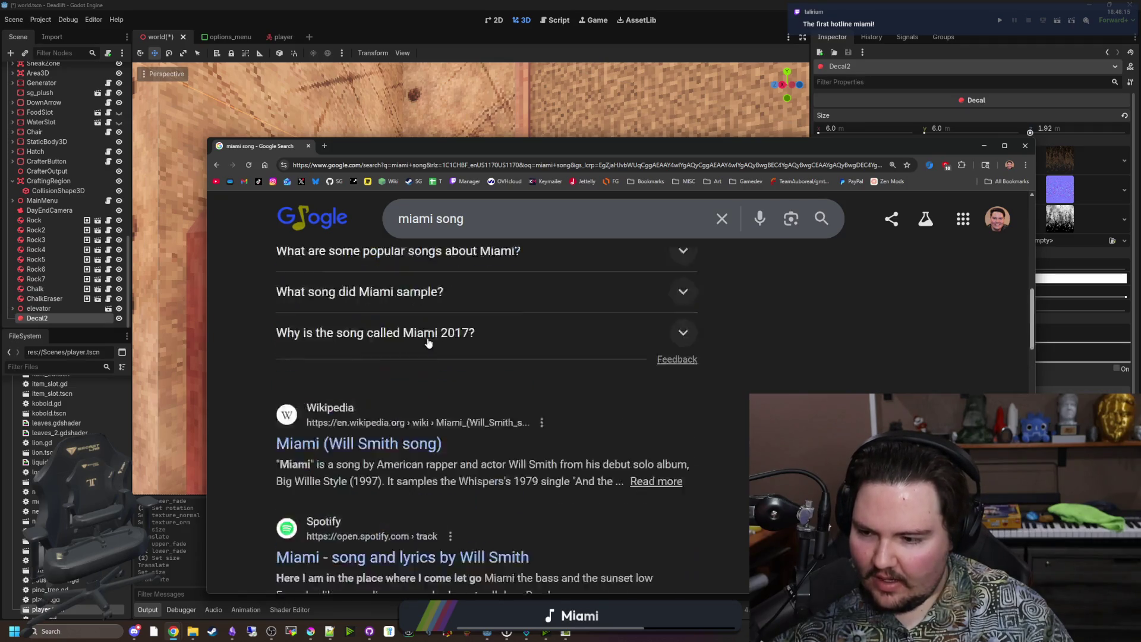
Replace the search with 'hotline miami song' and move the browser aside
{"action": "triple_click", "coordinate": [492, 230]}
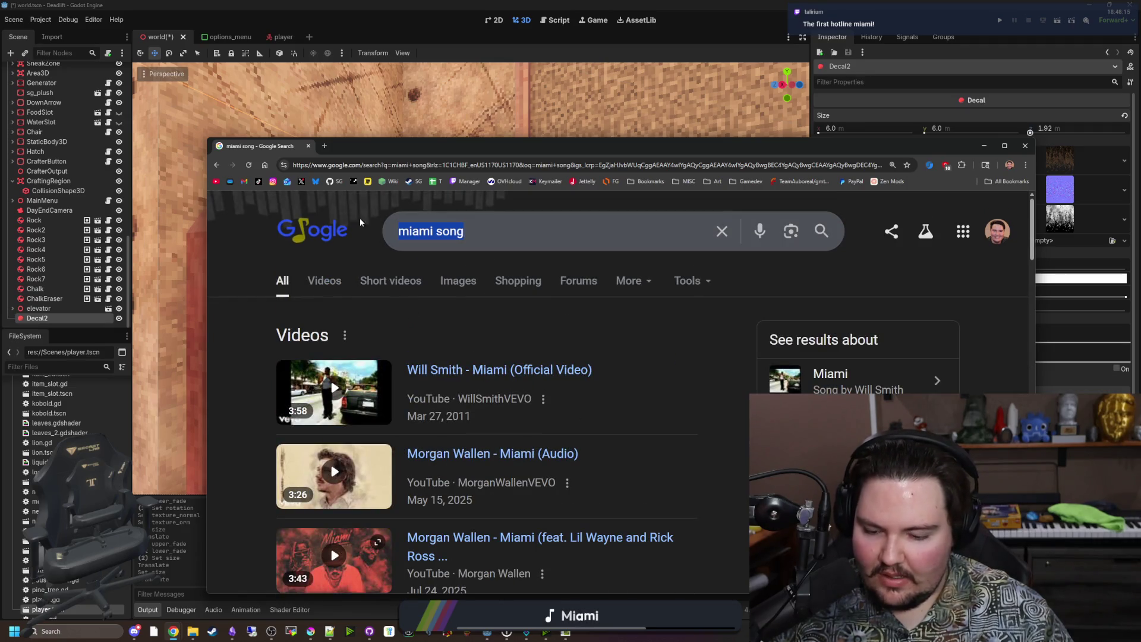
{"action": "type", "text": "hotline miam"}
{"action": "type", "text": "i song"}
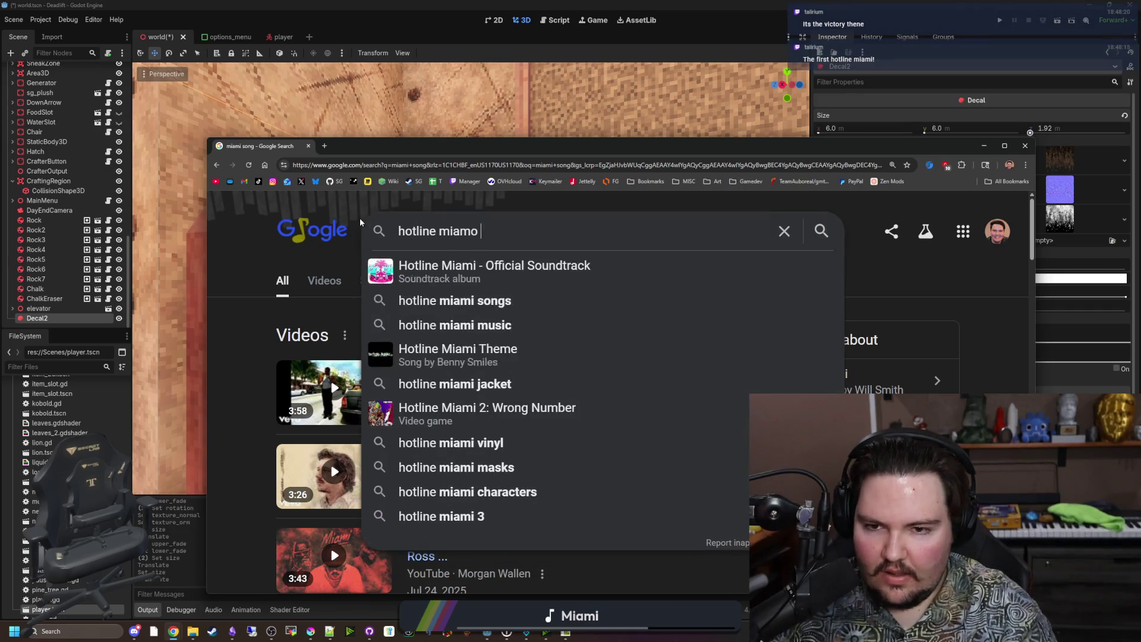
{"action": "key", "text": "Return"}
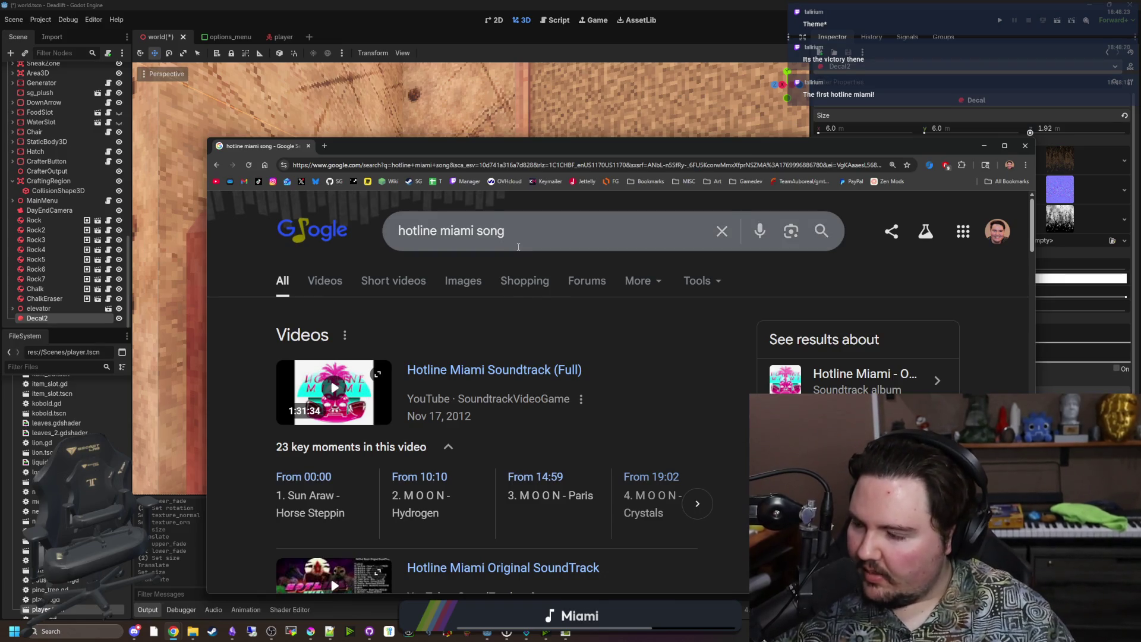
{"action": "mouse_move", "coordinate": [506, 149]}
{"action": "left_mouse_down"}
{"action": "mouse_move", "coordinate": [685, 179]}
{"action": "mouse_move", "coordinate": [705, 276]}
{"action": "left_mouse_up"}
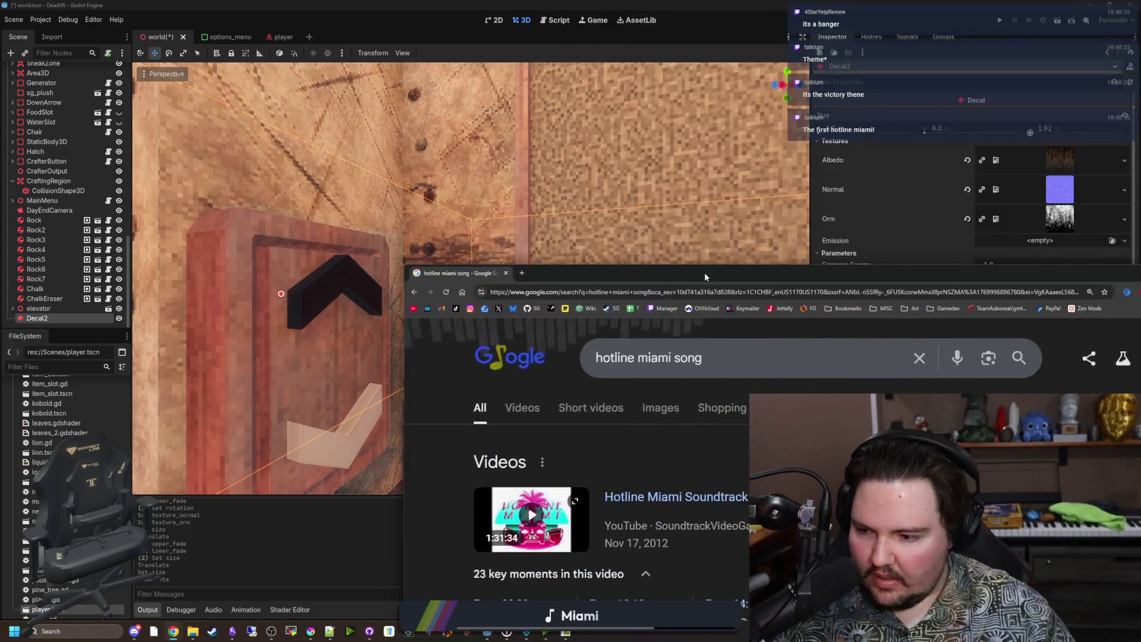
{"action": "left_click", "coordinate": [506, 273]}
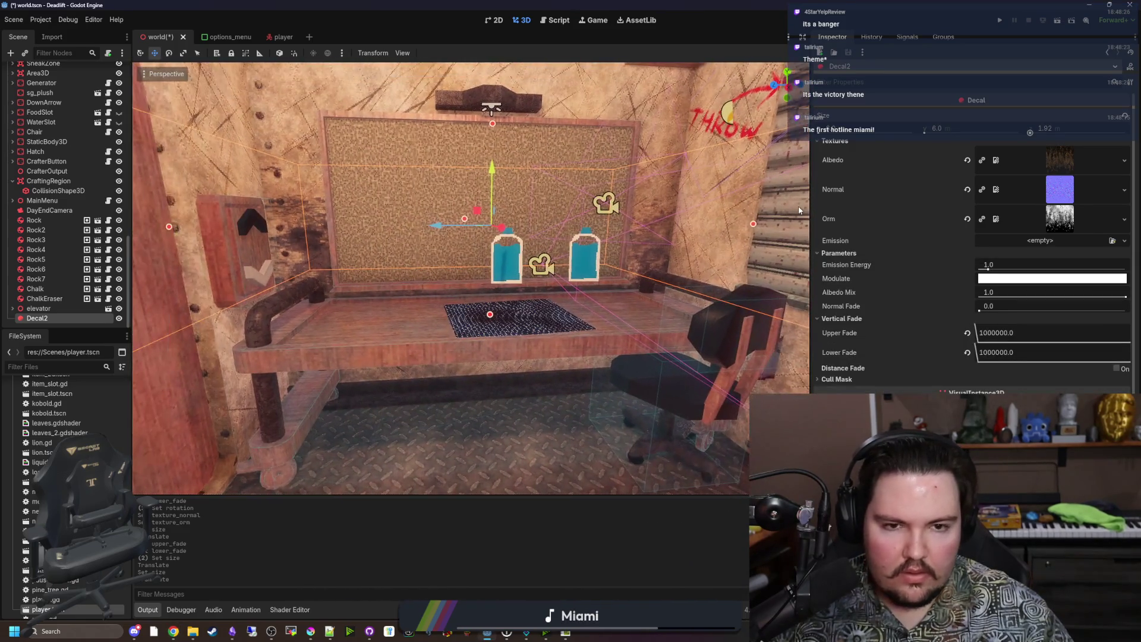
Set Decal2's Size z to 6.0 and reset Emission Energy to 1.0
{"action": "left_click_drag", "start_coordinate": [1029, 133], "coordinate": [1028, 133]}
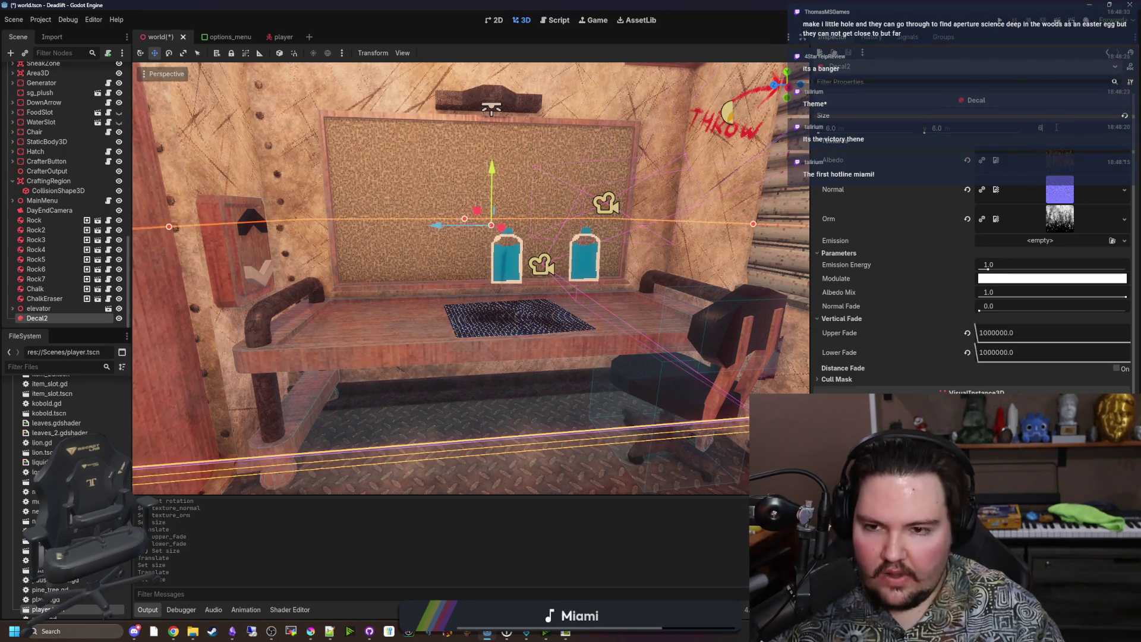
{"action": "key", "text": "Return"}
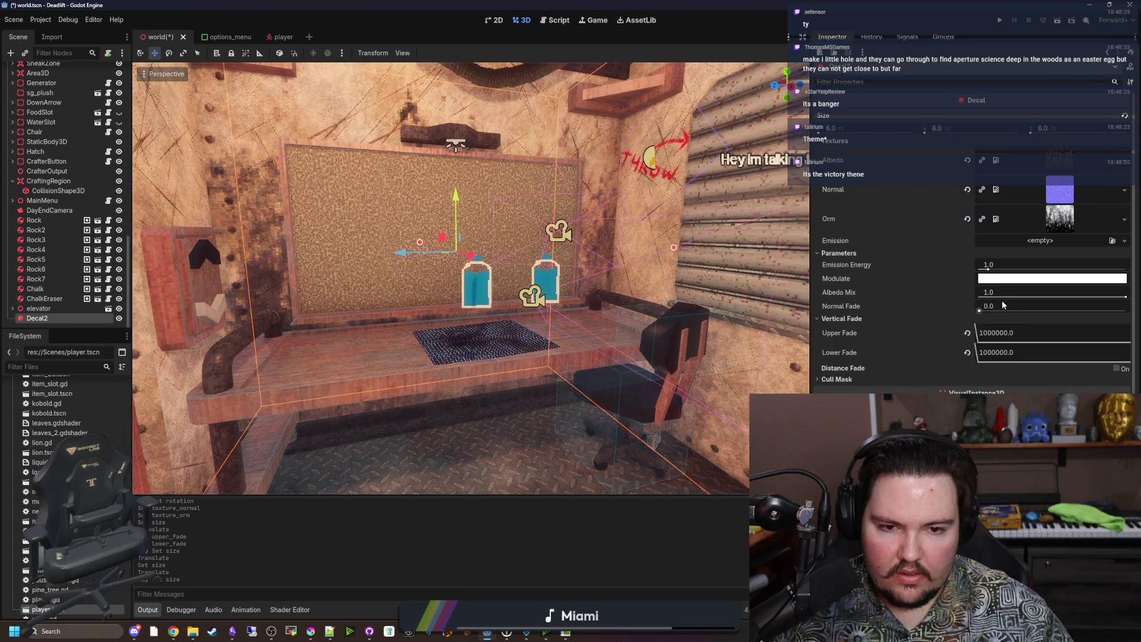
{"action": "left_click", "coordinate": [979, 310]}
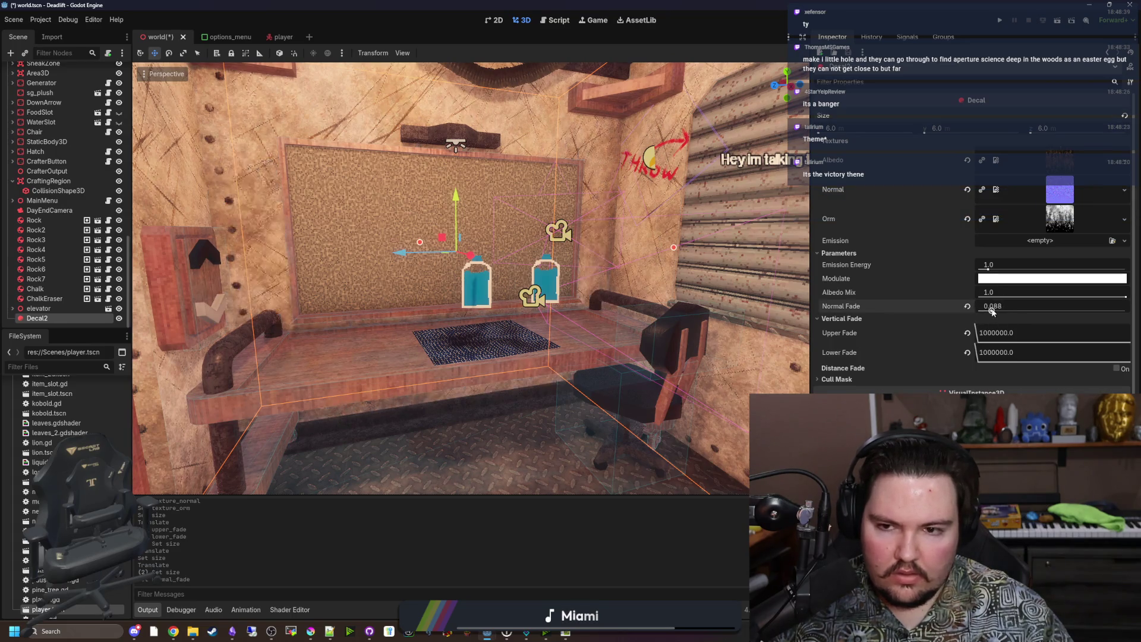
{"action": "left_click_drag", "start_coordinate": [989, 266], "coordinate": [1016, 267]}
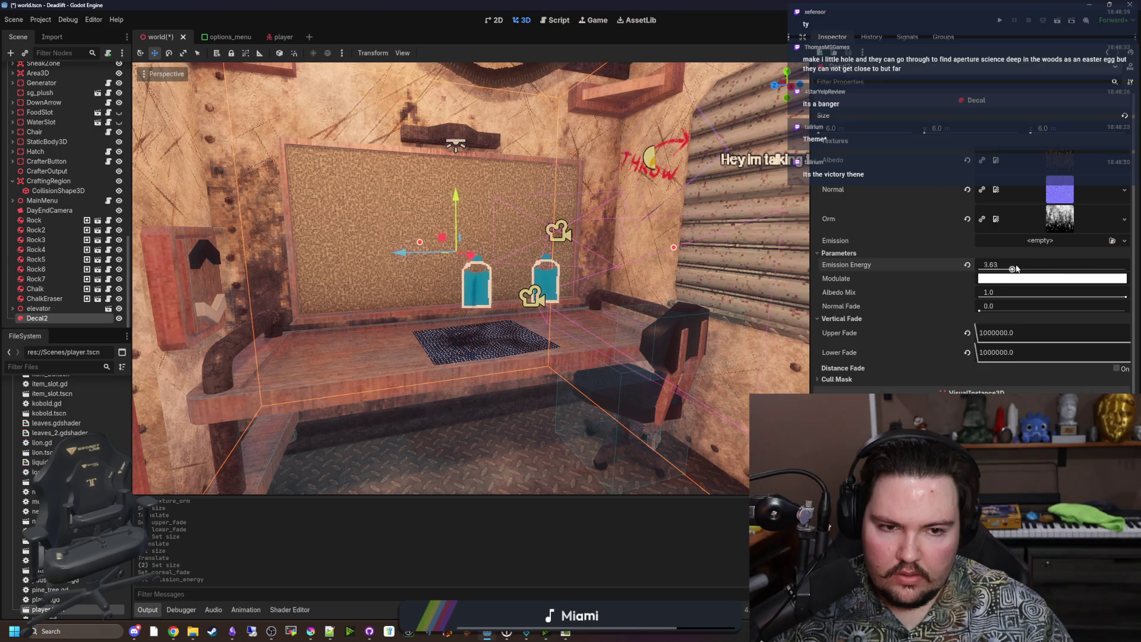
{"action": "left_click", "coordinate": [968, 265]}
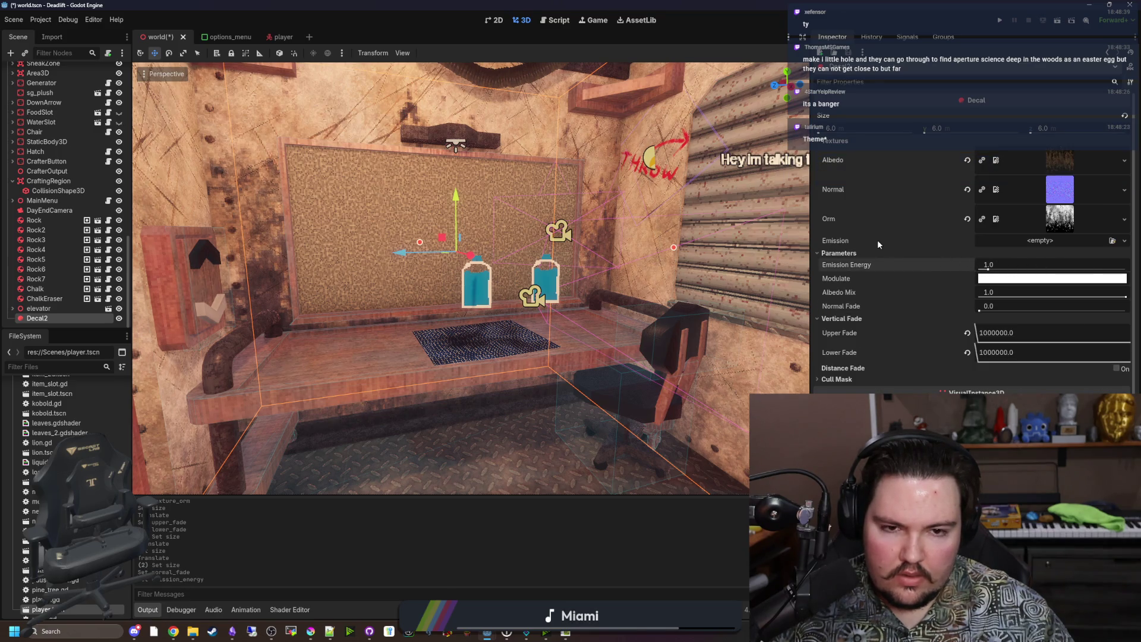
Clear the grunge texture from Decal2's Albedo slot
{"action": "left_click", "coordinate": [838, 380]}
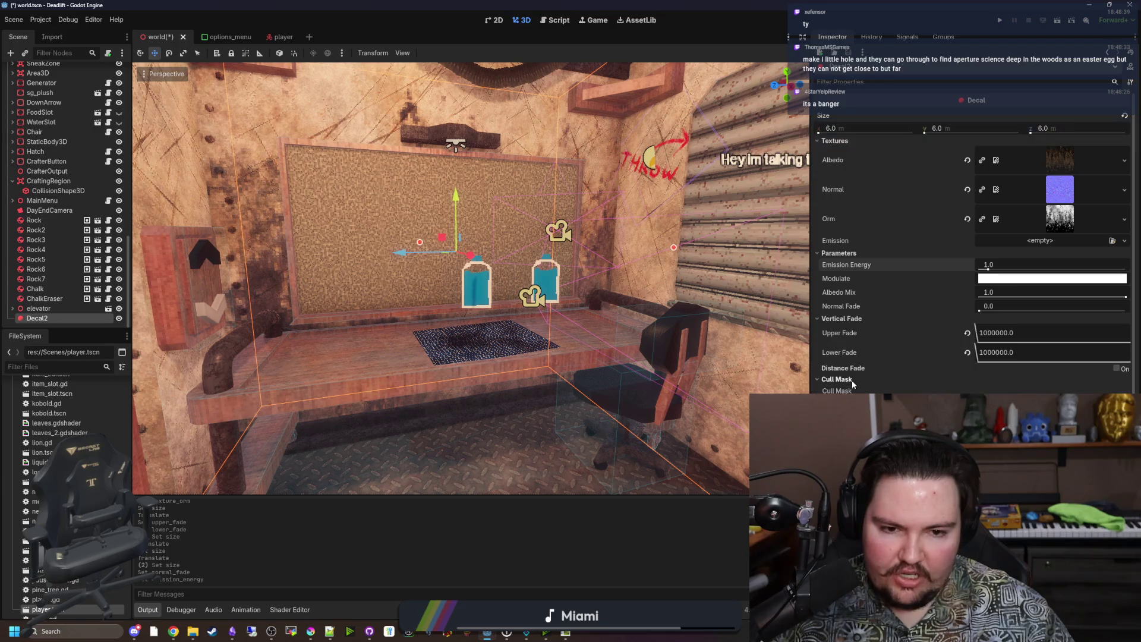
{"action": "left_click", "coordinate": [852, 381]}
{"action": "left_click", "coordinate": [1055, 156]}
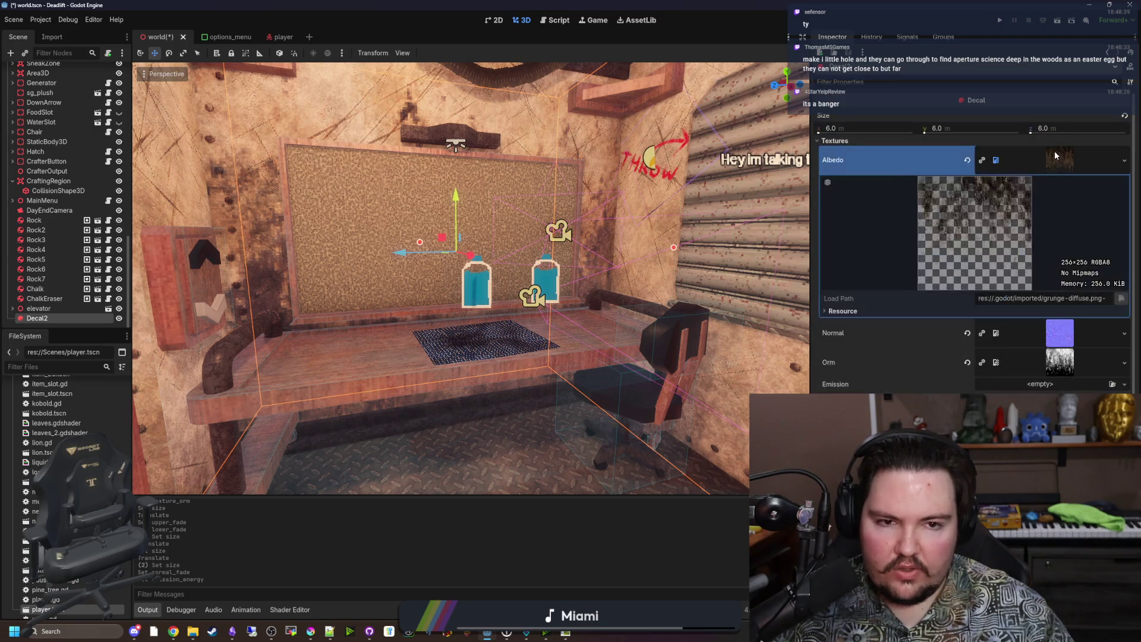
{"action": "left_click", "coordinate": [986, 160]}
{"action": "left_click", "coordinate": [967, 160]}
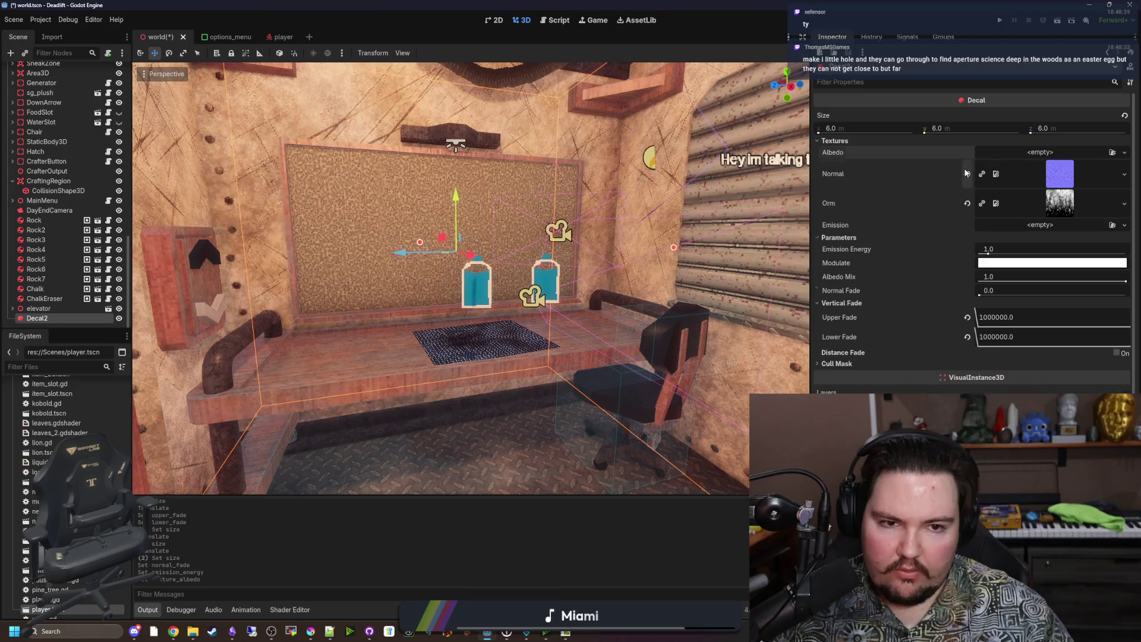
Clear Normal and Orm, and give Albedo a new NoiseTexture2D with FastNoiseLite
{"action": "left_click", "coordinate": [967, 173]}
{"action": "left_click", "coordinate": [967, 188]}
{"action": "left_click", "coordinate": [1034, 157]}
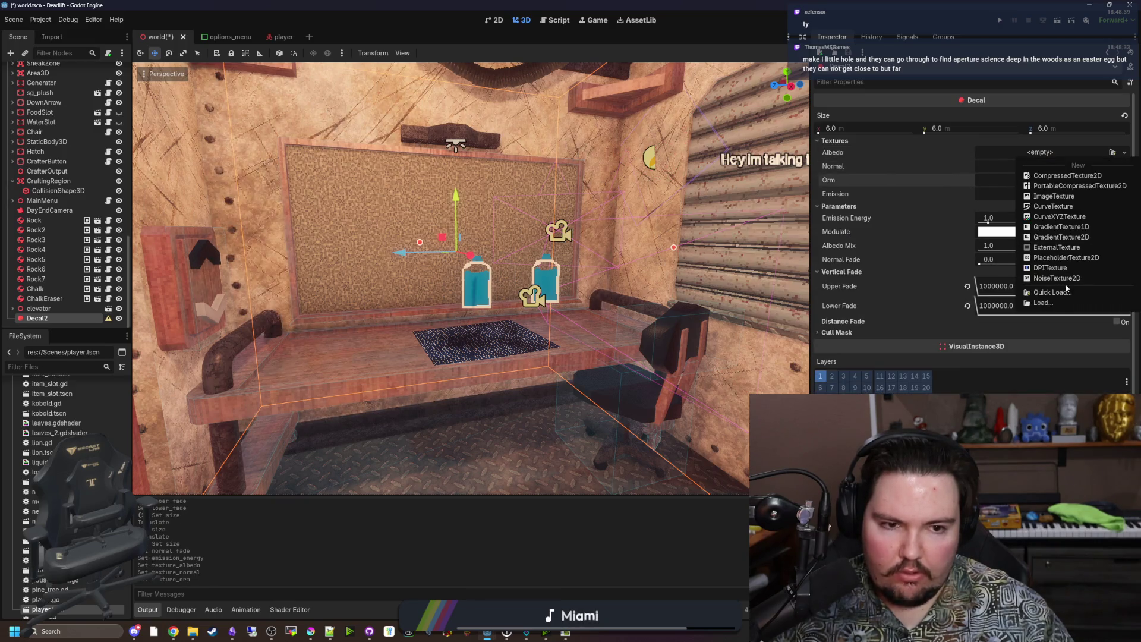
{"action": "left_click", "coordinate": [1057, 278]}
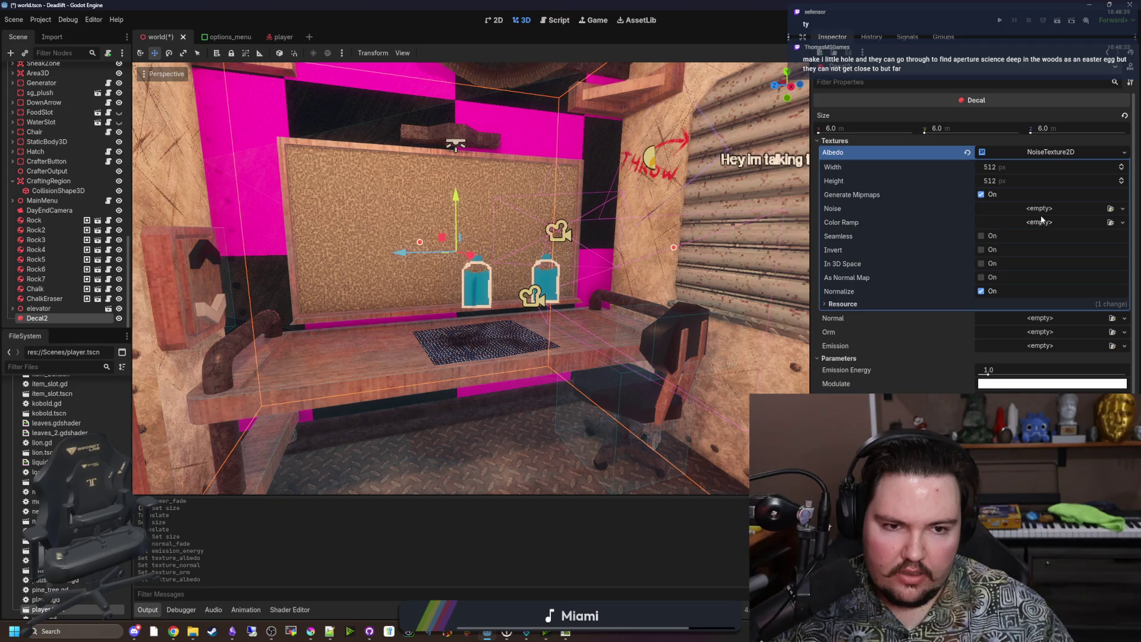
{"action": "left_click", "coordinate": [1039, 211]}
{"action": "left_click", "coordinate": [1090, 234]}
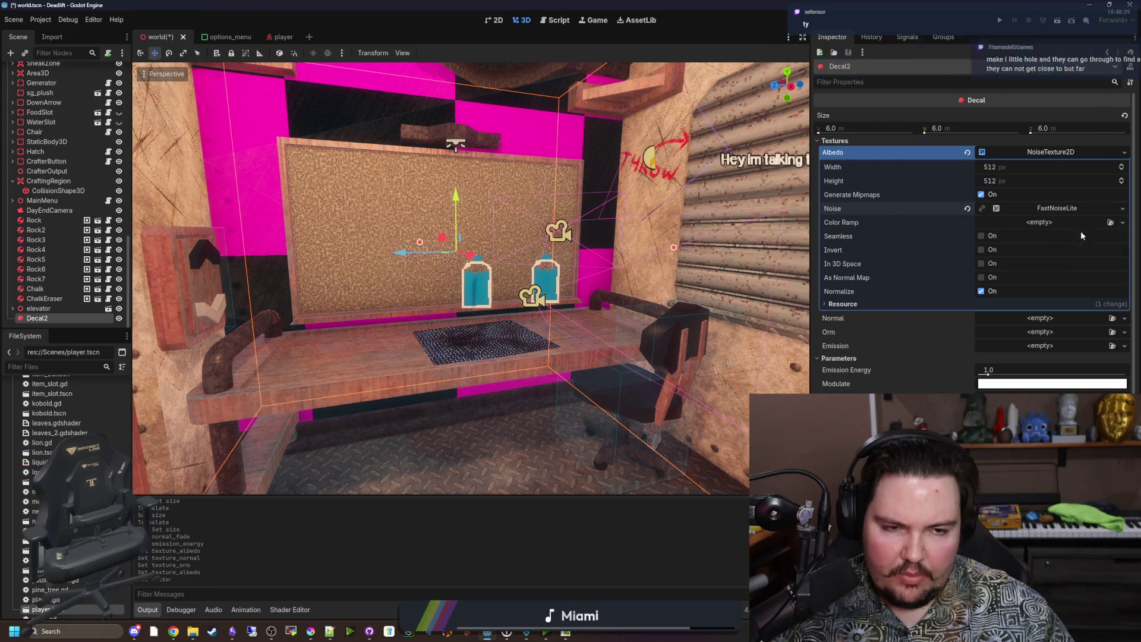
{"action": "left_click", "coordinate": [1046, 208]}
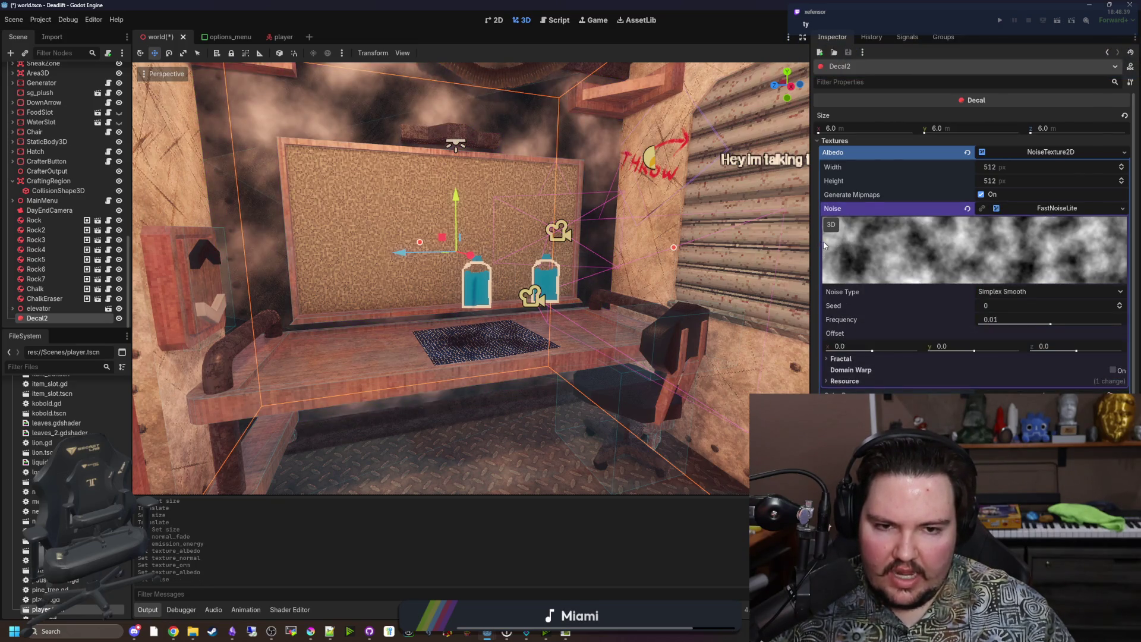
Reselect Decal2 and frame the view on it and the wall
{"action": "left_click", "coordinate": [808, 243]}
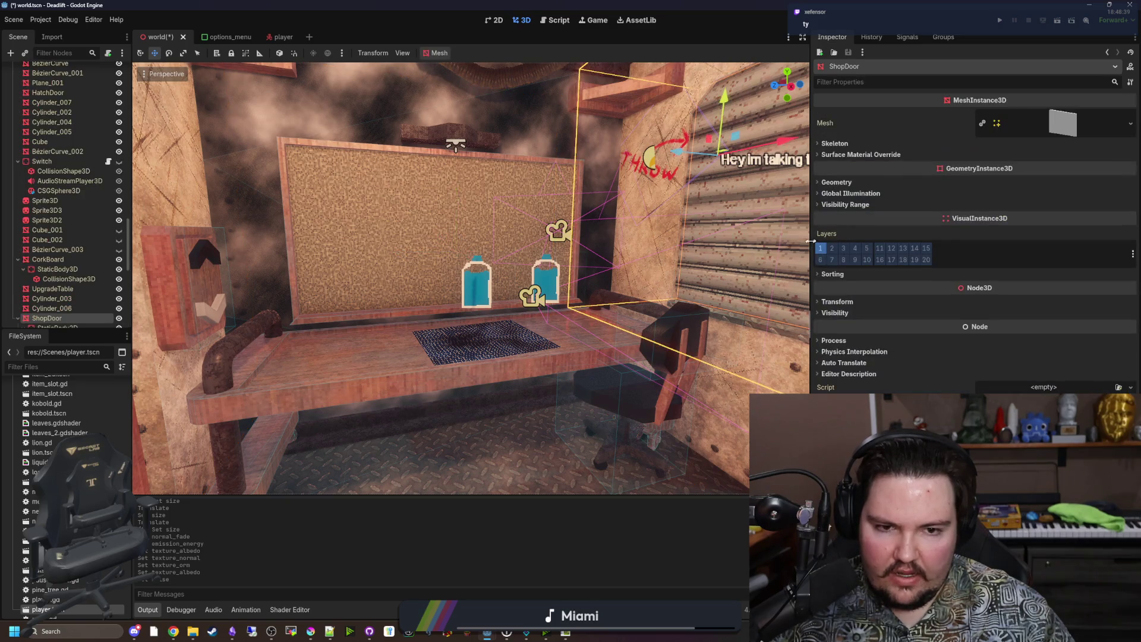
{"action": "left_click", "coordinate": [422, 128]}
{"action": "scroll", "coordinate": [59, 260], "scroll_direction": "down", "scroll_amount": 10}
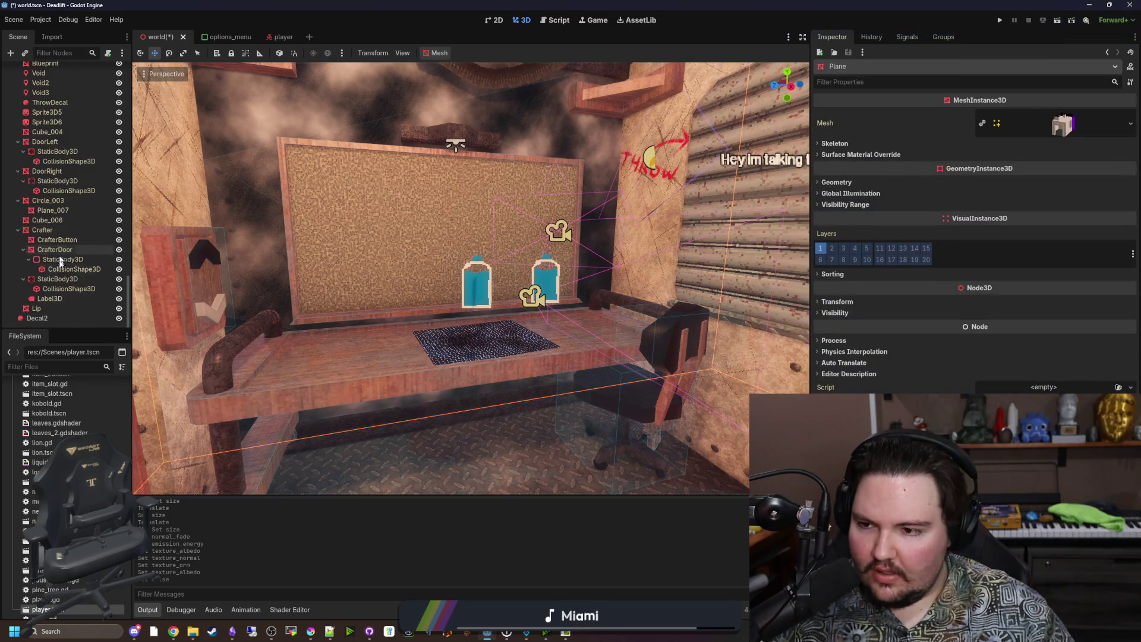
{"action": "left_click", "coordinate": [38, 318]}
{"action": "key", "text": "f"}
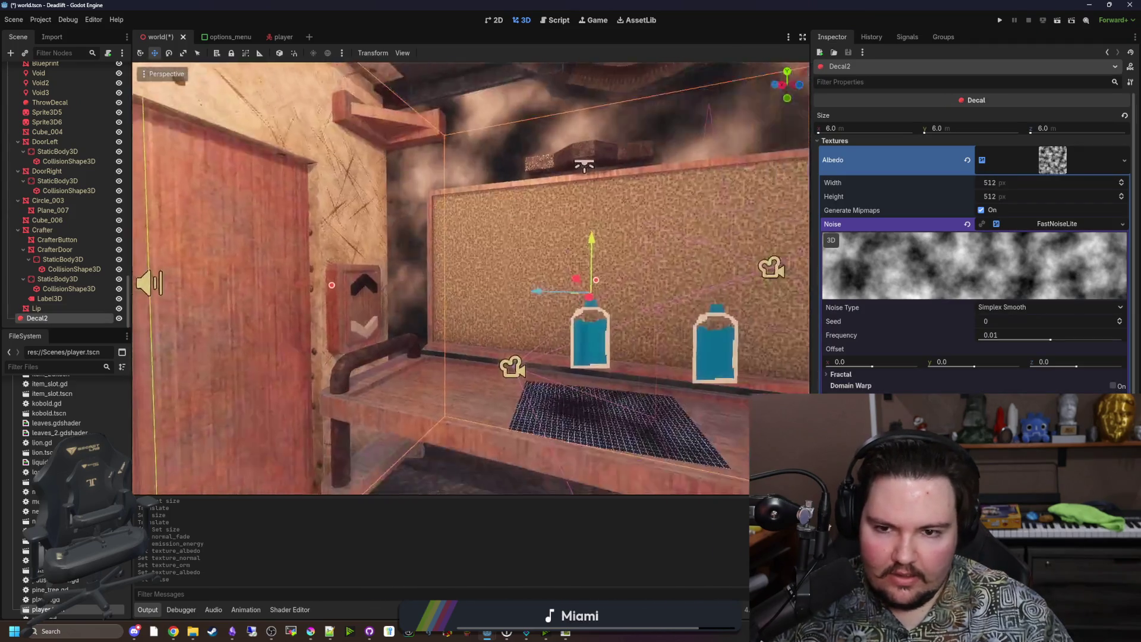
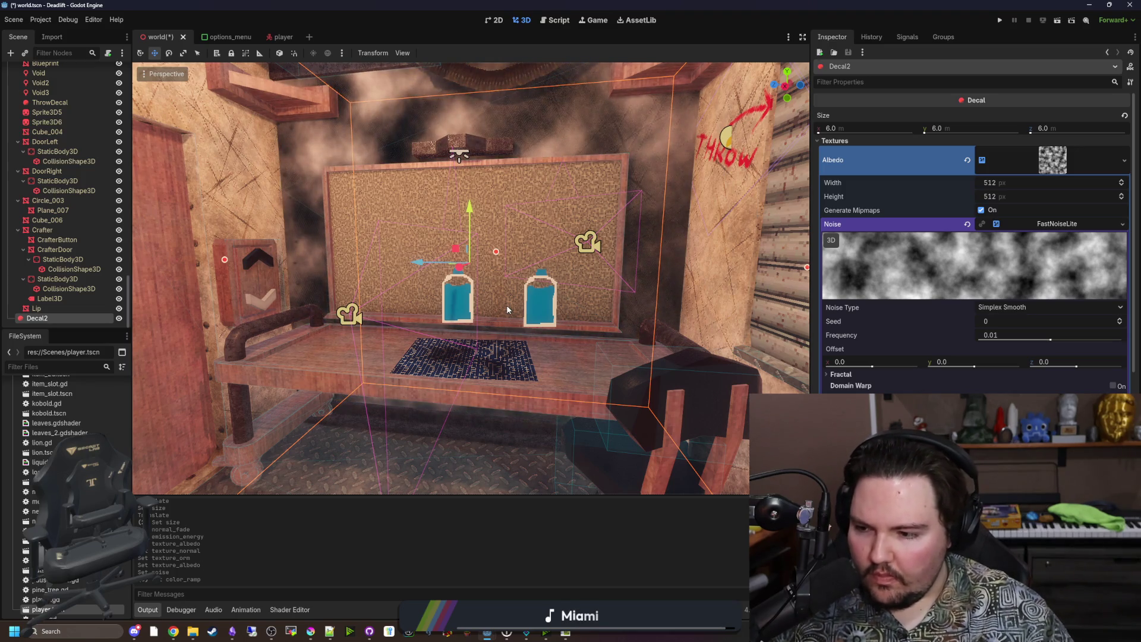
Fly the view around the crafter room and corkboard bench to inspect the grime decal
{"action": "mouse_move", "coordinate": [508, 309]}
{"action": "left_mouse_down"}
{"action": "mouse_move", "coordinate": [357, 312]}
{"action": "mouse_move", "coordinate": [553, 297]}
{"action": "mouse_move", "coordinate": [499, 297]}
{"action": "left_mouse_up"}
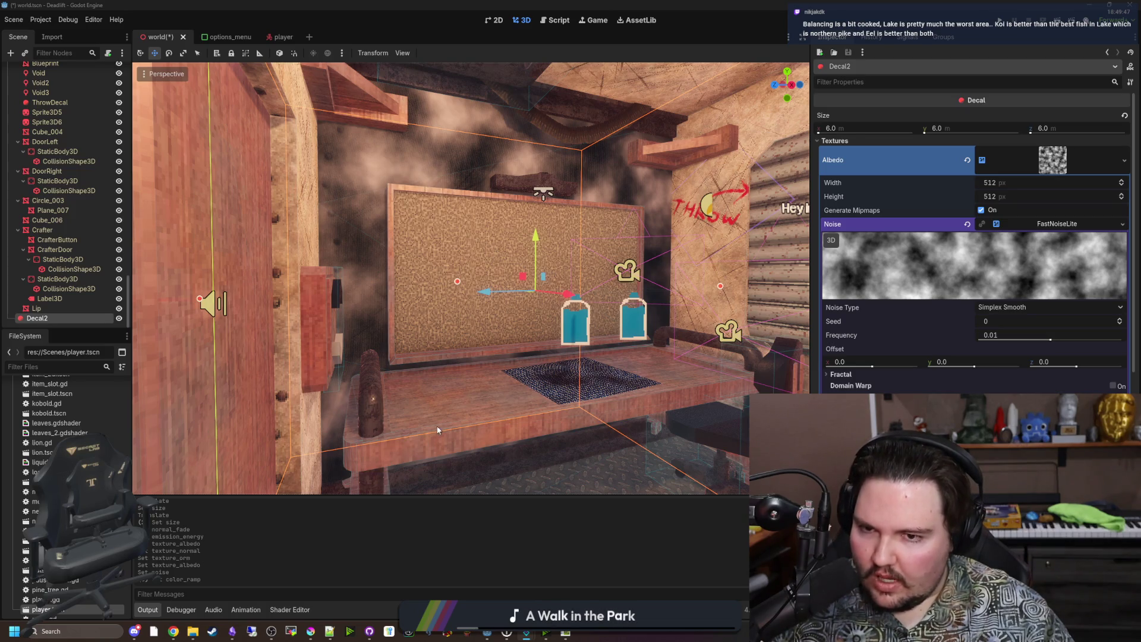
{"action": "key", "text": "s"}
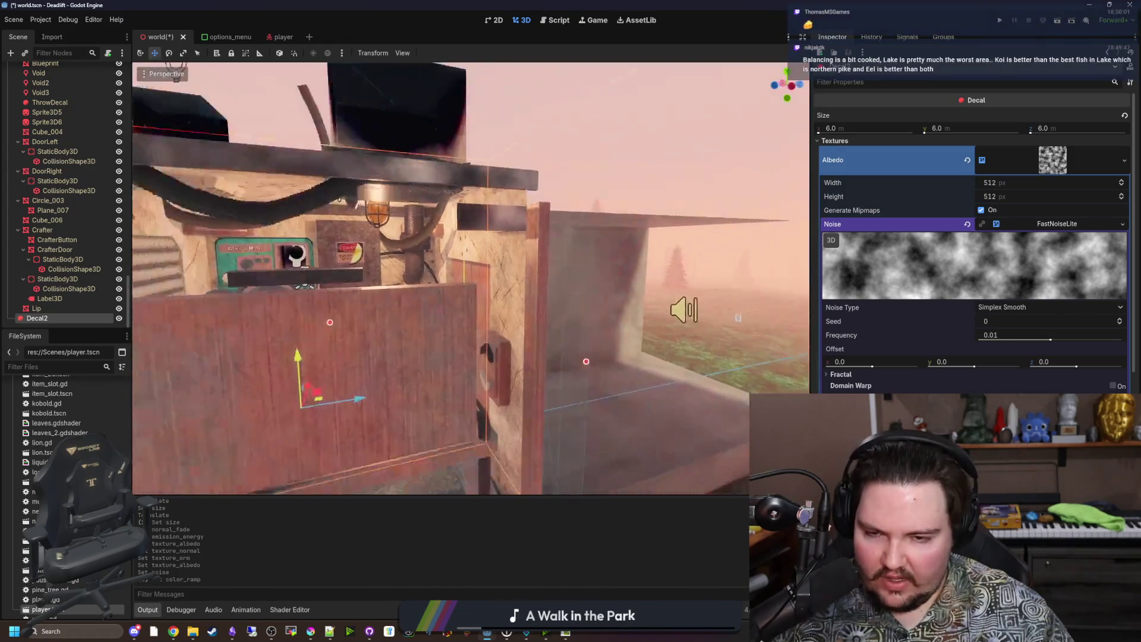
{"action": "key", "text": "w"}
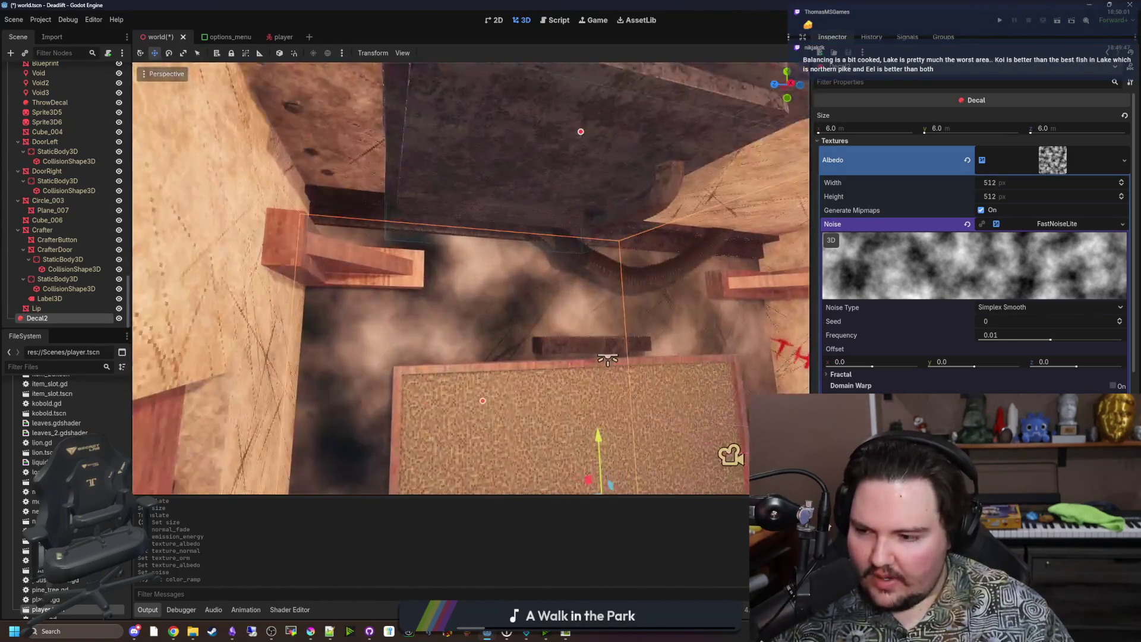
{"action": "key", "text": "s"}
{"action": "key", "text": "w"}
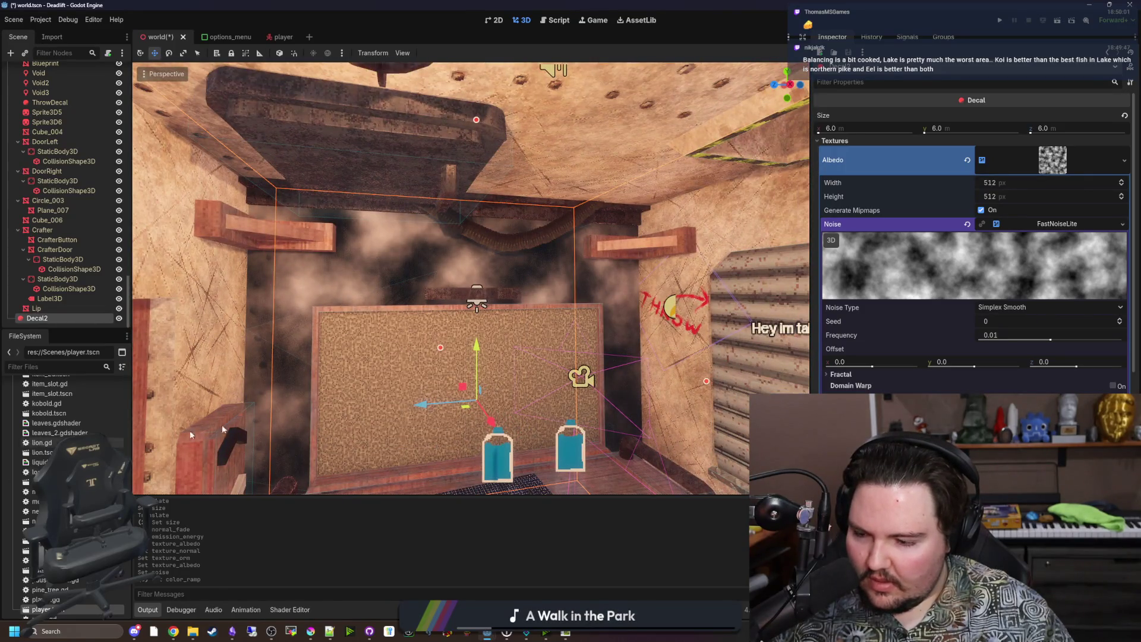
{"action": "key", "text": "w"}
{"action": "key", "text": "s"}
{"action": "key", "text": "w"}
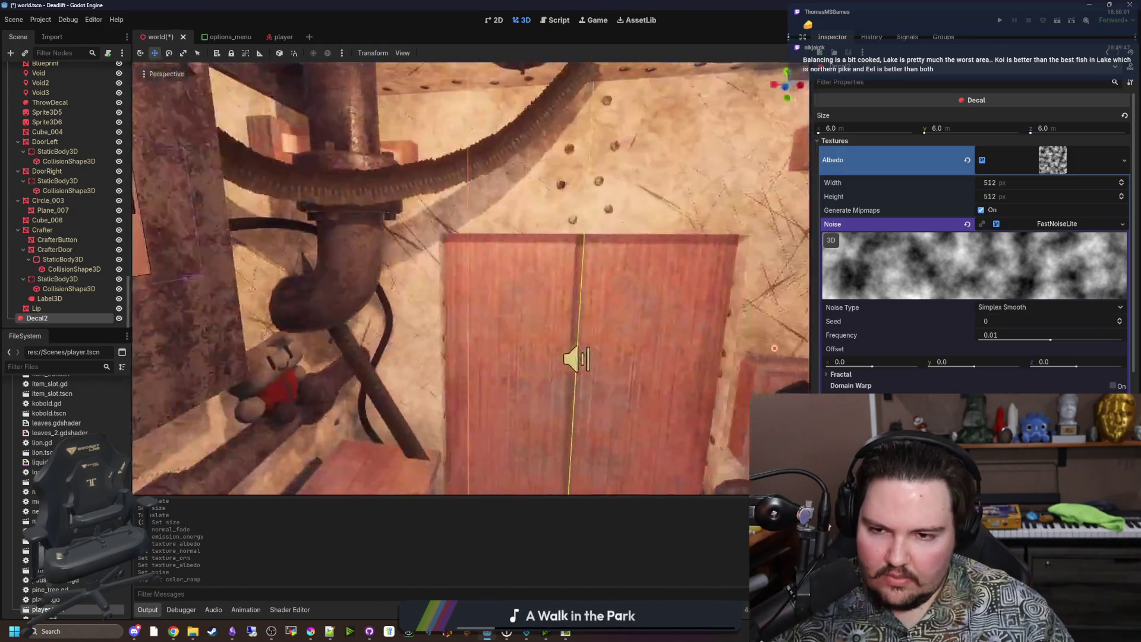
{"action": "key", "text": "s"}
{"action": "key", "text": "w"}
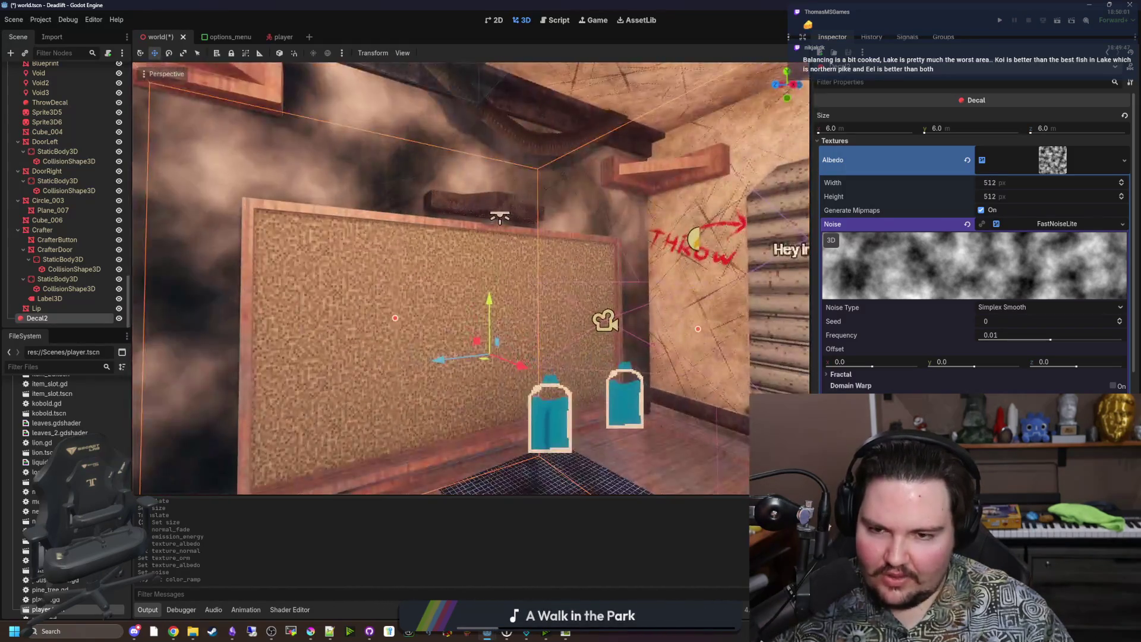
{"action": "key", "text": "s"}
{"action": "key", "text": "w"}
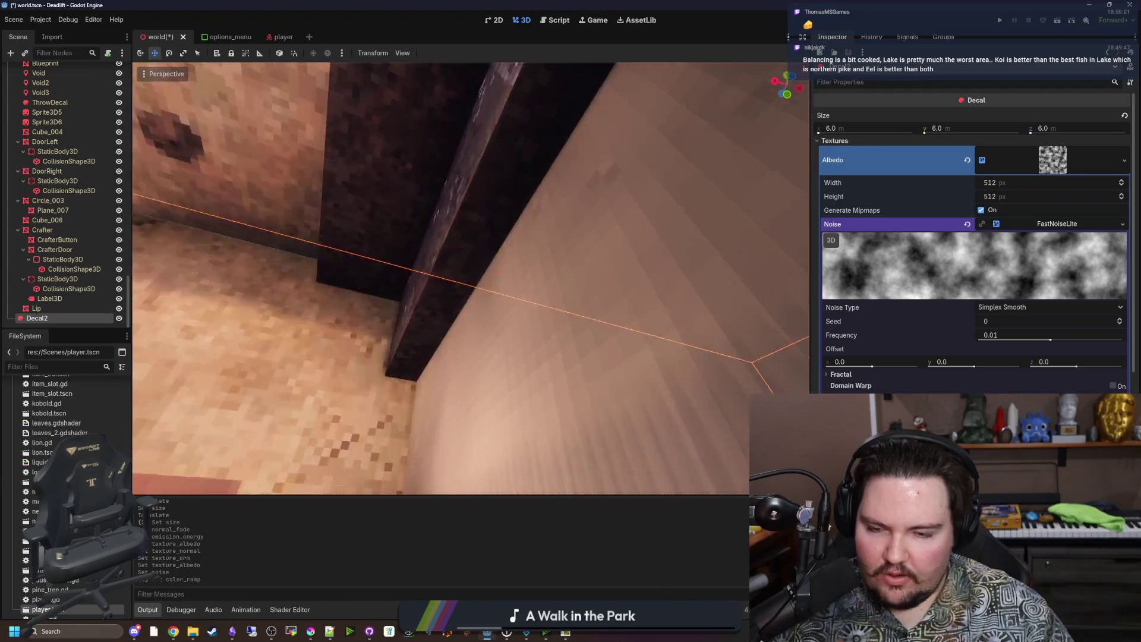
{"action": "key", "text": "s"}
{"action": "key", "text": "w"}
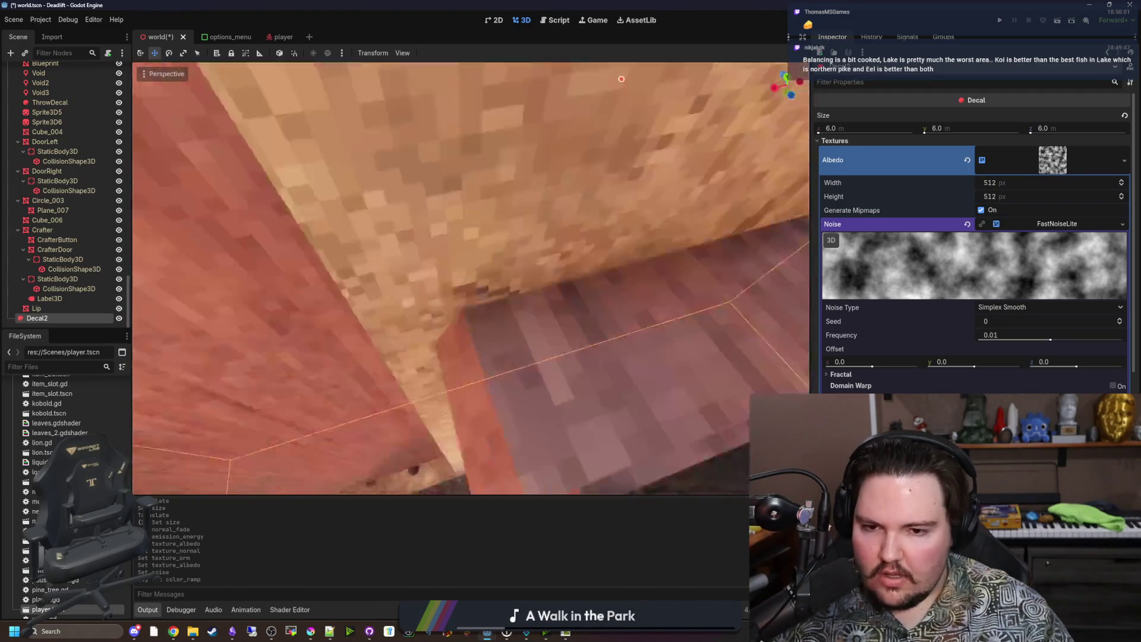
{"action": "key", "text": "s"}
{"action": "key", "text": "w"}
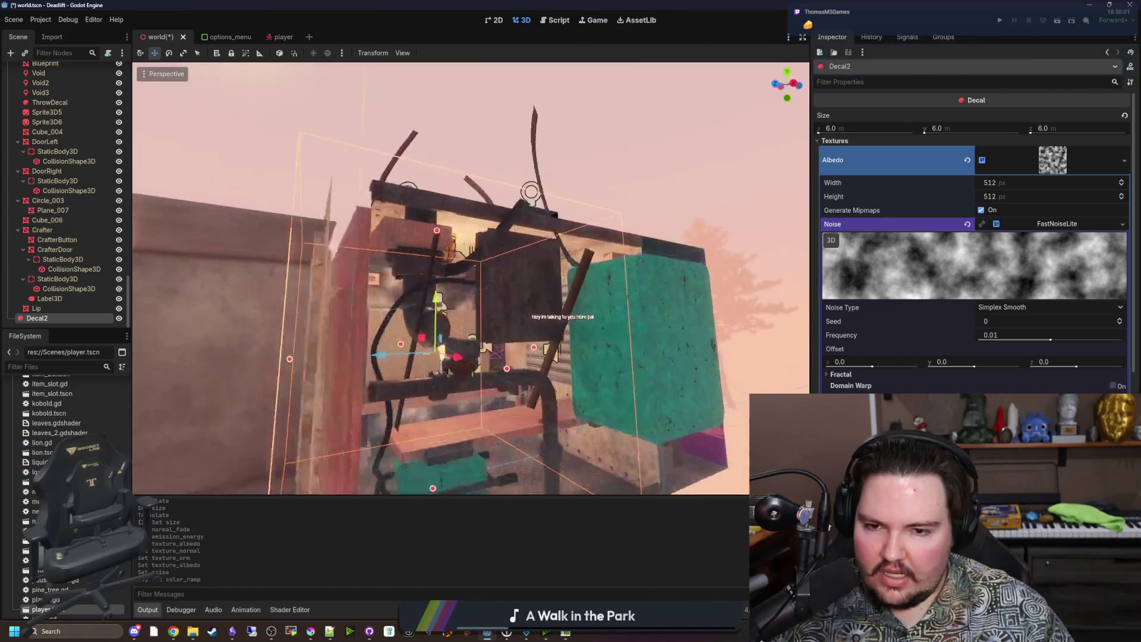
{"action": "key", "text": "w"}
{"action": "key", "text": "s"}
{"action": "key", "text": "w"}
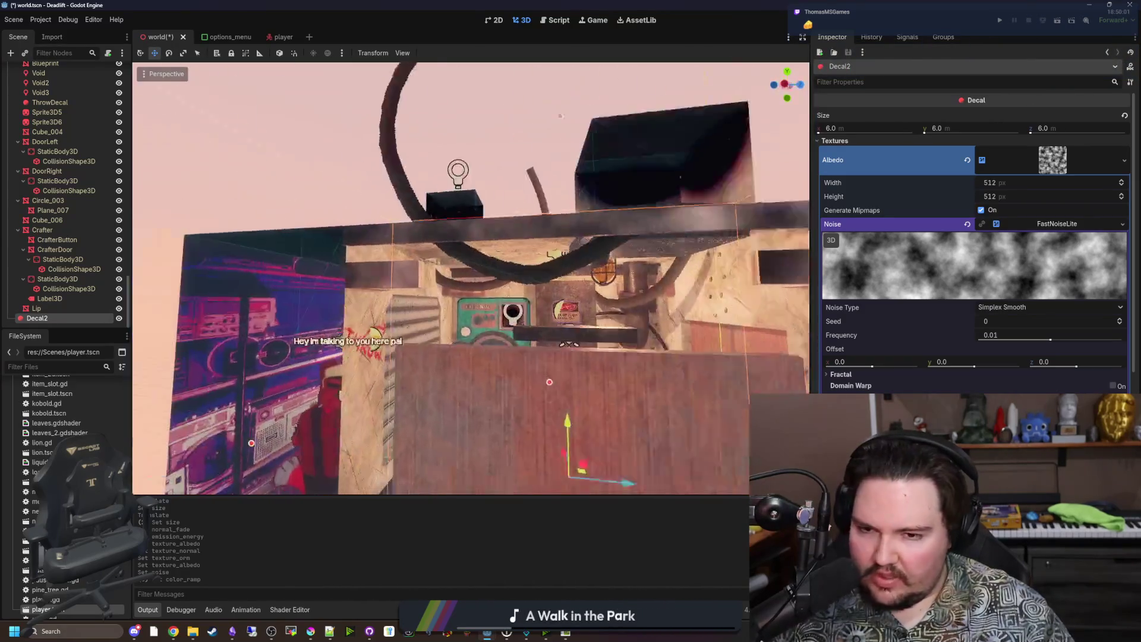
{"action": "key", "text": "w"}
{"action": "key", "text": "s"}
{"action": "key", "text": "w"}
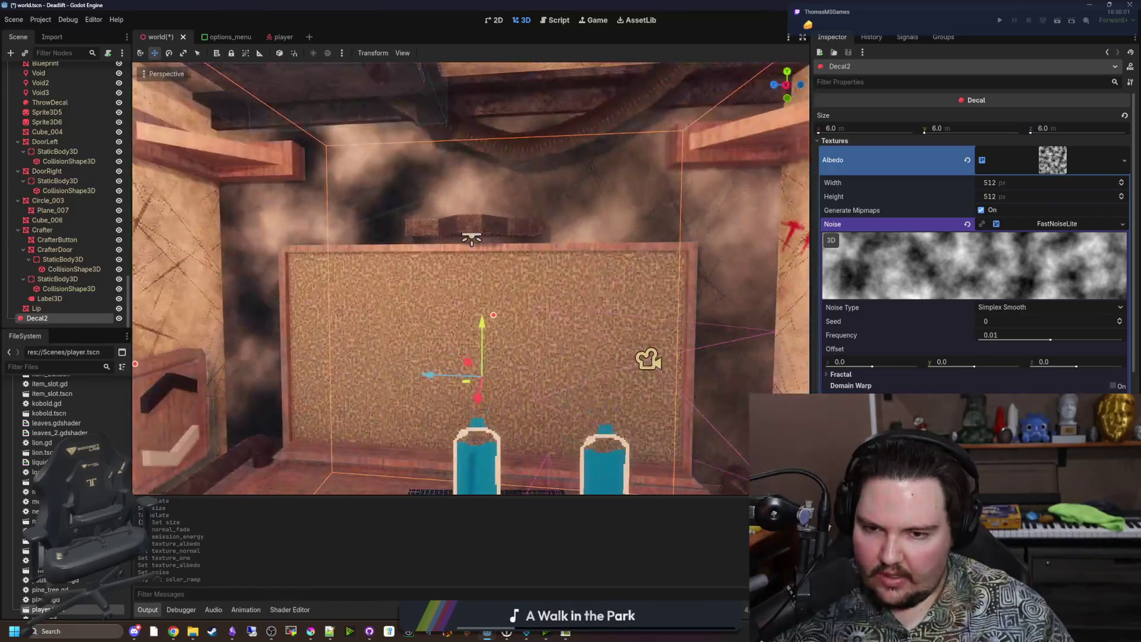
{"action": "key", "text": "w"}
{"action": "key", "text": "s"}
{"action": "key", "text": "w"}
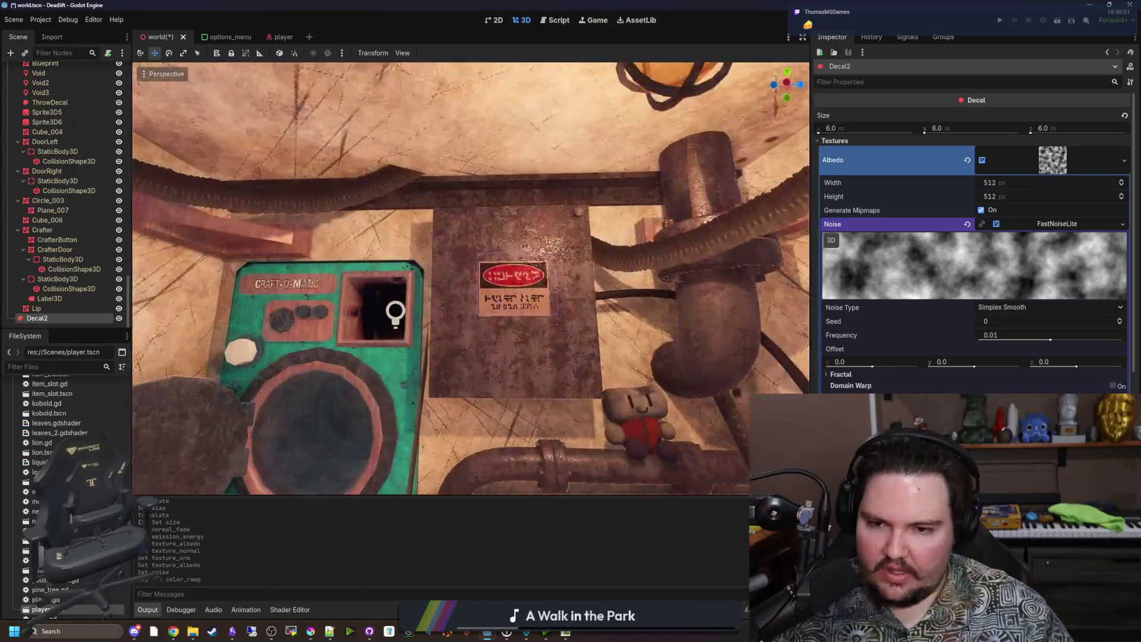
{"action": "key", "text": "w"}
{"action": "key", "text": "s"}
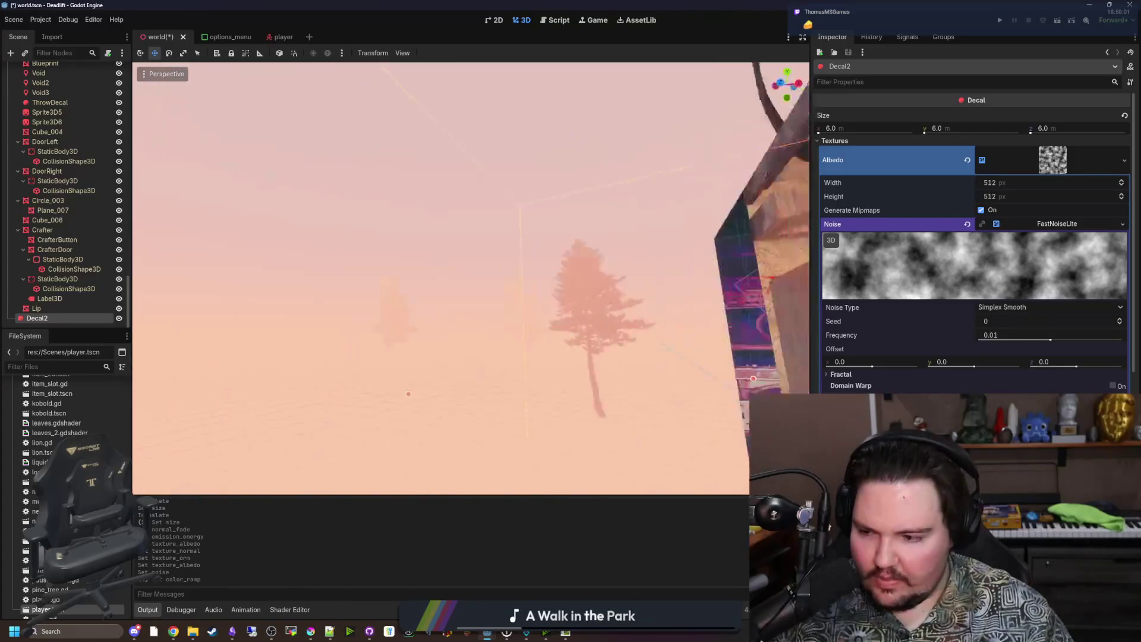
{"action": "key", "text": "w"}
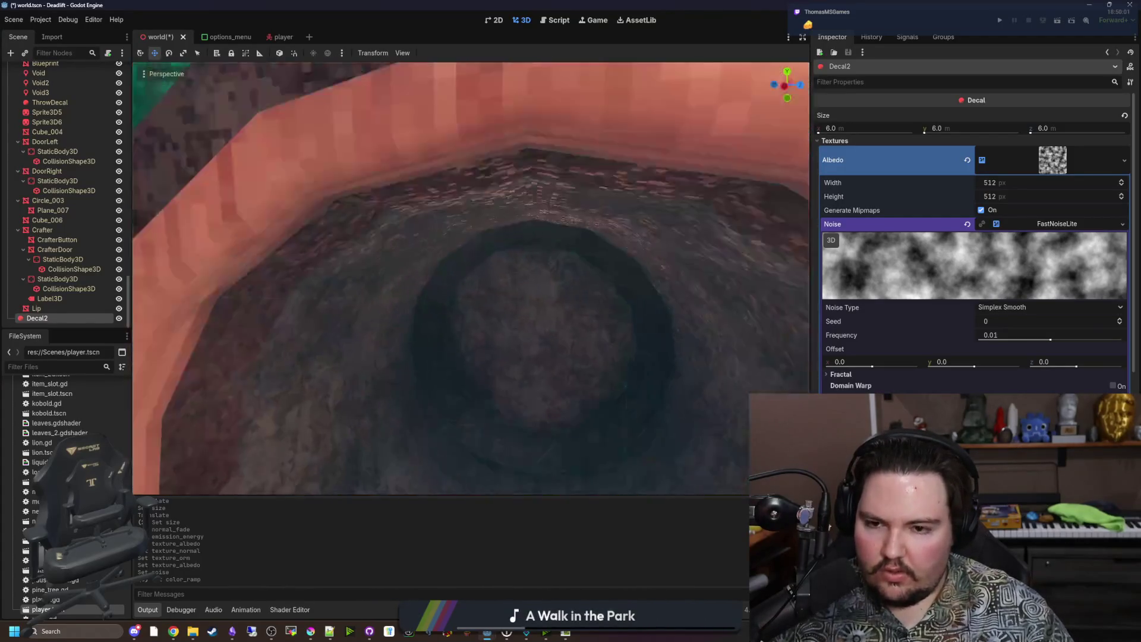
{"action": "key", "text": "s"}
{"action": "key", "text": "w"}
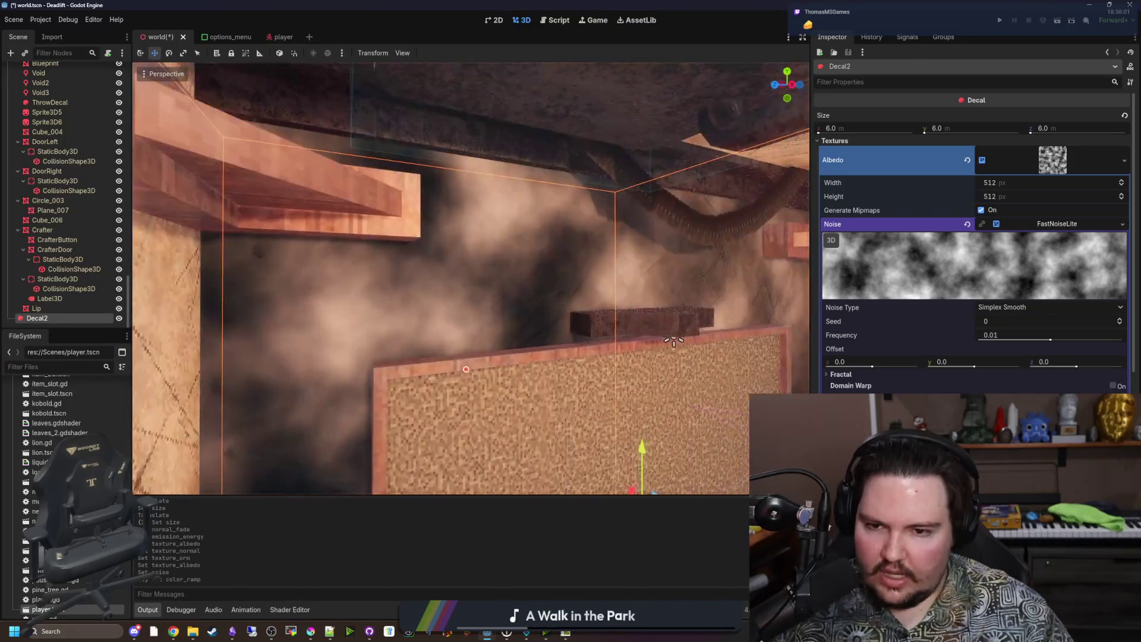
{"action": "key", "text": "s"}
{"action": "key", "text": "w"}
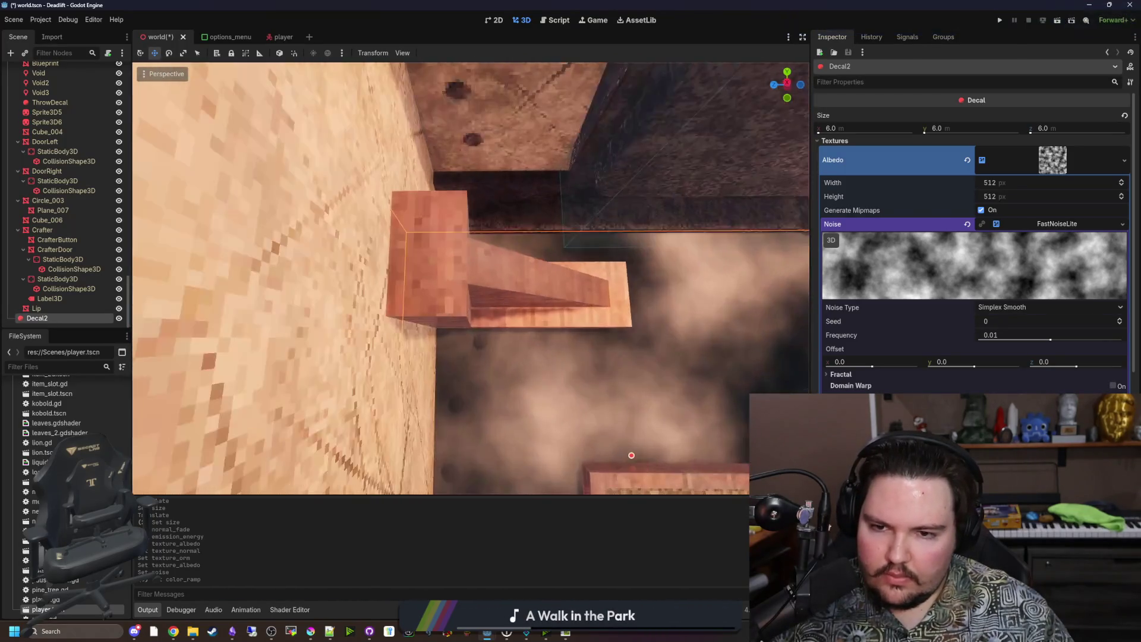
{"action": "key", "text": "s"}
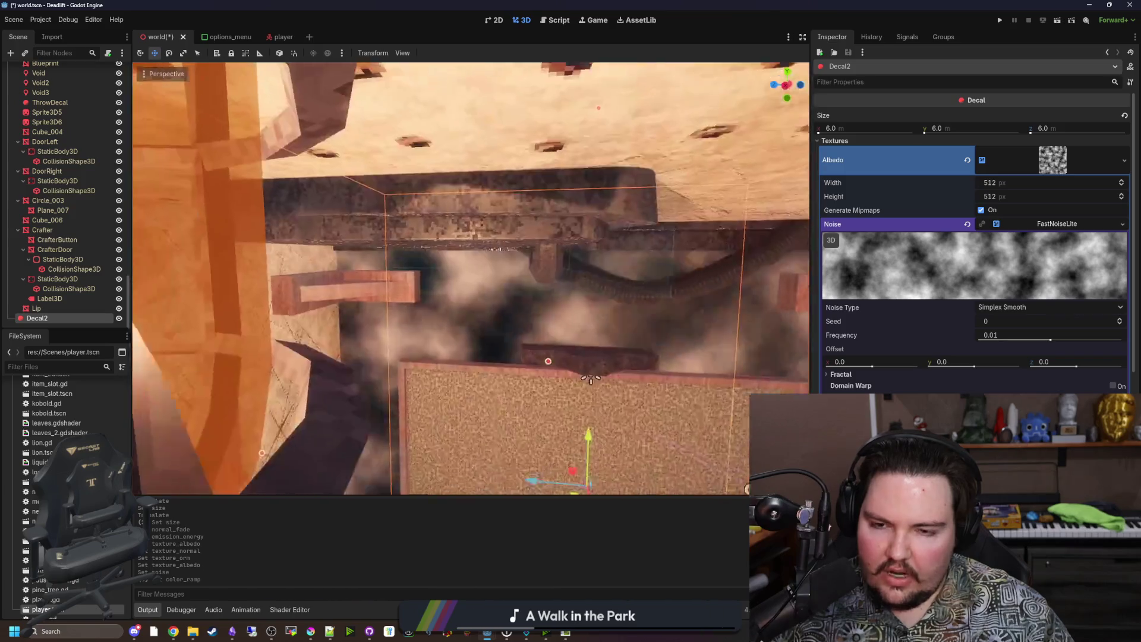
{"action": "key", "text": "w"}
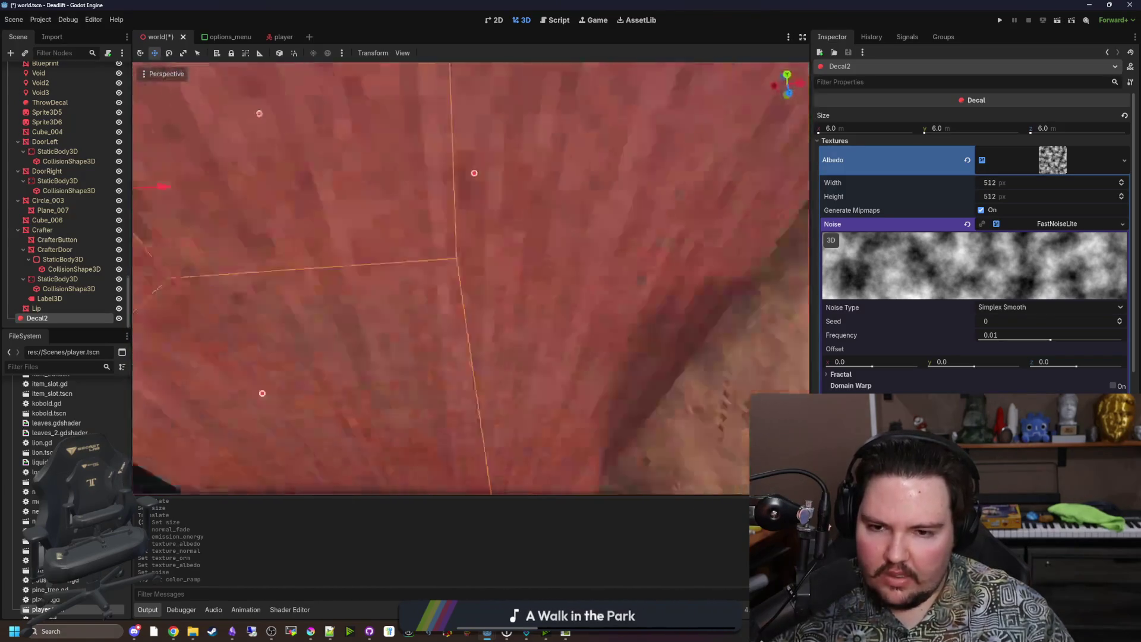
{"action": "key", "text": "s"}
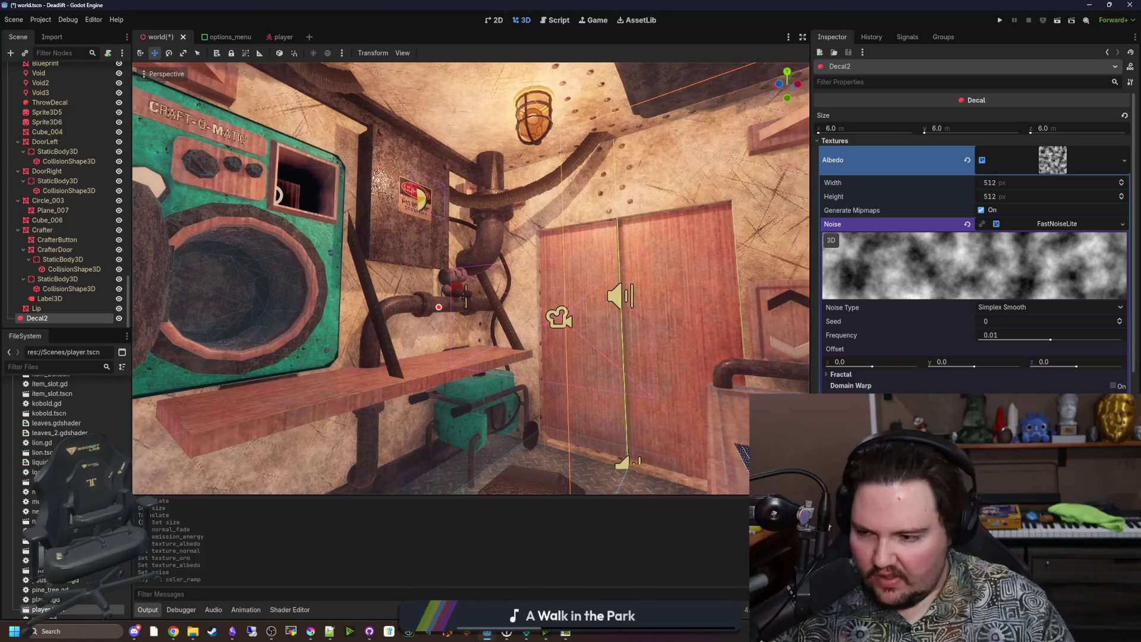
{"action": "key", "text": "a"}
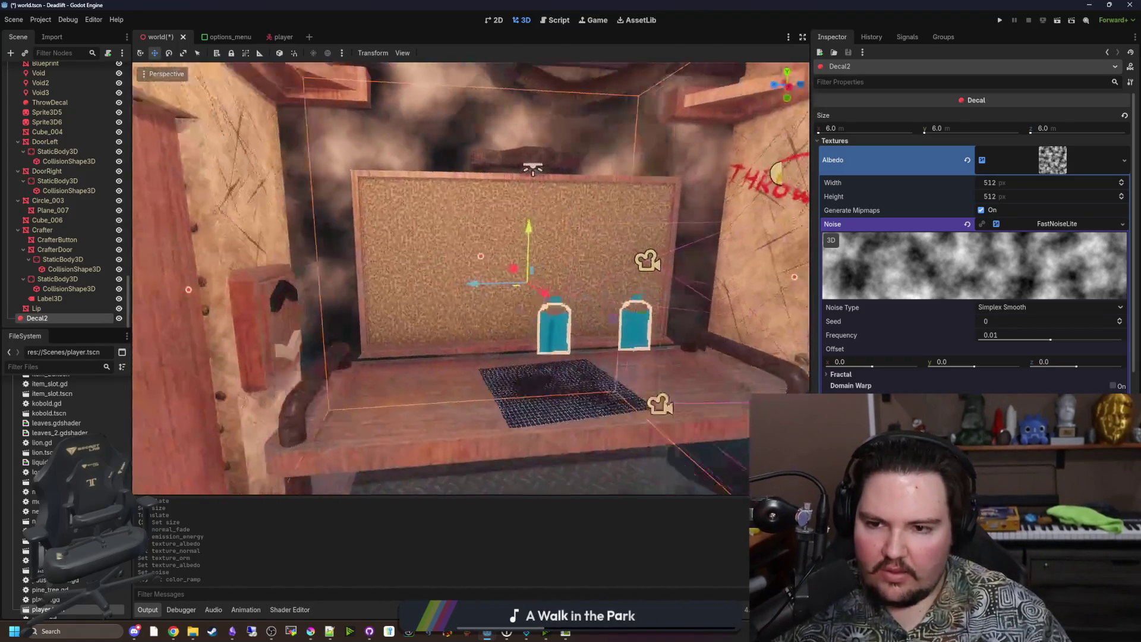
{"action": "key", "text": "e"}
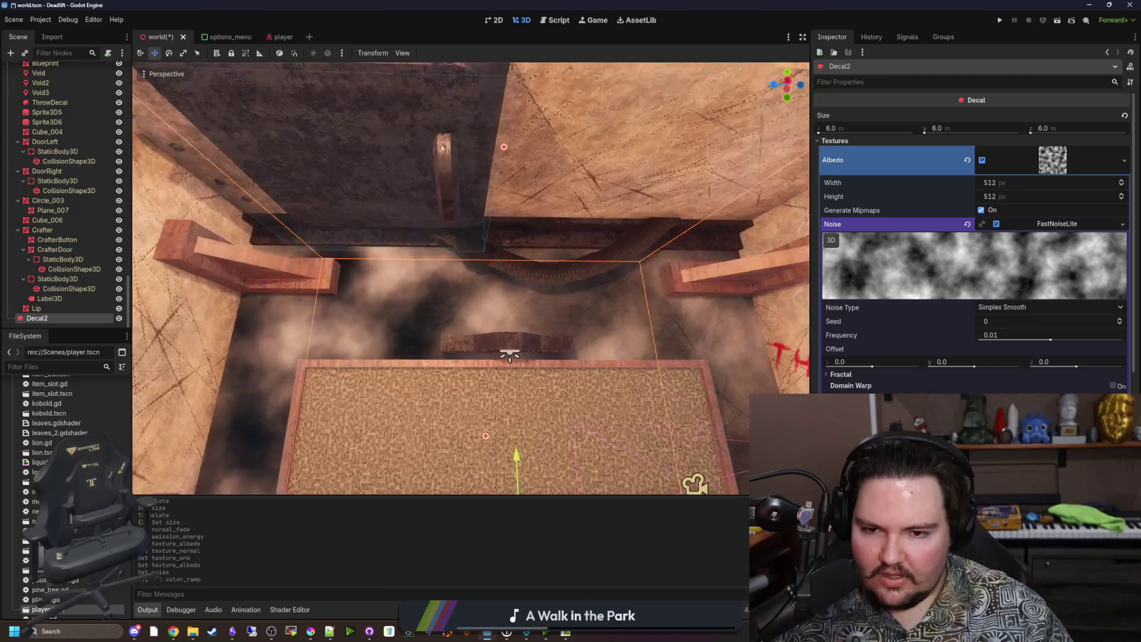
{"action": "key", "text": "q"}
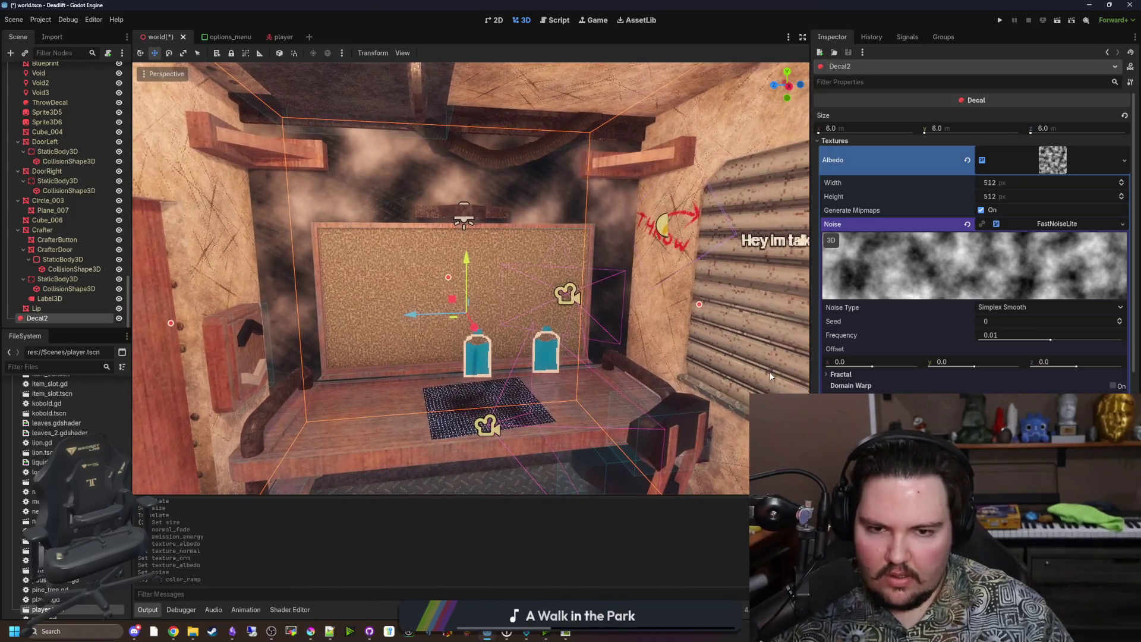
{"action": "key", "text": "s"}
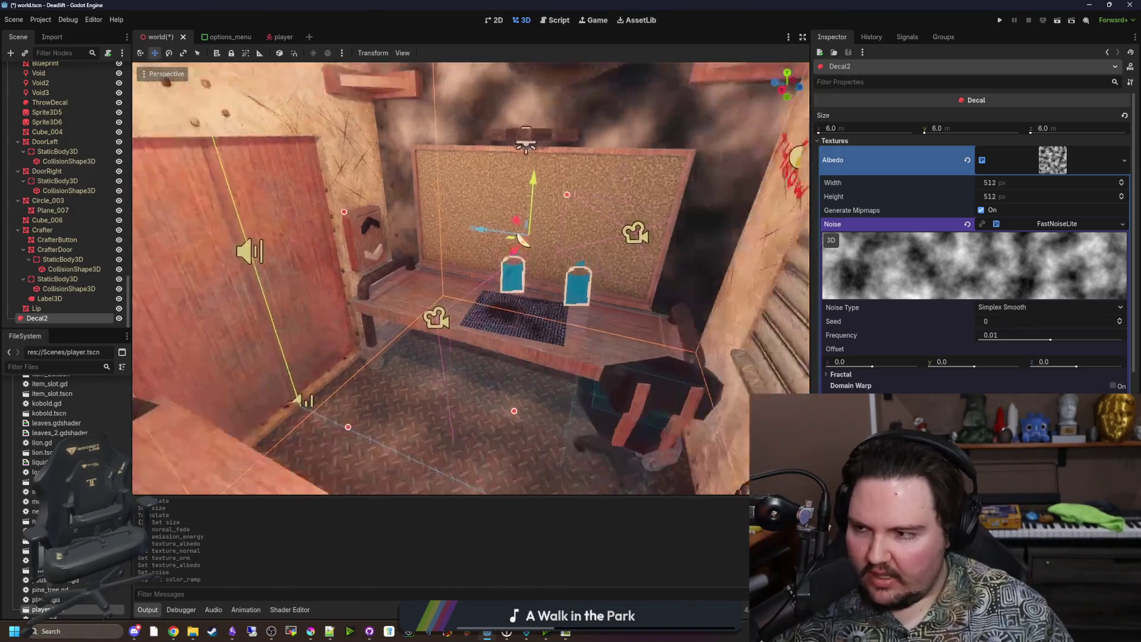
{"action": "key", "text": "w"}
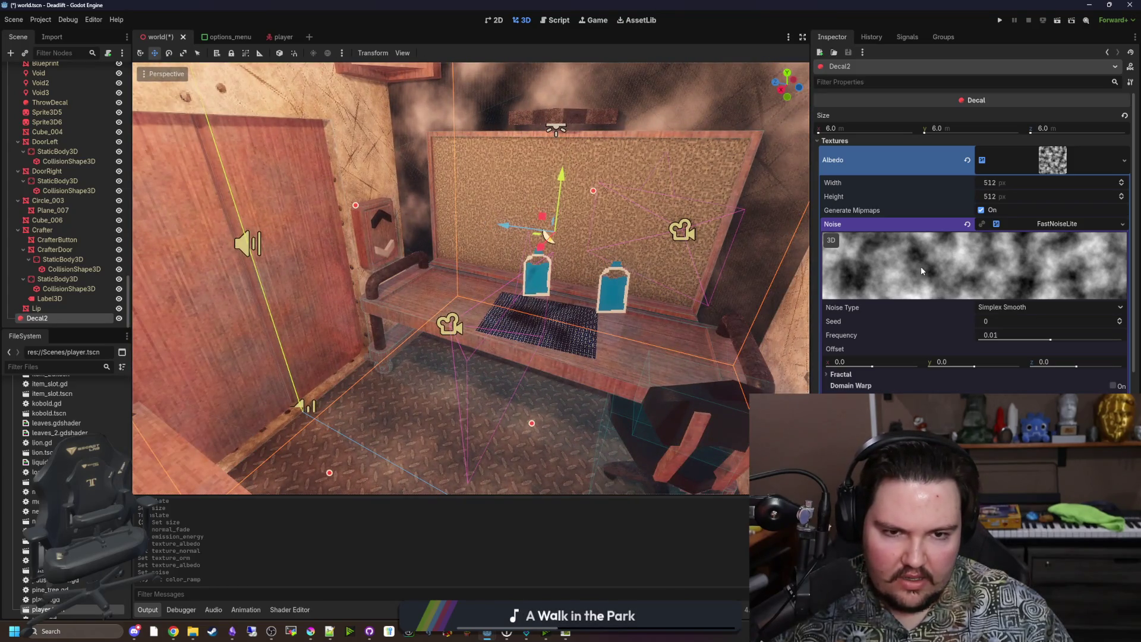
{"action": "scroll", "coordinate": [945, 308], "scroll_direction": "down", "scroll_amount": 2}
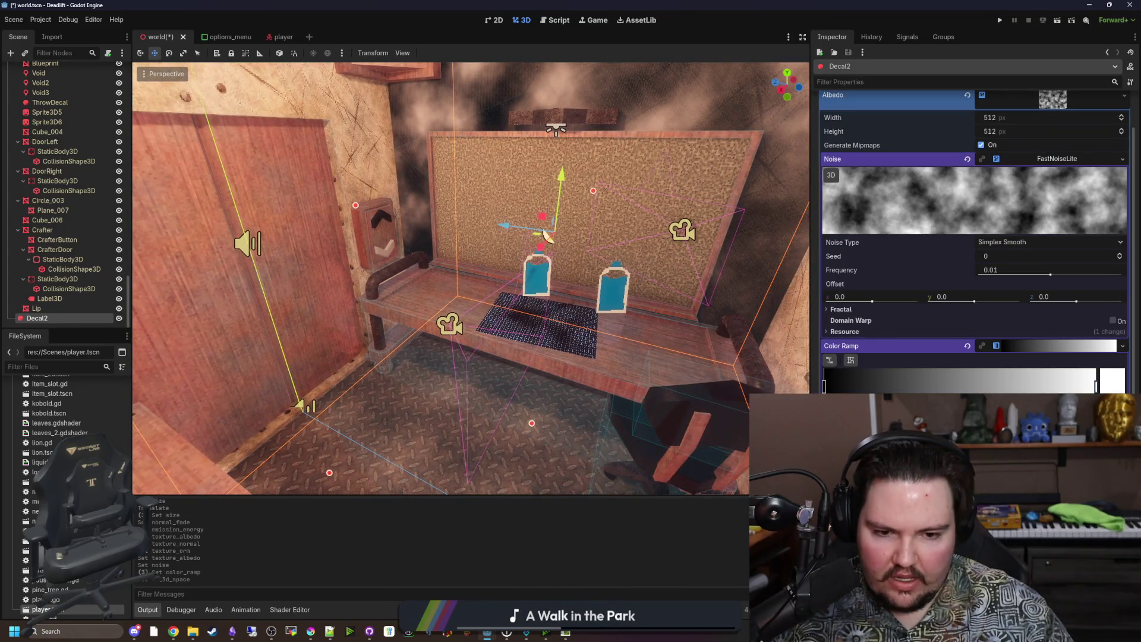
{"action": "key", "text": "w"}
Move the decal toward the left wall and frame the view on the door
{"action": "left_click_drag", "start_coordinate": [594, 199], "coordinate": [381, 250]}
{"action": "scroll", "coordinate": [975, 267], "scroll_direction": "down", "scroll_amount": 5}
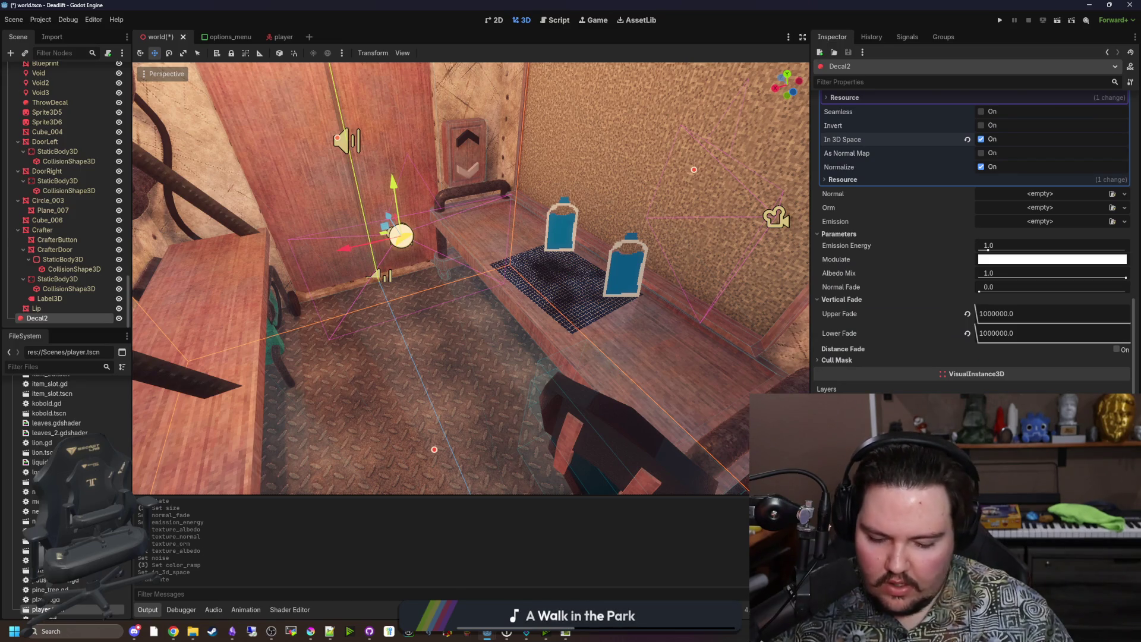
{"action": "key", "text": "s"}
{"action": "scroll", "coordinate": [993, 225], "scroll_direction": "up", "scroll_amount": 5}
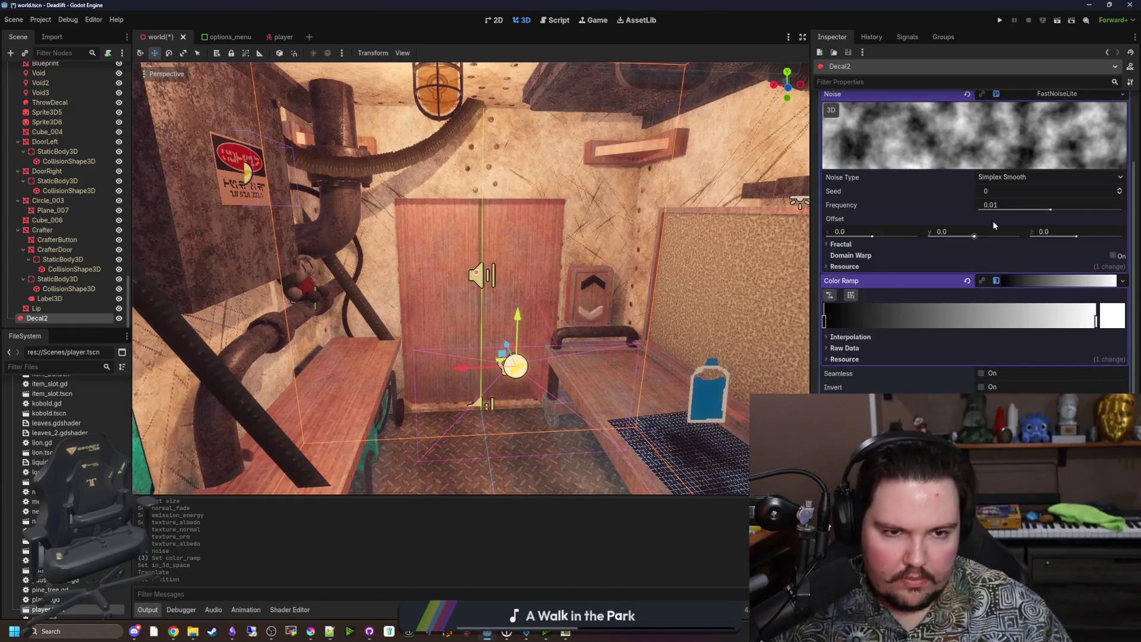
{"action": "scroll", "coordinate": [931, 185], "scroll_direction": "up", "scroll_amount": 3}
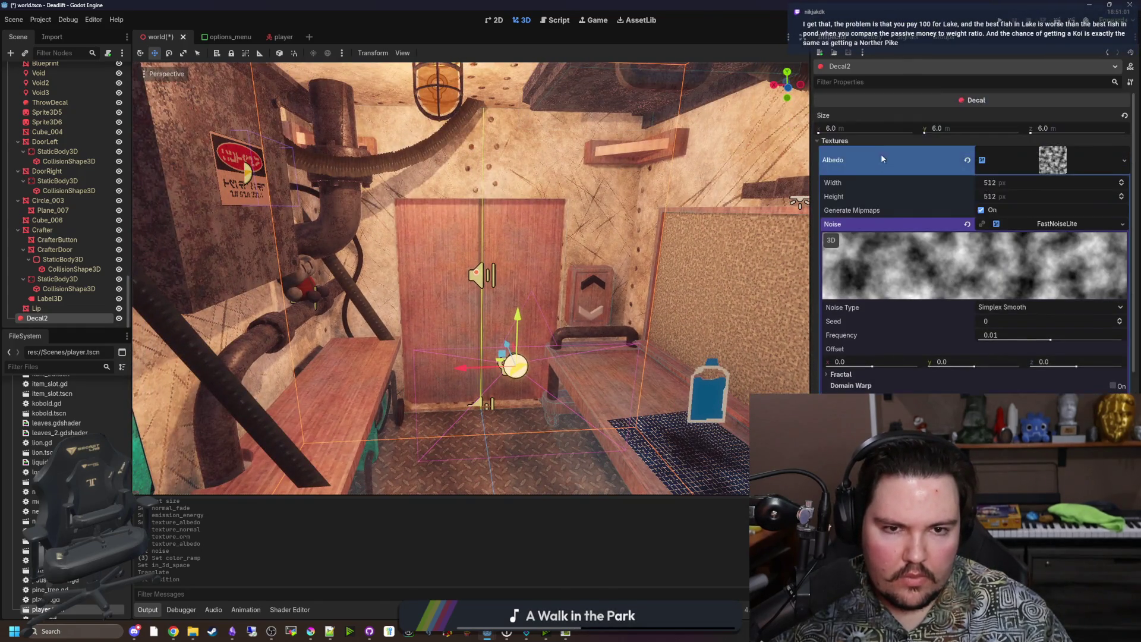
Set the decal's Size x and y to 10 m each, then reset Upper Fade to default
{"action": "left_click_drag", "start_coordinate": [820, 132], "coordinate": [820, 133]}
{"action": "left_click_drag", "start_coordinate": [924, 133], "coordinate": [924, 134]}
{"action": "type", "text": "10"}
{"action": "key", "text": "Return"}
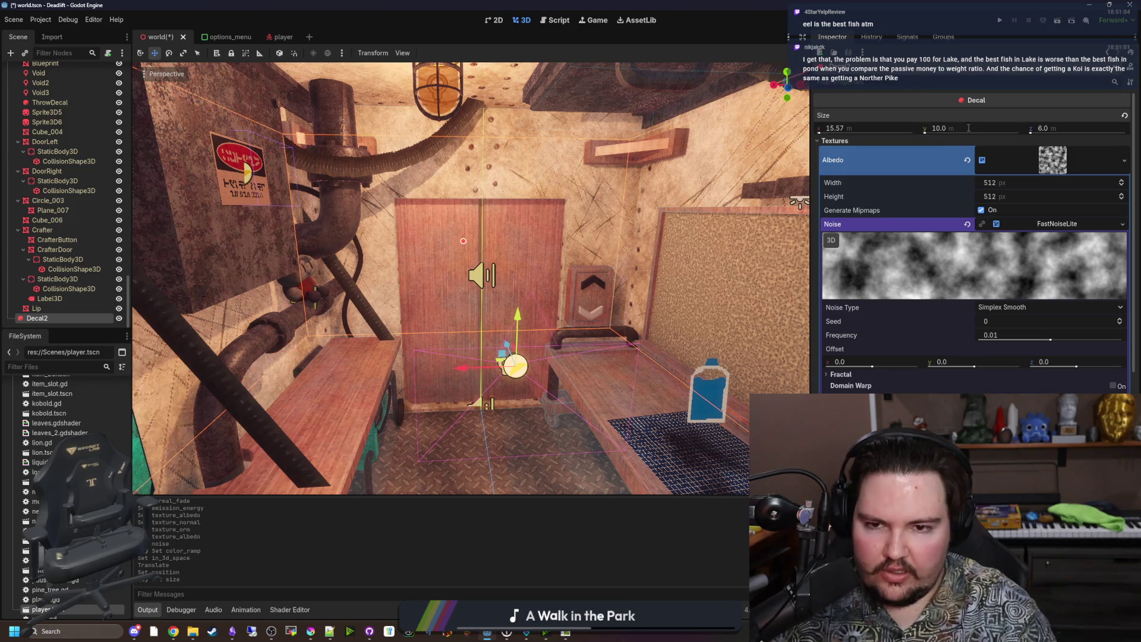
{"action": "type", "text": "10"}
{"action": "key", "text": "Return"}
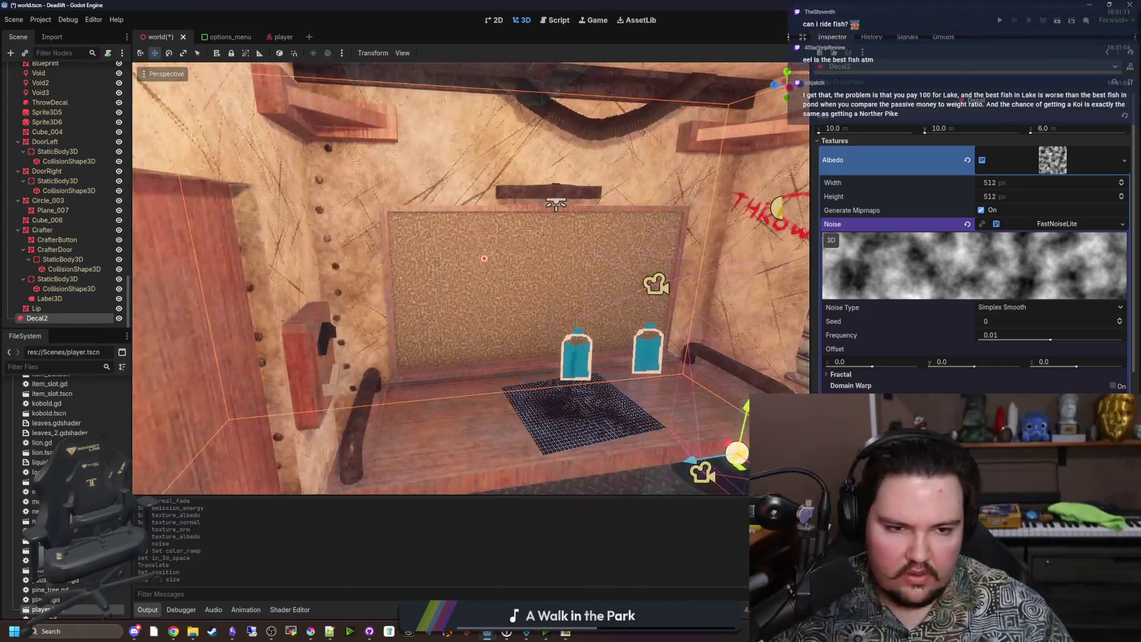
{"action": "scroll", "coordinate": [981, 373], "scroll_direction": "down", "scroll_amount": 10}
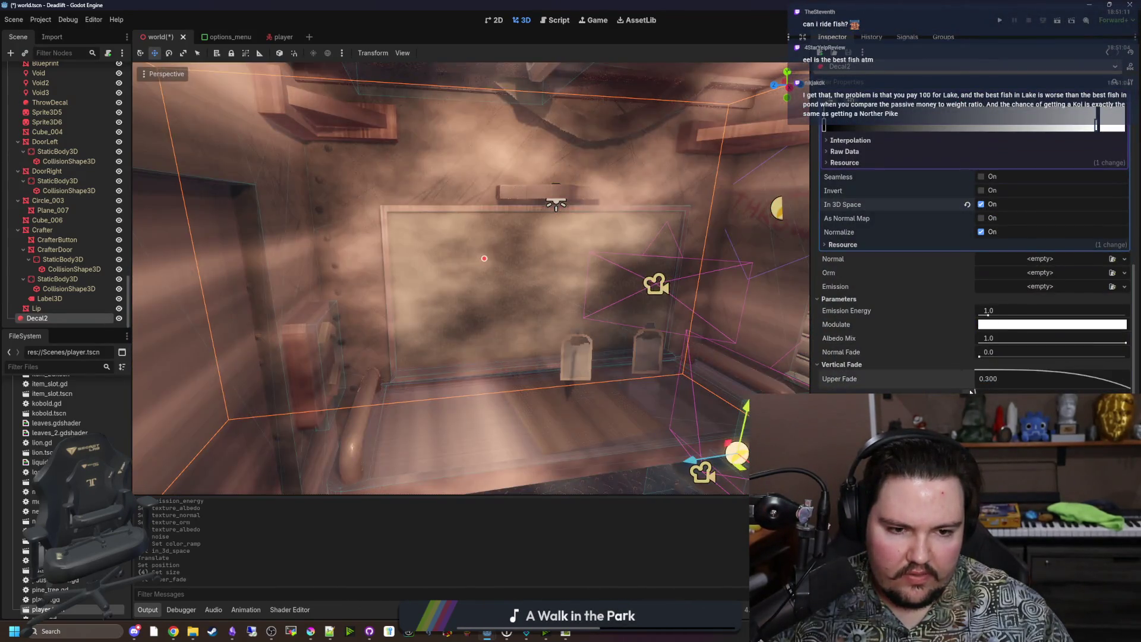
{"action": "left_click", "coordinate": [966, 379]}
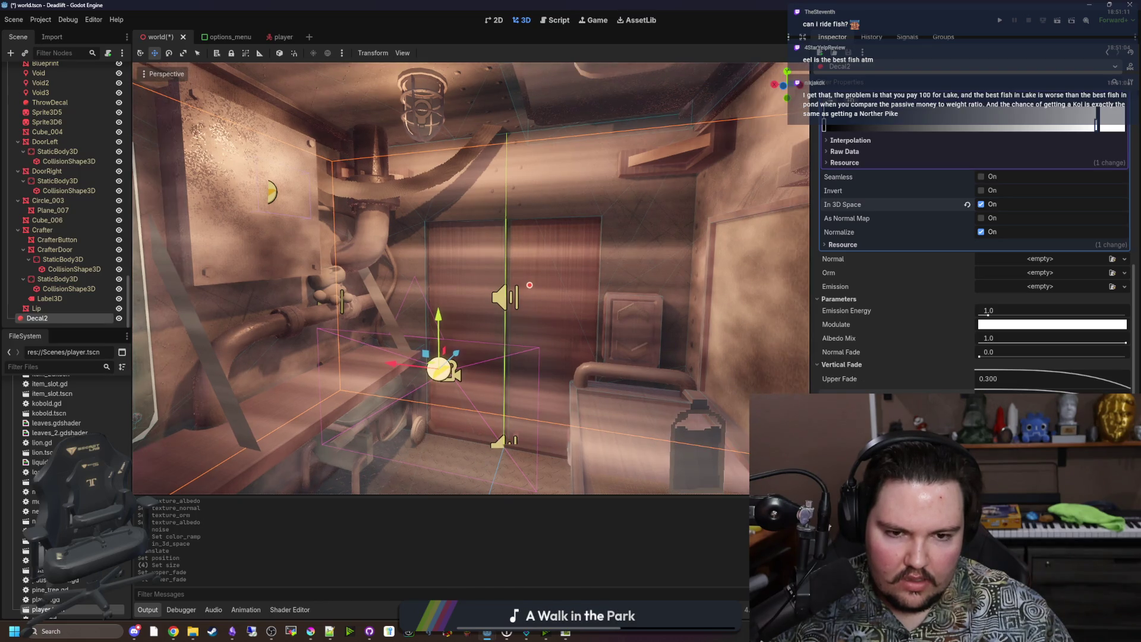
Narrow the decal's X size from 10 m down to 4 m
{"action": "scroll", "coordinate": [981, 276], "scroll_direction": "up", "scroll_amount": 10}
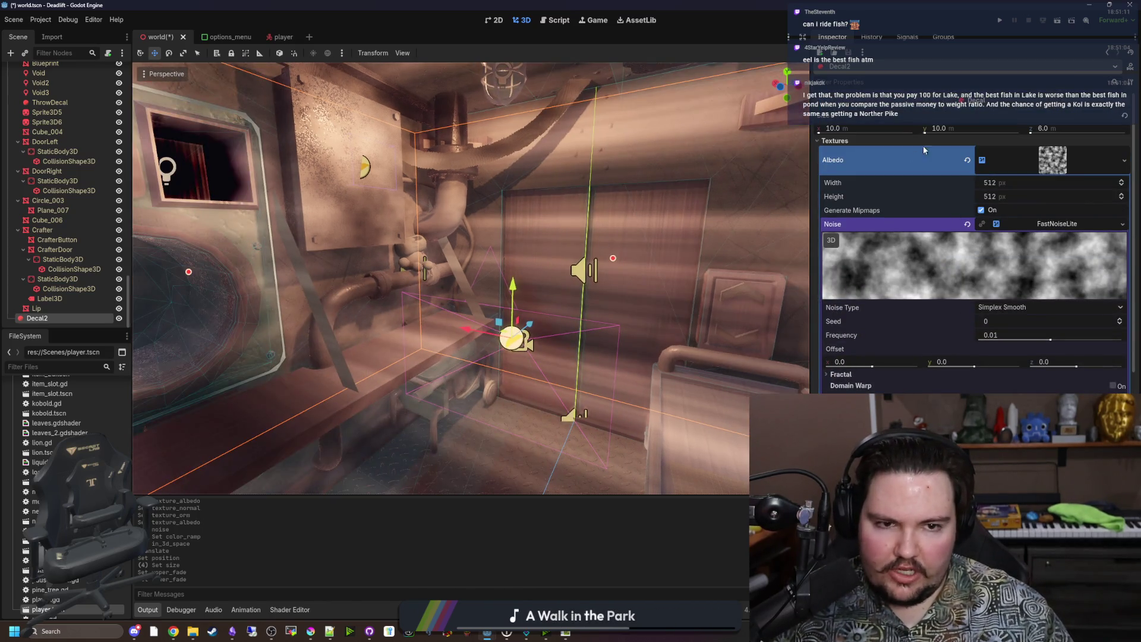
{"action": "left_click_drag", "start_coordinate": [868, 128], "coordinate": [849, 129]}
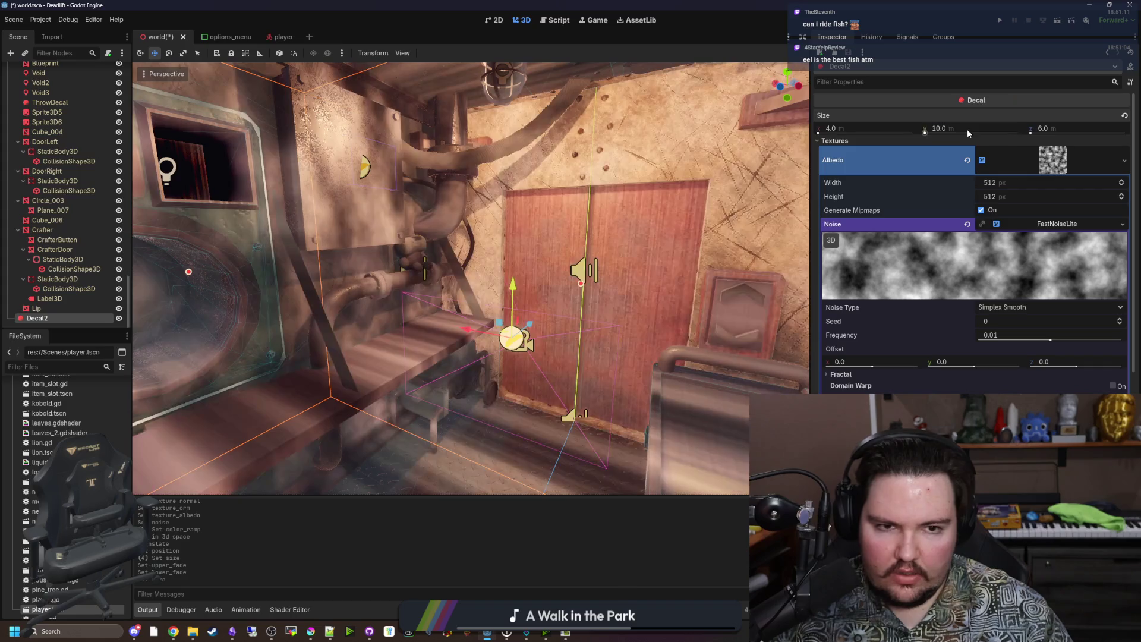
Set the decal's Y size to 4 m and Z size to 2 m
{"action": "left_click", "coordinate": [967, 130]}
{"action": "type", "text": "4"}
{"action": "key", "text": "Tab"}
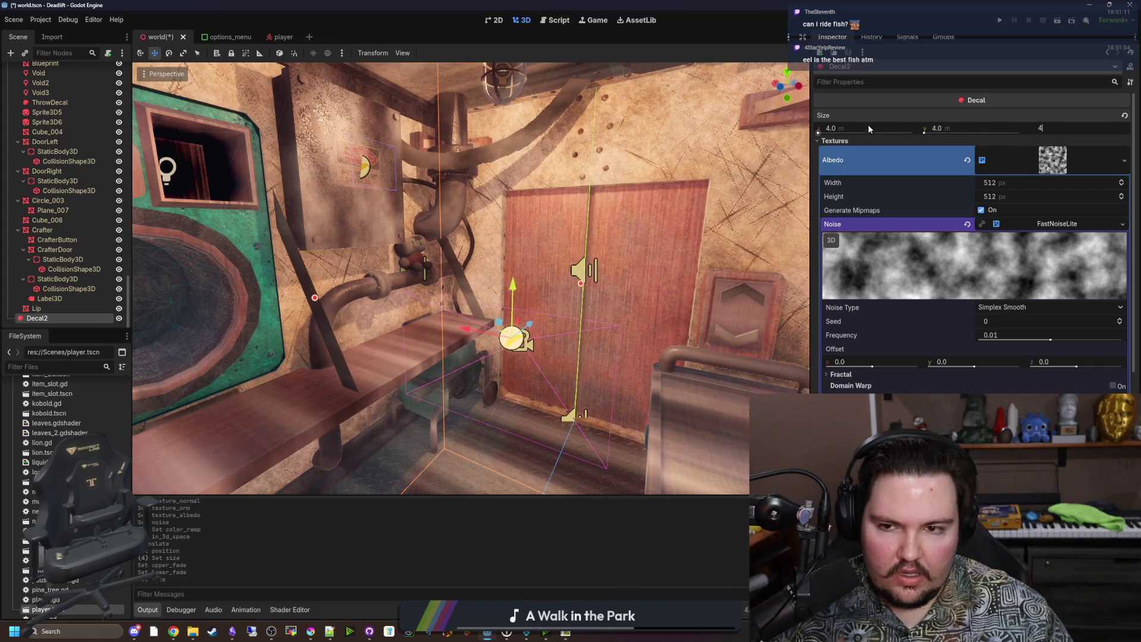
{"action": "key", "text": "BackSpace"}
{"action": "type", "text": "2"}
{"action": "key", "text": "Return"}
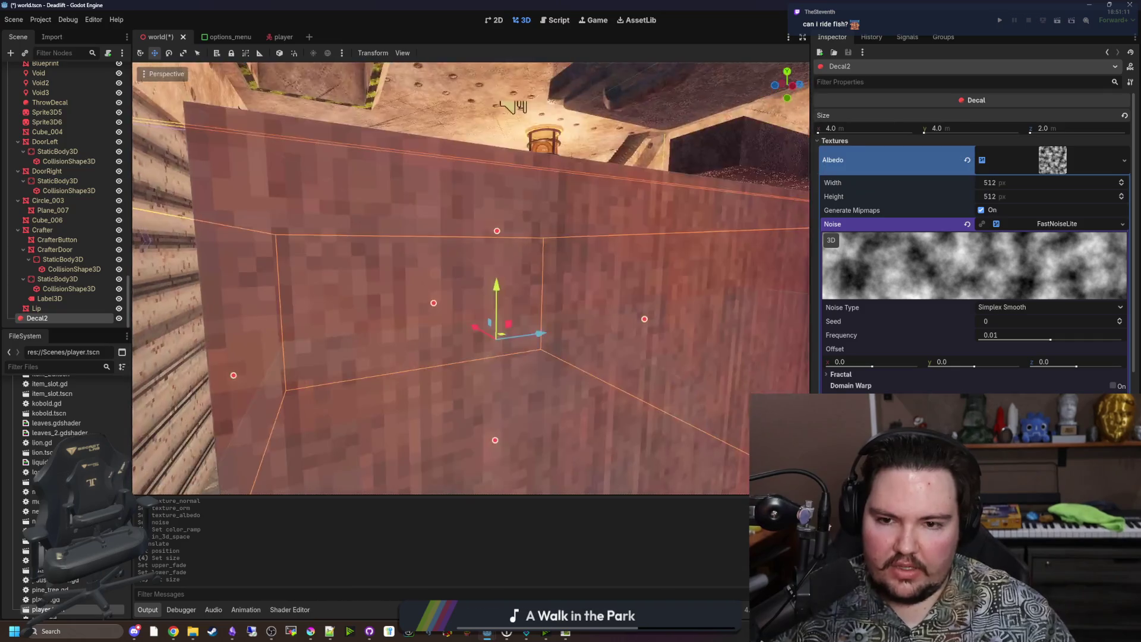
Move the decal down onto the shelf and slide it beside the green crafting machine
{"action": "scroll", "coordinate": [469, 280], "scroll_direction": "down", "scroll_amount": 5}
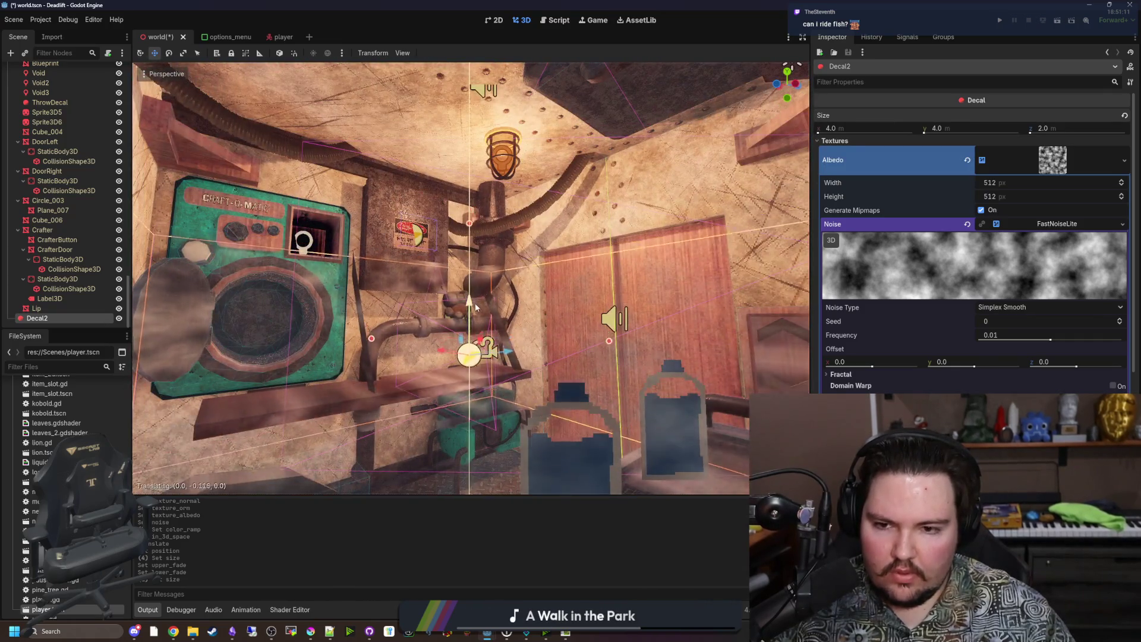
{"action": "scroll", "coordinate": [476, 370], "scroll_direction": "up", "scroll_amount": 5}
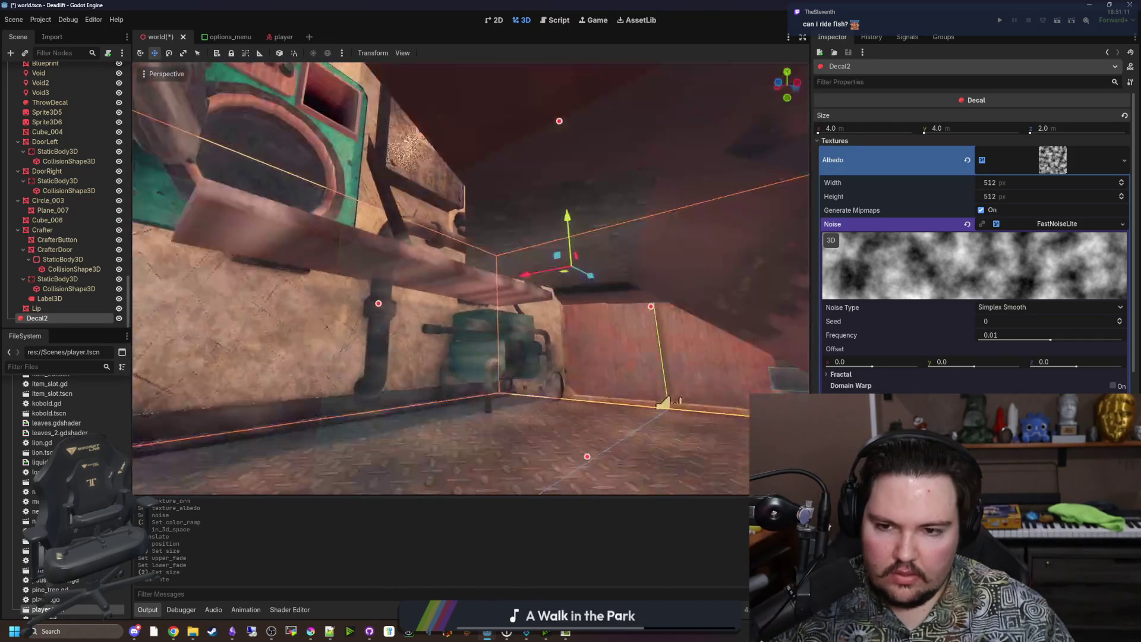
{"action": "mouse_move", "coordinate": [565, 218]}
{"action": "left_mouse_down"}
{"action": "mouse_move", "coordinate": [572, 240]}
{"action": "mouse_move", "coordinate": [571, 196]}
{"action": "left_mouse_up"}
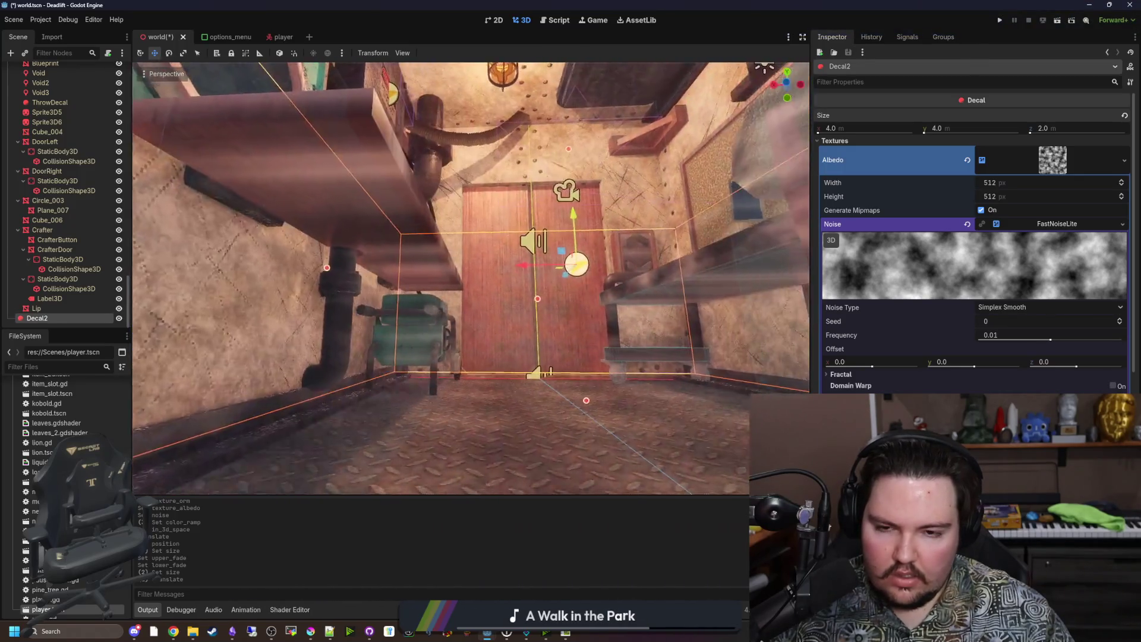
{"action": "mouse_move", "coordinate": [523, 265]}
{"action": "left_mouse_down"}
{"action": "mouse_move", "coordinate": [470, 261]}
{"action": "mouse_move", "coordinate": [305, 290]}
{"action": "left_mouse_up"}
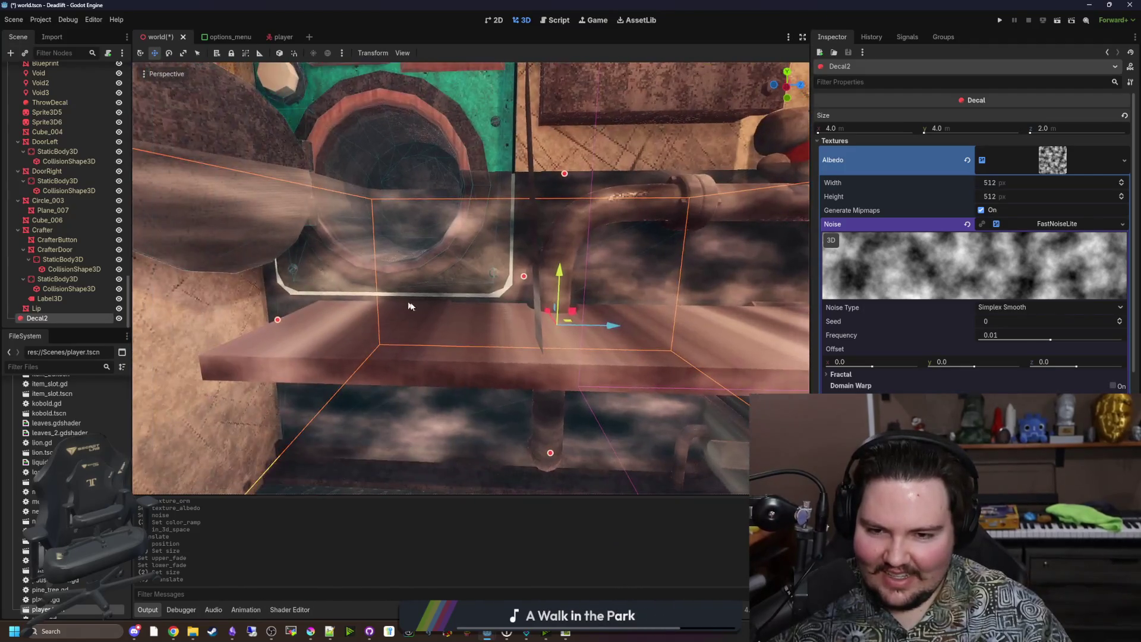
{"action": "scroll", "coordinate": [896, 378], "scroll_direction": "down", "scroll_amount": 5}
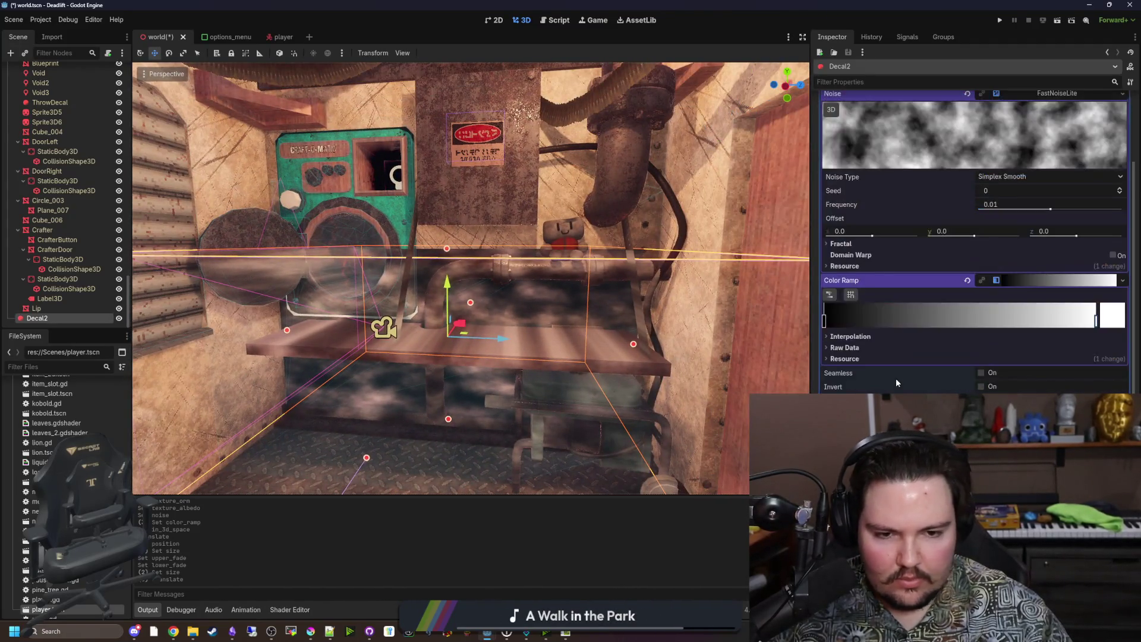
{"action": "scroll", "coordinate": [908, 360], "scroll_direction": "up", "scroll_amount": 5}
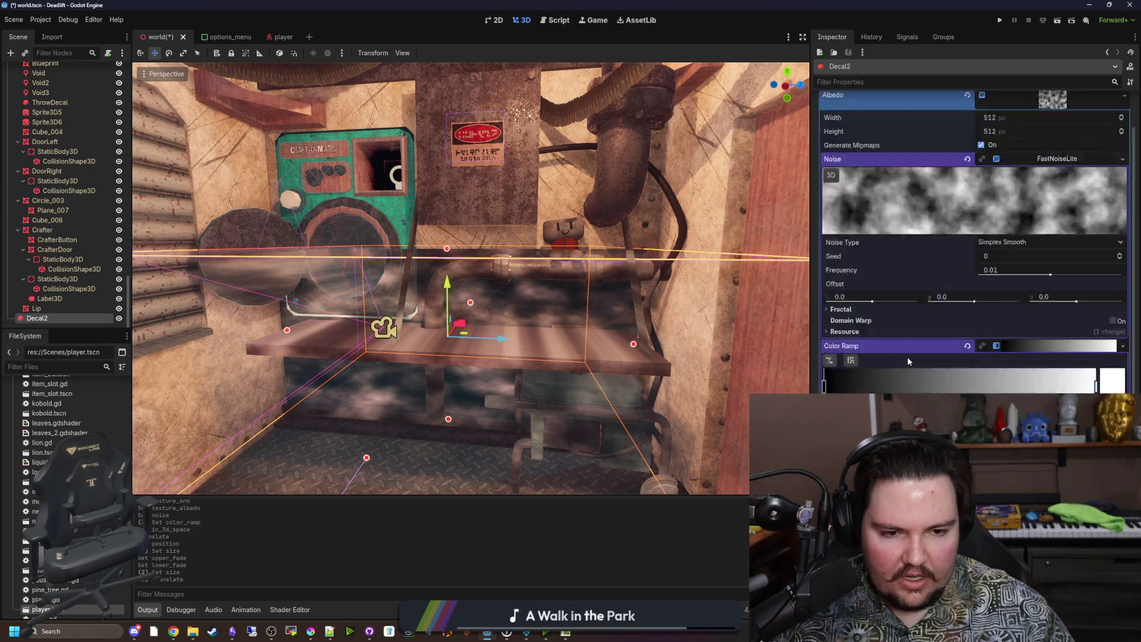
{"action": "scroll", "coordinate": [923, 287], "scroll_direction": "down", "scroll_amount": 7}
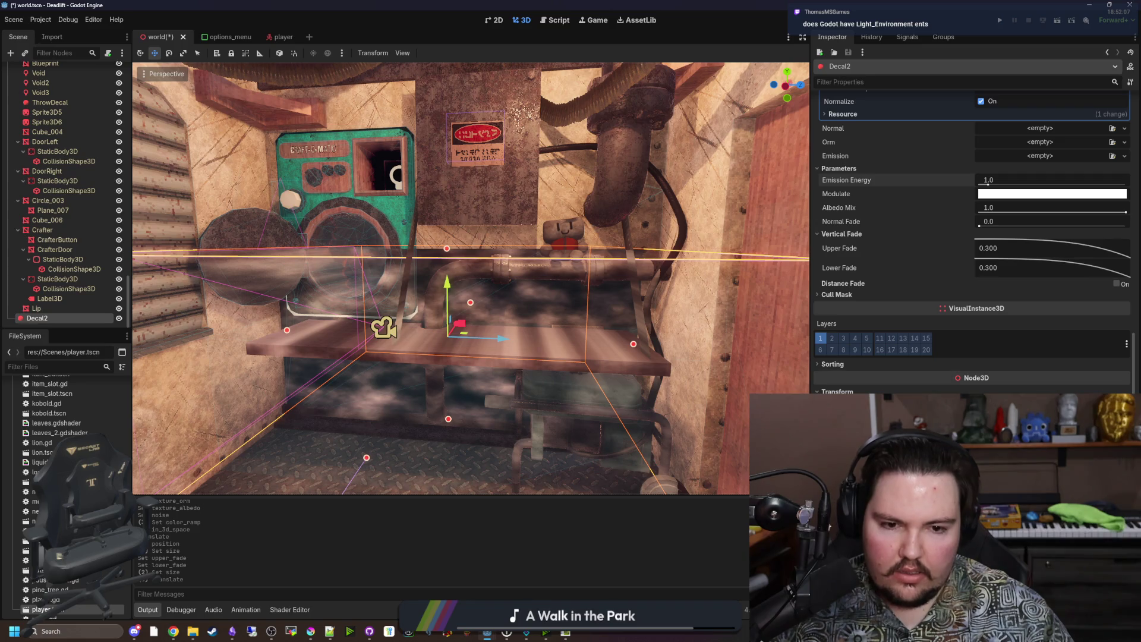
Undo the last decal change and try dragging Upper and Lower Fade to very high values
{"action": "key", "text": "ctrl+z"}
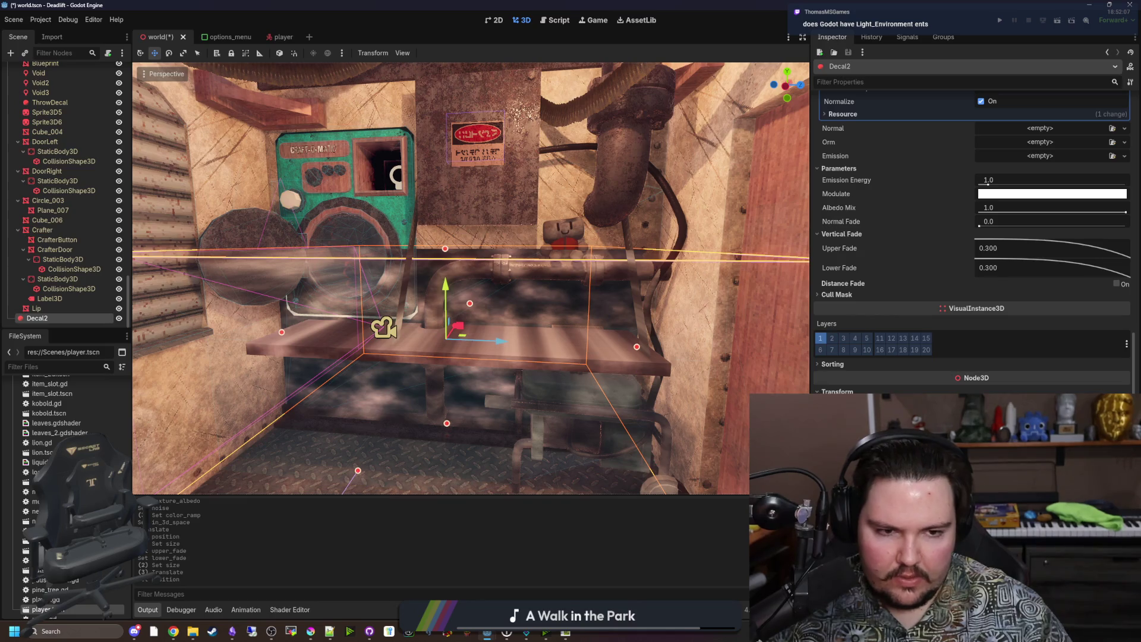
{"action": "left_click_drag", "start_coordinate": [1015, 250], "coordinate": [1087, 249]}
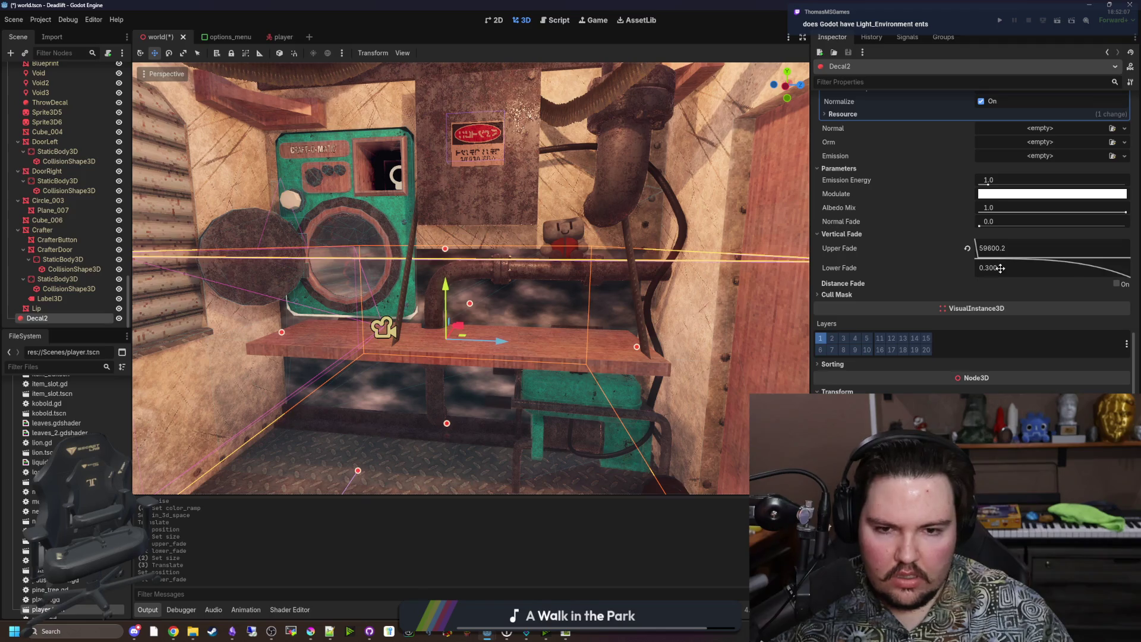
{"action": "left_click_drag", "start_coordinate": [1000, 268], "coordinate": [1093, 268]}
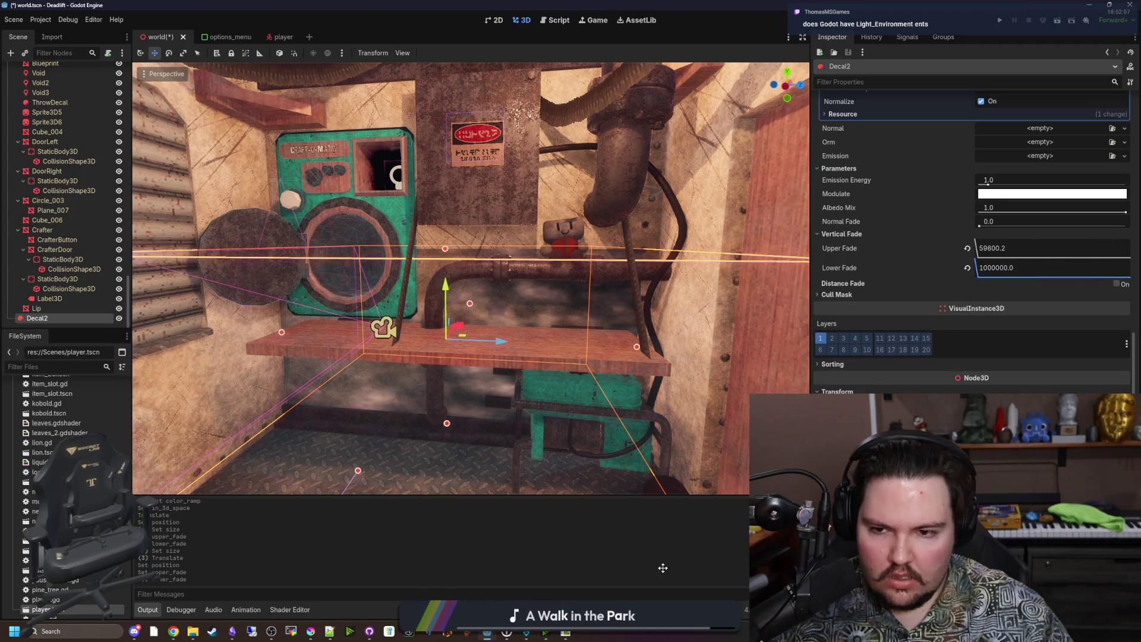
{"action": "key", "text": "w"}
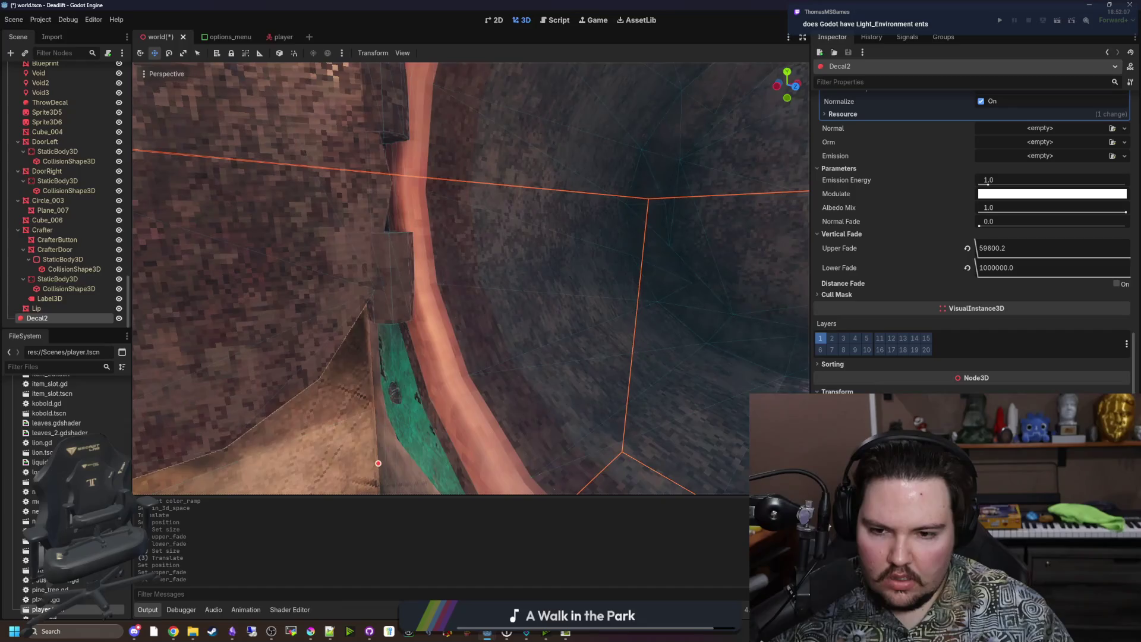
{"action": "key", "text": "w"}
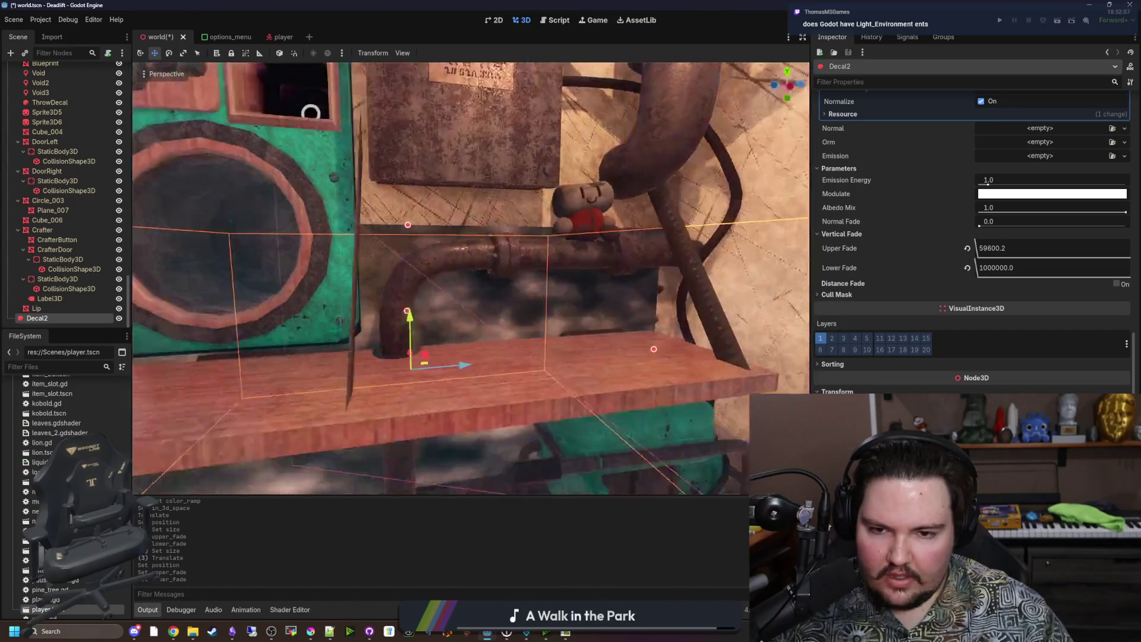
{"action": "key", "text": "s"}
{"action": "left_click_drag", "start_coordinate": [1043, 248], "coordinate": [1093, 249]}
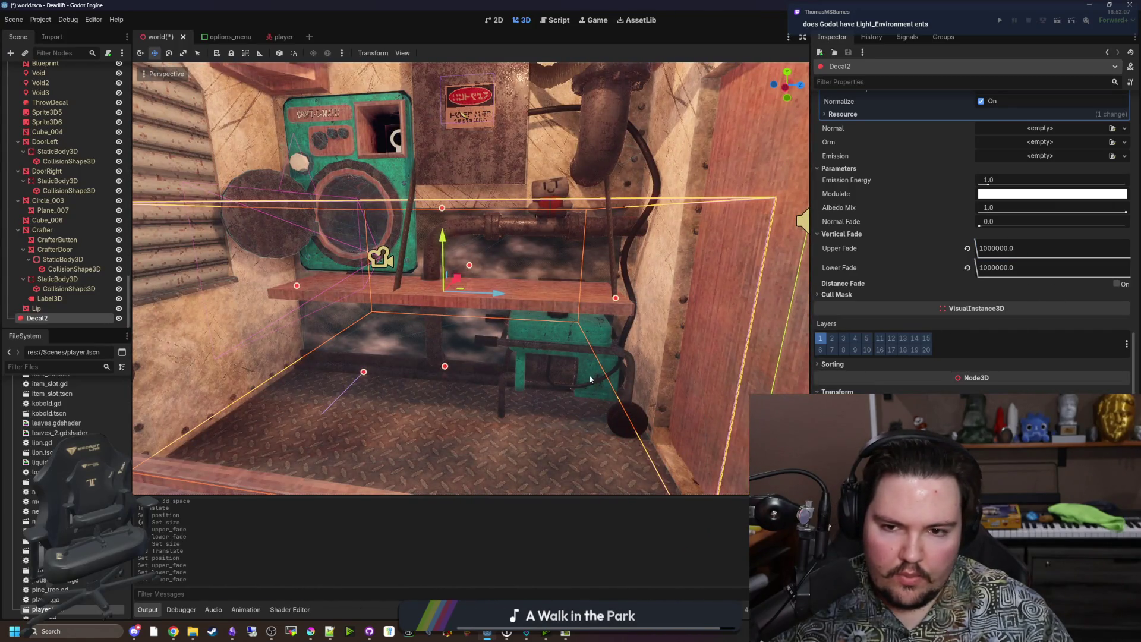
{"action": "scroll", "coordinate": [590, 378], "scroll_direction": "up", "scroll_amount": 3}
Enter exactly 1000 for both Upper Fade and Lower Fade, then orbit to check the shelf
{"action": "left_click", "coordinate": [1004, 250]}
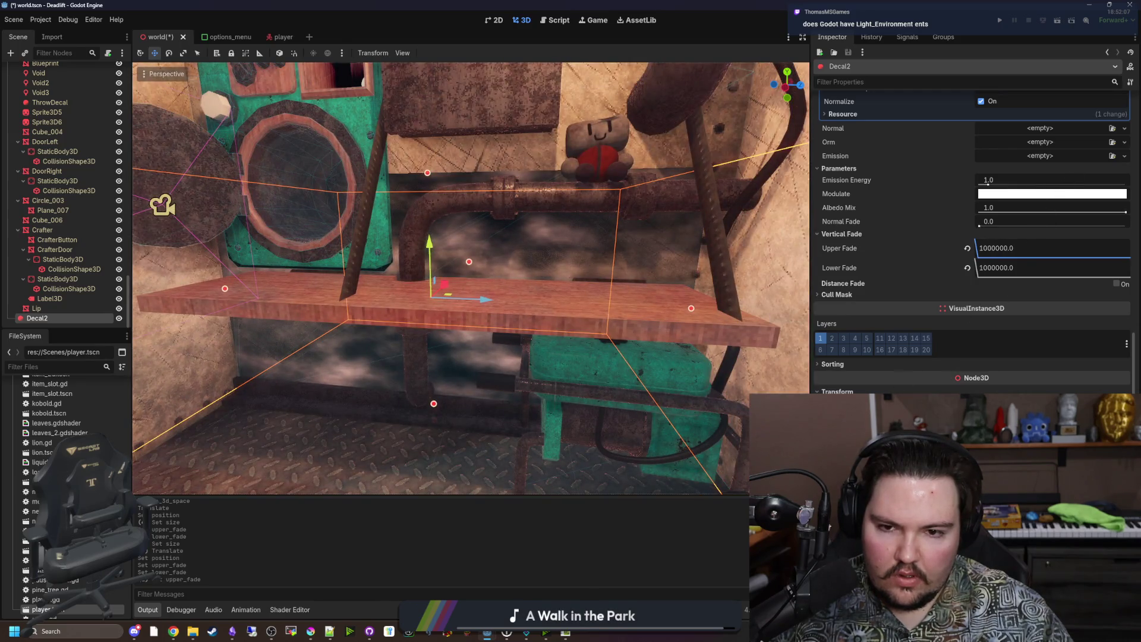
{"action": "left_click_drag", "start_coordinate": [1004, 249], "coordinate": [977, 296]}
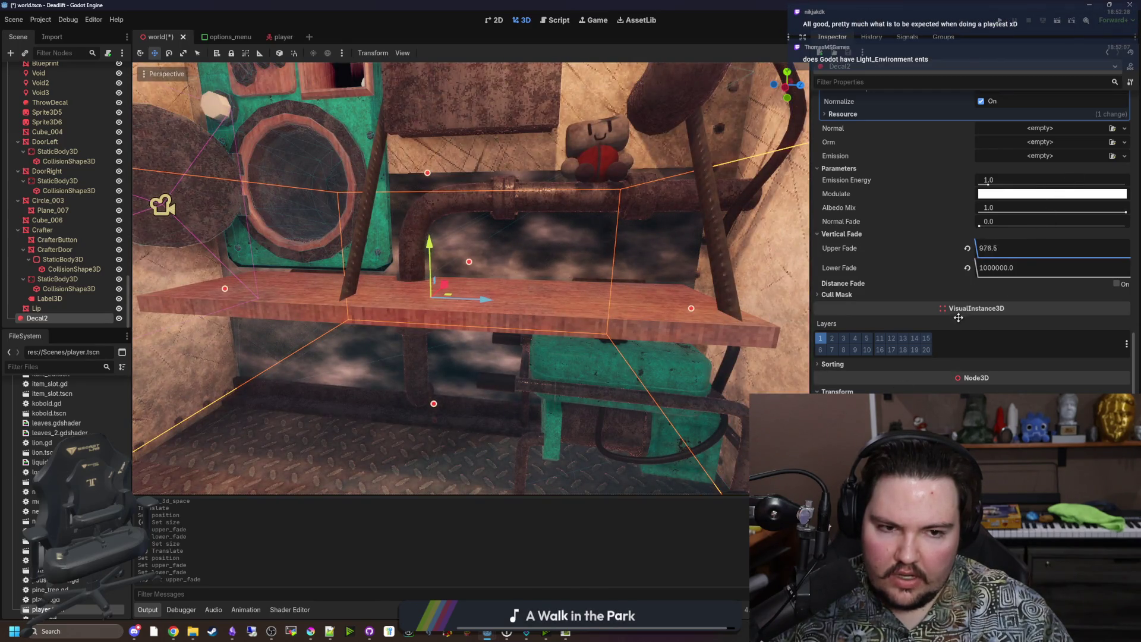
{"action": "type", "text": "1000"}
{"action": "key", "text": "Return"}
{"action": "left_click", "coordinate": [1004, 246]}
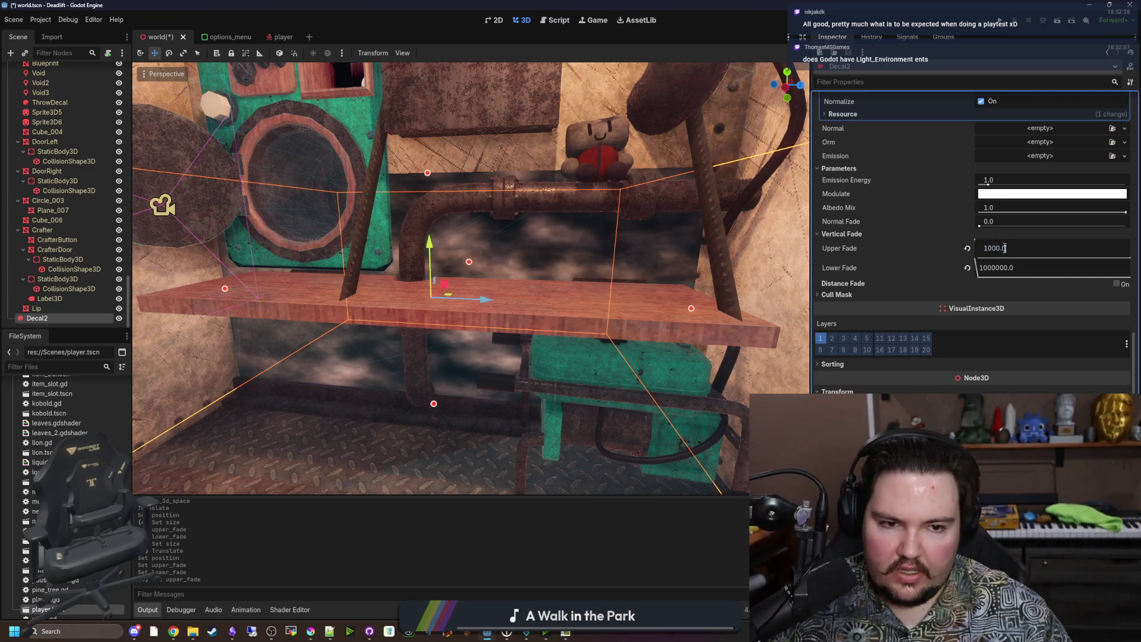
{"action": "left_click", "coordinate": [1002, 264]}
{"action": "type", "text": "1000"}
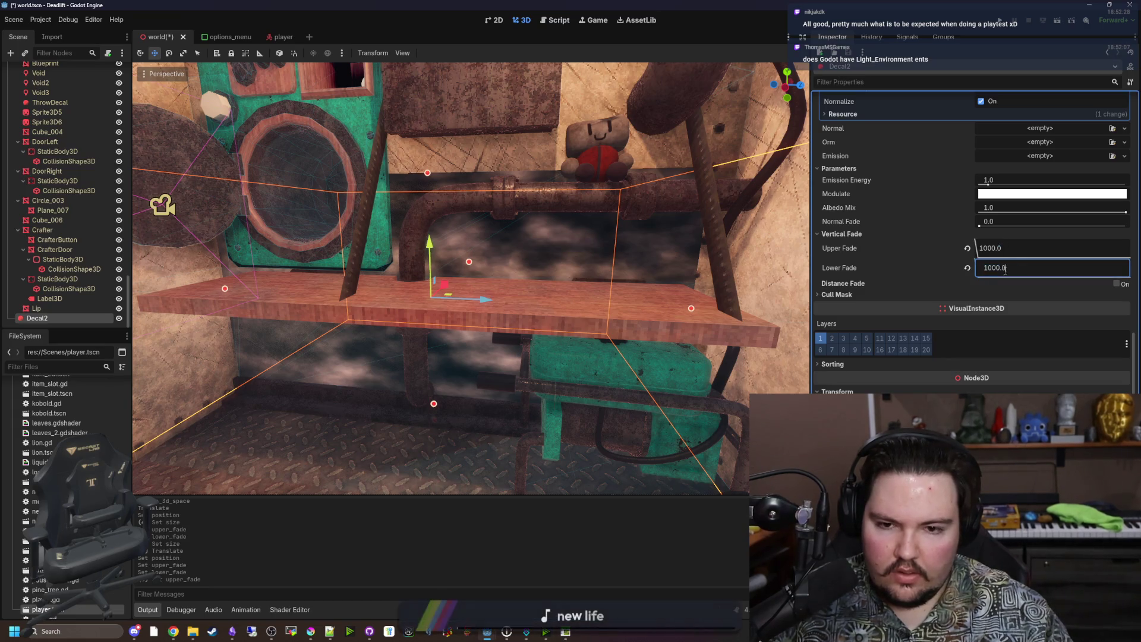
{"action": "key", "text": "Return"}
{"action": "mouse_move", "coordinate": [601, 292]}
{"action": "left_mouse_down"}
{"action": "mouse_move", "coordinate": [499, 269]}
{"action": "mouse_move", "coordinate": [394, 331]}
{"action": "mouse_move", "coordinate": [431, 106]}
{"action": "mouse_move", "coordinate": [433, 183]}
{"action": "left_mouse_up"}
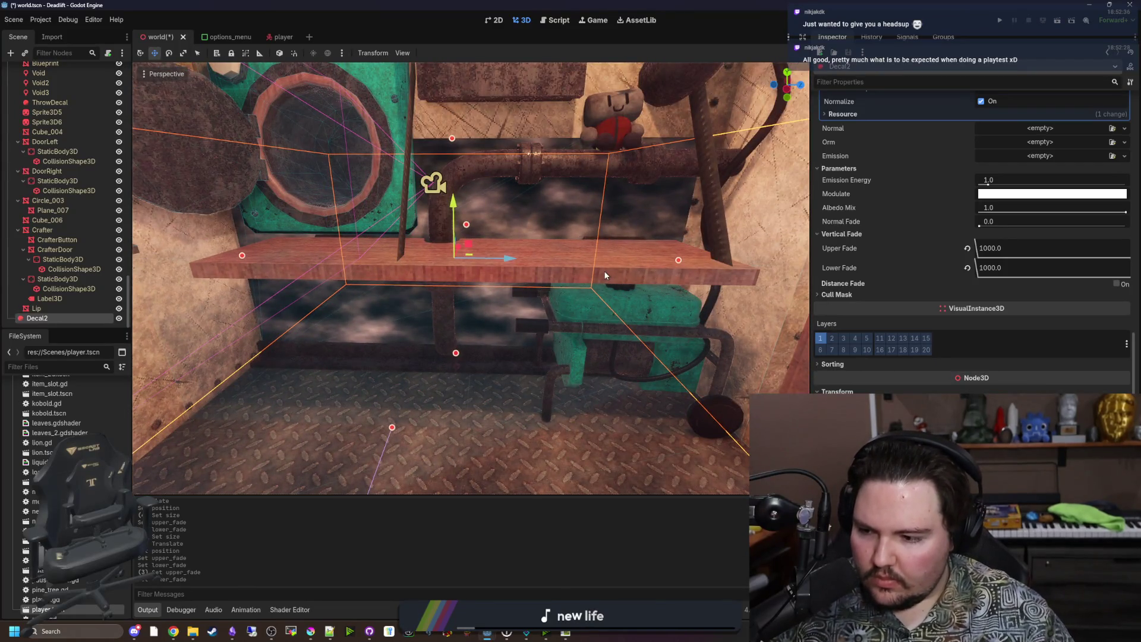
Clear the decal's Albedo noise texture and assign a new gradient texture instead
{"action": "scroll", "coordinate": [944, 294], "scroll_direction": "up", "scroll_amount": 10}
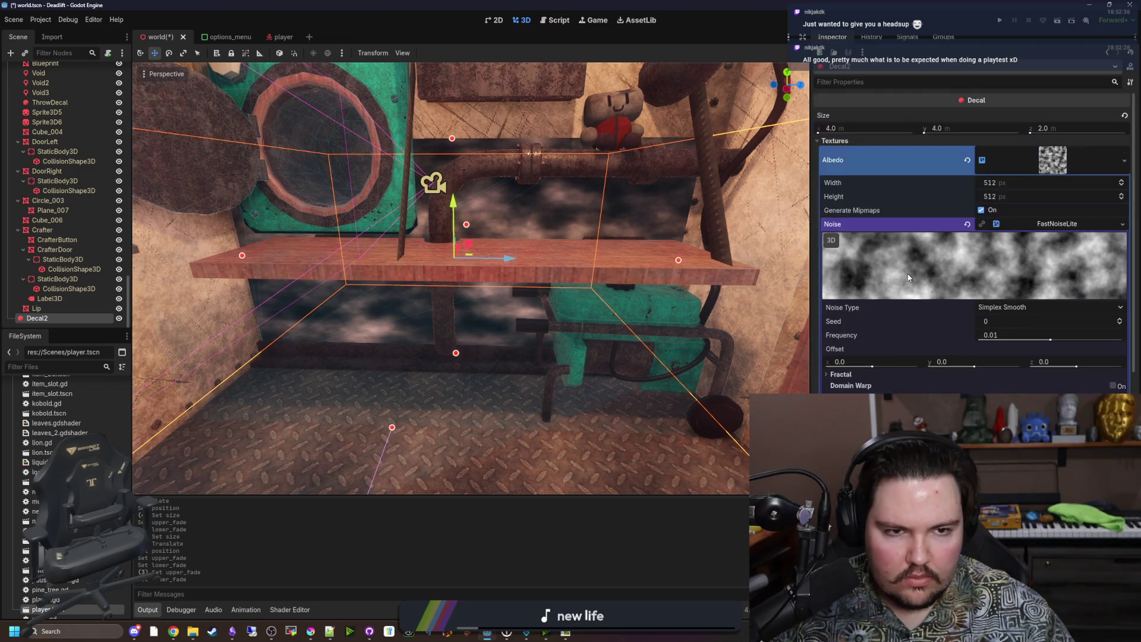
{"action": "left_click", "coordinate": [1052, 161]}
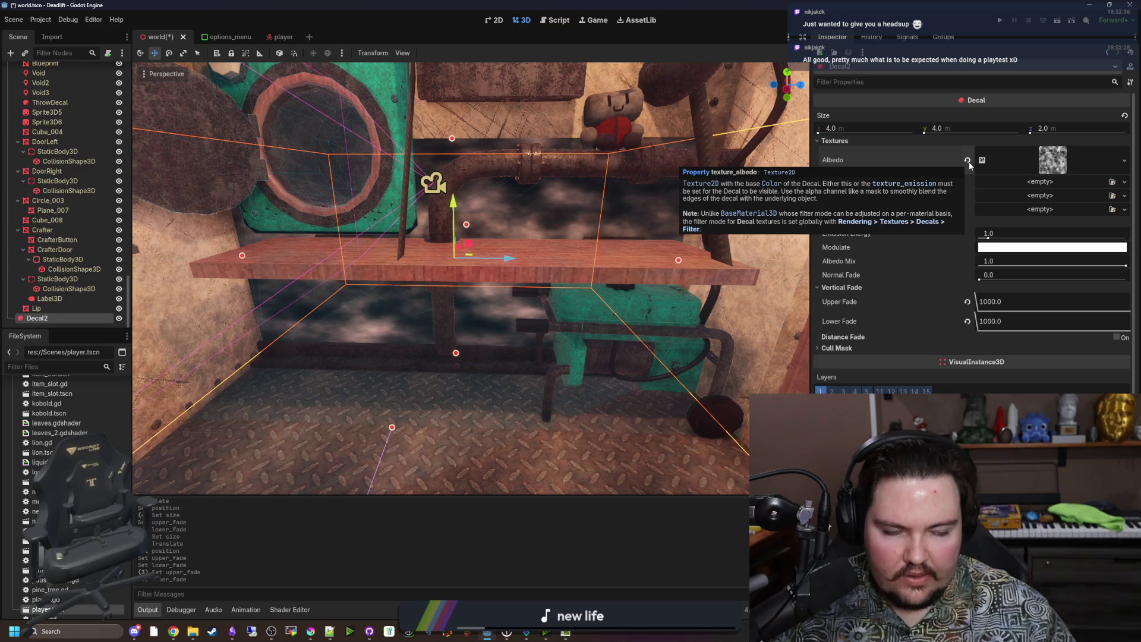
{"action": "left_click", "coordinate": [967, 161]}
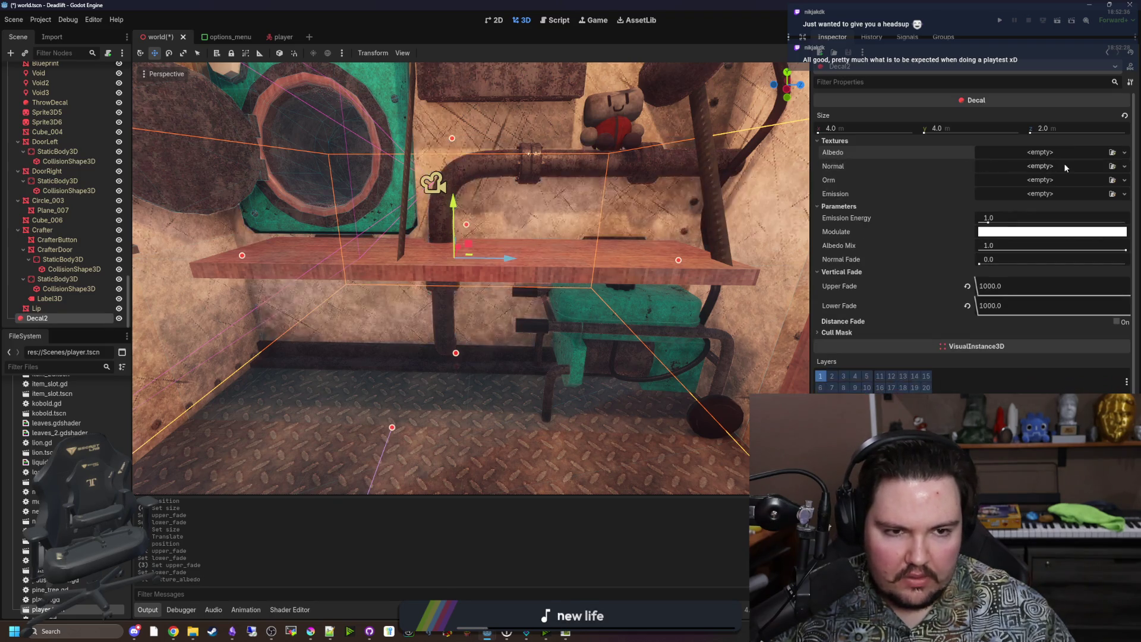
{"action": "left_click", "coordinate": [1060, 153]}
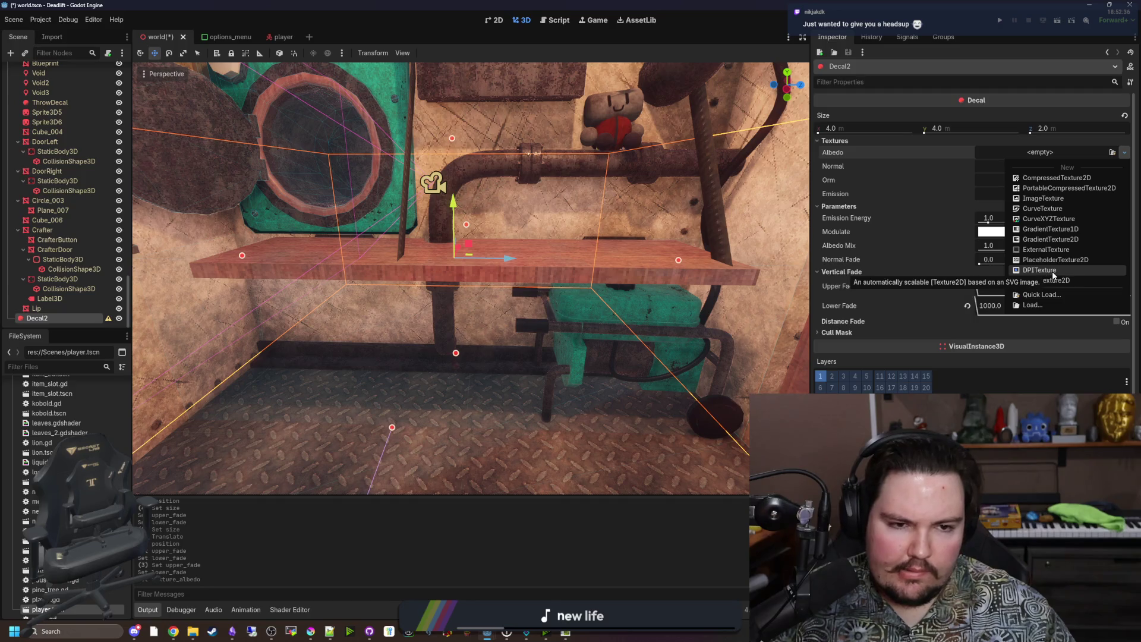
{"action": "left_click", "coordinate": [1052, 239]}
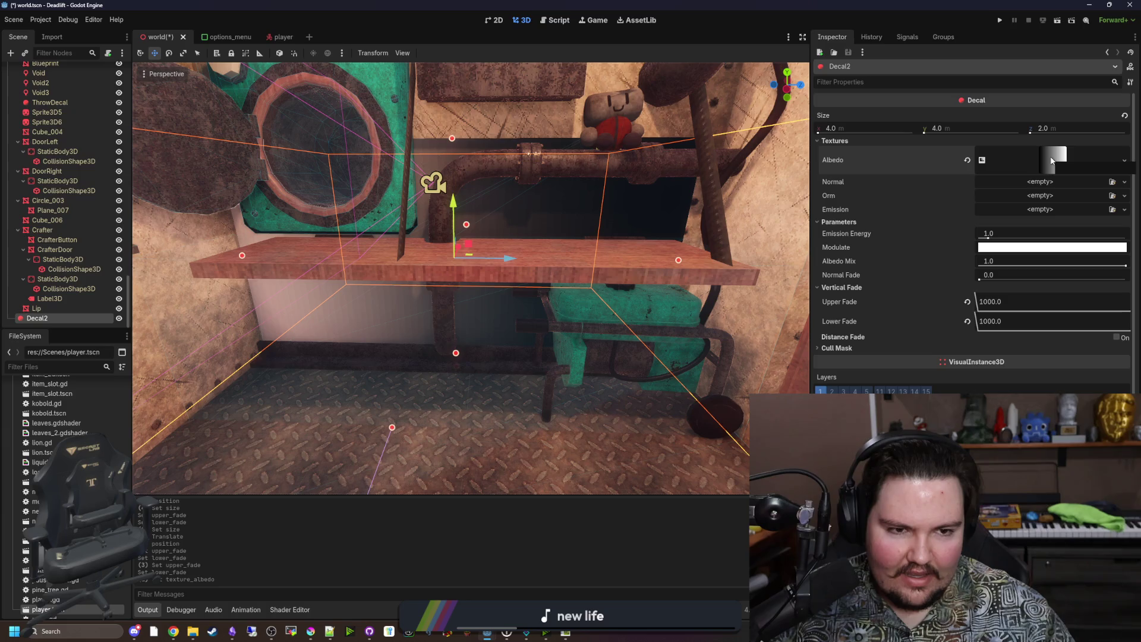
Remove the gradient texture from Albedo, leaving the slot empty
{"action": "left_click", "coordinate": [967, 160]}
{"action": "left_click", "coordinate": [1034, 151]}
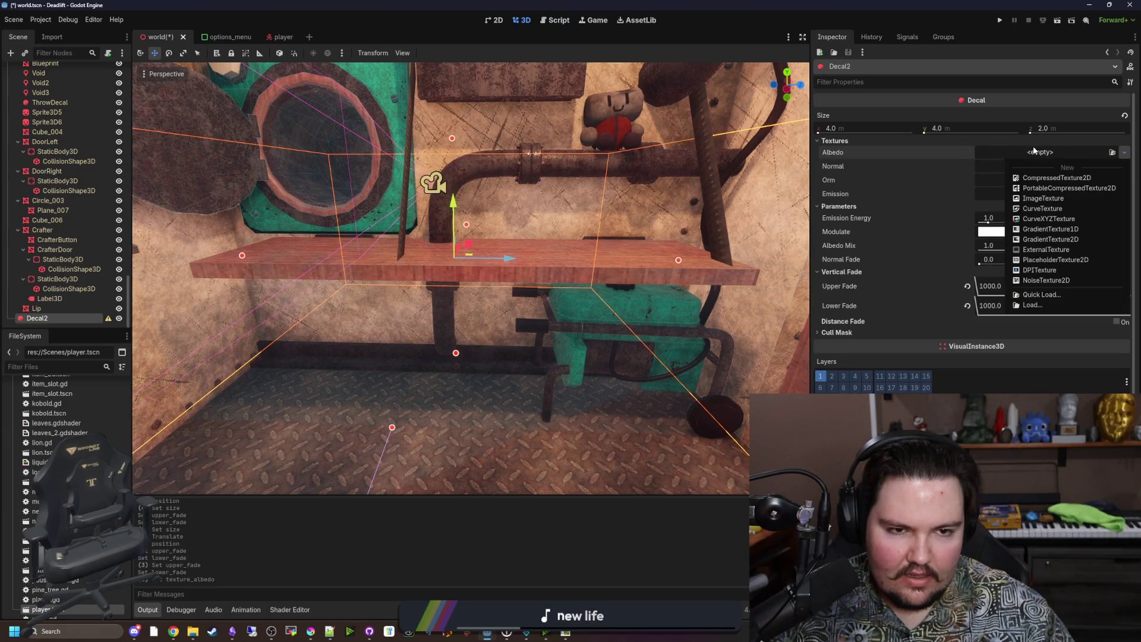
{"action": "left_click", "coordinate": [574, 337]}
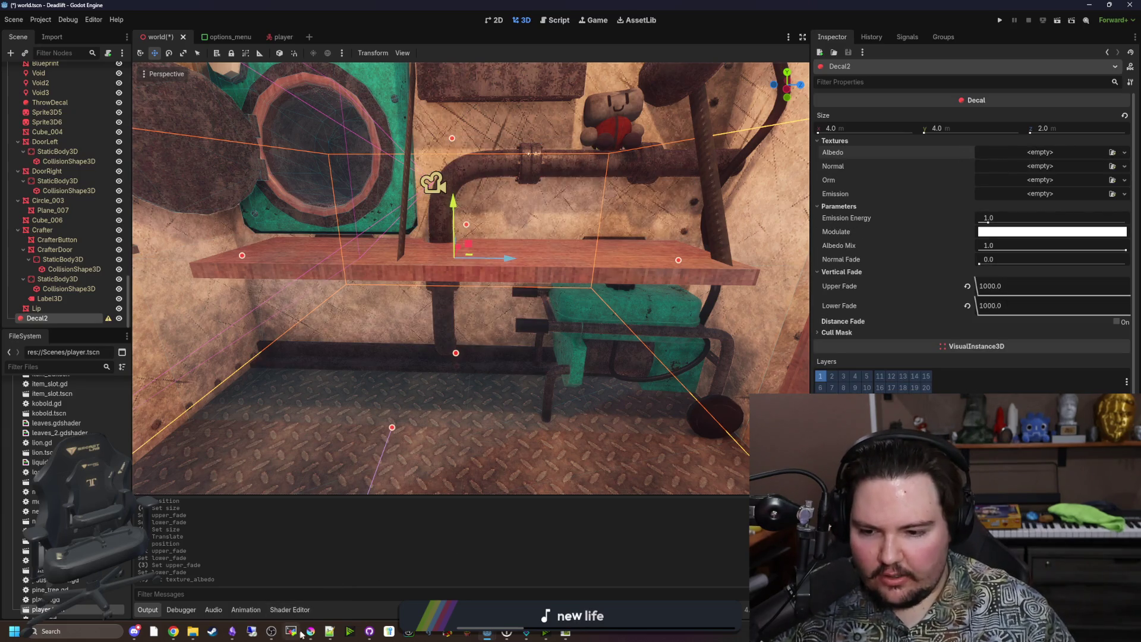
{"action": "mouse_move", "coordinate": [303, 634]}
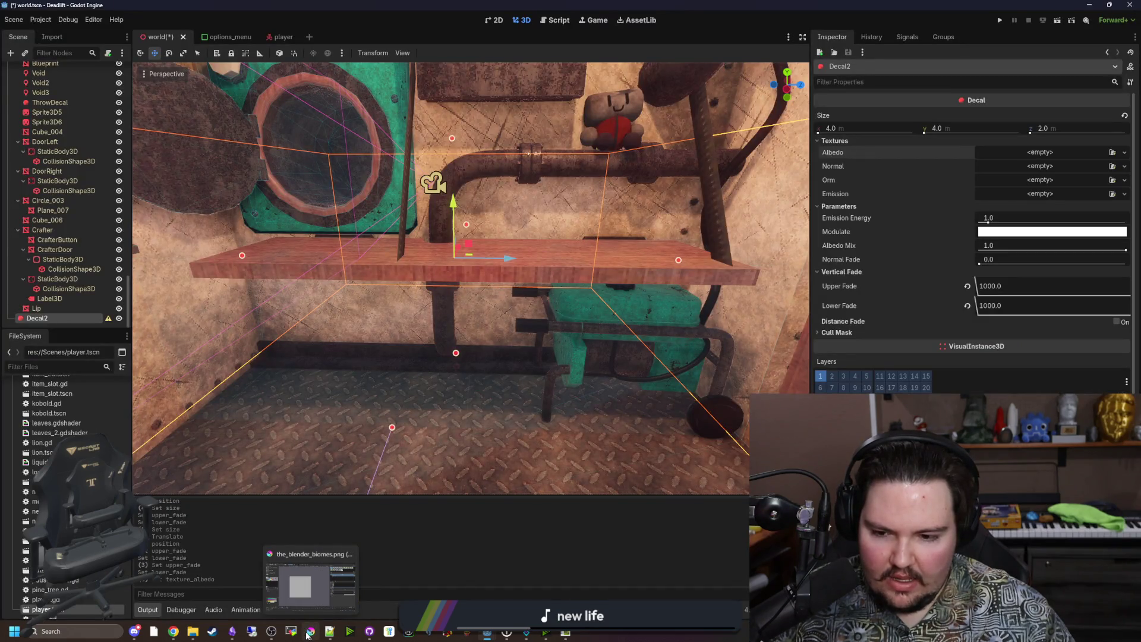
In Krita, open the image browser and look inside maze-game's Sprites folder
{"action": "left_click", "coordinate": [307, 635]}
{"action": "left_click", "coordinate": [9, 14]}
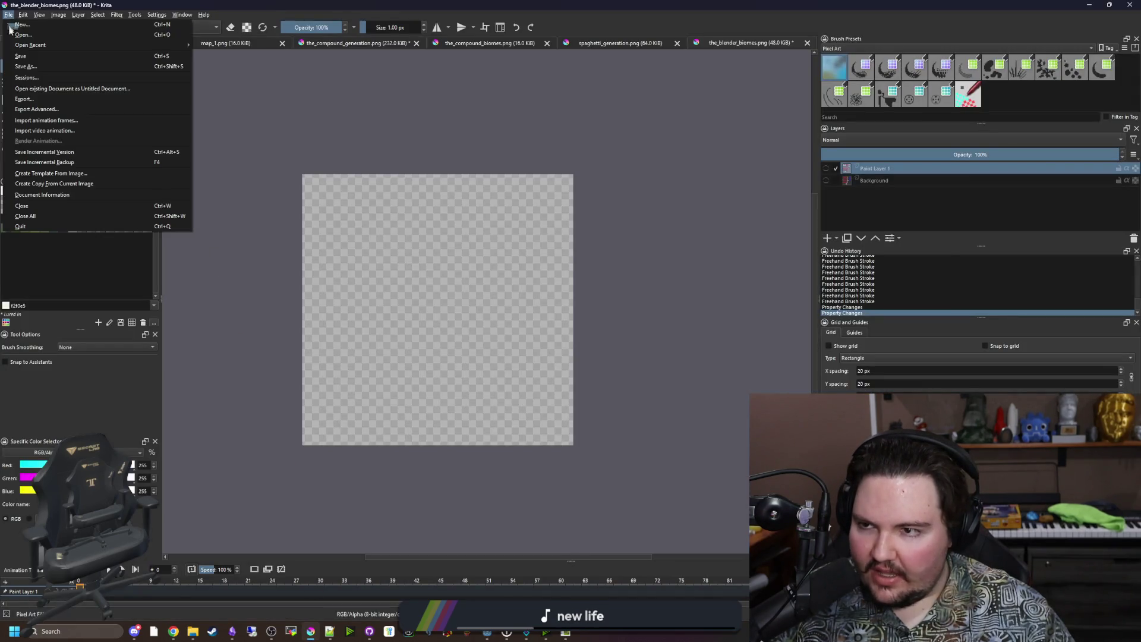
{"action": "left_click", "coordinate": [24, 36]}
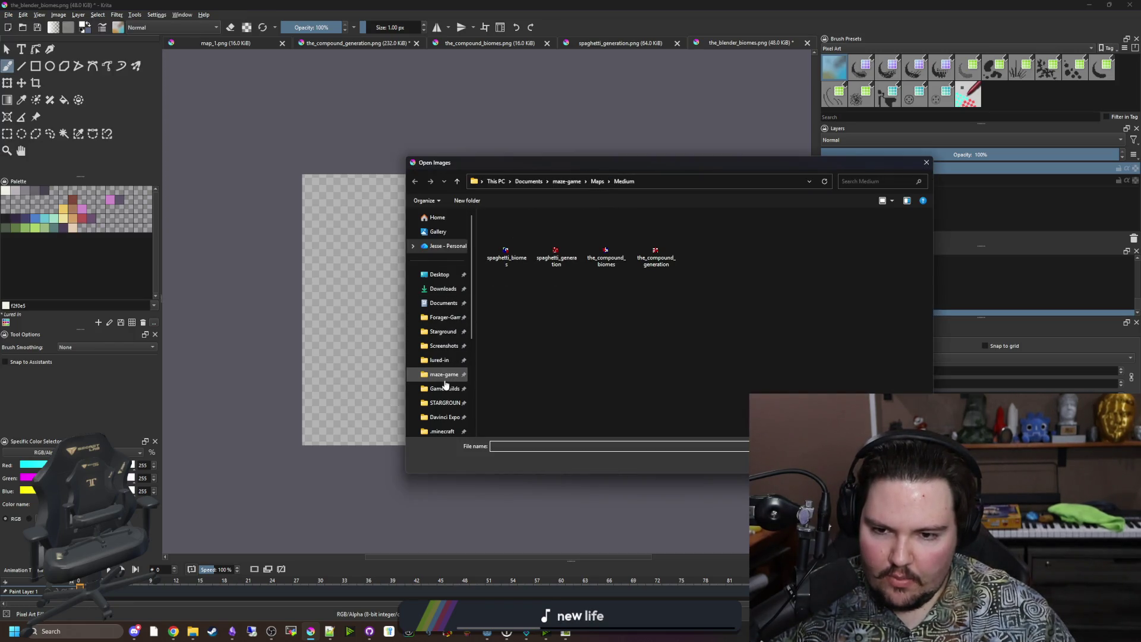
{"action": "left_click", "coordinate": [444, 375]}
{"action": "double_click", "coordinate": [562, 318]}
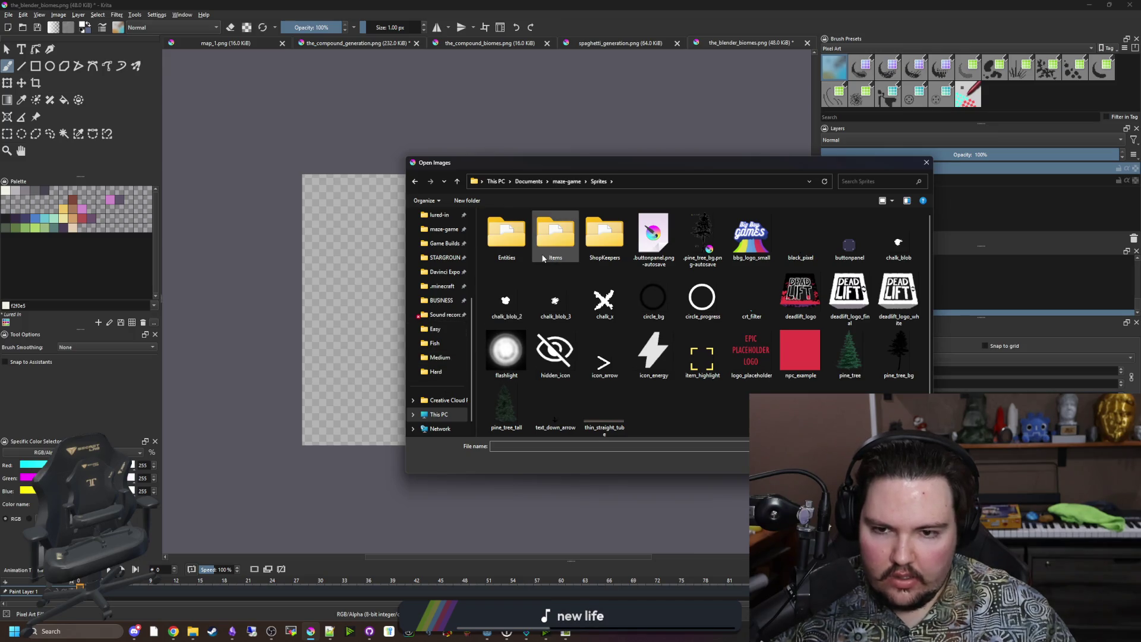
{"action": "left_click", "coordinate": [566, 181]}
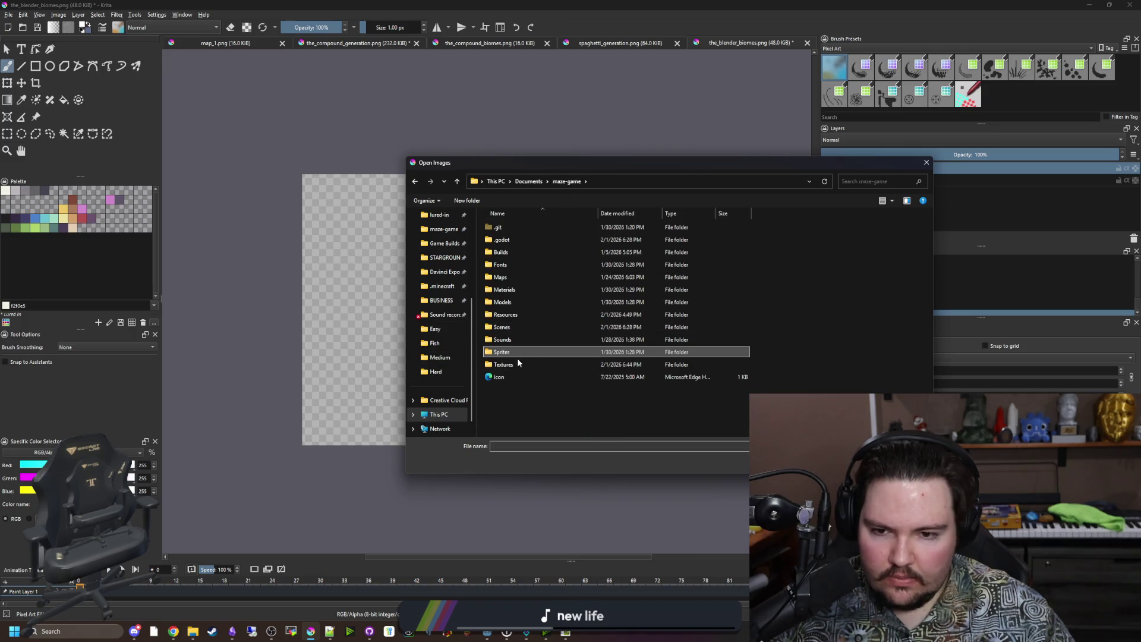
Browse the maze-game Textures folder, then close the browser without opening anything
{"action": "double_click", "coordinate": [504, 364]}
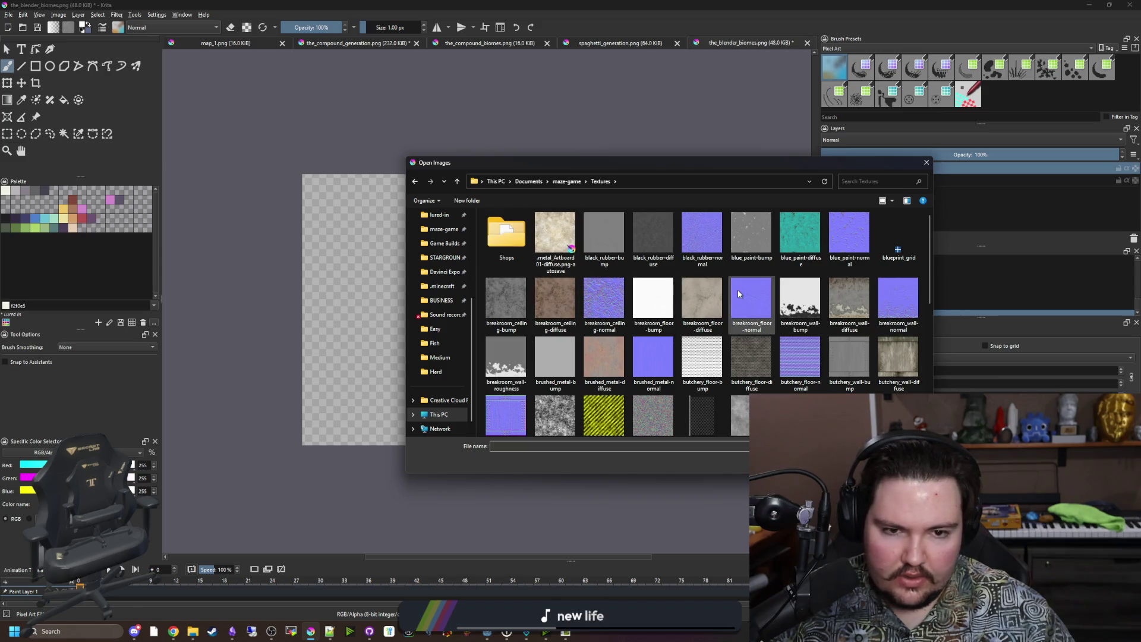
{"action": "scroll", "coordinate": [737, 290], "scroll_direction": "down", "scroll_amount": 10}
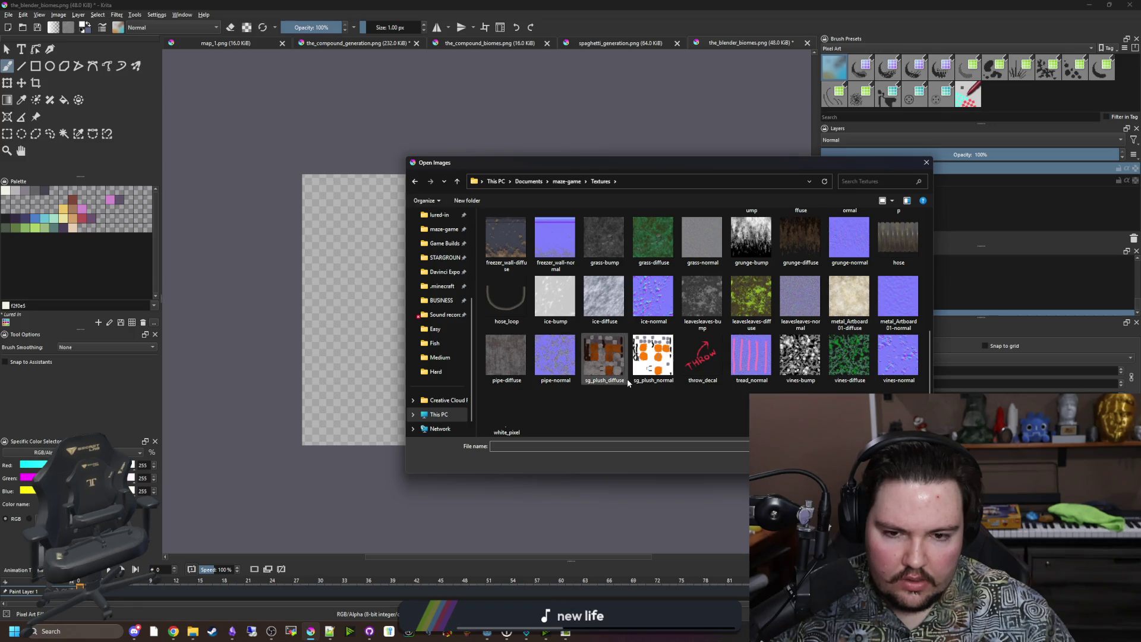
{"action": "scroll", "coordinate": [677, 365], "scroll_direction": "up", "scroll_amount": 2}
{"action": "scroll", "coordinate": [676, 365], "scroll_direction": "up", "scroll_amount": 2}
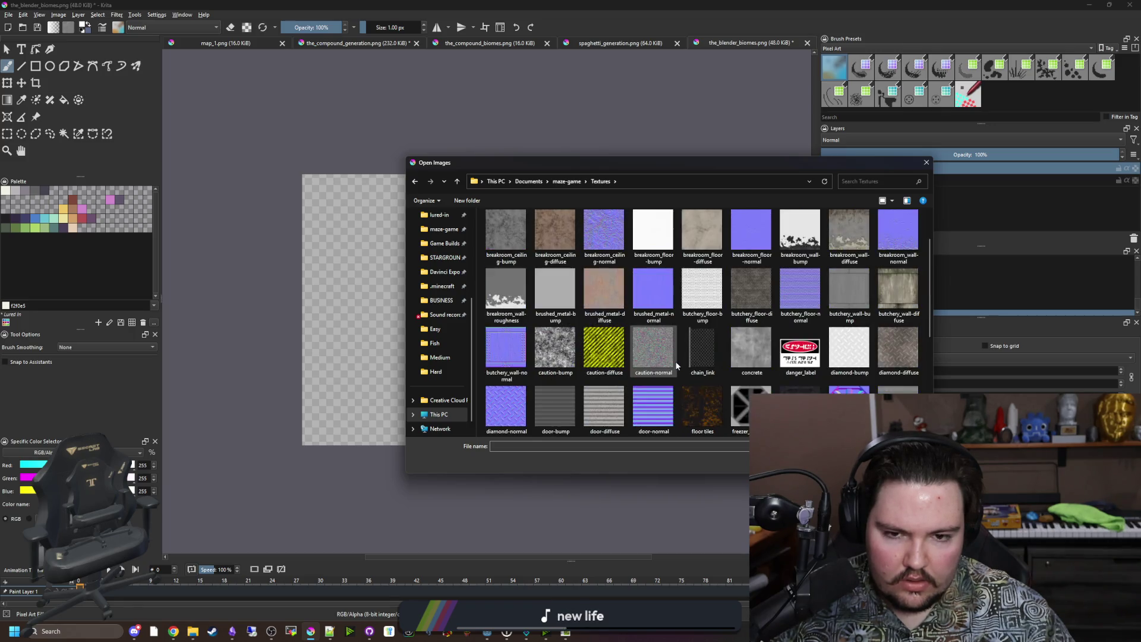
{"action": "key", "text": "Escape"}
{"action": "left_click_drag", "start_coordinate": [475, 7], "coordinate": [553, 537]}
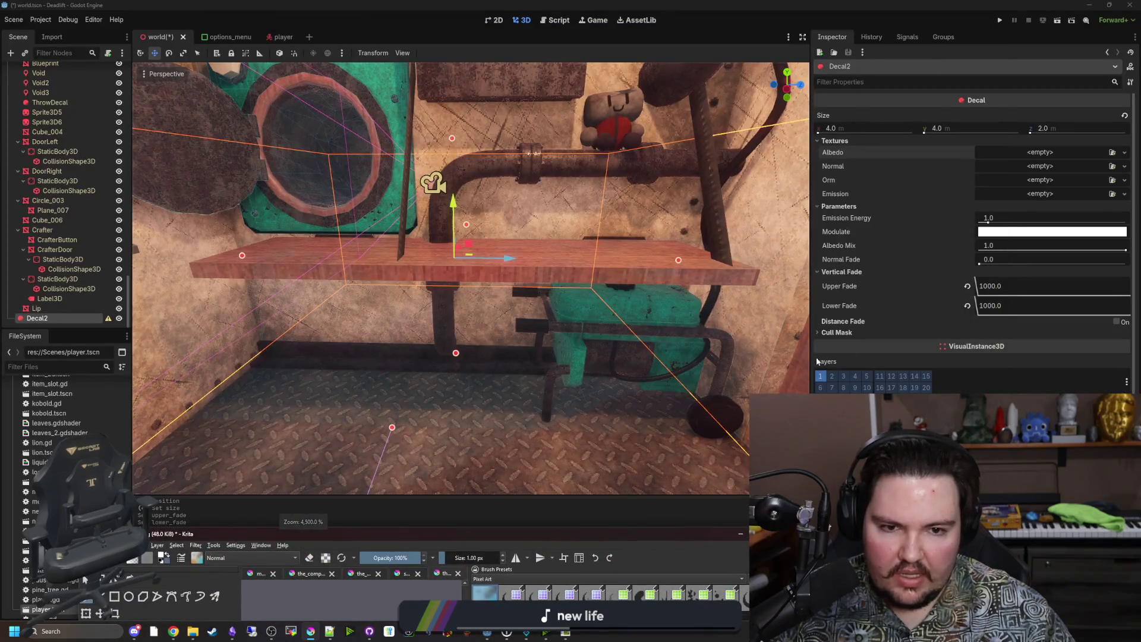
{"action": "left_click", "coordinate": [989, 155]}
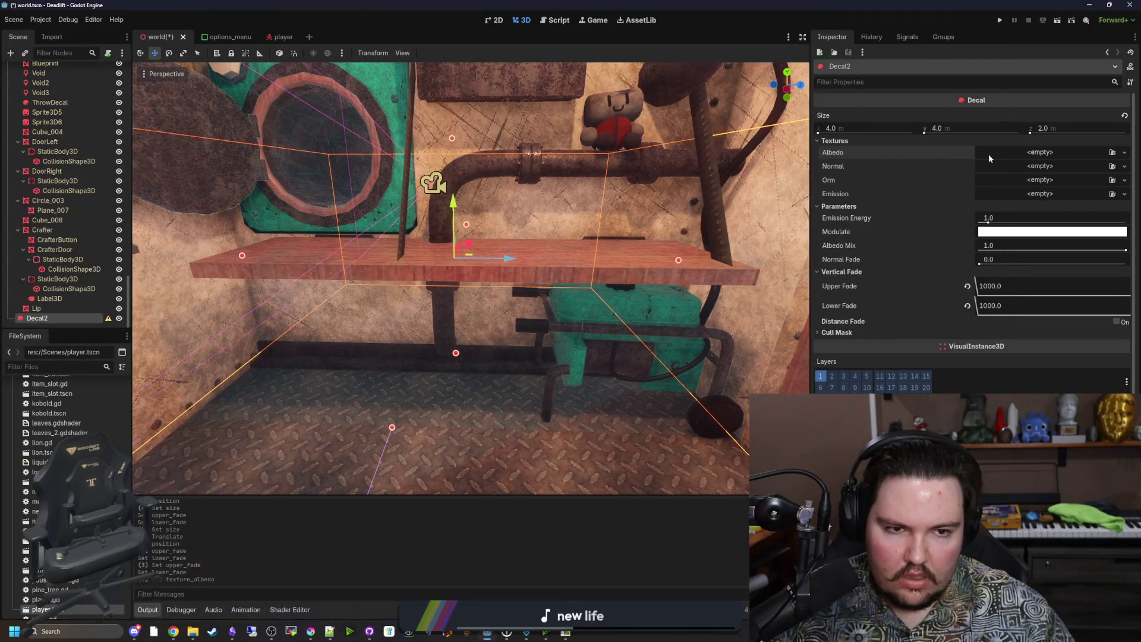
{"action": "left_click", "coordinate": [1011, 153]}
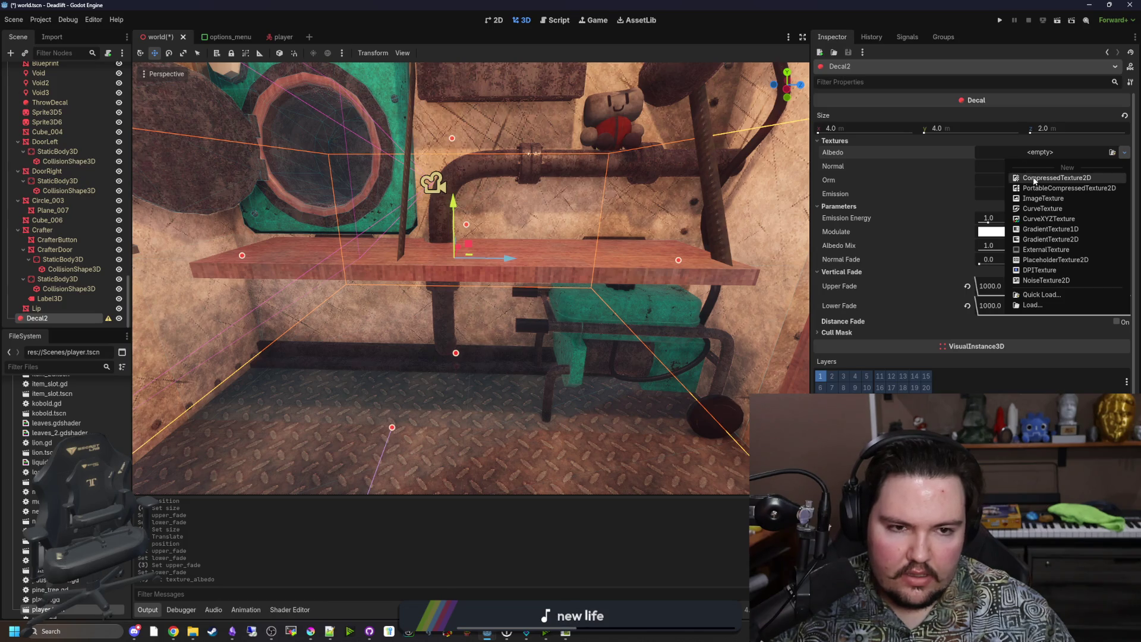
{"action": "left_click", "coordinate": [944, 158]}
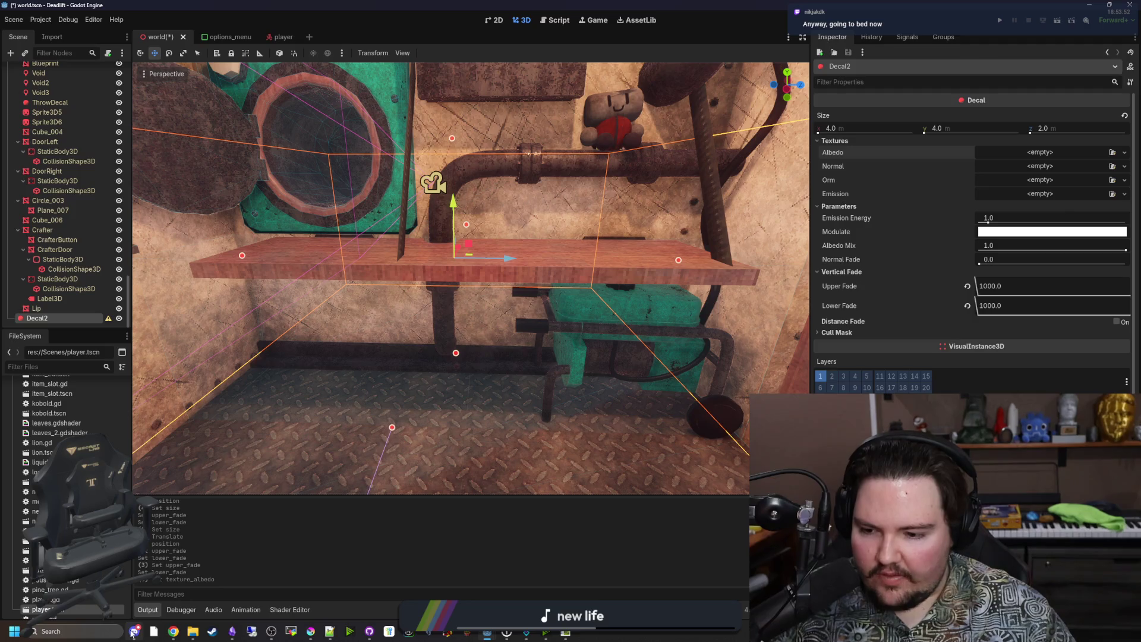
{"action": "mouse_move", "coordinate": [133, 632]}
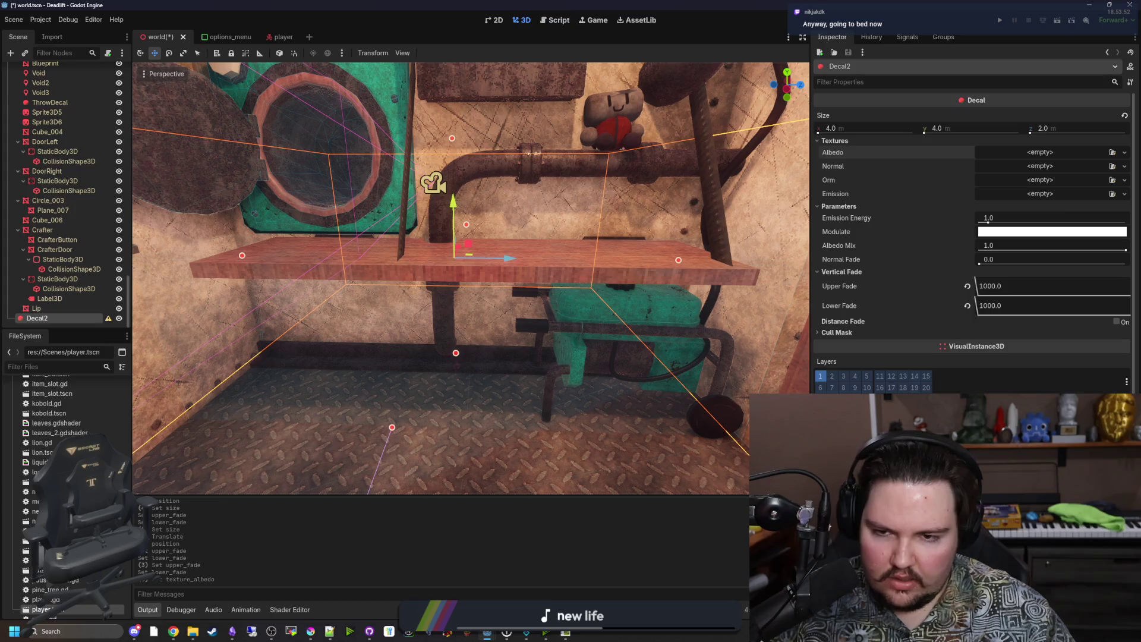
{"action": "left_click_drag", "start_coordinate": [498, 443], "coordinate": [529, 430]}
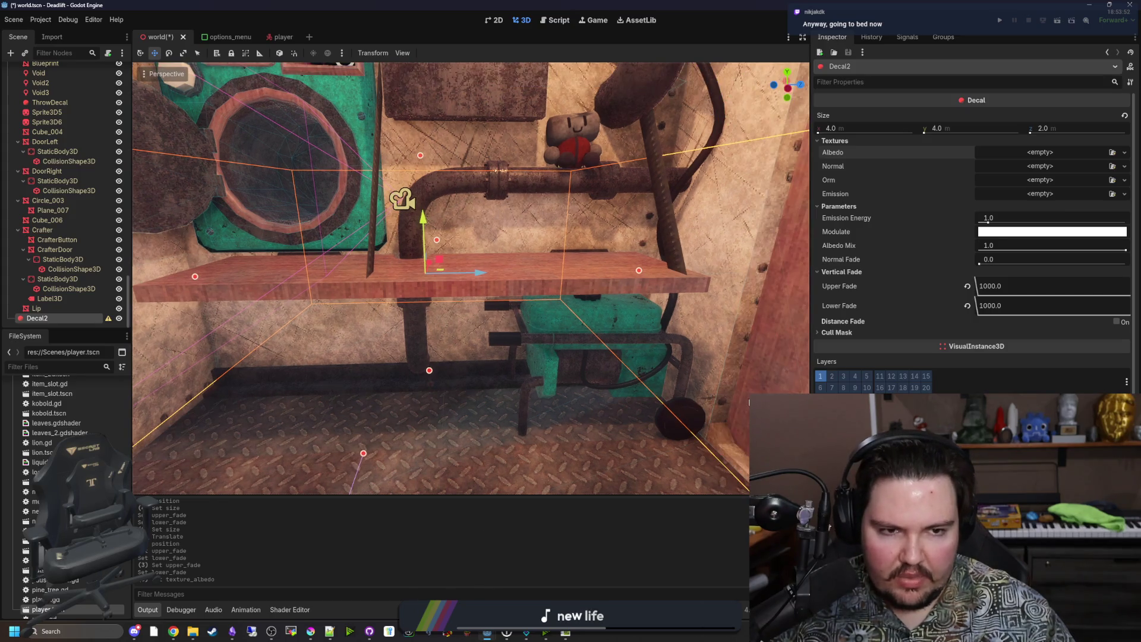
{"action": "left_click", "coordinate": [1014, 157]}
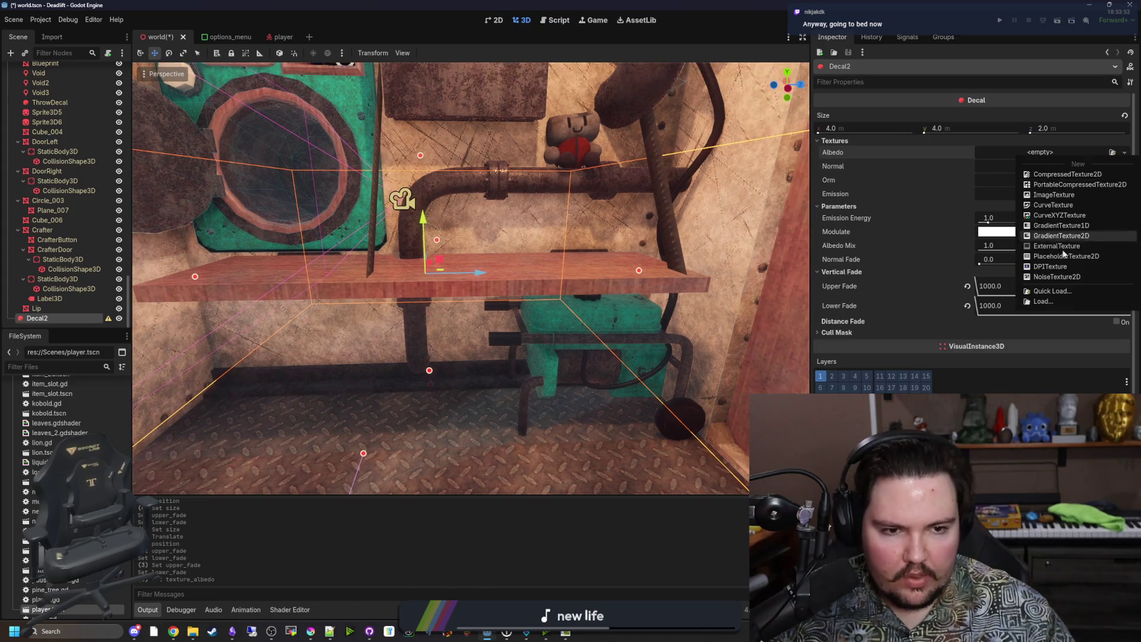
{"action": "left_click", "coordinate": [602, 540]}
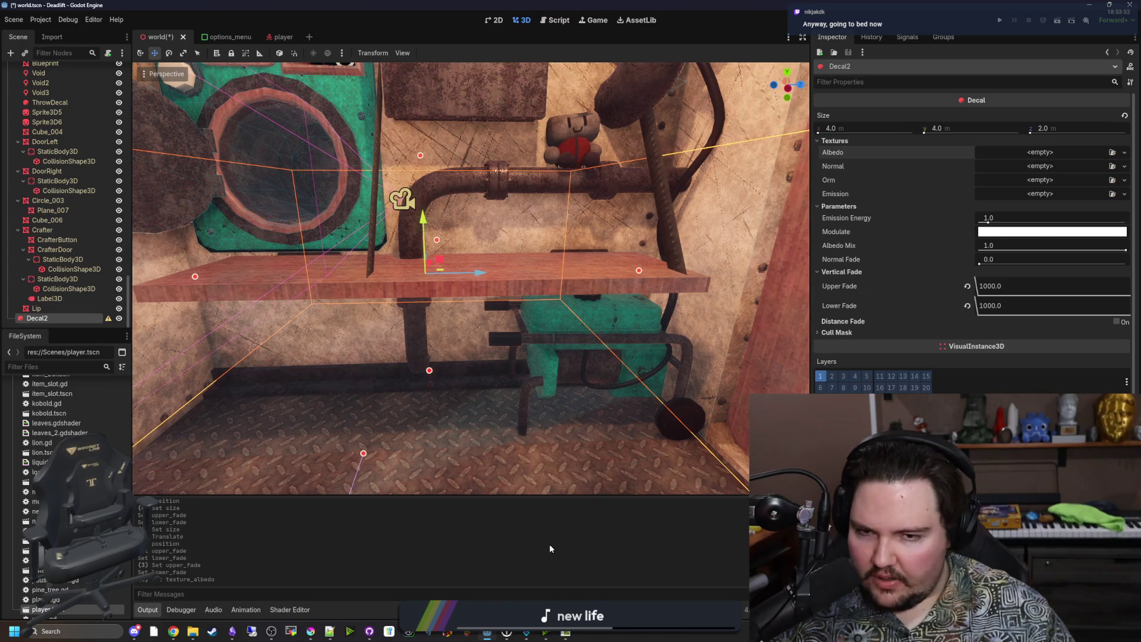
{"action": "left_click_drag", "start_coordinate": [522, 362], "coordinate": [537, 333]}
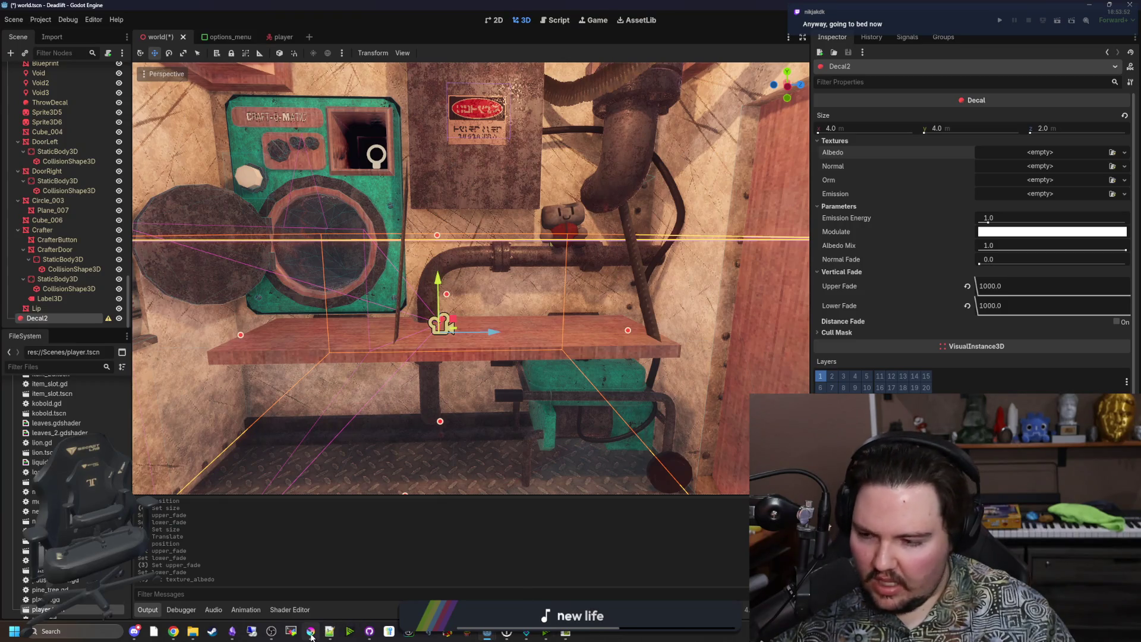
{"action": "mouse_move", "coordinate": [310, 630]}
{"action": "left_click", "coordinate": [310, 594]}
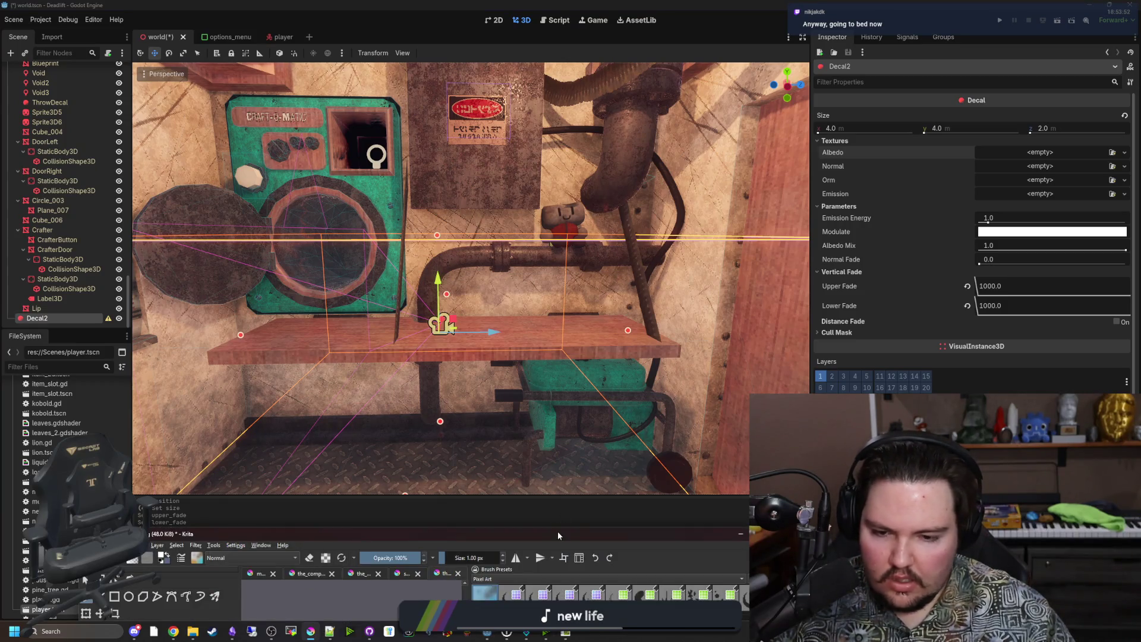
Maximise Krita and open the image browser at the maze-game Textures folder
{"action": "double_click", "coordinate": [557, 532]}
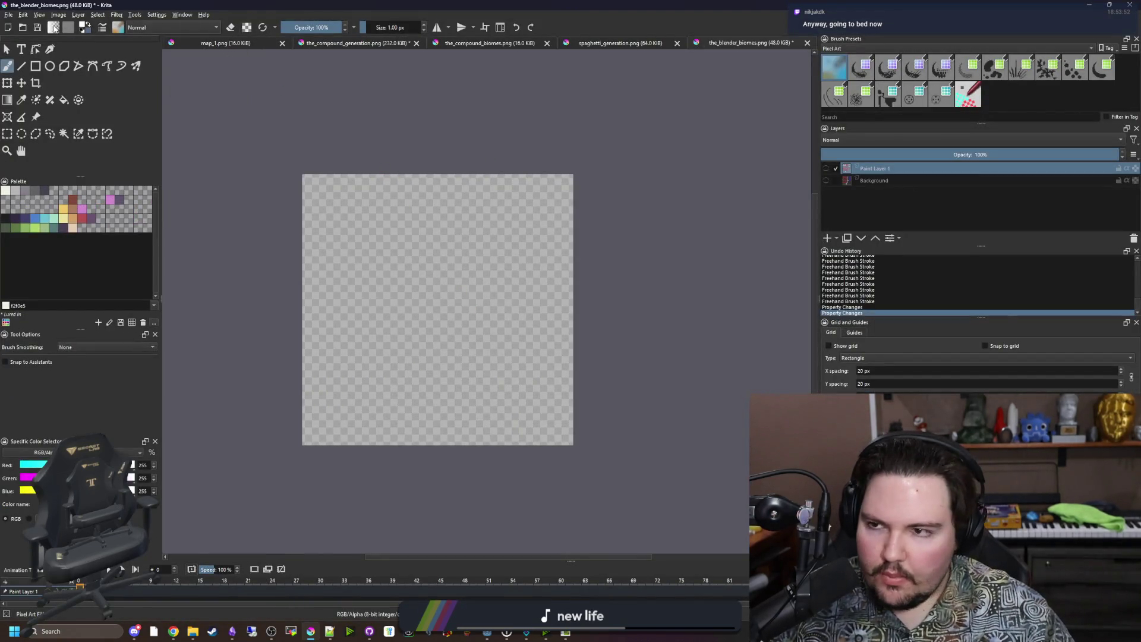
{"action": "left_click", "coordinate": [8, 14]}
{"action": "left_click", "coordinate": [24, 36]}
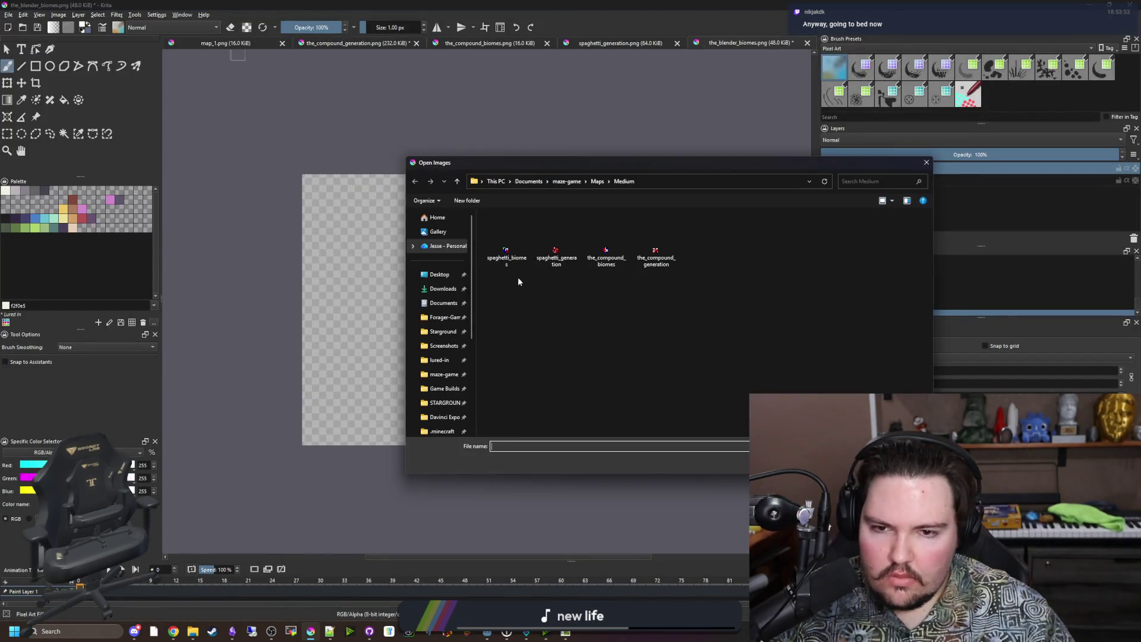
{"action": "left_click_drag", "start_coordinate": [603, 167], "coordinate": [499, 150]}
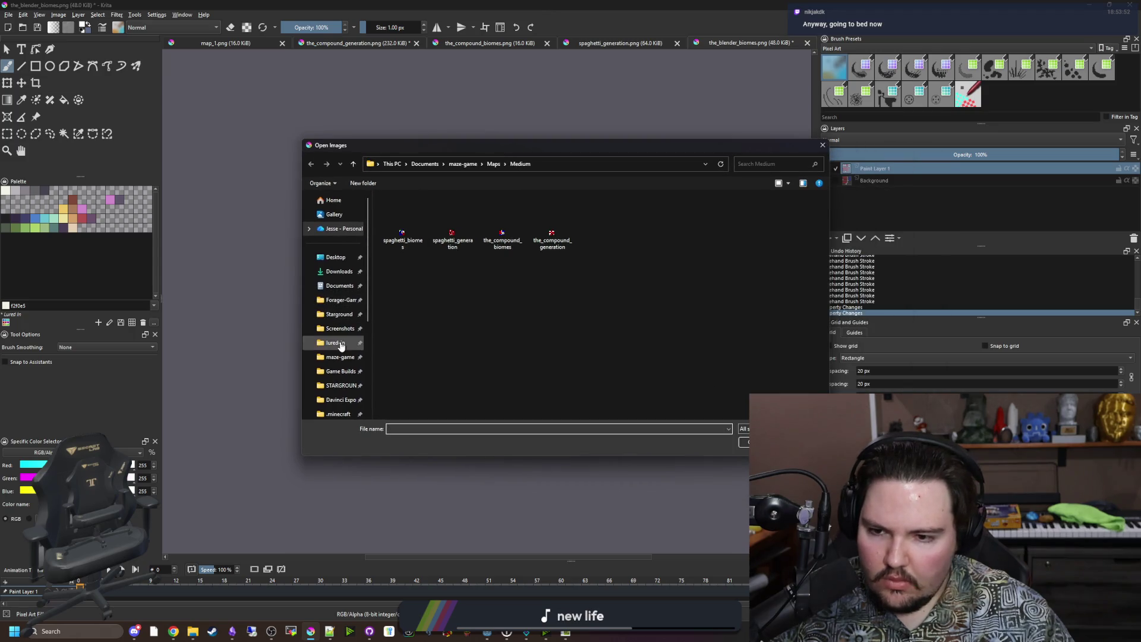
{"action": "left_click", "coordinate": [321, 355]}
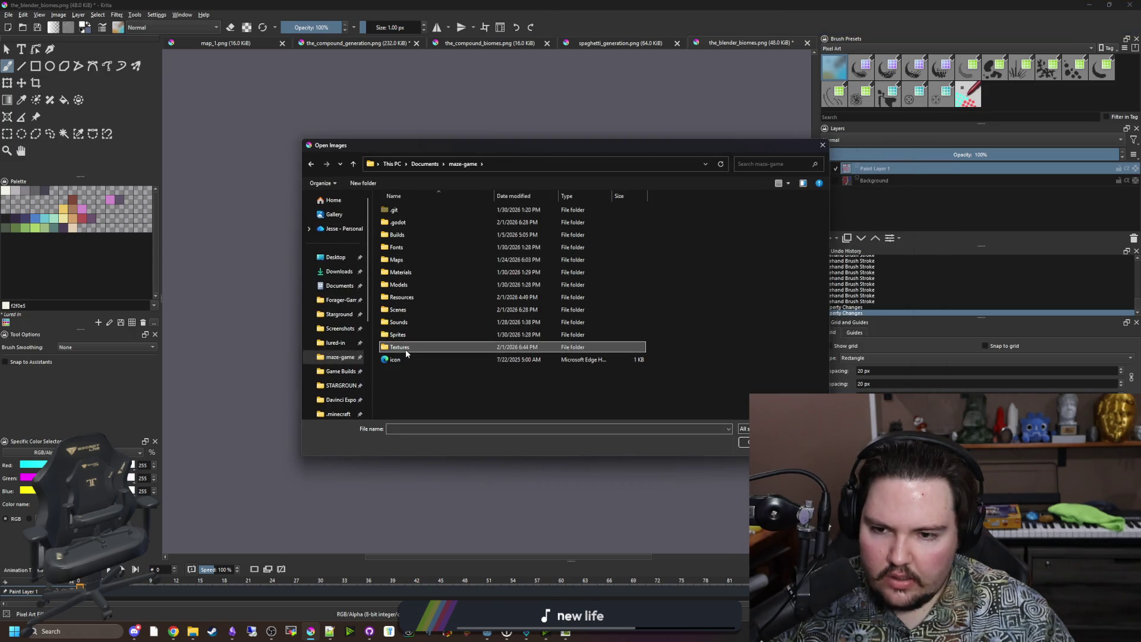
{"action": "double_click", "coordinate": [404, 347]}
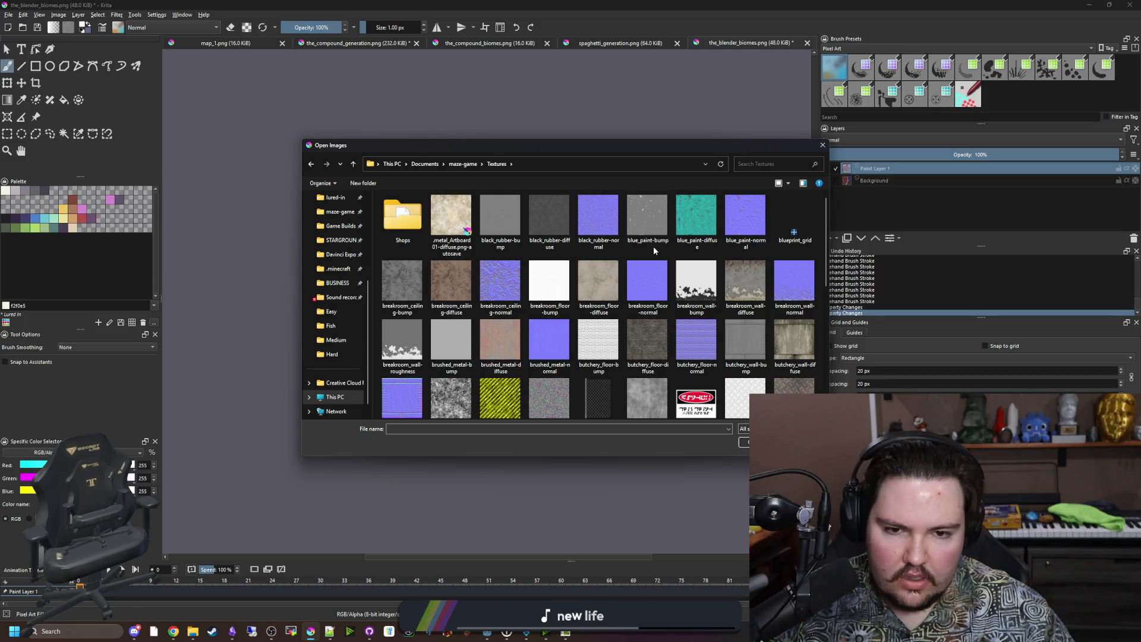
{"action": "scroll", "coordinate": [620, 312], "scroll_direction": "down", "scroll_amount": 5}
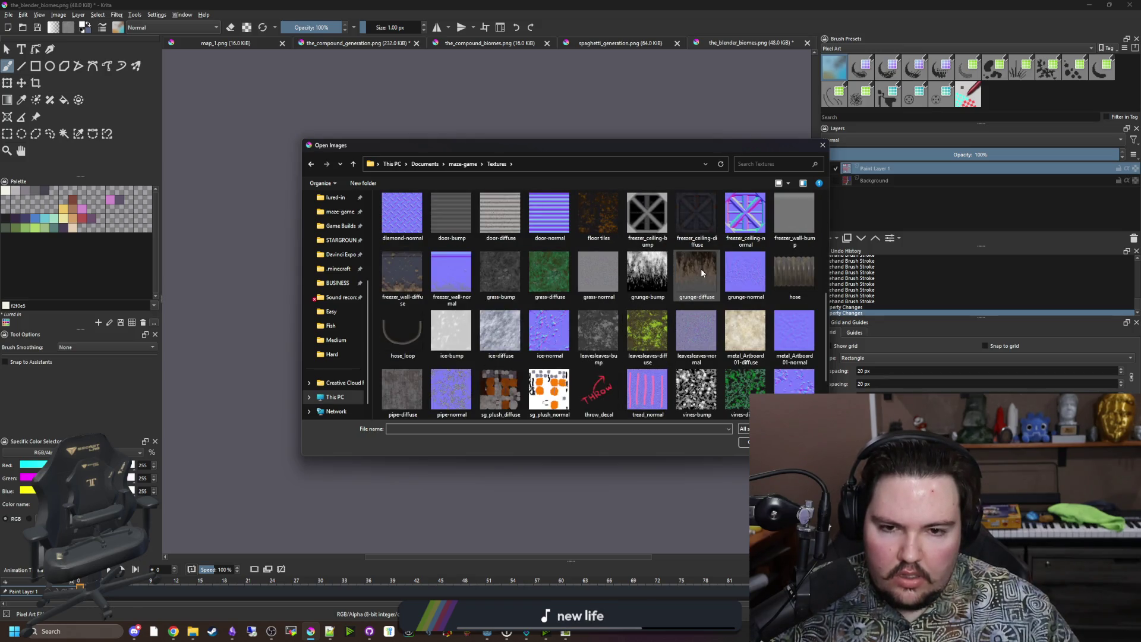
{"action": "key", "text": "Escape"}
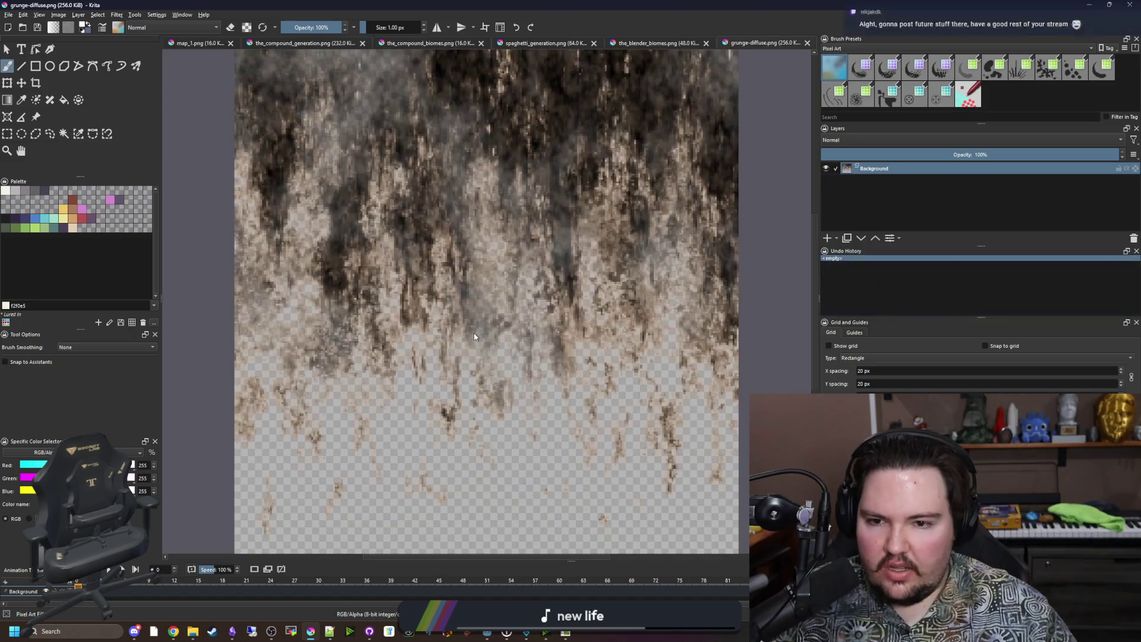
{"action": "scroll", "coordinate": [473, 336], "scroll_direction": "down", "scroll_amount": 1}
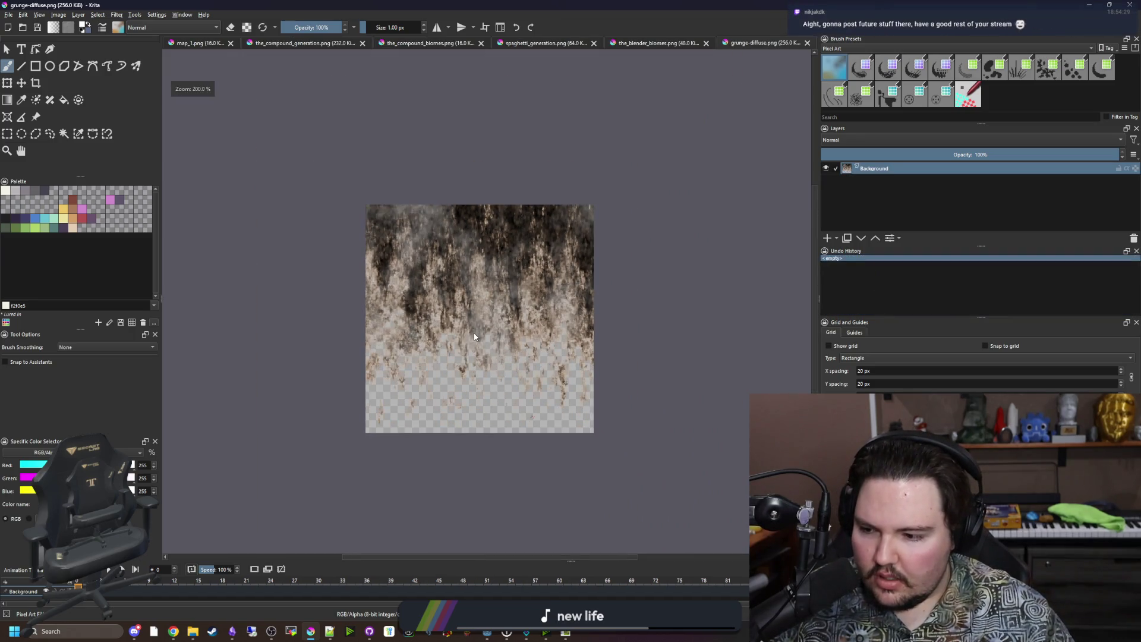
{"action": "scroll", "coordinate": [474, 336], "scroll_direction": "up", "scroll_amount": 1}
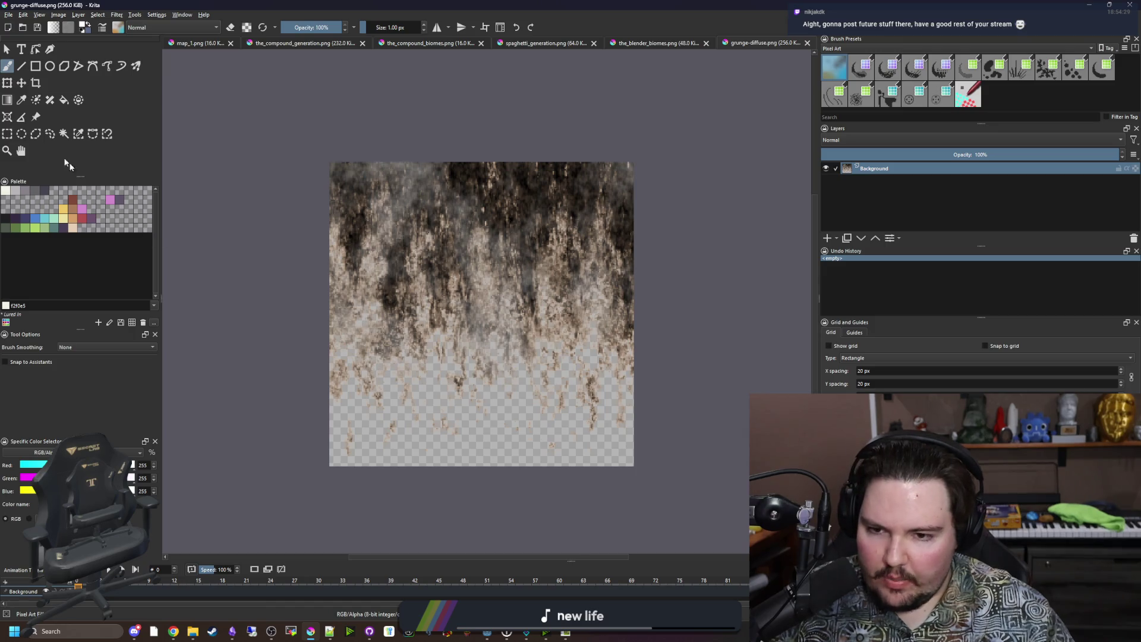
{"action": "left_click", "coordinate": [8, 99]}
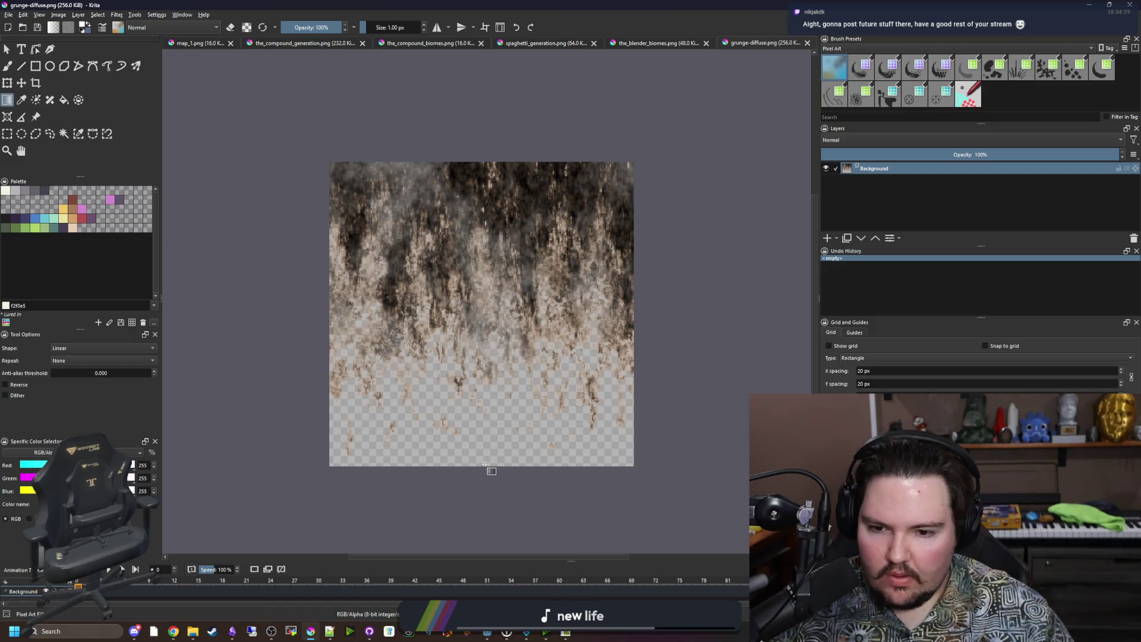
{"action": "left_click_drag", "start_coordinate": [490, 452], "coordinate": [497, 184]}
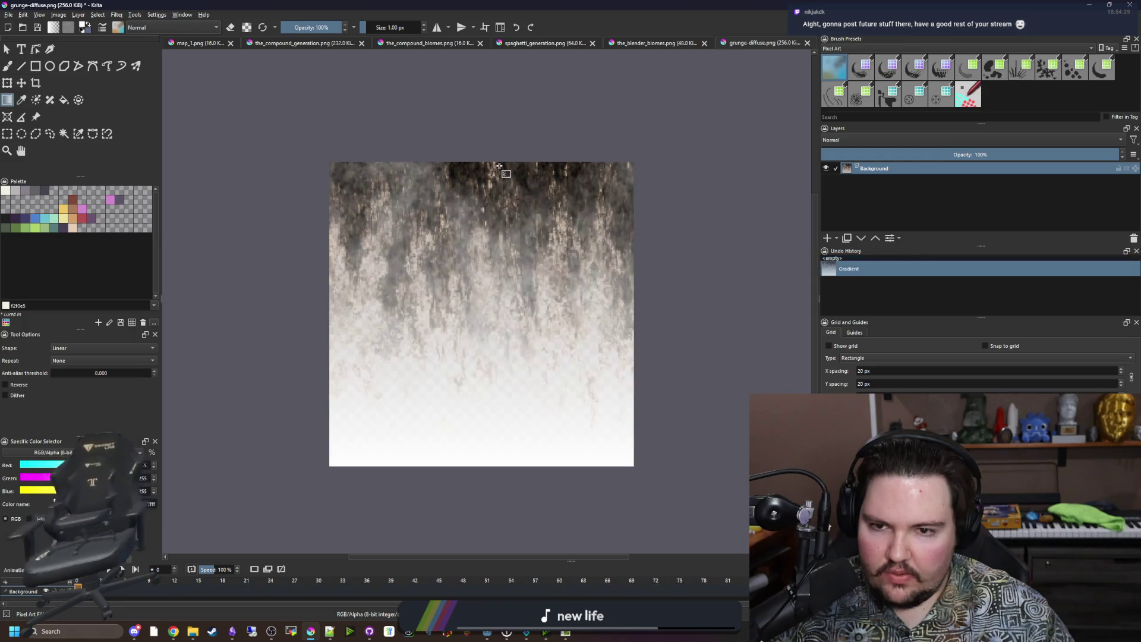
{"action": "key", "text": "ctrl+z"}
{"action": "scroll", "coordinate": [452, 316], "scroll_direction": "up", "scroll_amount": 1}
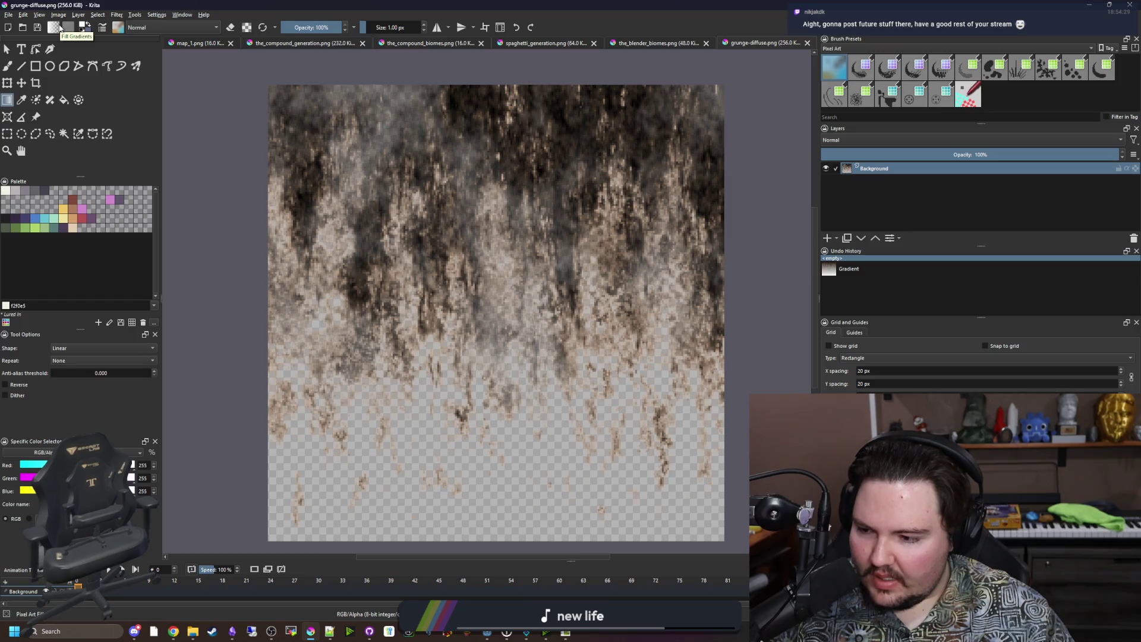
{"action": "left_click", "coordinate": [60, 27]}
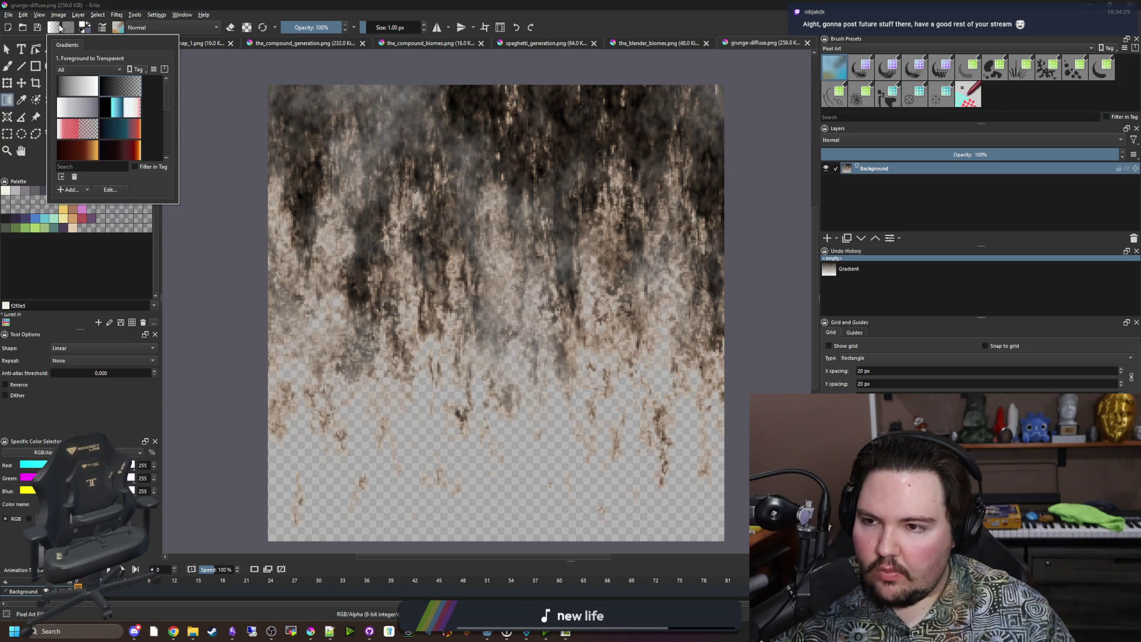
{"action": "left_click", "coordinate": [72, 33]}
{"action": "left_click", "coordinate": [360, 4]}
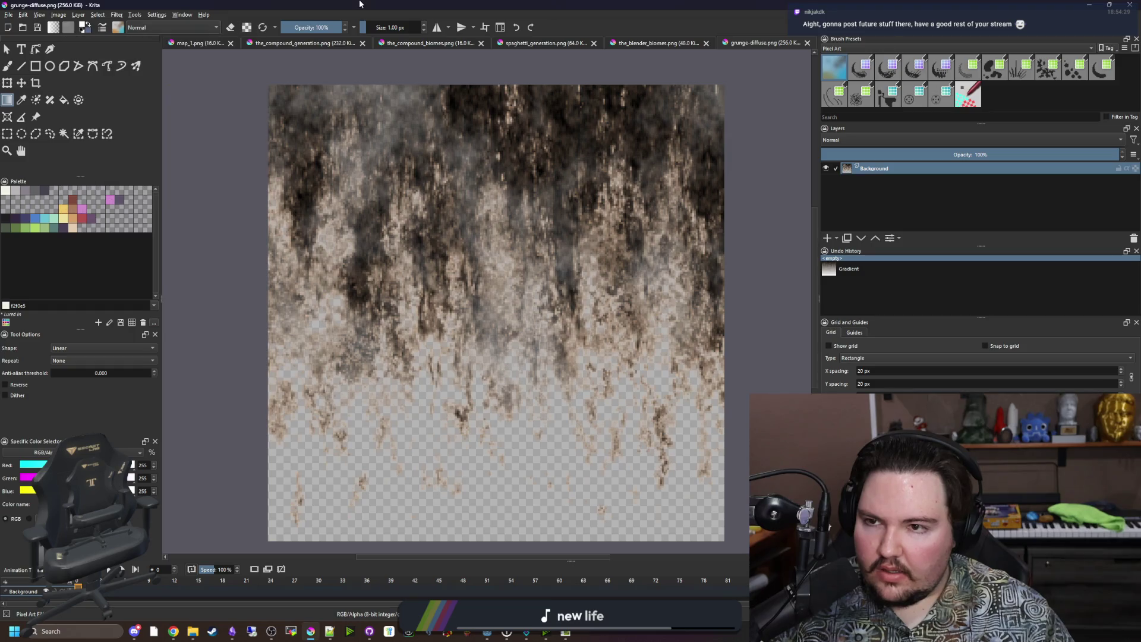
{"action": "scroll", "coordinate": [446, 232], "scroll_direction": "down", "scroll_amount": 1}
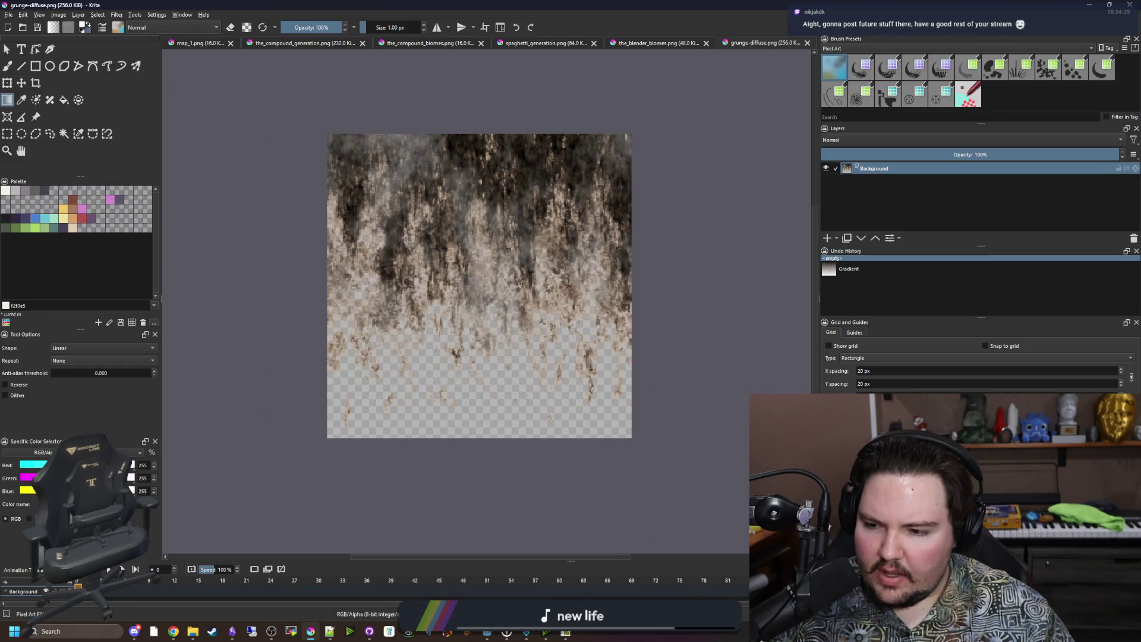
{"action": "scroll", "coordinate": [350, 385], "scroll_direction": "up", "scroll_amount": 1}
{"action": "scroll", "coordinate": [483, 496], "scroll_direction": "down", "scroll_amount": 1}
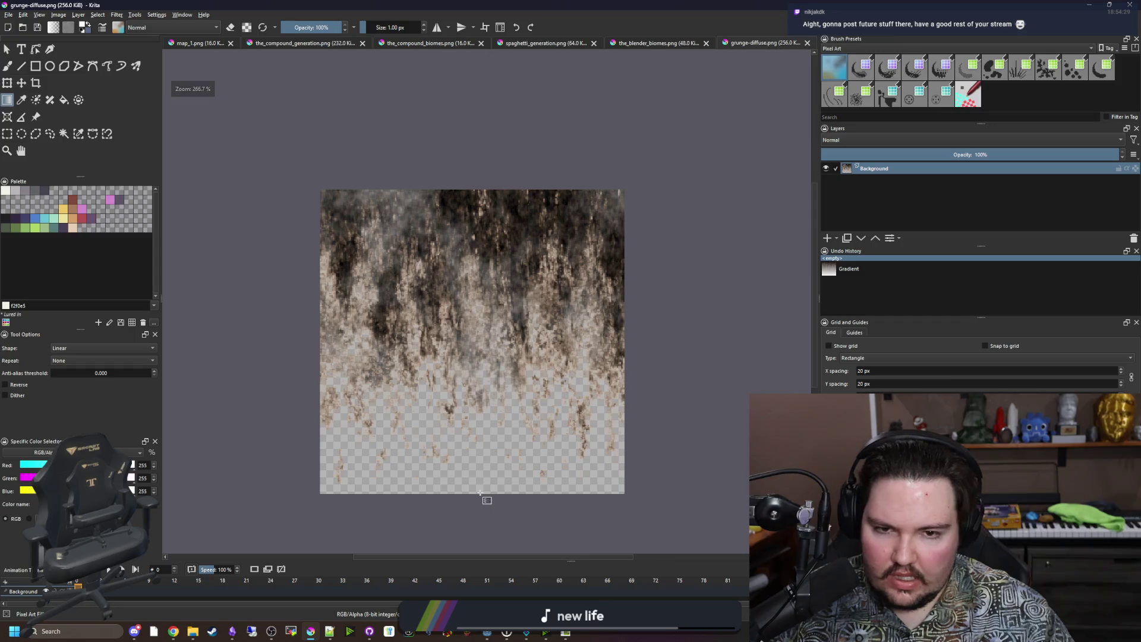
{"action": "left_click_drag", "start_coordinate": [480, 492], "coordinate": [490, 193]}
{"action": "key", "text": "ctrl+z"}
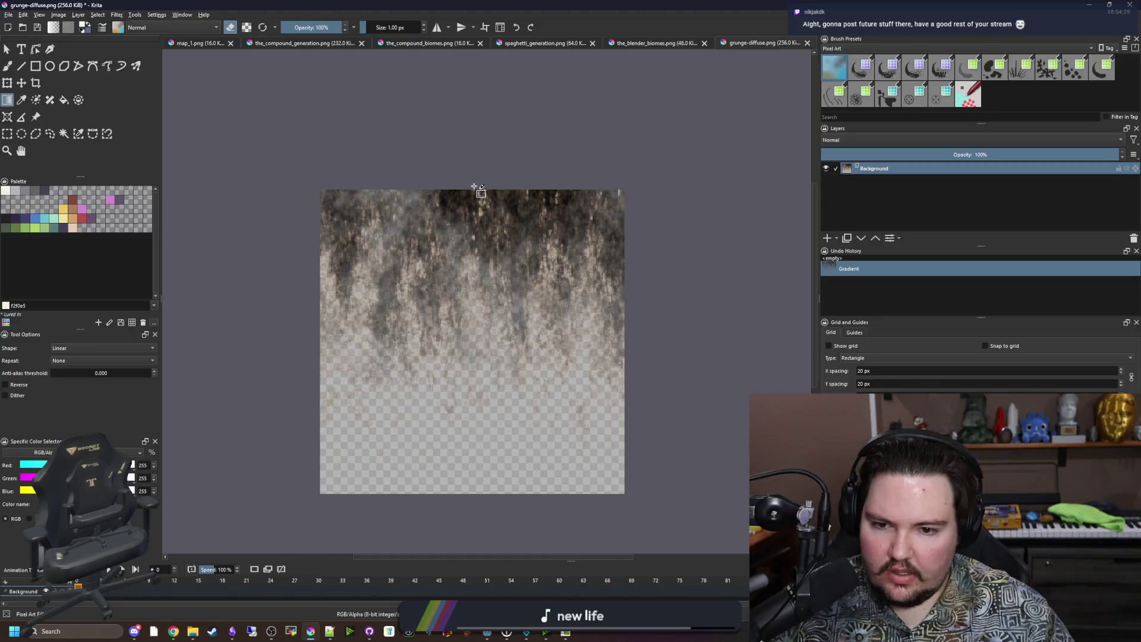
{"action": "key", "text": "e"}
{"action": "left_click_drag", "start_coordinate": [482, 395], "coordinate": [487, 192]}
{"action": "key", "text": "ctrl+z"}
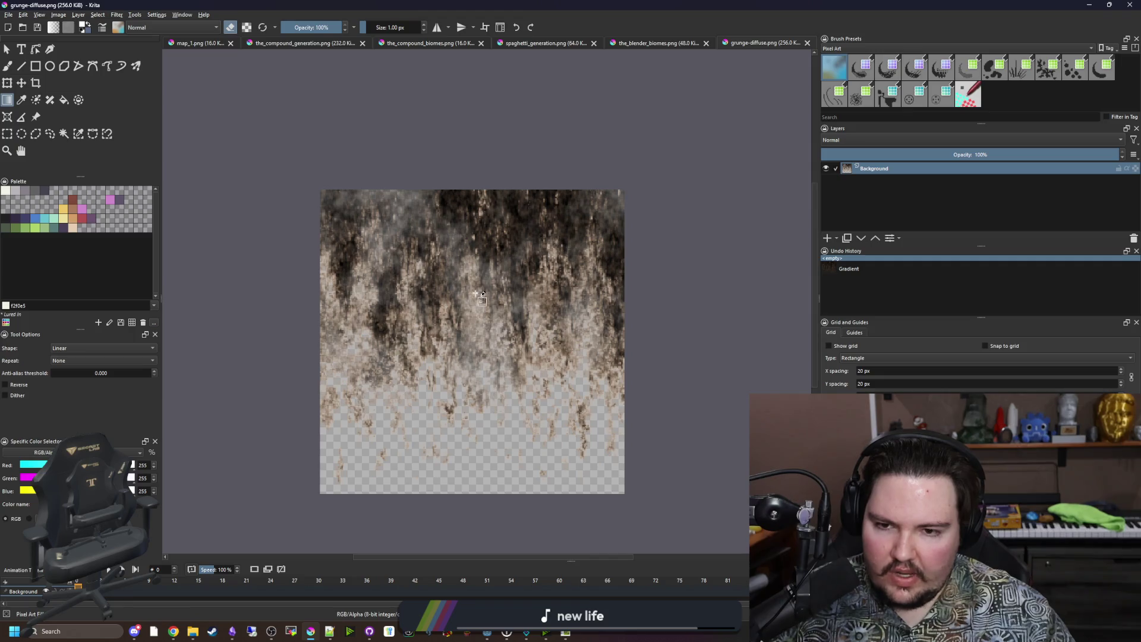
{"action": "key", "text": "ctrl+shift+z"}
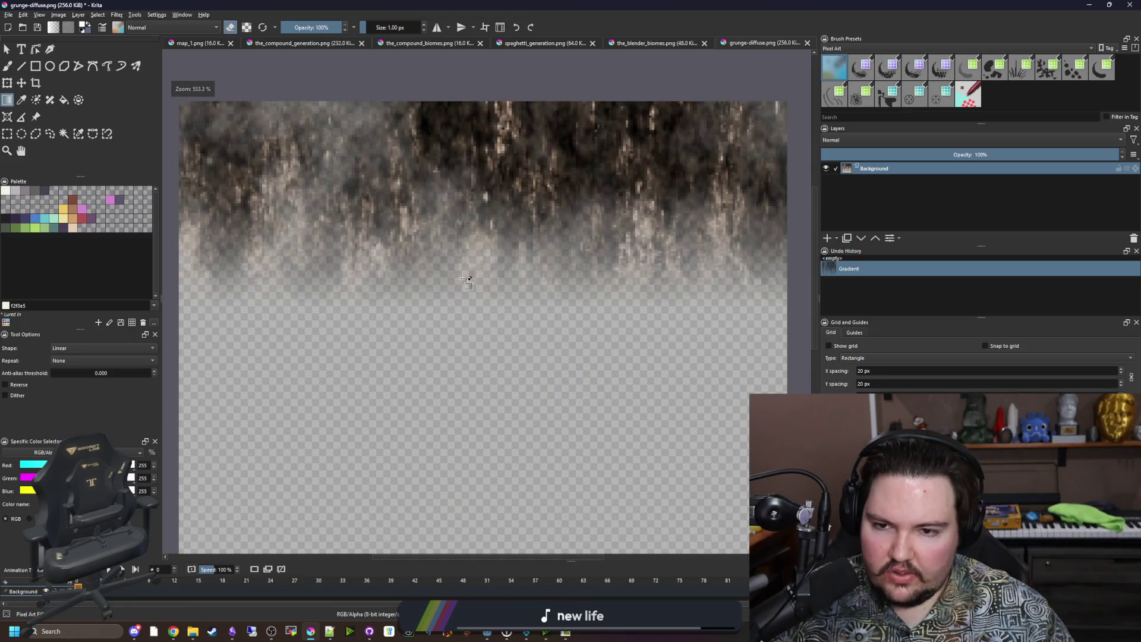
{"action": "scroll", "coordinate": [469, 255], "scroll_direction": "up", "scroll_amount": 4}
{"action": "scroll", "coordinate": [463, 278], "scroll_direction": "down", "scroll_amount": 4}
{"action": "scroll", "coordinate": [476, 297], "scroll_direction": "up", "scroll_amount": 2}
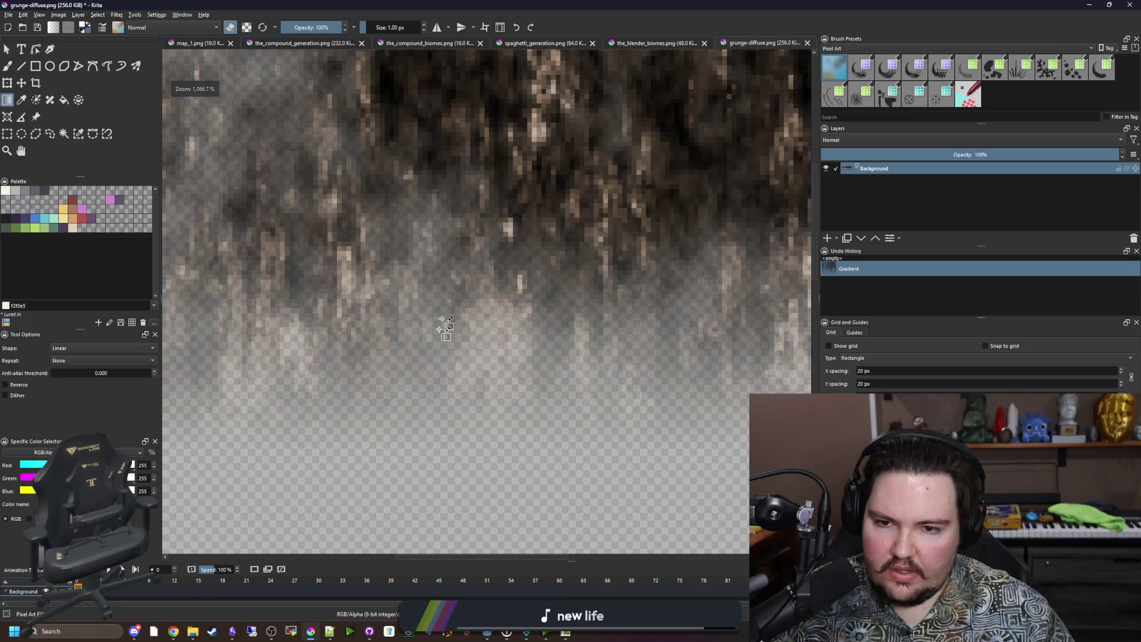
{"action": "scroll", "coordinate": [494, 345], "scroll_direction": "down", "scroll_amount": 2}
{"action": "key", "text": "ctrl+z"}
{"action": "scroll", "coordinate": [502, 369], "scroll_direction": "up", "scroll_amount": 5}
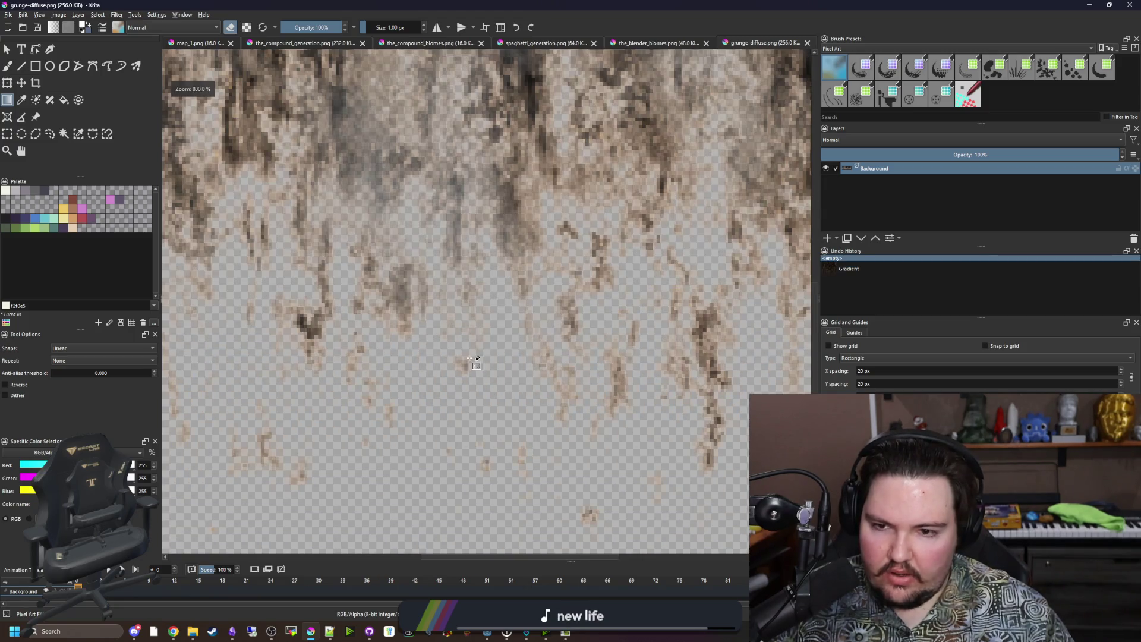
{"action": "scroll", "coordinate": [466, 359], "scroll_direction": "down", "scroll_amount": 4}
{"action": "scroll", "coordinate": [427, 363], "scroll_direction": "up", "scroll_amount": 4}
{"action": "scroll", "coordinate": [418, 336], "scroll_direction": "down", "scroll_amount": 5}
{"action": "scroll", "coordinate": [522, 391], "scroll_direction": "up", "scroll_amount": 2}
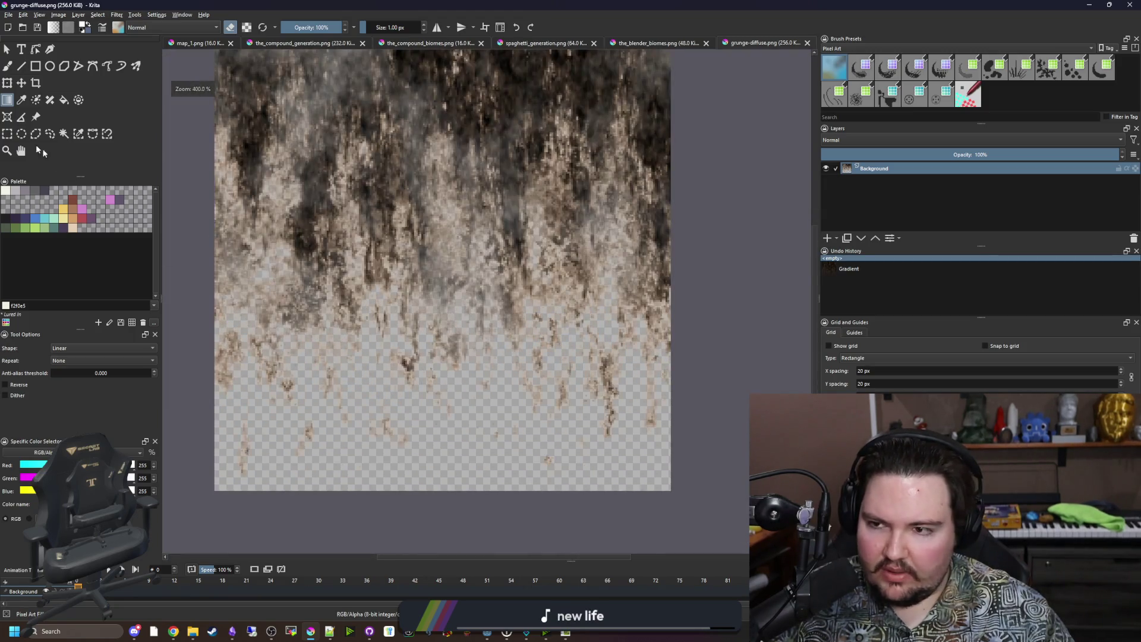
{"action": "key", "text": "ctrl+r"}
{"action": "scroll", "coordinate": [522, 391], "scroll_direction": "up", "scroll_amount": 1}
{"action": "scroll", "coordinate": [570, 428], "scroll_direction": "down", "scroll_amount": 1}
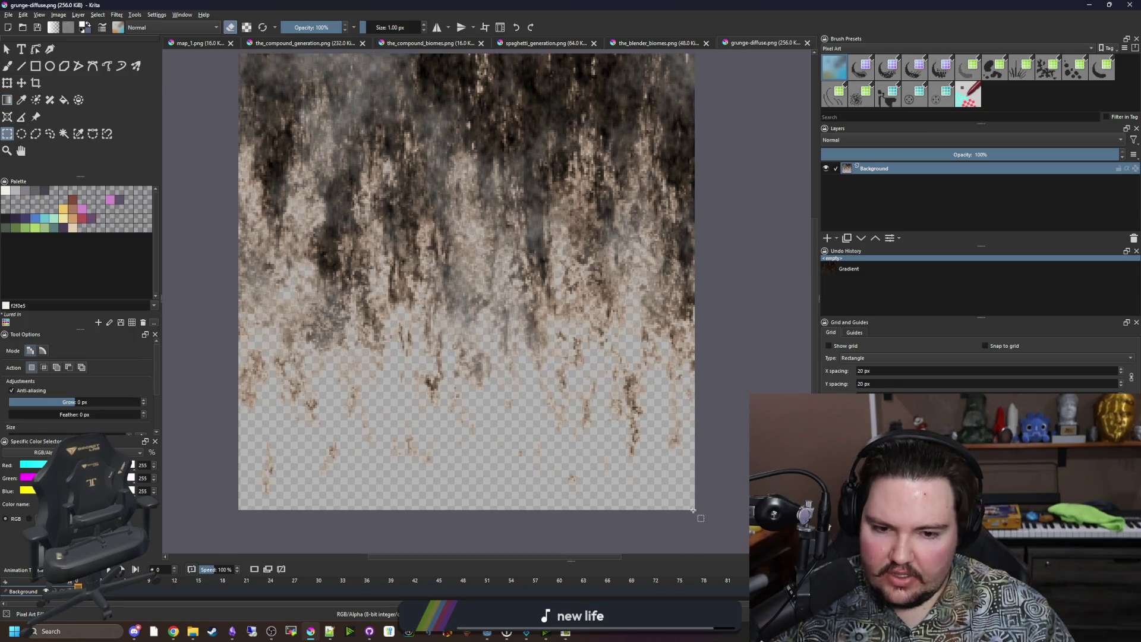
Crop the grunge texture to its lower 256 × 137 px drip band and deselect
{"action": "mouse_move", "coordinate": [693, 510]}
{"action": "left_mouse_down"}
{"action": "mouse_move", "coordinate": [533, 398]}
{"action": "mouse_move", "coordinate": [264, 260]}
{"action": "mouse_move", "coordinate": [237, 234]}
{"action": "mouse_move", "coordinate": [239, 276]}
{"action": "mouse_move", "coordinate": [238, 255]}
{"action": "left_mouse_up"}
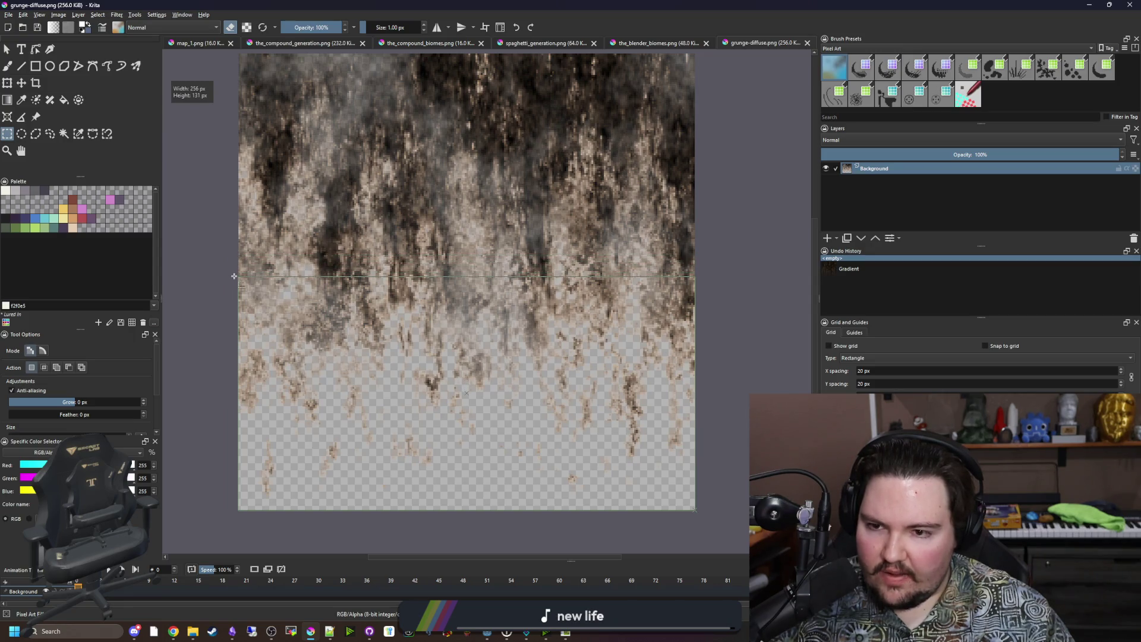
{"action": "left_click_drag", "start_coordinate": [234, 276], "coordinate": [237, 266]}
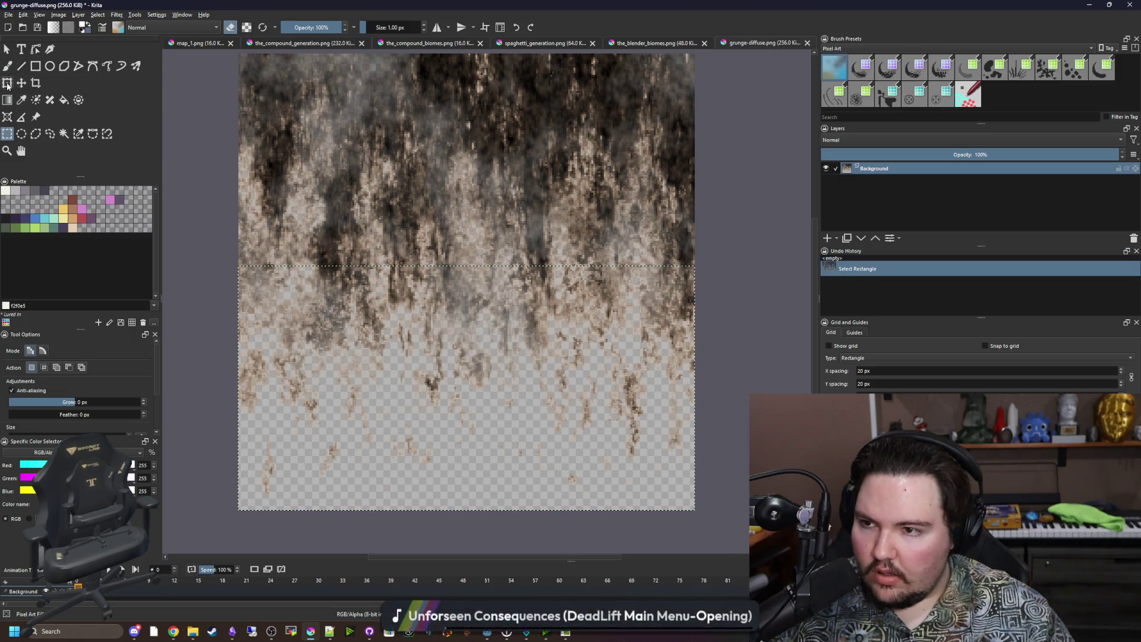
{"action": "left_click", "coordinate": [35, 83]}
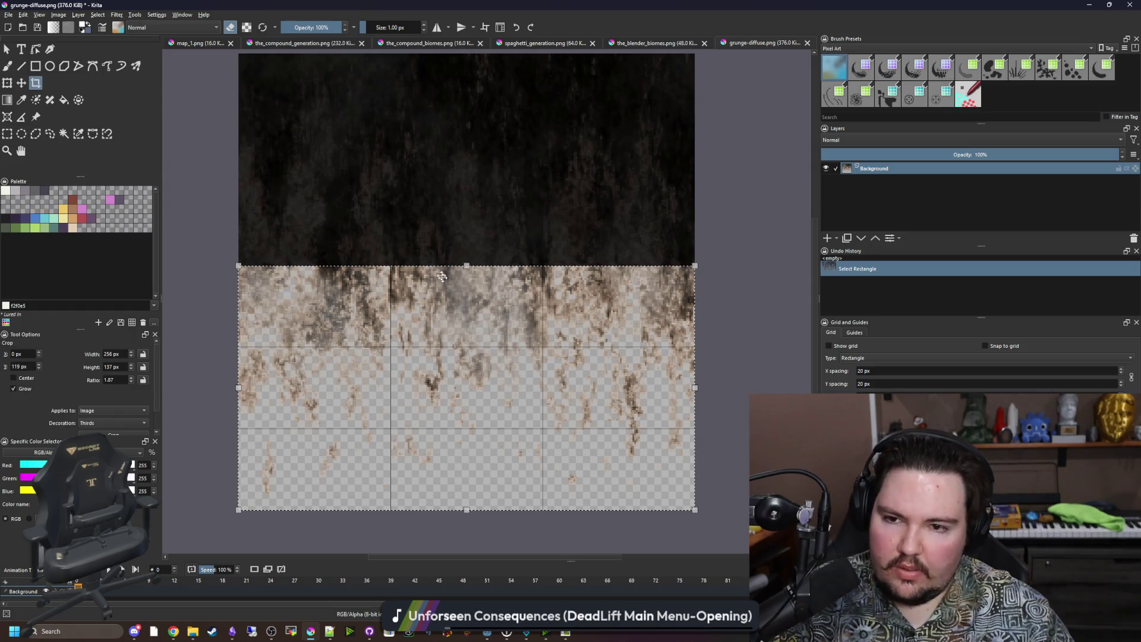
{"action": "key", "text": "Return"}
{"action": "key", "text": "ctrl+shift+a"}
{"action": "scroll", "coordinate": [399, 272], "scroll_direction": "up", "scroll_amount": 4}
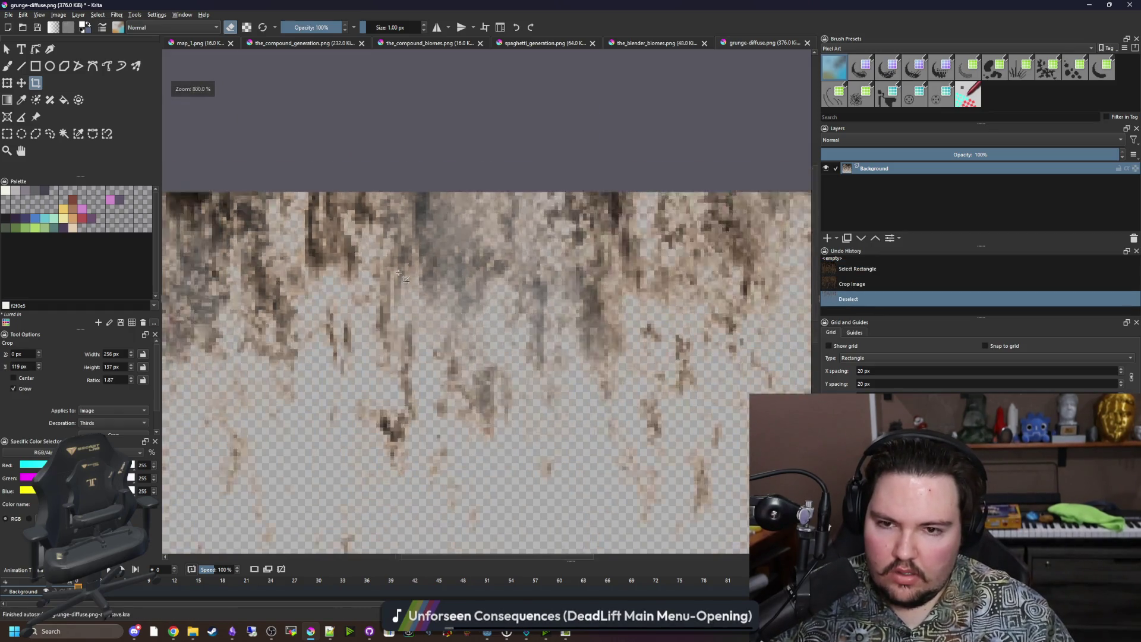
{"action": "scroll", "coordinate": [399, 272], "scroll_direction": "up", "scroll_amount": 4}
{"action": "scroll", "coordinate": [364, 246], "scroll_direction": "down", "scroll_amount": 8}
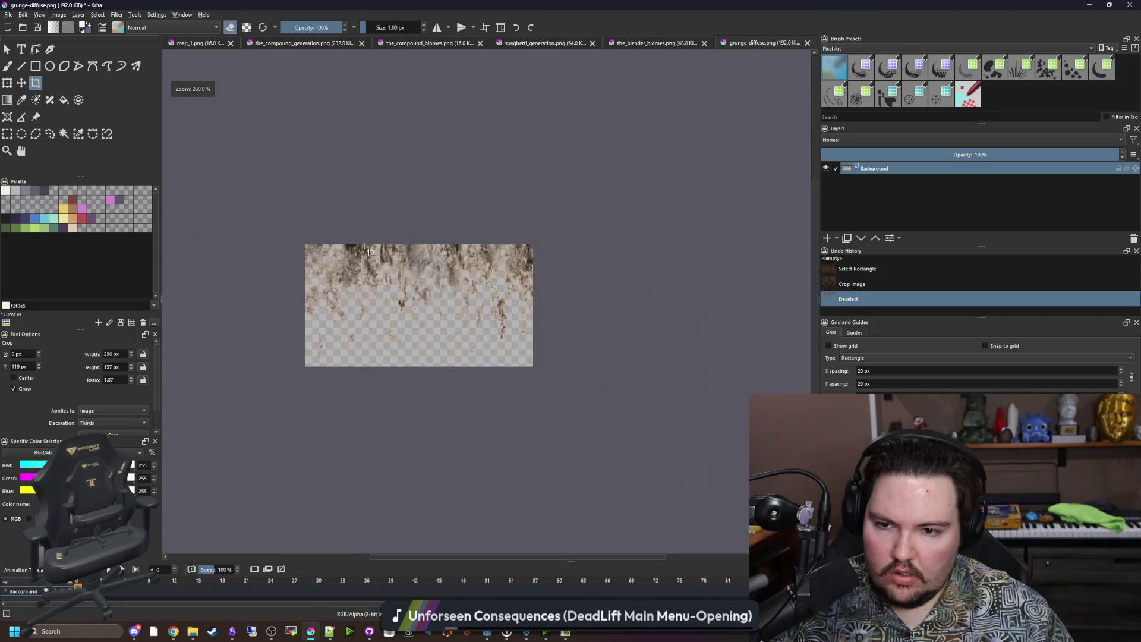
{"action": "scroll", "coordinate": [364, 246], "scroll_direction": "up", "scroll_amount": 2}
Save the cropped grunge-diffuse.png as PNG and return to Godot
{"action": "key", "text": "ctrl+s"}
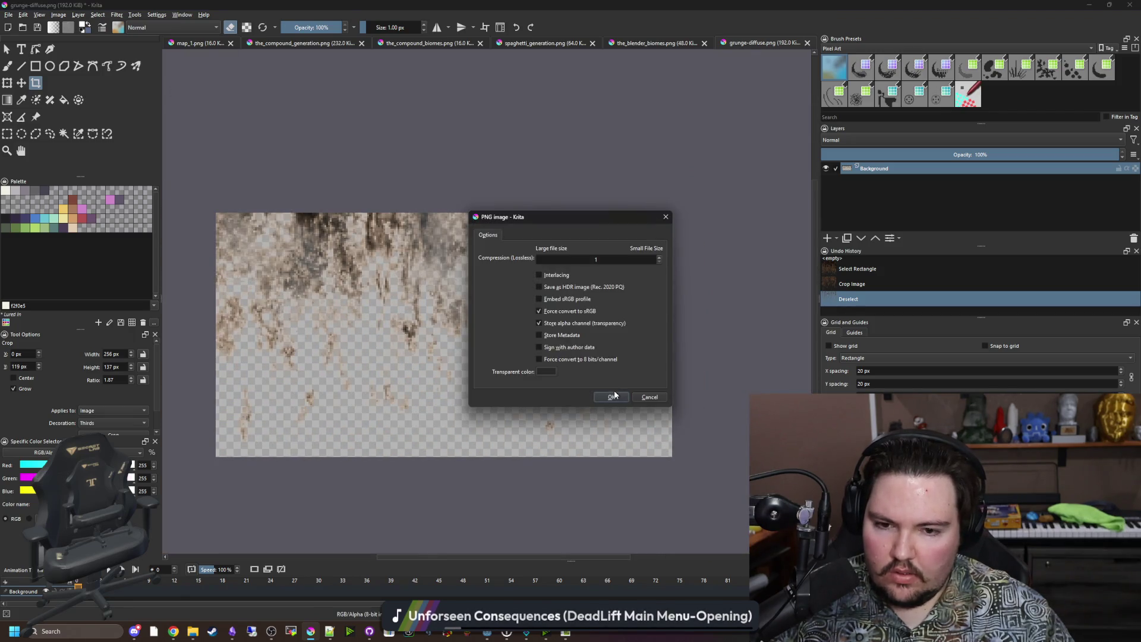
{"action": "left_click", "coordinate": [611, 397]}
{"action": "key", "text": "alt+Tab"}
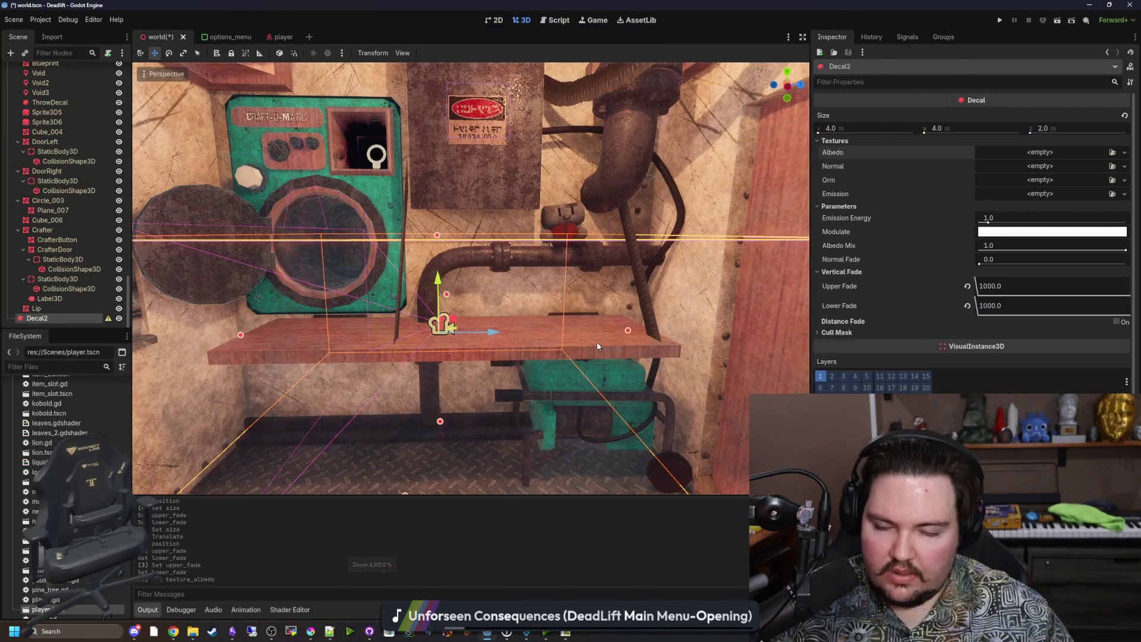
Quick-load the drip texture into Decal2's Albedo slot
{"action": "left_click", "coordinate": [1052, 153]}
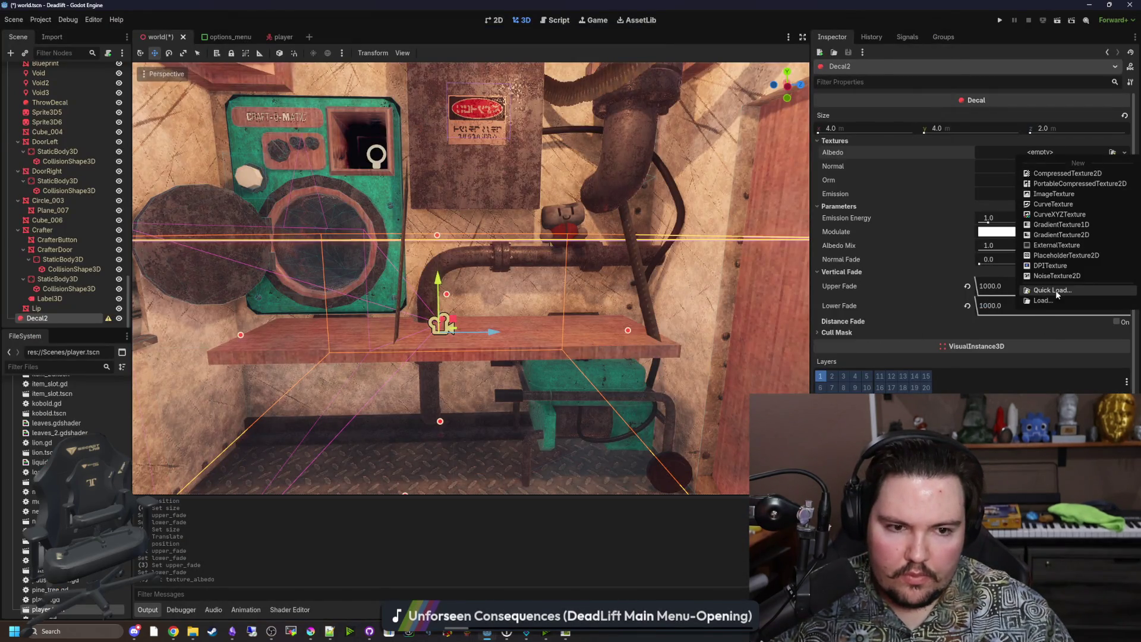
{"action": "left_click", "coordinate": [1056, 290]}
{"action": "type", "text": "drip"}
{"action": "key", "text": "Return"}
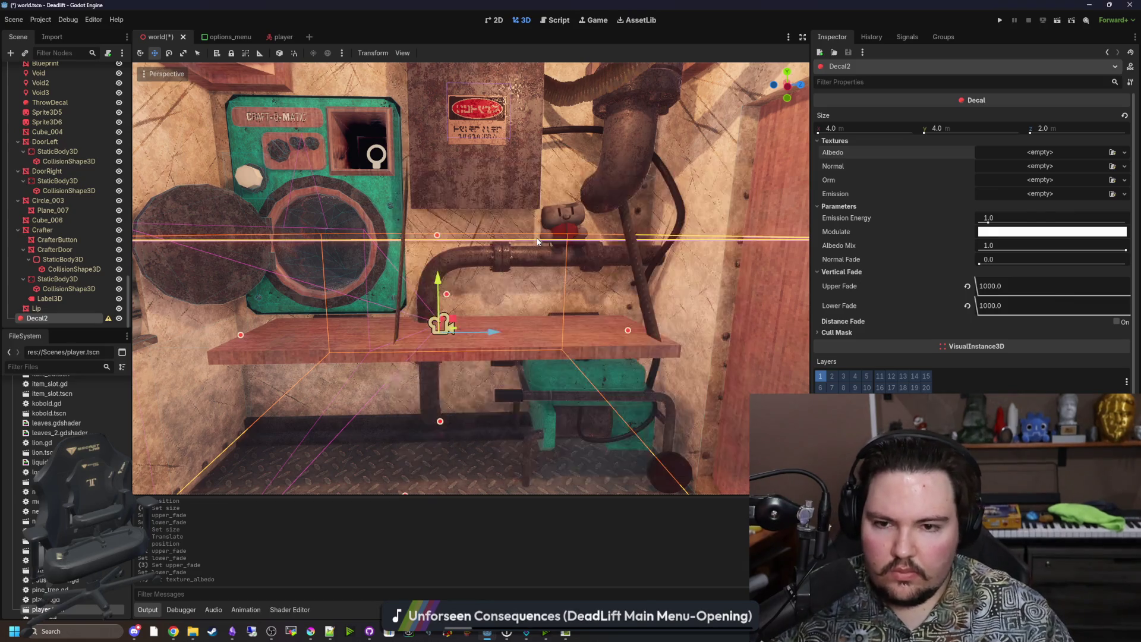
Drag Decal2 up and then down along Y toward the shelf
{"action": "mouse_move", "coordinate": [537, 240]}
{"action": "left_mouse_down"}
{"action": "mouse_move", "coordinate": [523, 267]}
{"action": "mouse_move", "coordinate": [511, 250]}
{"action": "left_mouse_up"}
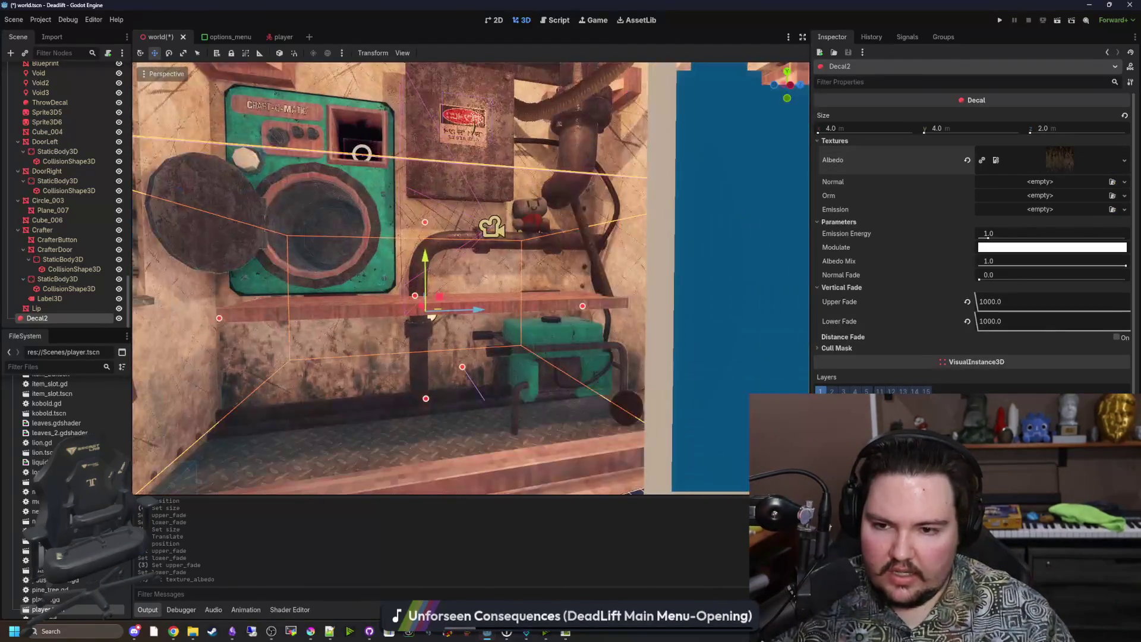
{"action": "scroll", "coordinate": [458, 305], "scroll_direction": "up", "scroll_amount": 2}
{"action": "left_click_drag", "start_coordinate": [411, 268], "coordinate": [404, 258]}
{"action": "scroll", "coordinate": [404, 258], "scroll_direction": "up", "scroll_amount": 5}
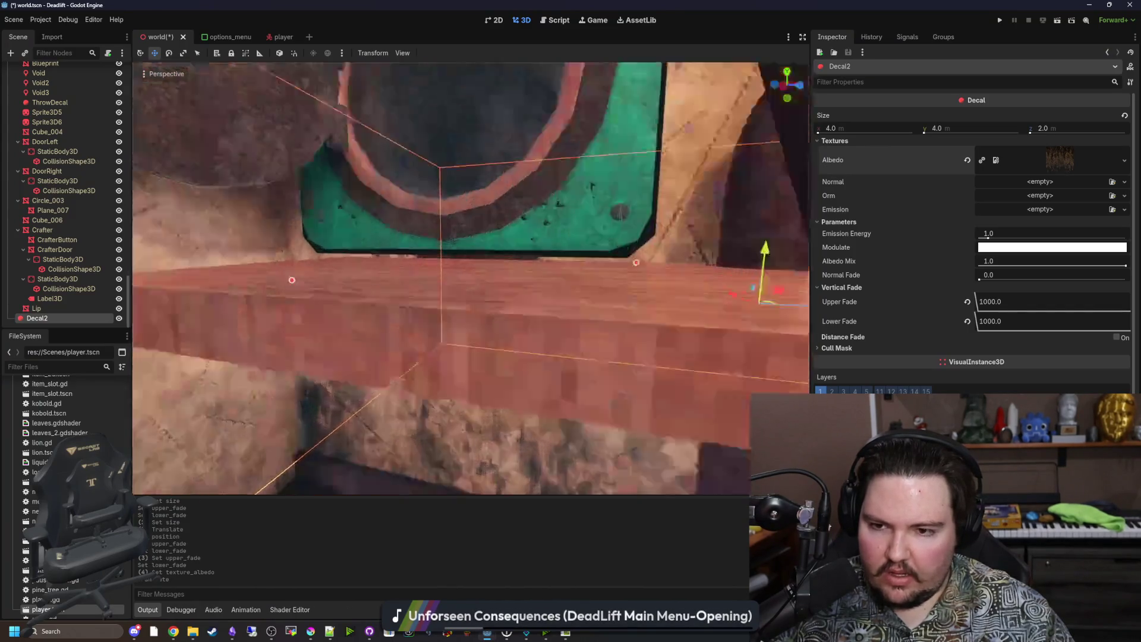
{"action": "scroll", "coordinate": [376, 323], "scroll_direction": "down", "scroll_amount": 8}
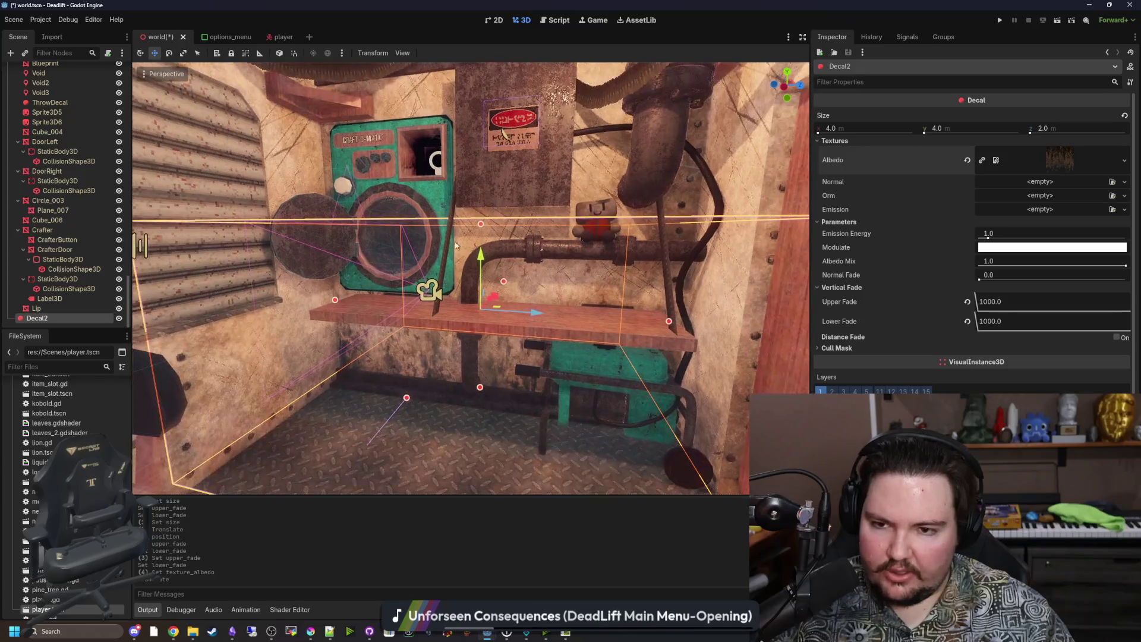
{"action": "mouse_move", "coordinate": [480, 254]}
{"action": "left_mouse_down"}
{"action": "mouse_move", "coordinate": [471, 279]}
{"action": "mouse_move", "coordinate": [467, 261]}
{"action": "left_mouse_up"}
{"action": "left_click_drag", "start_coordinate": [466, 272], "coordinate": [466, 275]}
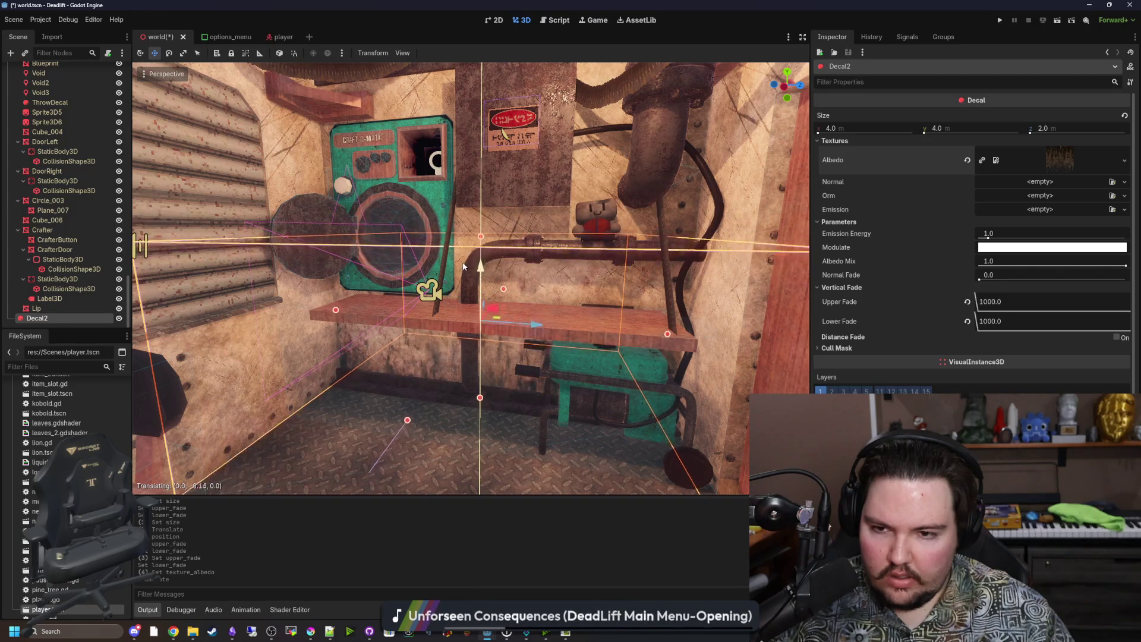
Move Decal2 vertically with G then Y and confirm it around the shelf
{"action": "scroll", "coordinate": [465, 275], "scroll_direction": "up", "scroll_amount": 6}
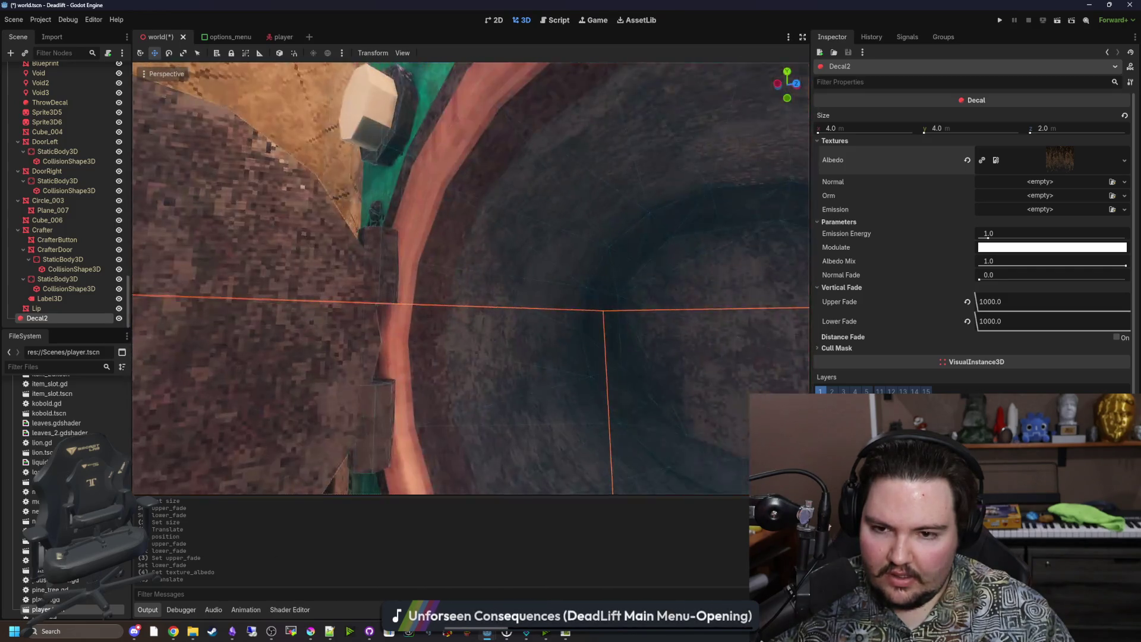
{"action": "scroll", "coordinate": [509, 269], "scroll_direction": "down", "scroll_amount": 5}
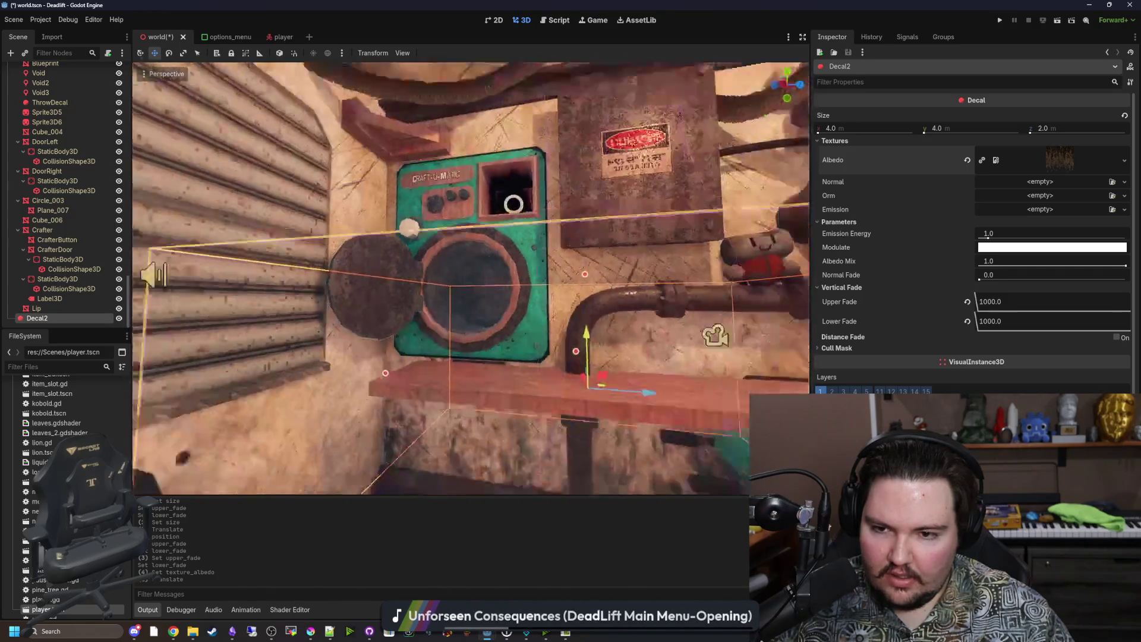
{"action": "scroll", "coordinate": [509, 269], "scroll_direction": "up", "scroll_amount": 5}
{"action": "scroll", "coordinate": [508, 269], "scroll_direction": "down", "scroll_amount": 5}
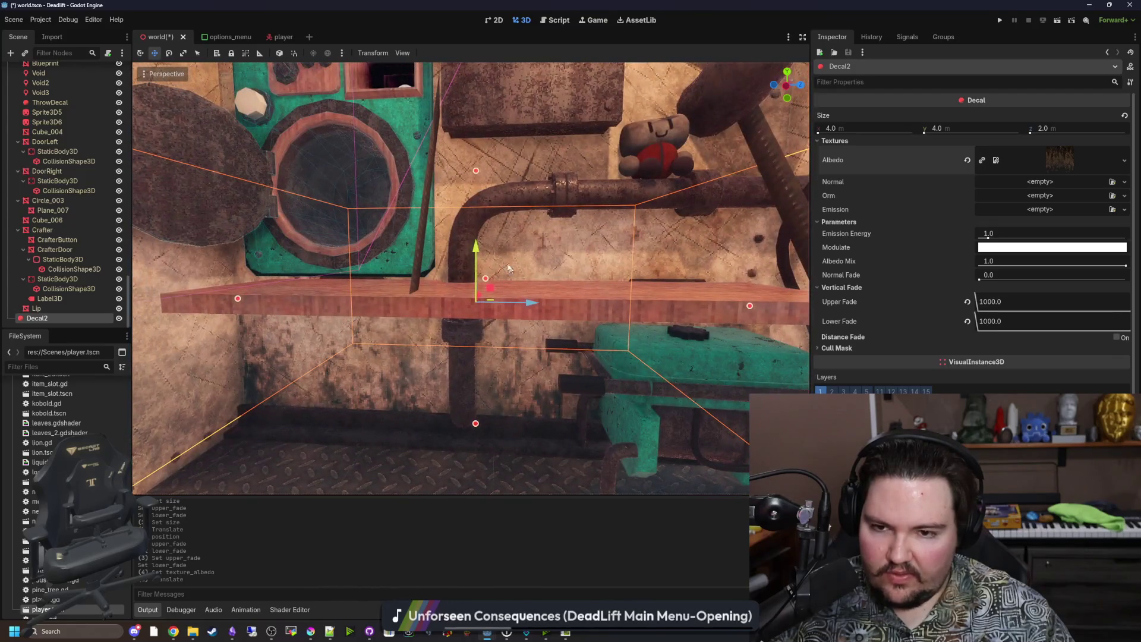
{"action": "key", "text": "g"}
{"action": "key", "text": "y"}
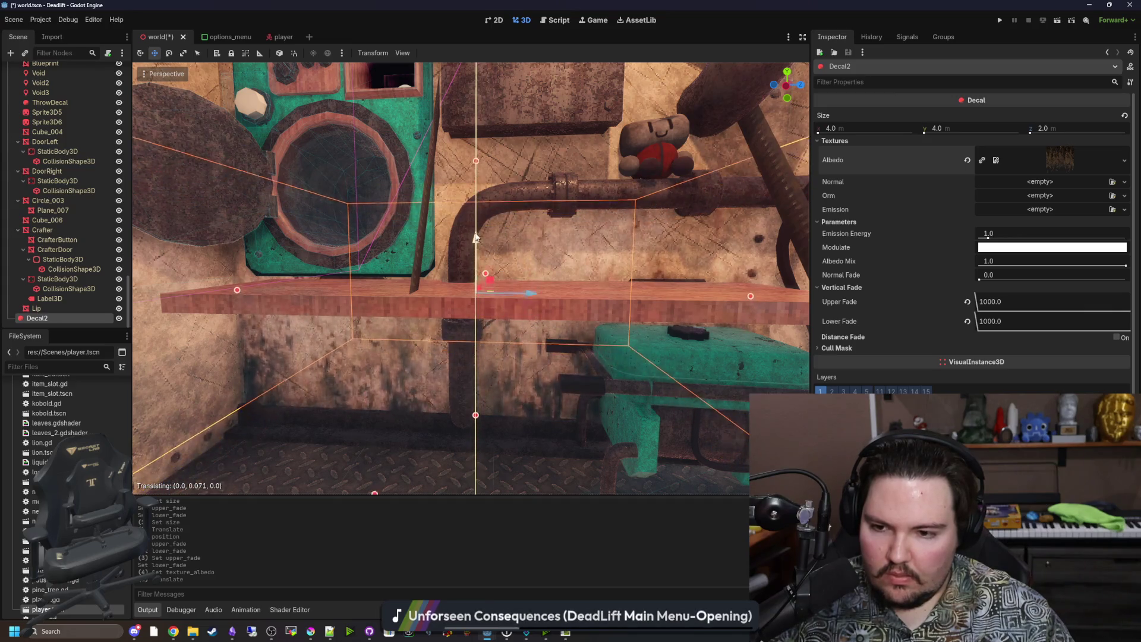
{"action": "left_click", "coordinate": [420, 380]}
{"action": "scroll", "coordinate": [420, 381], "scroll_direction": "up", "scroll_amount": 5}
{"action": "scroll", "coordinate": [471, 279], "scroll_direction": "down", "scroll_amount": 3}
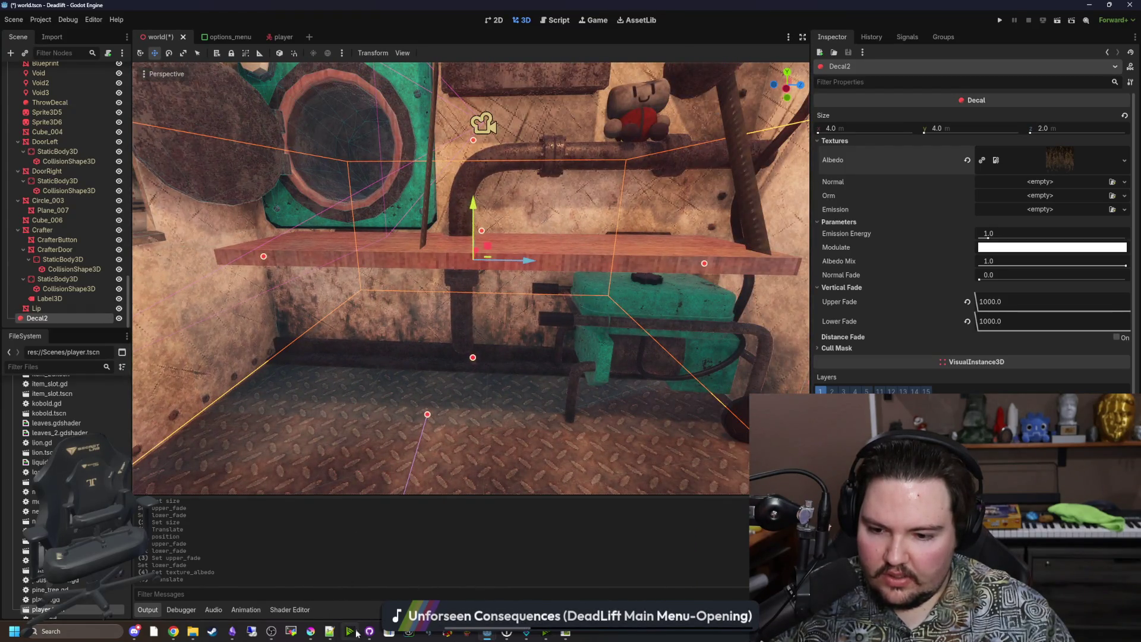
Back in Krita, open grunge-normal.png from File > Open
{"action": "left_click", "coordinate": [310, 631]}
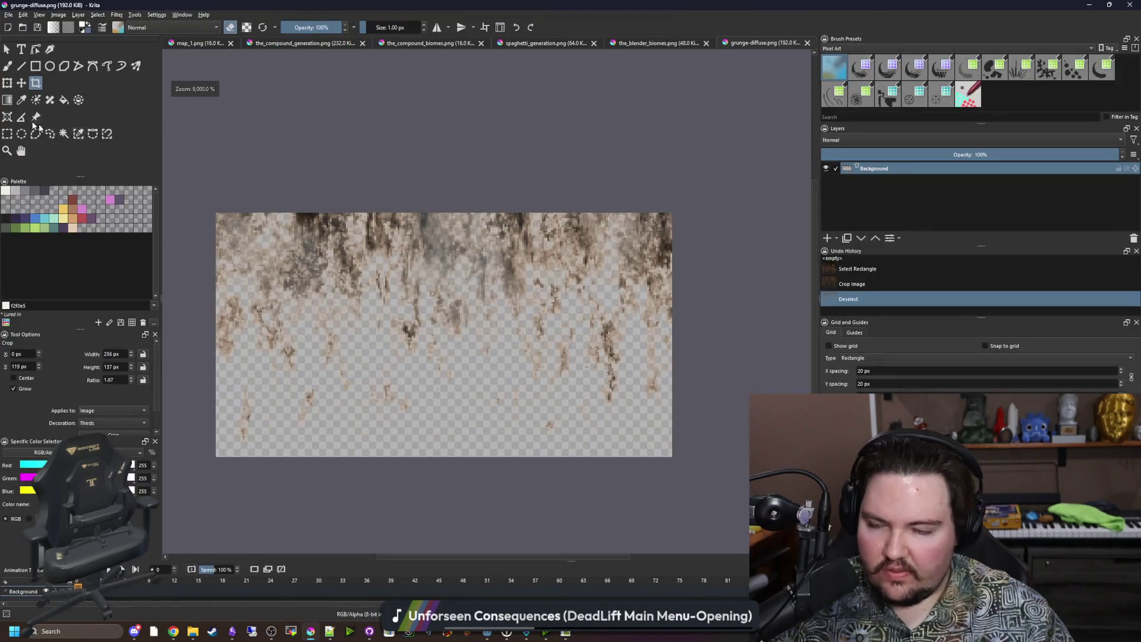
{"action": "mouse_move", "coordinate": [217, 212]}
{"action": "left_mouse_down"}
{"action": "mouse_move", "coordinate": [630, 369]}
{"action": "mouse_move", "coordinate": [679, 466]}
{"action": "mouse_move", "coordinate": [673, 458]}
{"action": "left_mouse_up"}
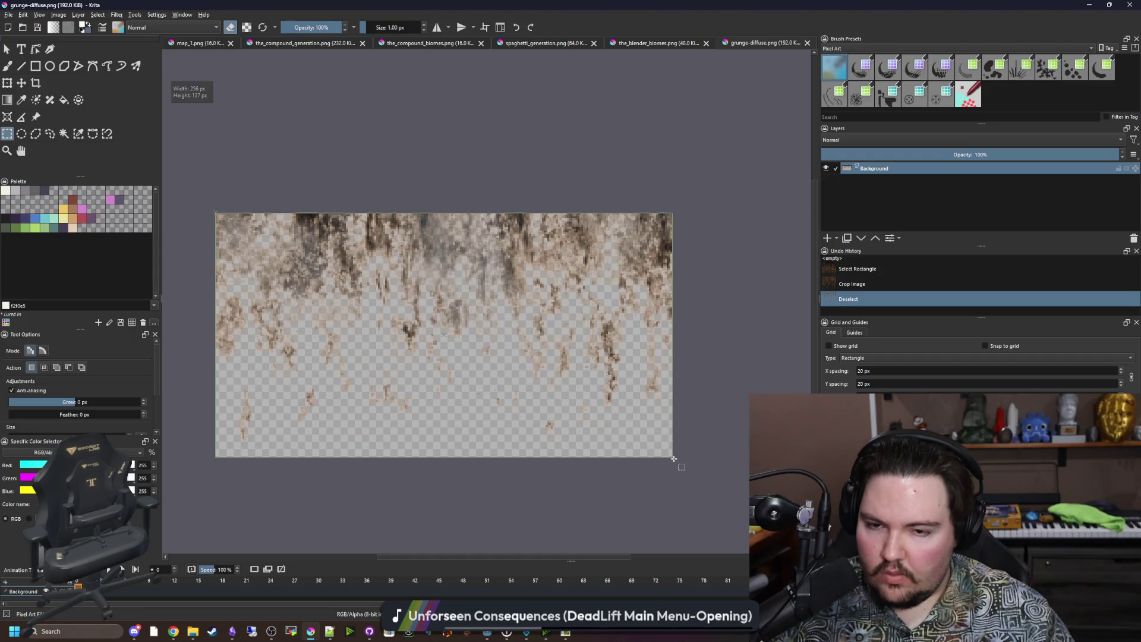
{"action": "left_click", "coordinate": [709, 308]}
{"action": "left_click", "coordinate": [9, 14]}
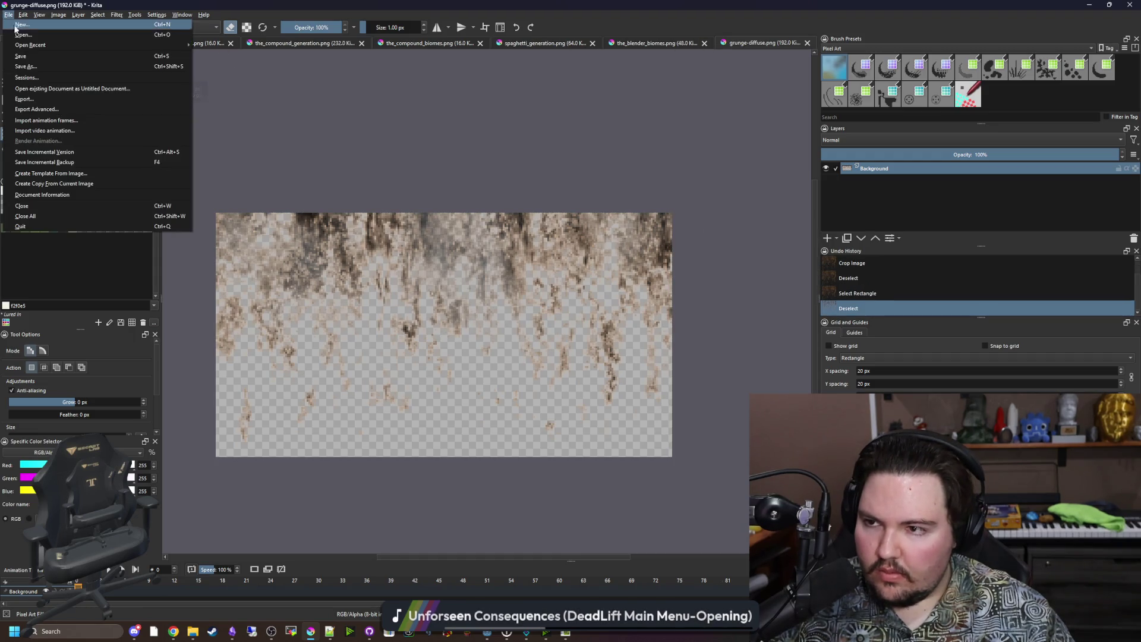
{"action": "left_click", "coordinate": [24, 35]}
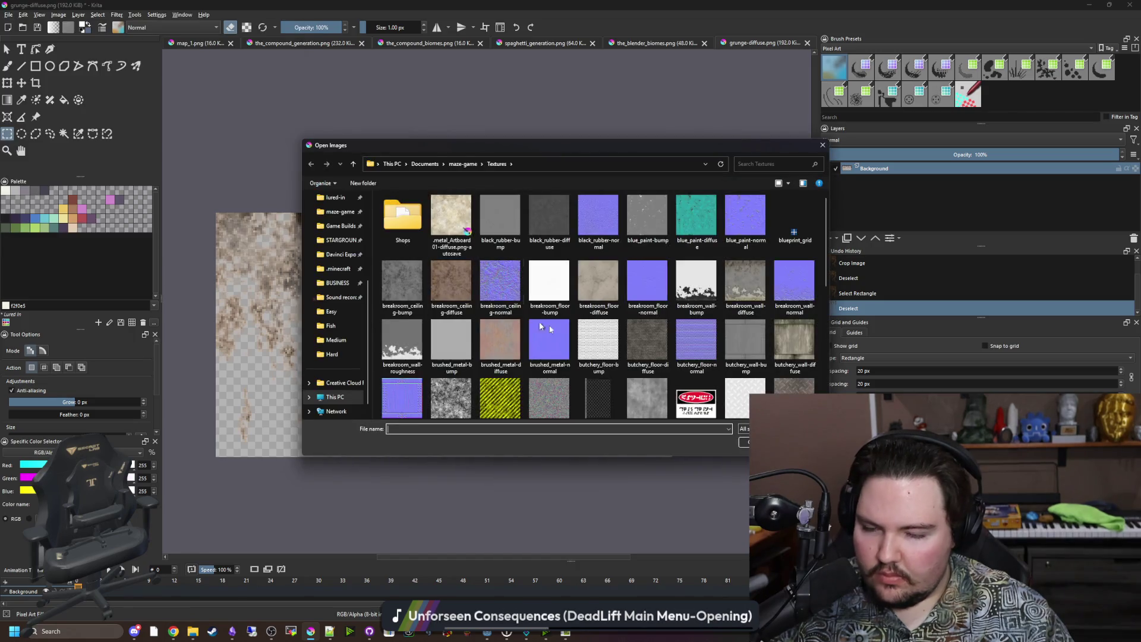
{"action": "scroll", "coordinate": [526, 273], "scroll_direction": "down", "scroll_amount": 3}
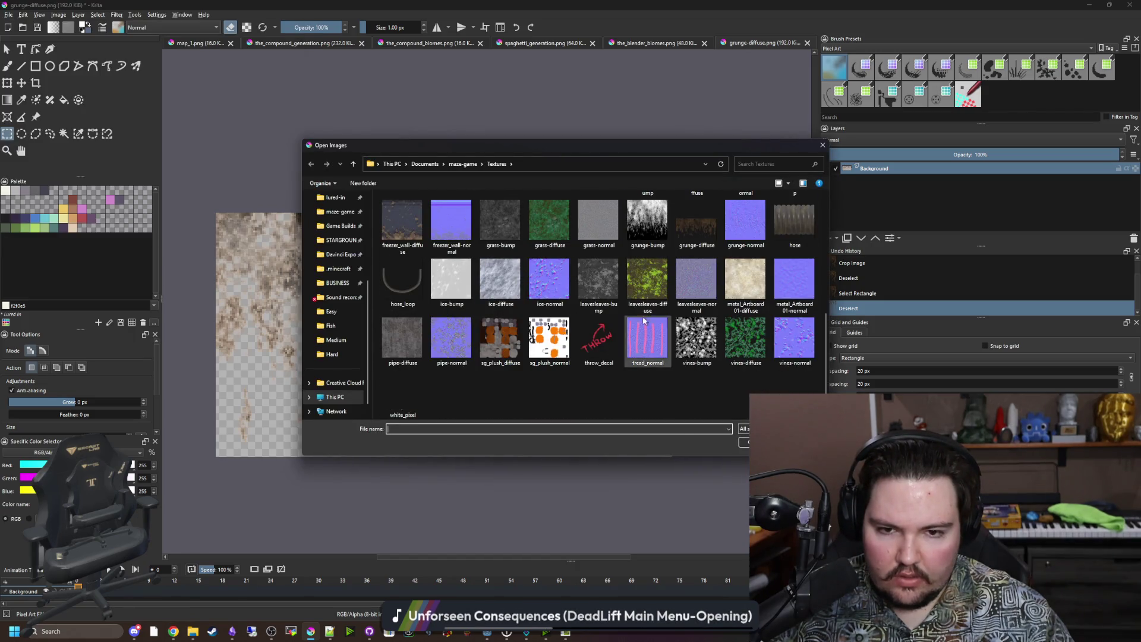
{"action": "double_click", "coordinate": [748, 220]}
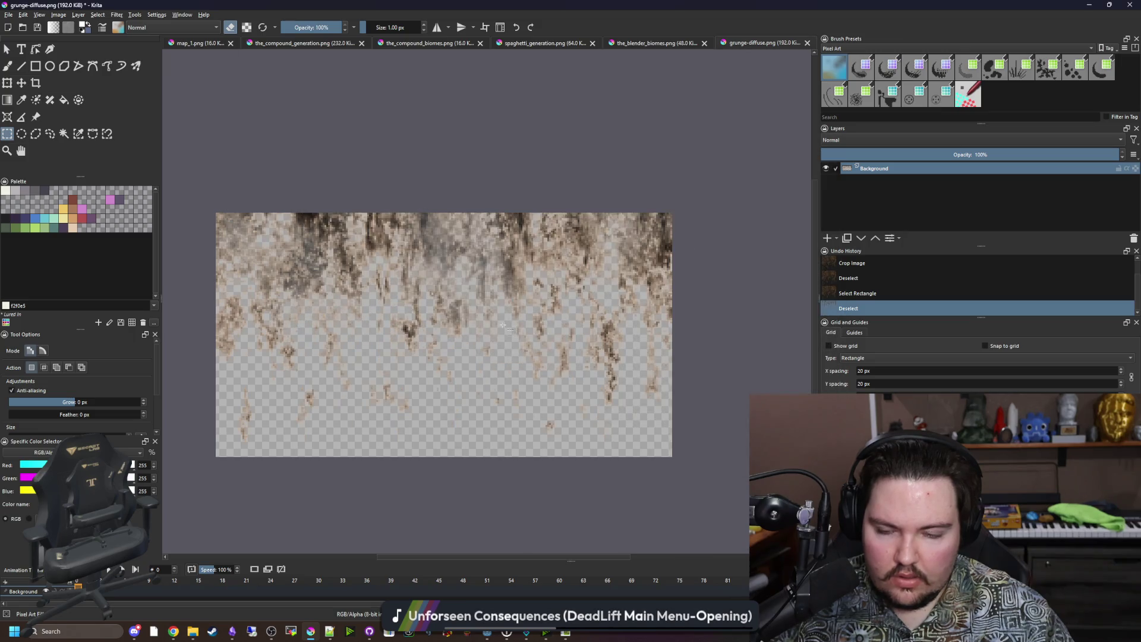
{"action": "scroll", "coordinate": [401, 300], "scroll_direction": "down", "scroll_amount": 1}
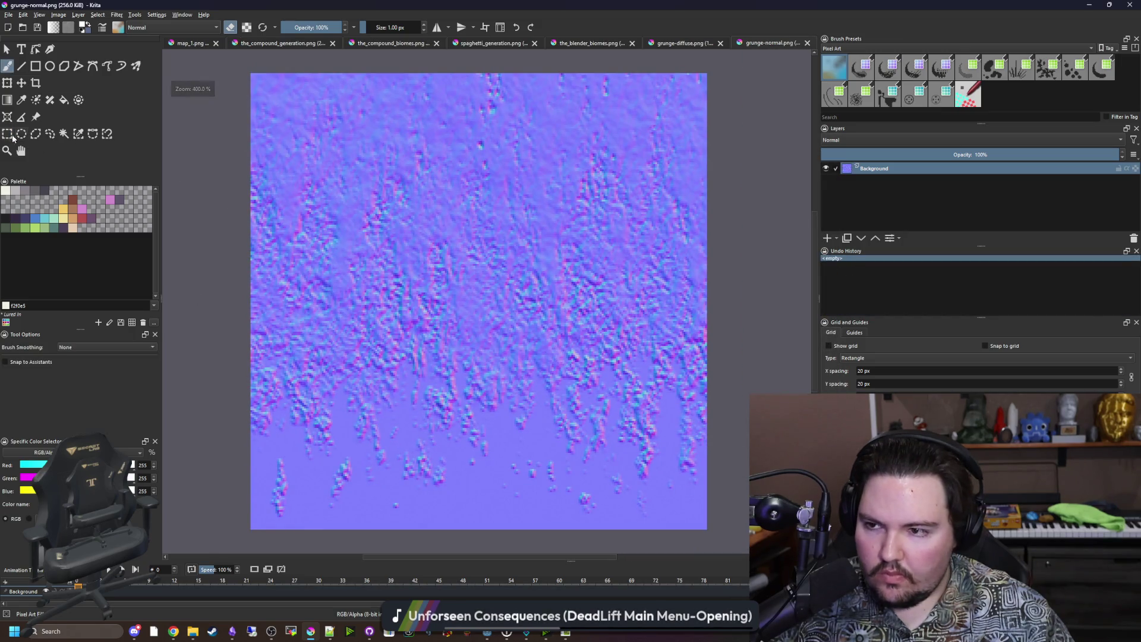
Rectangle-select the lower grime strip and crop the normal map to it
{"action": "left_click", "coordinate": [10, 135]}
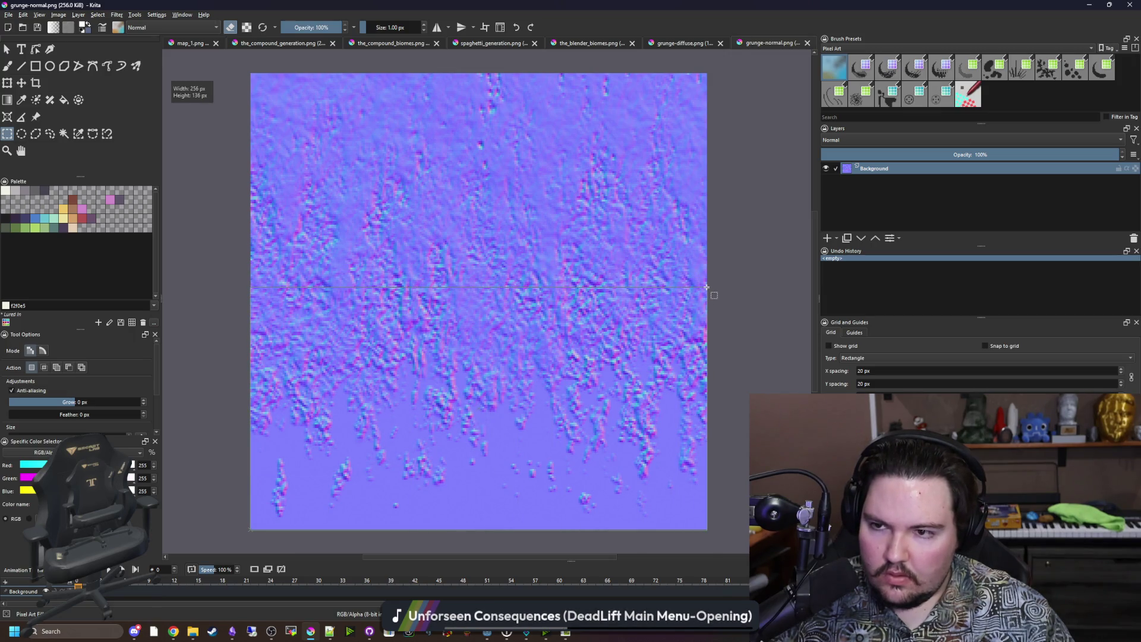
{"action": "left_click_drag", "start_coordinate": [707, 285], "coordinate": [707, 285]}
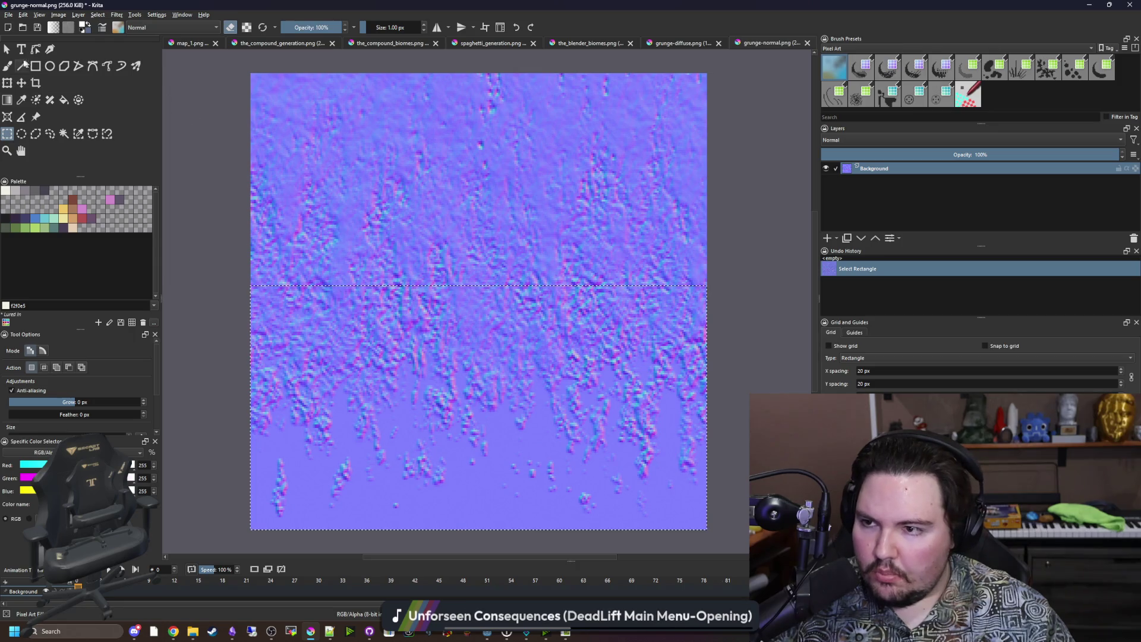
{"action": "key", "text": "c"}
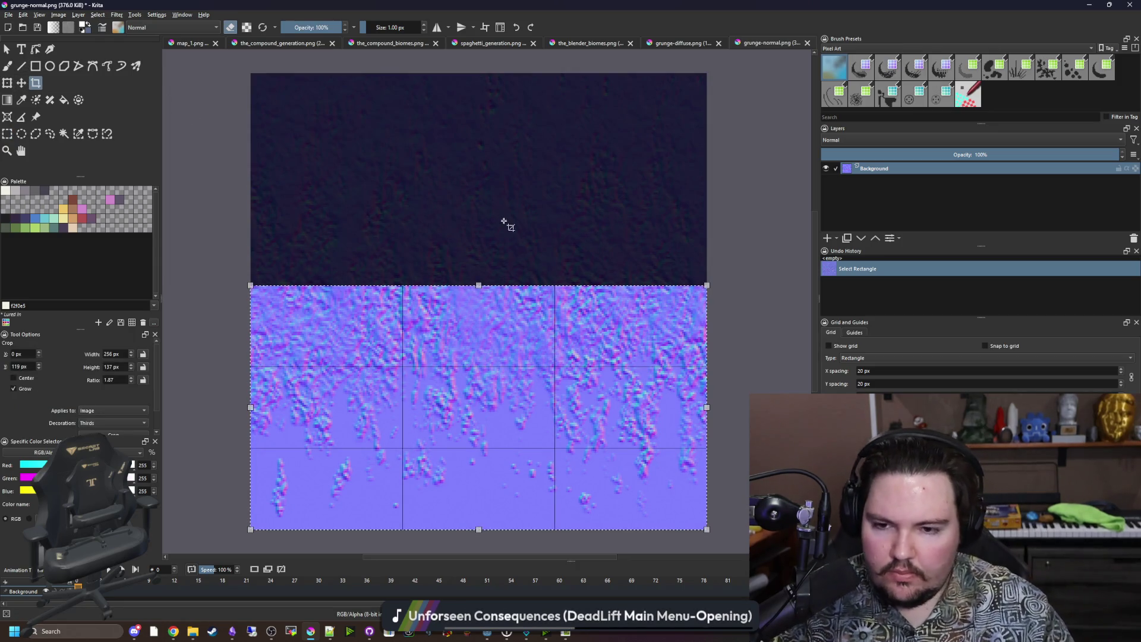
{"action": "double_click", "coordinate": [456, 372]}
Save the cropped grunge-normal.png, accepting the PNG options
{"action": "key", "text": "ctrl+s"}
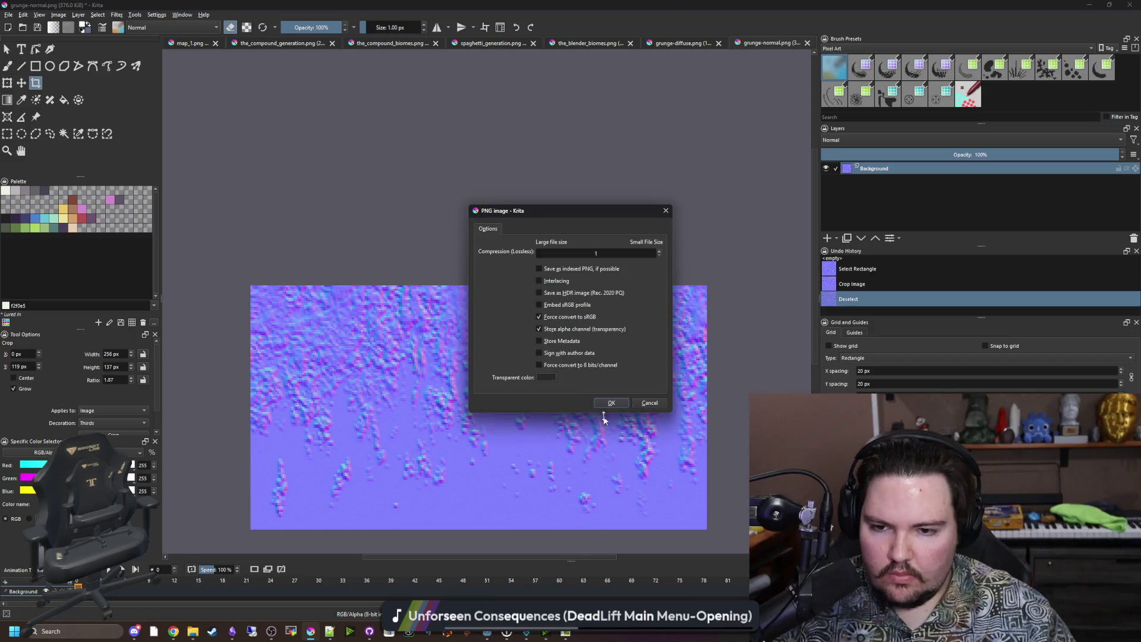
{"action": "key", "text": "Return"}
{"action": "key", "text": "alt+Tab"}
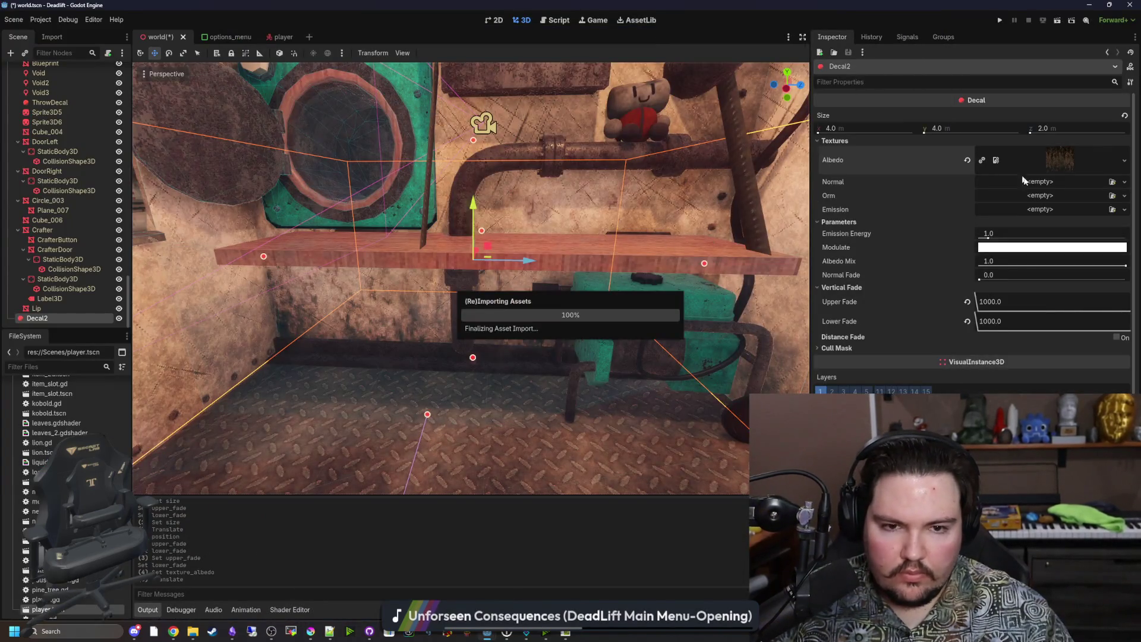
Quick-load grunge-normal as Decal2's Normal texture
{"action": "left_click", "coordinate": [1037, 181]}
{"action": "left_click", "coordinate": [1074, 318]}
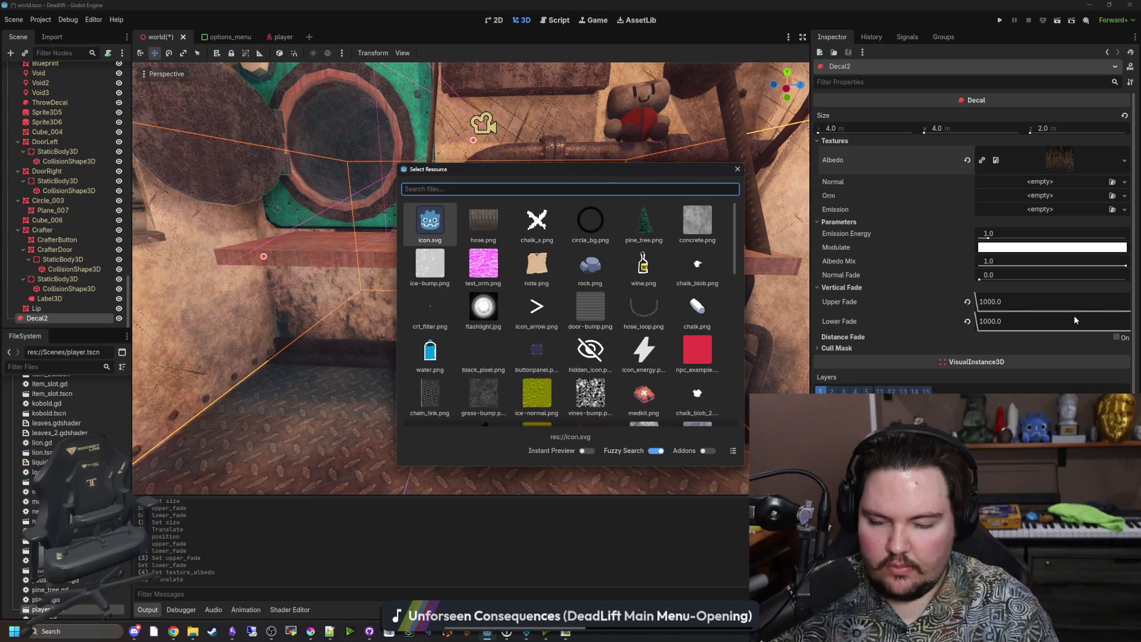
{"action": "type", "text": "GRUNG"}
{"action": "key", "text": "BackSpace"}
{"action": "key", "text": "BackSpace"}
{"action": "type", "text": "grung"}
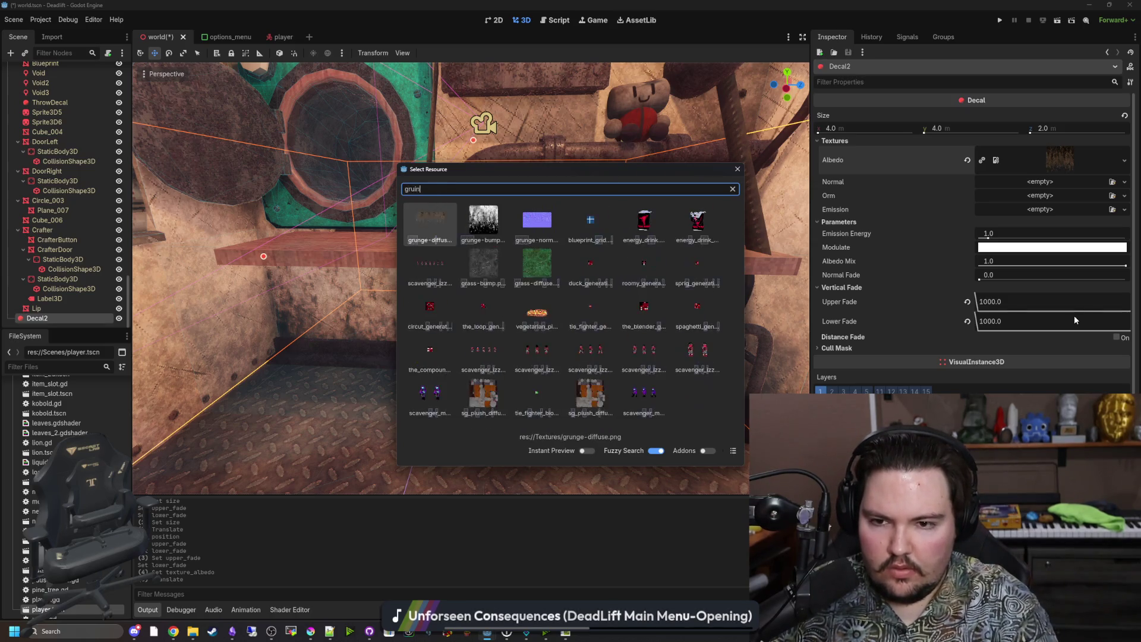
{"action": "key", "text": "Right"}
{"action": "key", "text": "Return"}
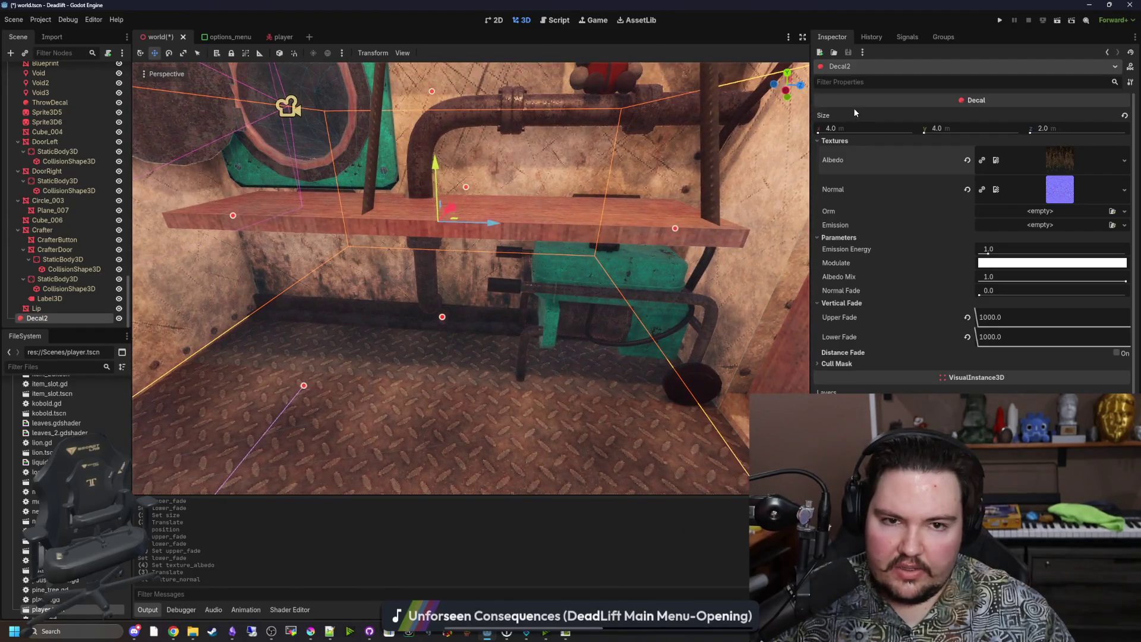
Set Decal2's Size x to 5.0 after trying 0.1 and 4.0
{"action": "left_click", "coordinate": [843, 127]}
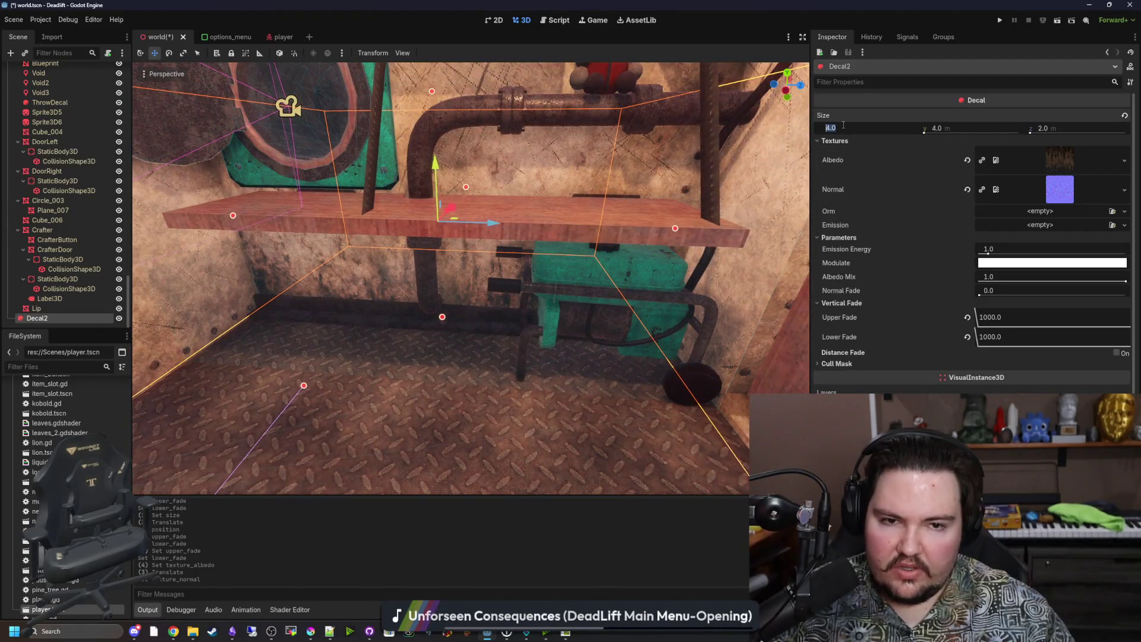
{"action": "type", "text": "0.1"}
{"action": "key", "text": "Return"}
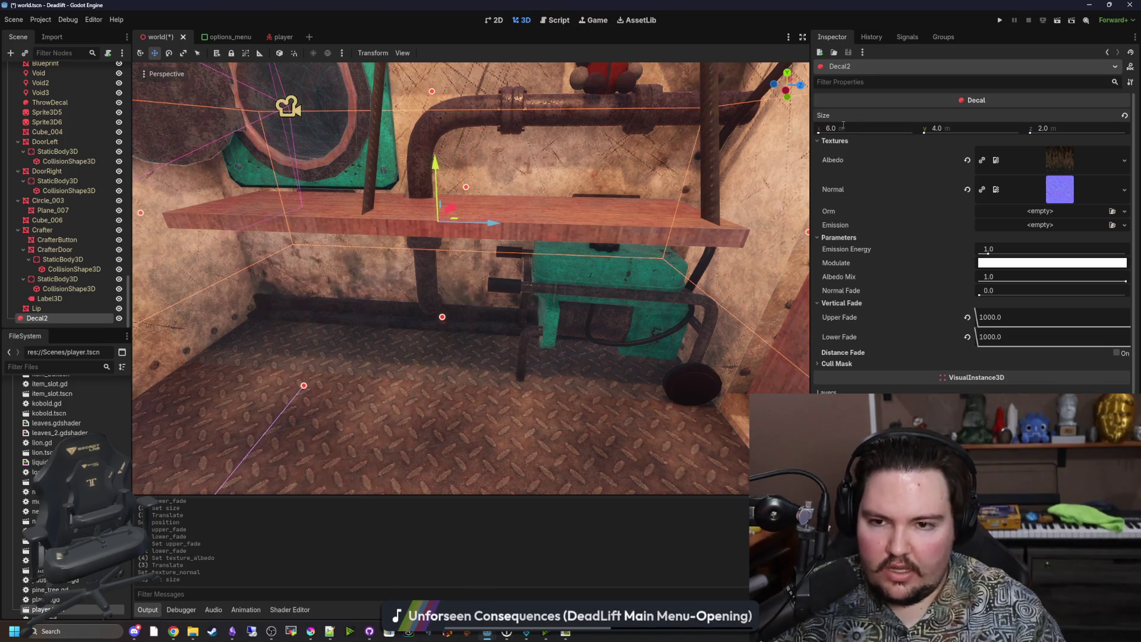
{"action": "type", "text": "4"}
{"action": "key", "text": "Return"}
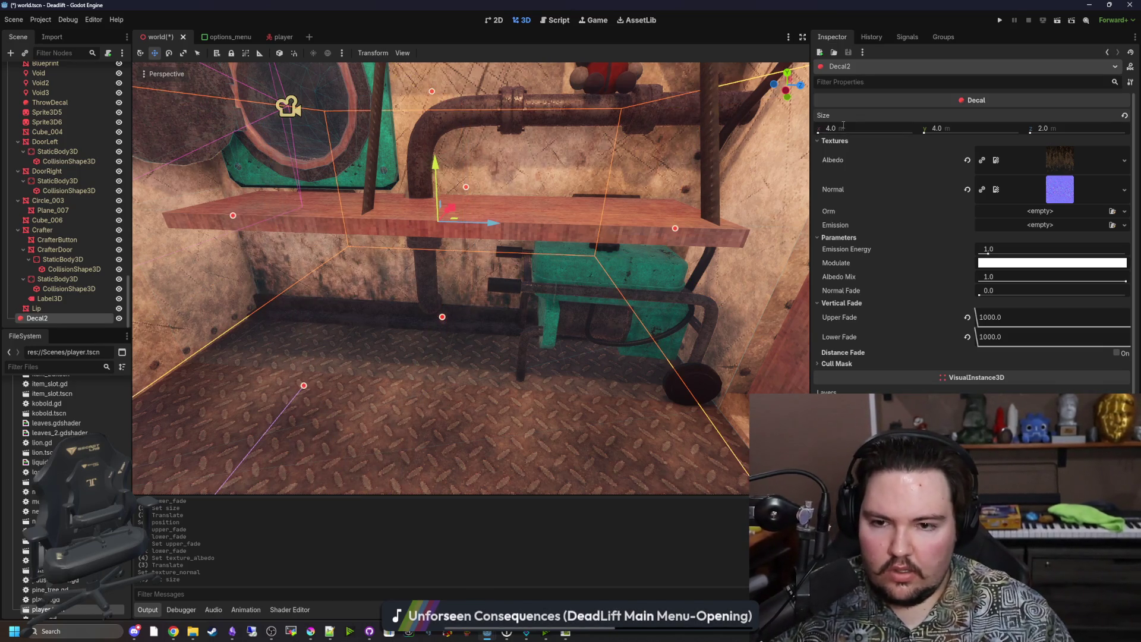
{"action": "mouse_move", "coordinate": [658, 198]}
{"action": "left_mouse_down"}
{"action": "mouse_move", "coordinate": [525, 235]}
{"action": "mouse_move", "coordinate": [733, 210]}
{"action": "left_mouse_up"}
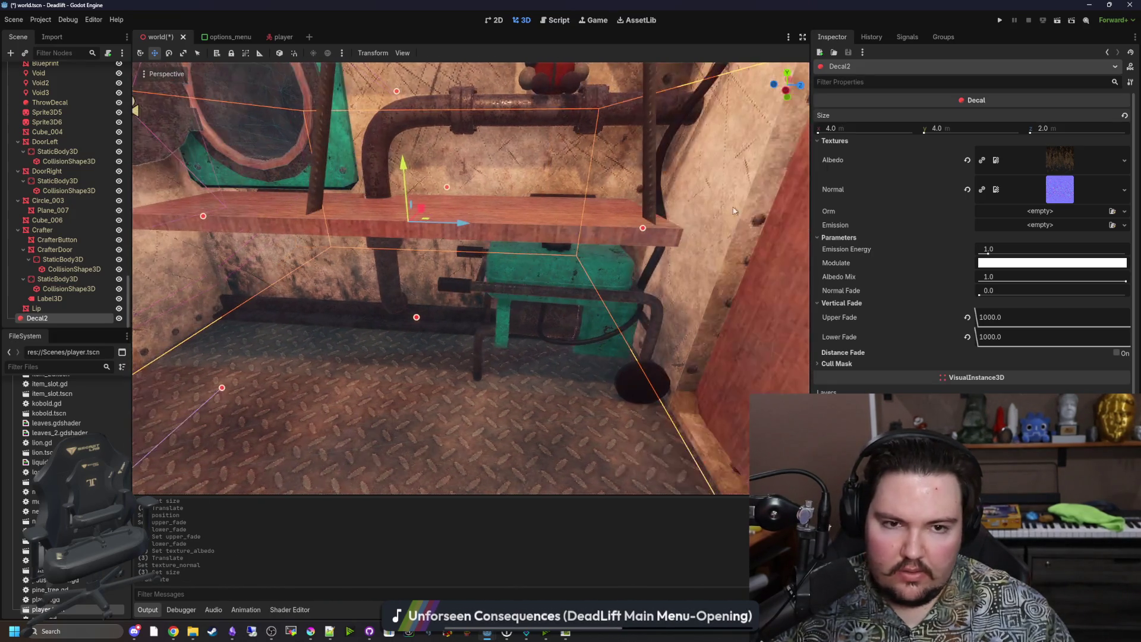
{"action": "type", "text": "5"}
{"action": "key", "text": "Return"}
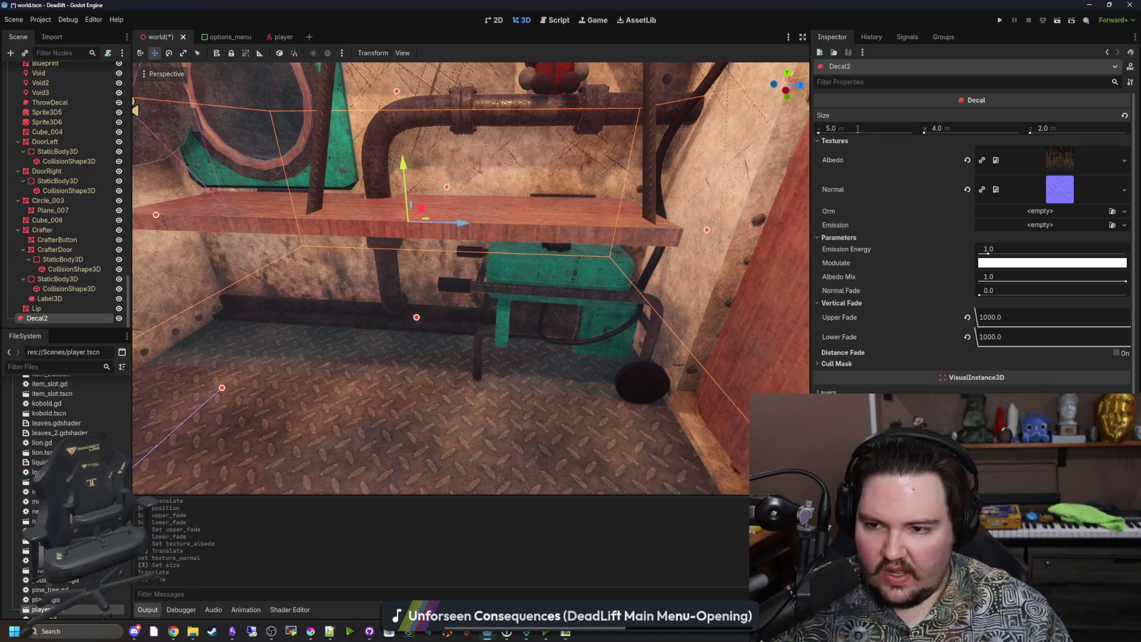
Slide the decal box along its axis and set its Size y to 0.1
{"action": "left_click_drag", "start_coordinate": [475, 249], "coordinate": [485, 252]}
{"action": "mouse_move", "coordinate": [408, 213]}
{"action": "left_mouse_down"}
{"action": "mouse_move", "coordinate": [458, 233]}
{"action": "mouse_move", "coordinate": [347, 222]}
{"action": "mouse_move", "coordinate": [392, 224]}
{"action": "left_mouse_up"}
{"action": "key", "text": "f"}
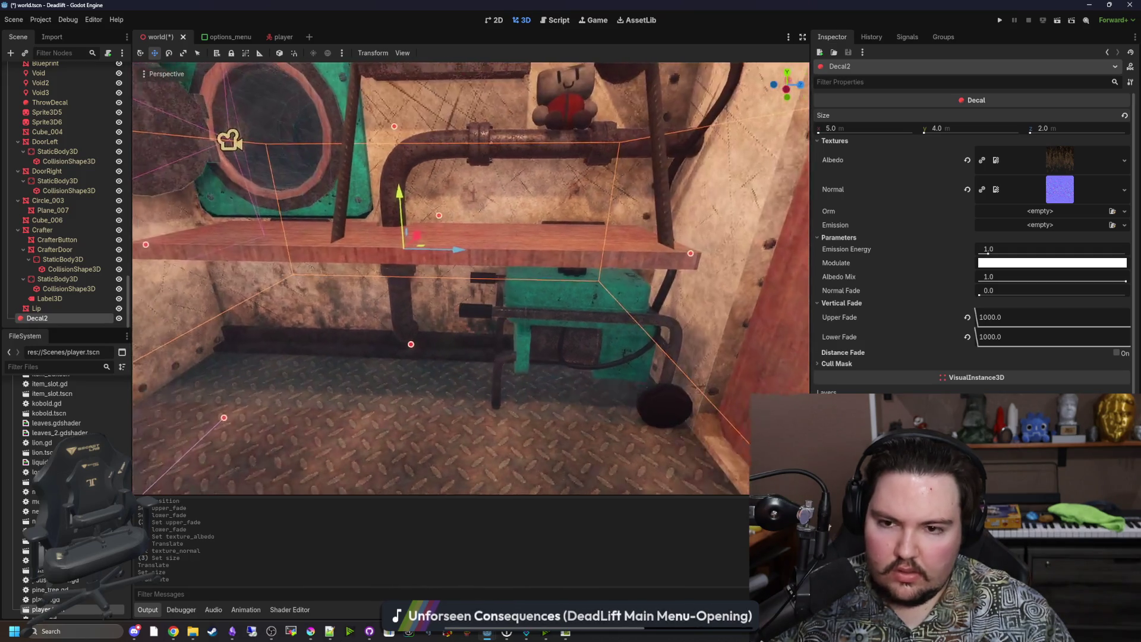
{"action": "left_click_drag", "start_coordinate": [930, 134], "coordinate": [923, 134]}
{"action": "type", "text": "0"}
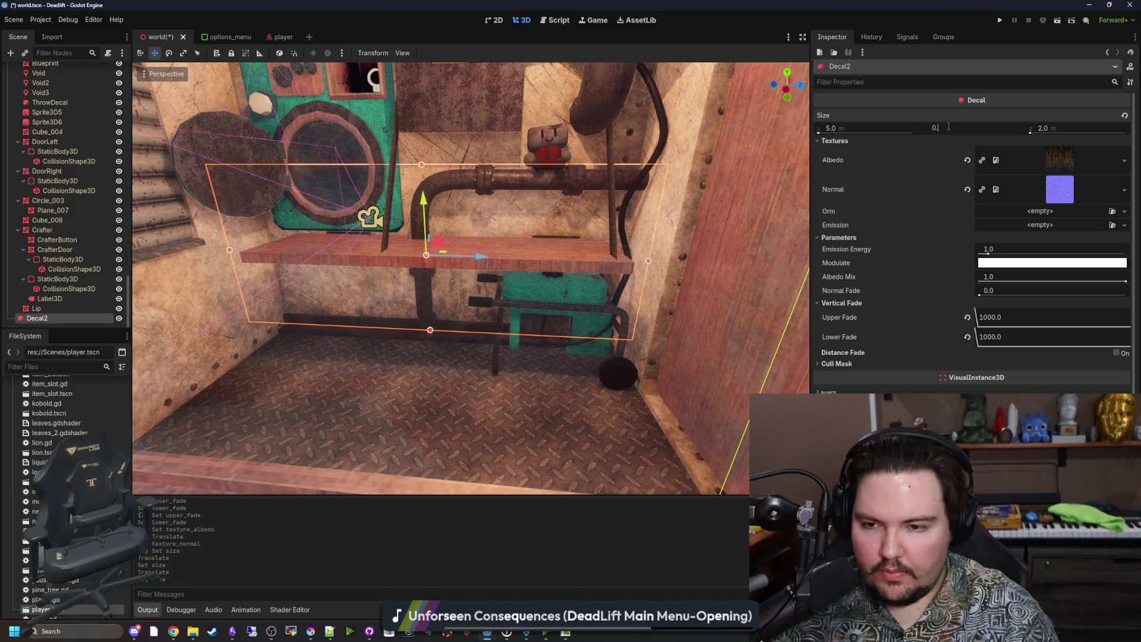
{"action": "type", "text": "1"}
{"action": "key", "text": "Return"}
{"action": "left_click_drag", "start_coordinate": [539, 310], "coordinate": [272, 285]}
{"action": "scroll", "coordinate": [47, 228], "scroll_direction": "up", "scroll_amount": 10}
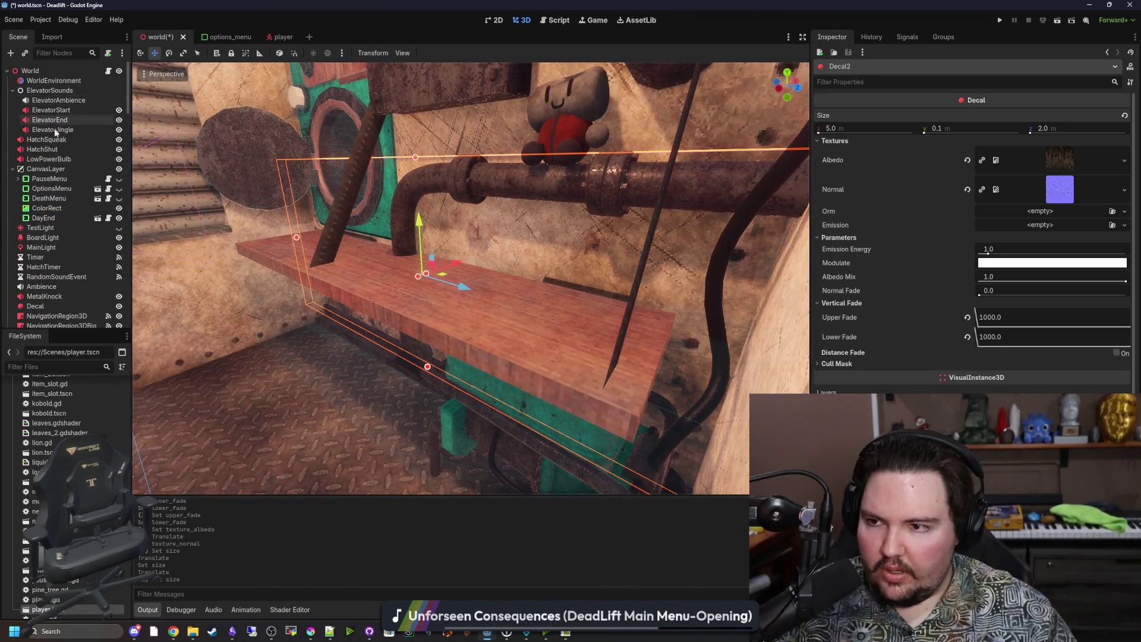
Add a new Node3D child under the World root node
{"action": "scroll", "coordinate": [48, 227], "scroll_direction": "down", "scroll_amount": 10}
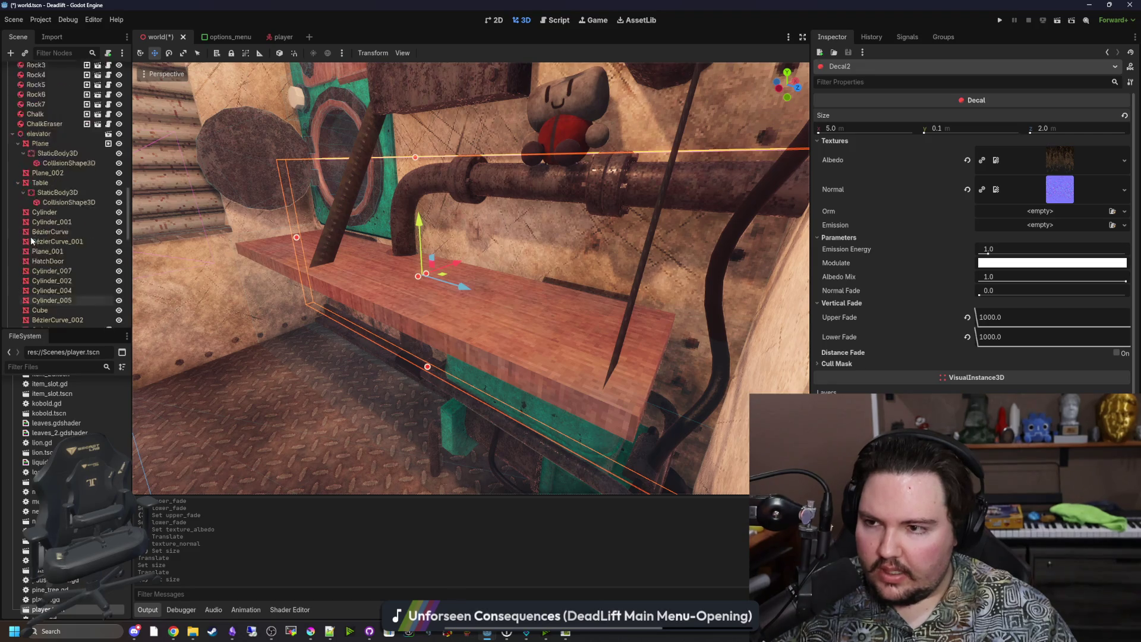
{"action": "scroll", "coordinate": [36, 178], "scroll_direction": "up", "scroll_amount": 15}
{"action": "left_click", "coordinate": [53, 70]}
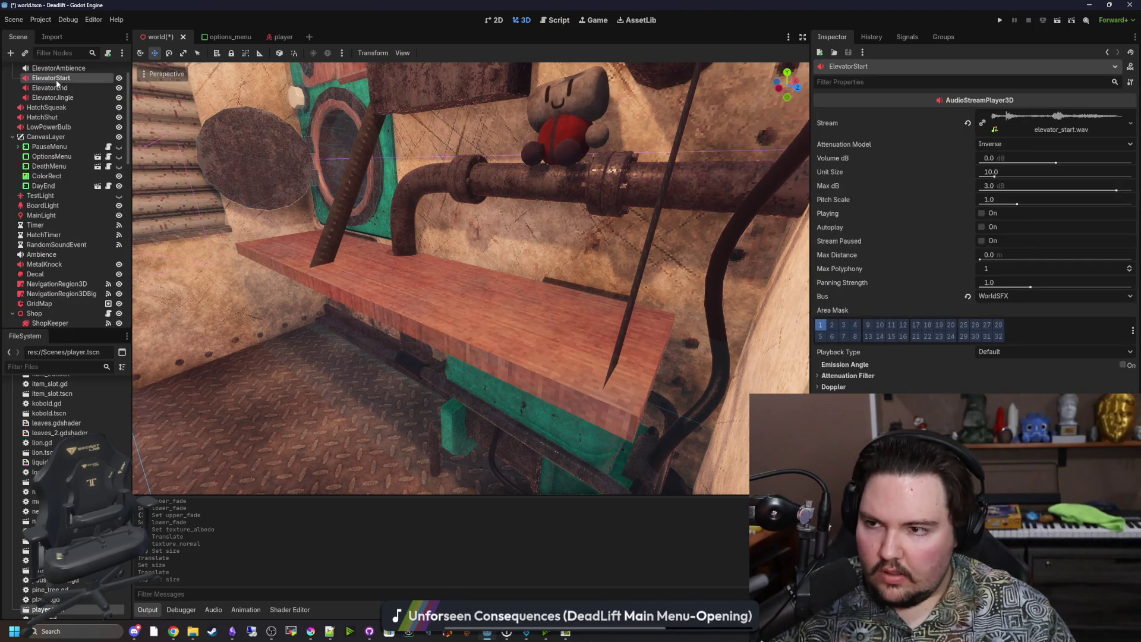
{"action": "right_click", "coordinate": [52, 70]}
{"action": "left_click", "coordinate": [90, 94]}
{"action": "type", "text": "node3d"}
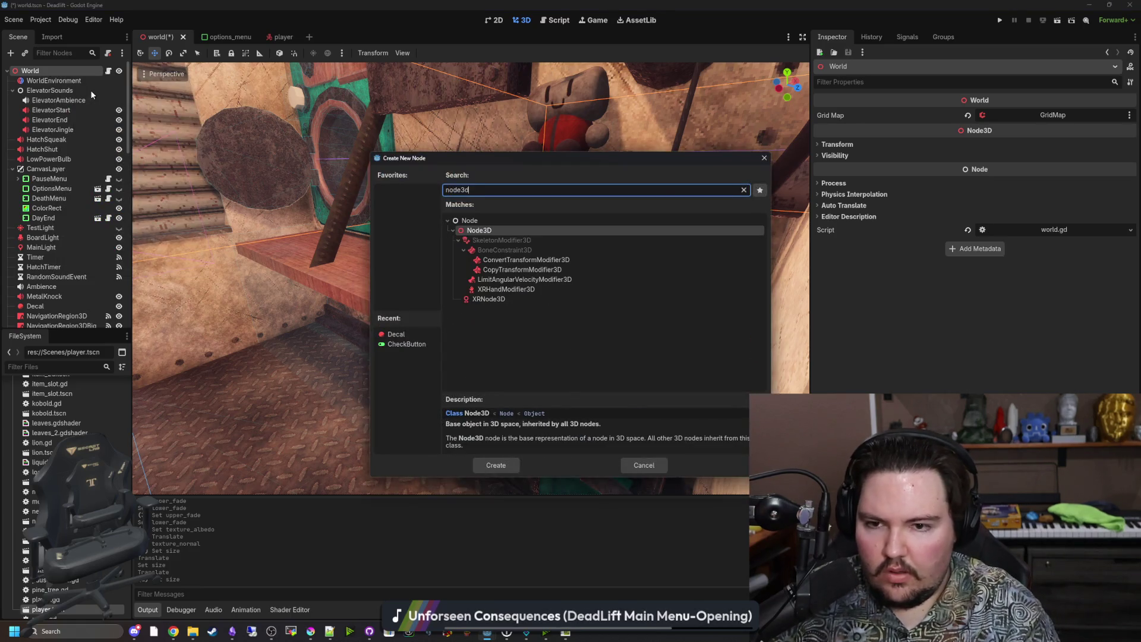
{"action": "key", "text": "Return"}
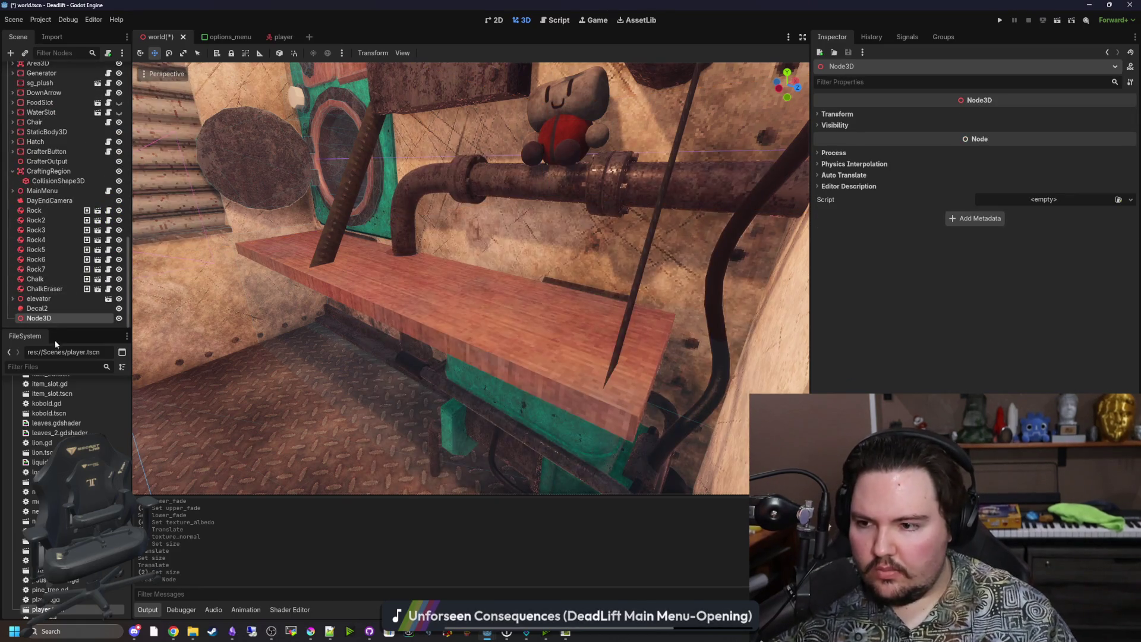
Rename the Node3D to Grunge, move Decal2 into it, and duplicate Decal2
{"action": "double_click", "coordinate": [54, 315]}
{"action": "type", "text": "Grung"}
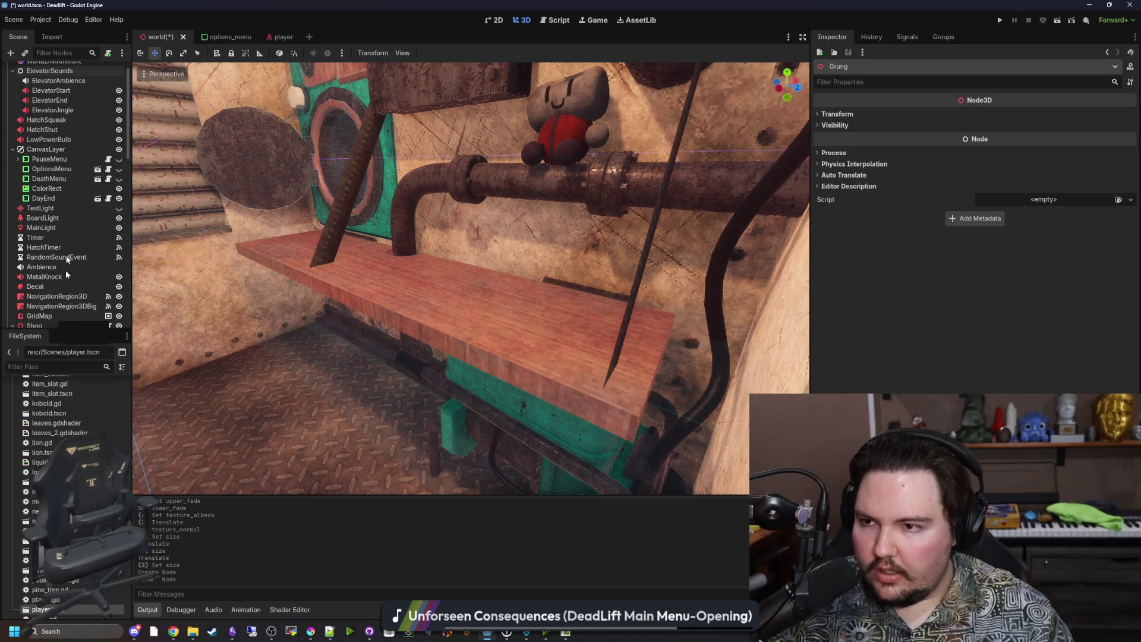
{"action": "key", "text": "Return"}
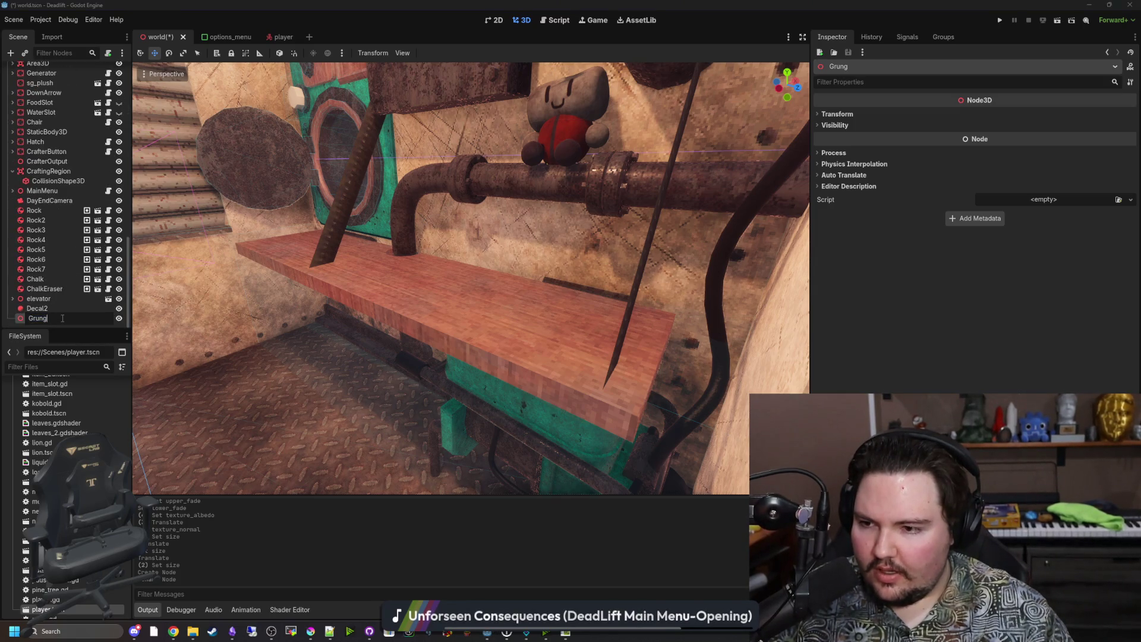
{"action": "type", "text": "e"}
{"action": "left_click", "coordinate": [37, 308]}
{"action": "left_click_drag", "start_coordinate": [39, 319], "coordinate": [39, 318]}
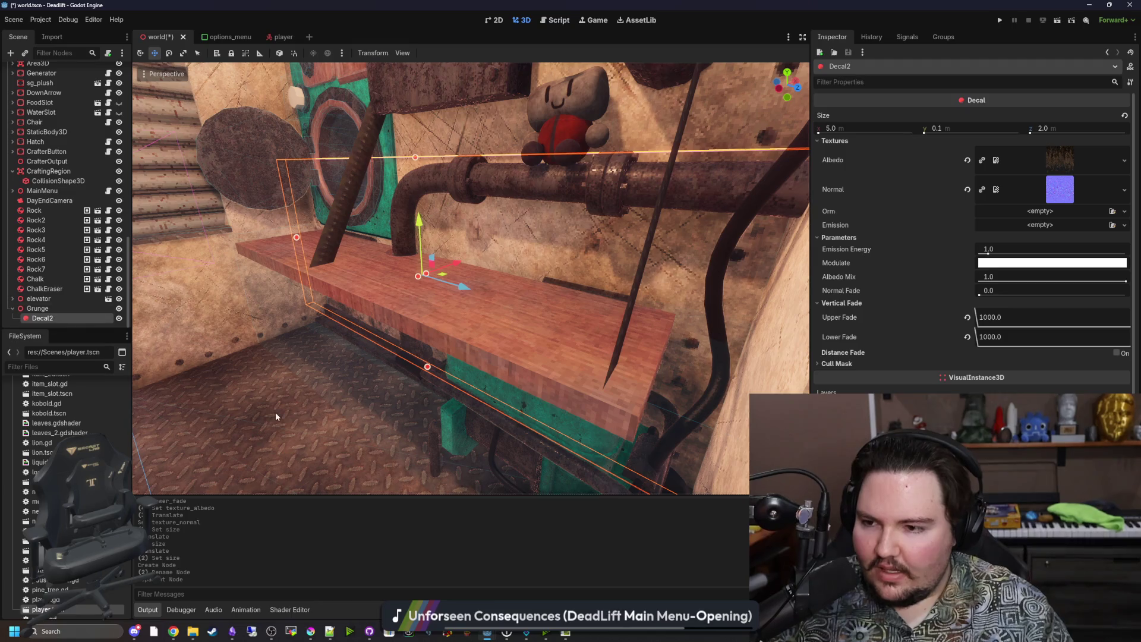
{"action": "key", "text": "ctrl+d"}
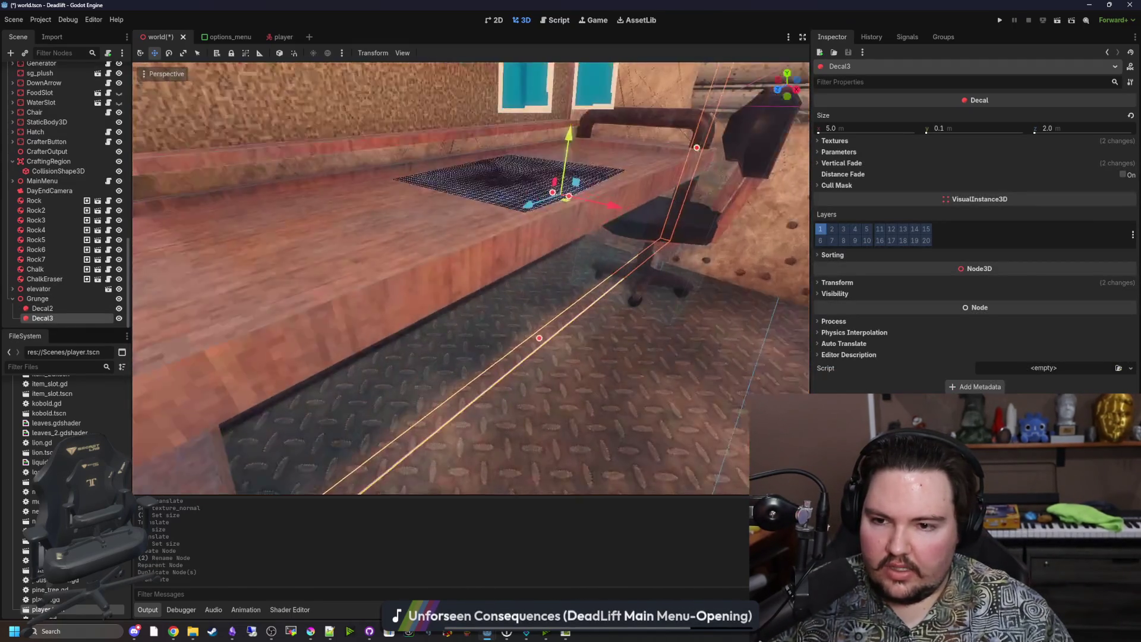
Set Decal3's Position X to -2.0, placing it on the table
{"action": "left_click_drag", "start_coordinate": [732, 321], "coordinate": [732, 321]}
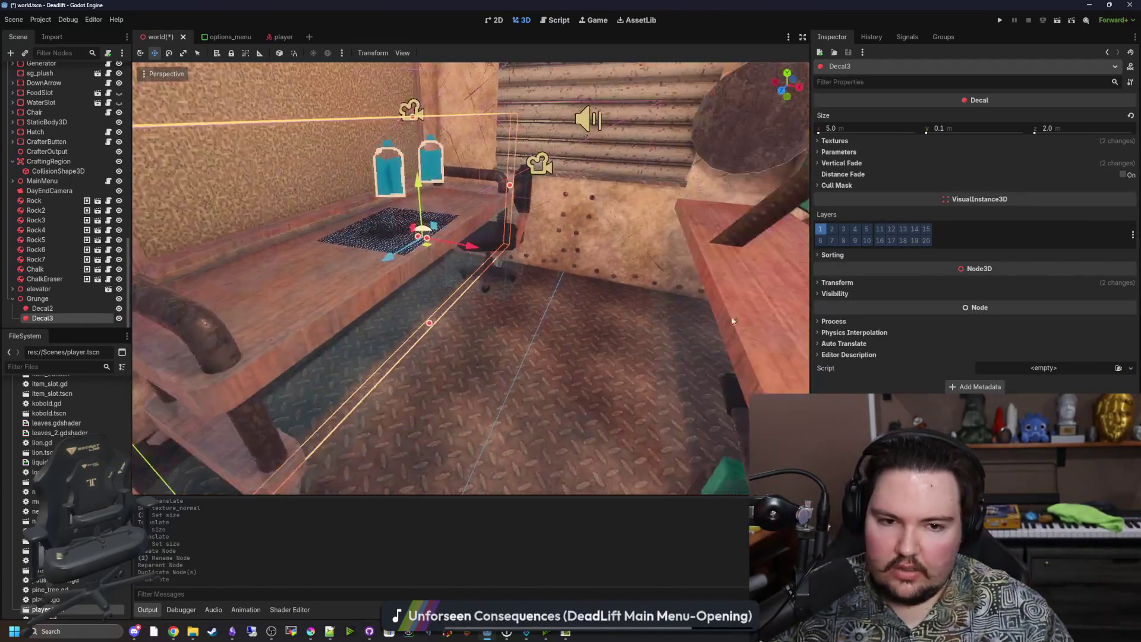
{"action": "left_click", "coordinate": [881, 283]}
{"action": "left_click", "coordinate": [861, 307]}
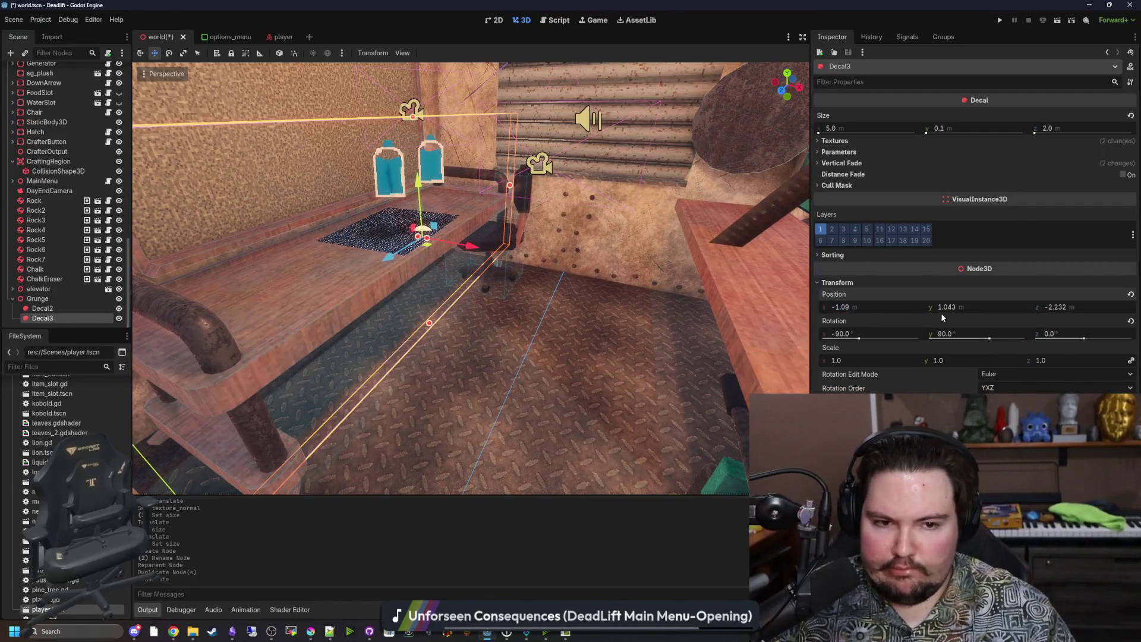
{"action": "left_click_drag", "start_coordinate": [945, 307], "coordinate": [966, 306]}
{"action": "key", "text": "ctrl+z"}
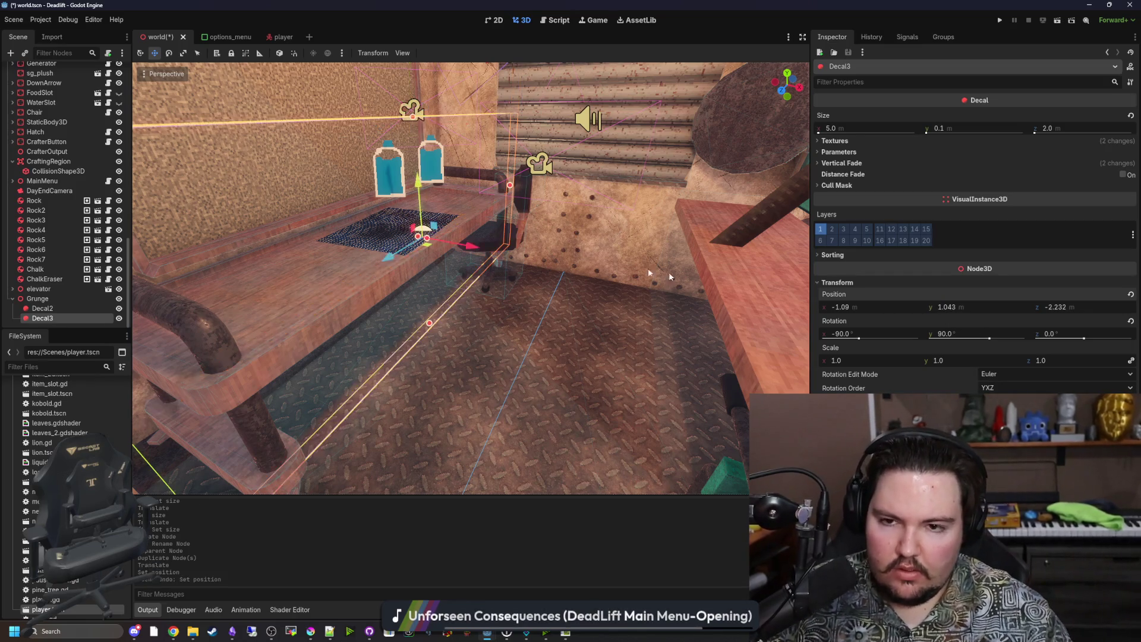
{"action": "type", "text": "2"}
{"action": "key", "text": "Return"}
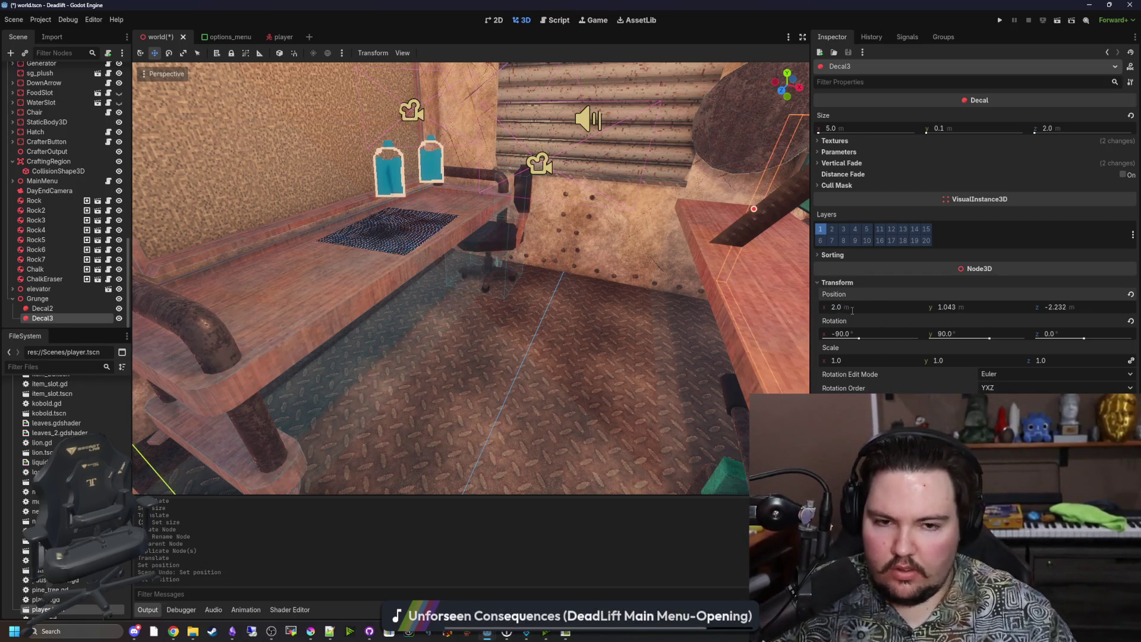
{"action": "type", "text": "-2"}
{"action": "key", "text": "Return"}
{"action": "key", "text": "f"}
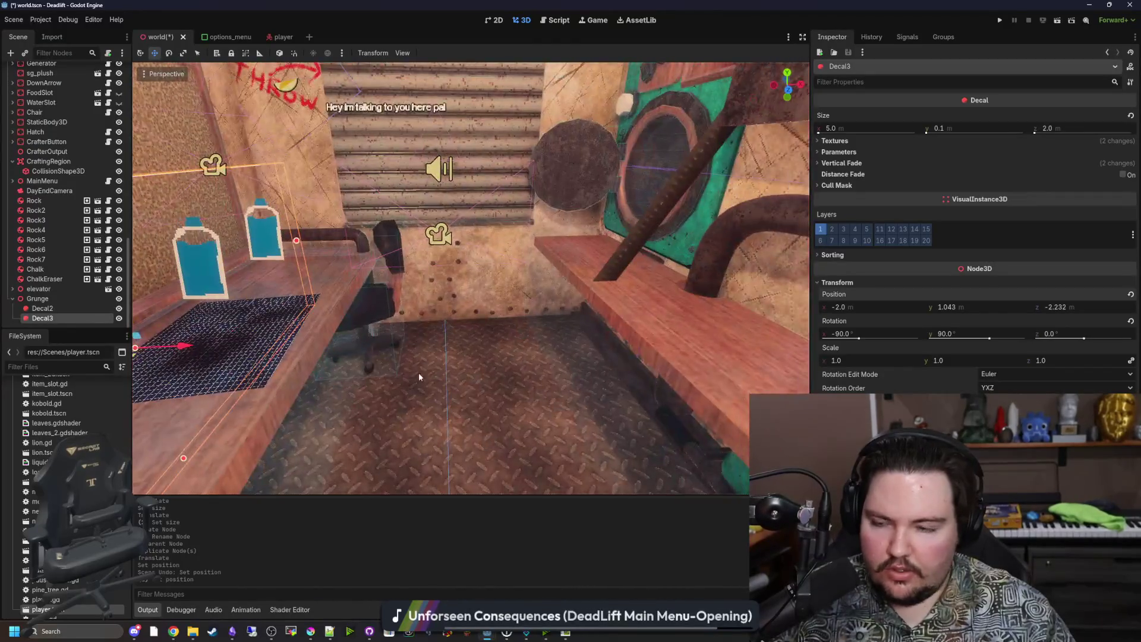
Duplicate Decal3 into Decal4 and set Decal4's Y rotation to 0°
{"action": "key", "text": "ctrl+d"}
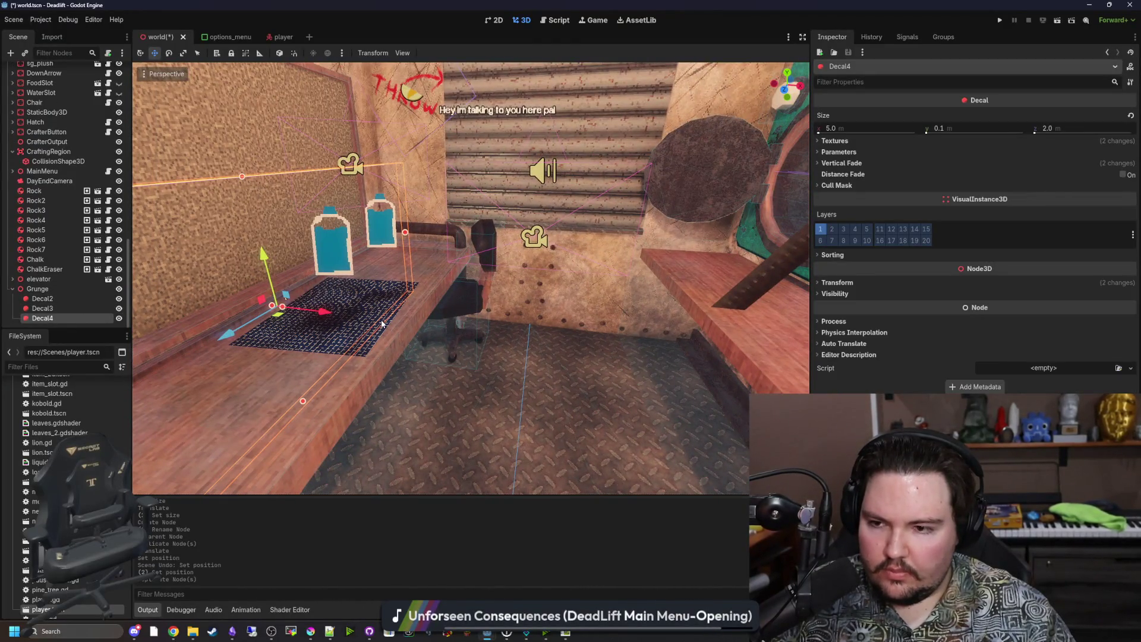
{"action": "left_click", "coordinate": [859, 283]}
{"action": "left_click", "coordinate": [864, 339]}
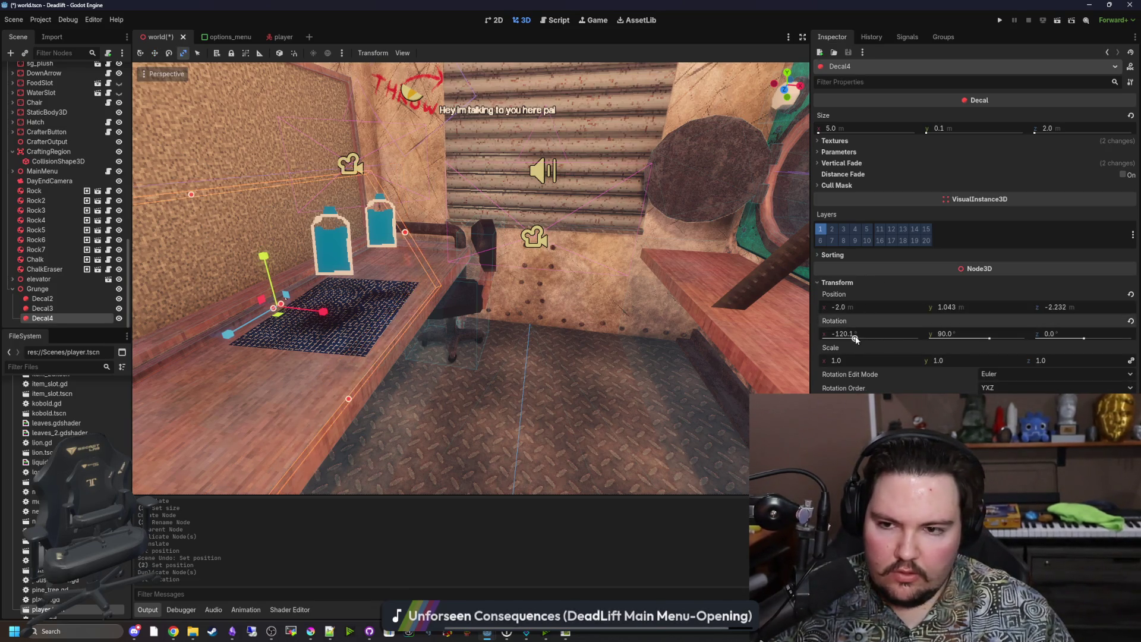
{"action": "key", "text": "ctrl+z"}
{"action": "left_click_drag", "start_coordinate": [983, 338], "coordinate": [963, 336]}
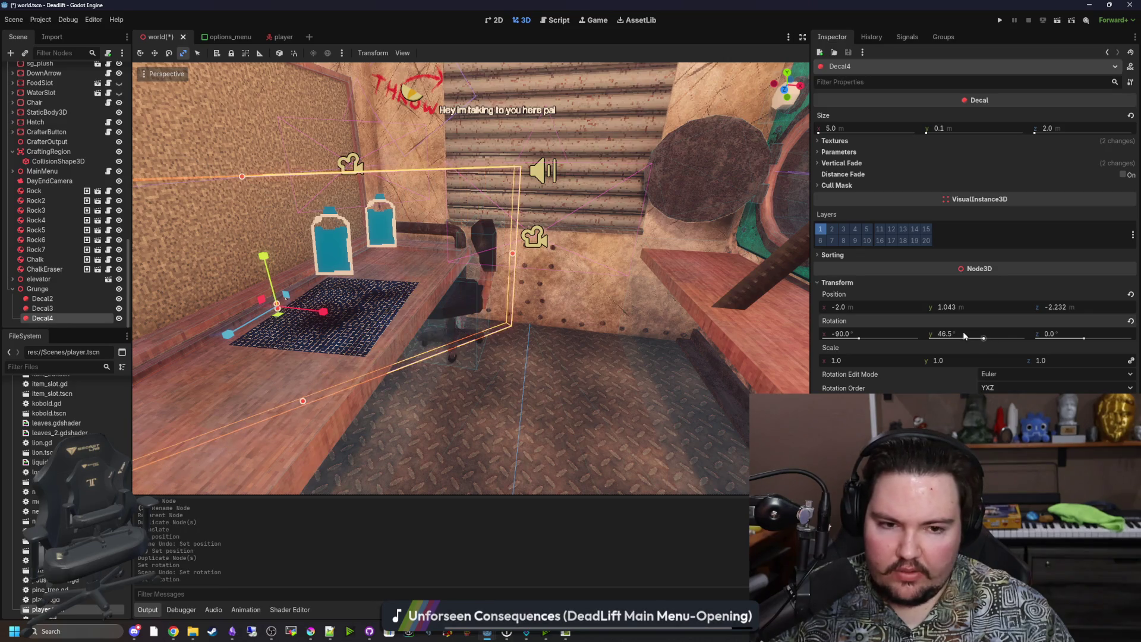
{"action": "type", "text": "0"}
{"action": "key", "text": "Return"}
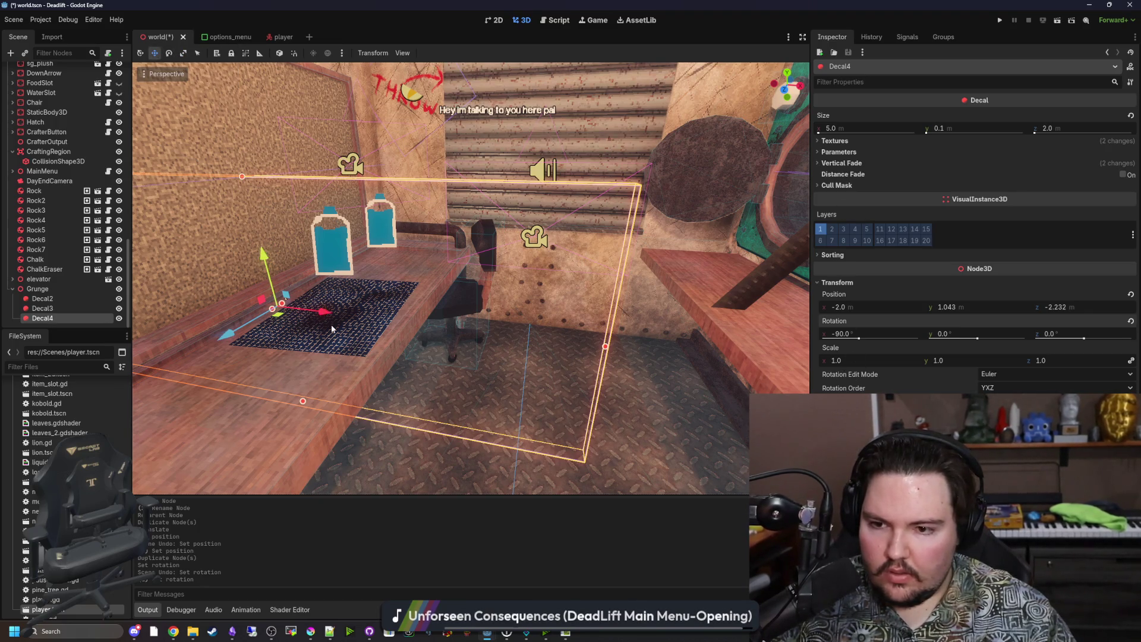
{"action": "left_click_drag", "start_coordinate": [332, 329], "coordinate": [683, 368]}
Set Decal4's Position X to 0.0 and slide it along Z toward the wall
{"action": "left_click", "coordinate": [851, 306]}
{"action": "type", "text": "0"}
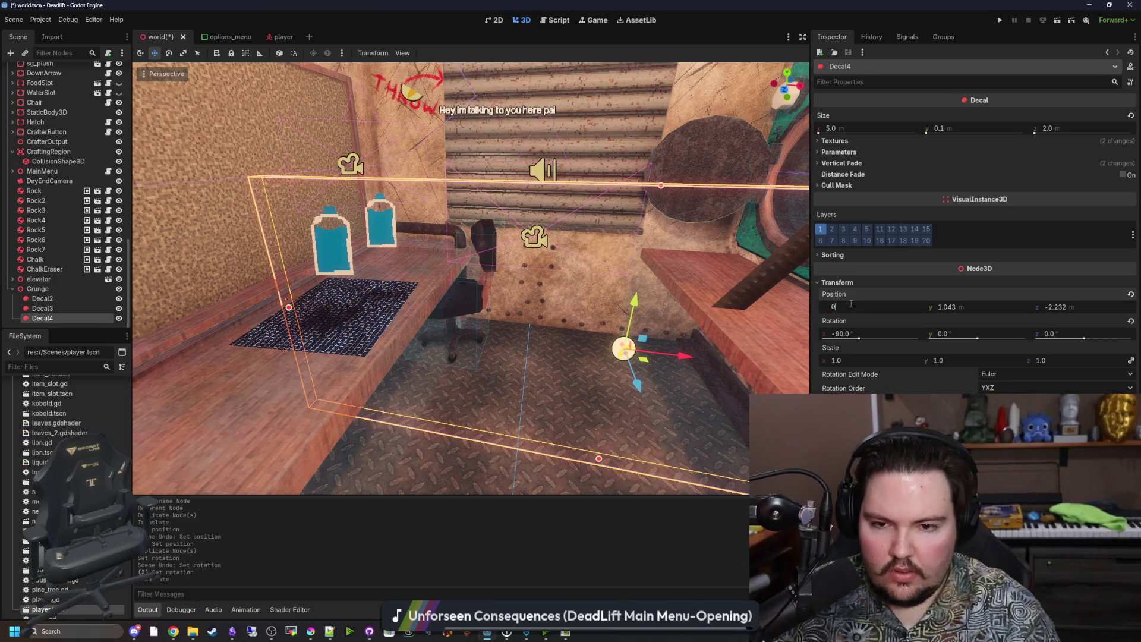
{"action": "key", "text": "Return"}
{"action": "key", "text": "f"}
{"action": "mouse_move", "coordinate": [486, 307]}
{"action": "left_mouse_down"}
{"action": "mouse_move", "coordinate": [586, 272]}
{"action": "mouse_move", "coordinate": [610, 246]}
{"action": "mouse_move", "coordinate": [606, 256]}
{"action": "left_mouse_up"}
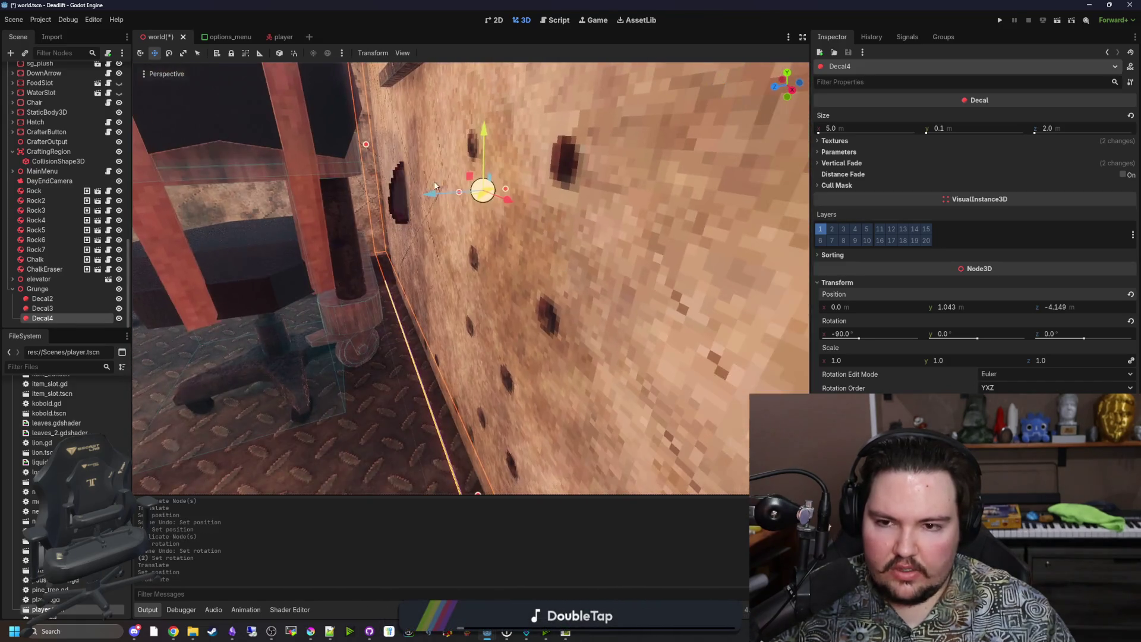
{"action": "mouse_move", "coordinate": [437, 195]}
{"action": "left_mouse_down"}
{"action": "mouse_move", "coordinate": [482, 232]}
{"action": "mouse_move", "coordinate": [519, 226]}
{"action": "mouse_move", "coordinate": [462, 227]}
{"action": "mouse_move", "coordinate": [449, 237]}
{"action": "mouse_move", "coordinate": [475, 224]}
{"action": "mouse_move", "coordinate": [450, 241]}
{"action": "mouse_move", "coordinate": [511, 234]}
{"action": "mouse_move", "coordinate": [420, 247]}
{"action": "mouse_move", "coordinate": [501, 237]}
{"action": "mouse_move", "coordinate": [429, 245]}
{"action": "mouse_move", "coordinate": [469, 240]}
{"action": "left_mouse_up"}
{"action": "type", "text": "-"}
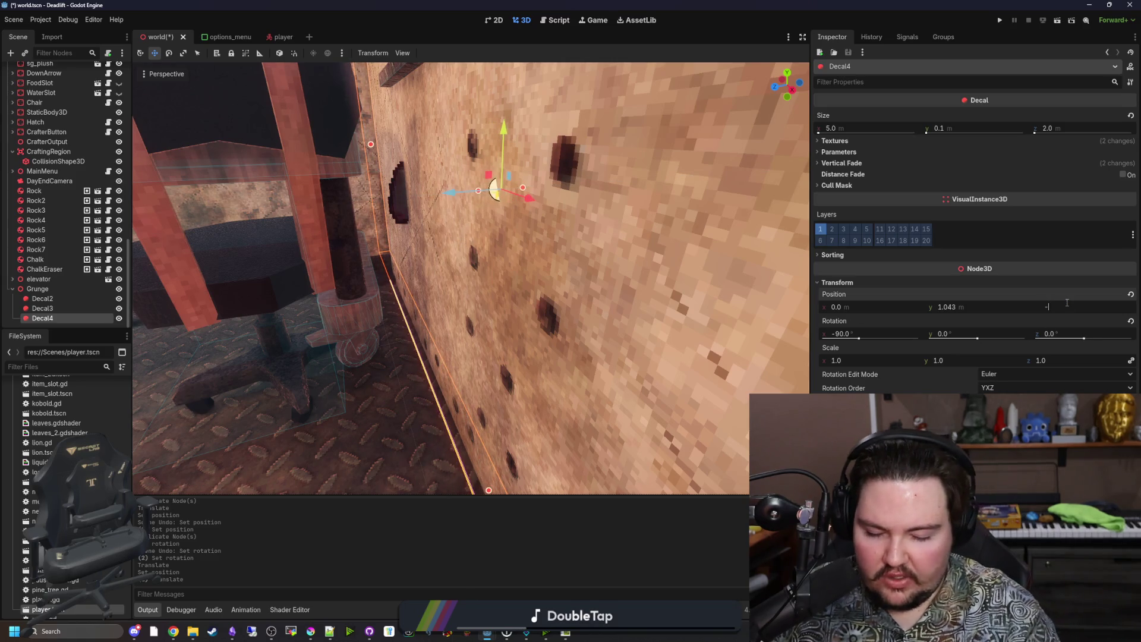
Try Decal4 Z positions -4.2, -4.1 and -4.15, settling on -4.18
{"action": "type", "text": "4.2"}
{"action": "key", "text": "Return"}
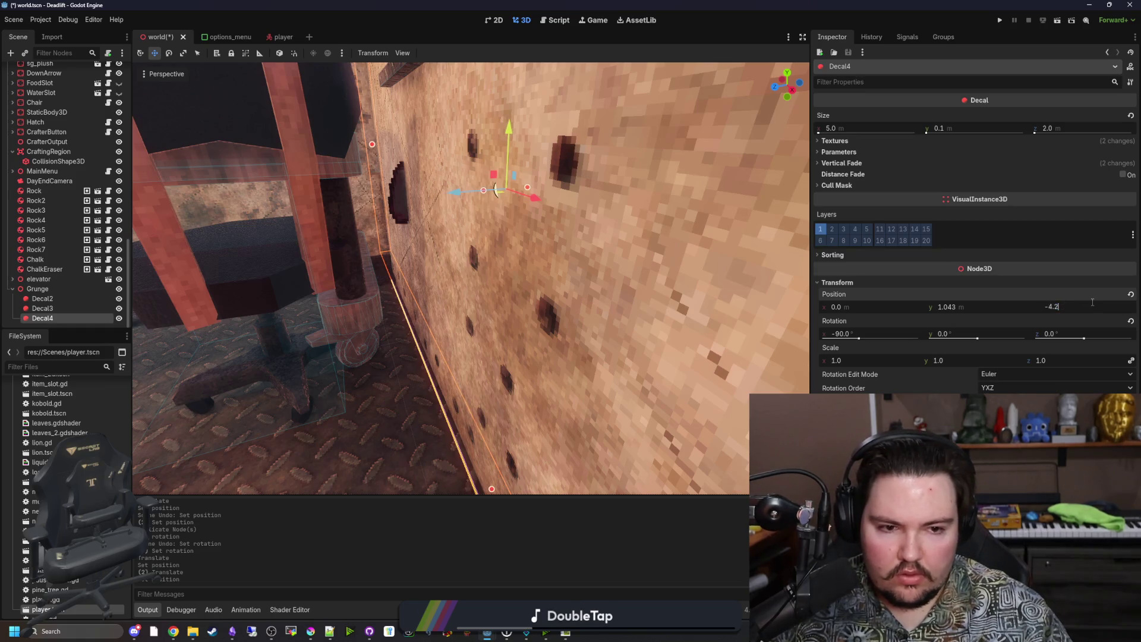
{"action": "key", "text": "Return"}
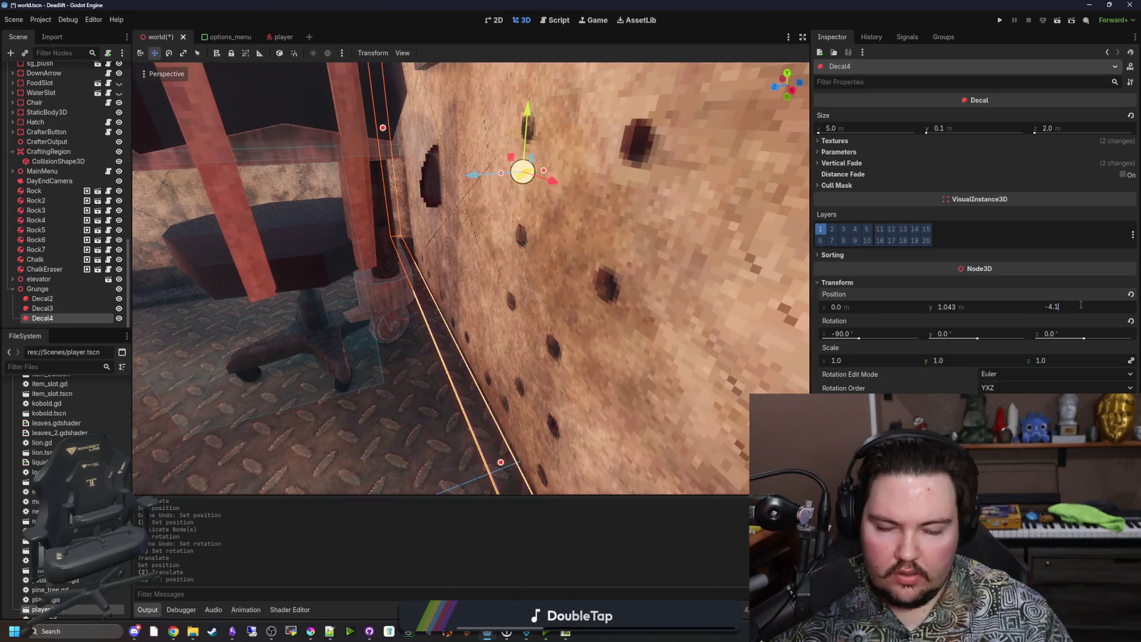
{"action": "key", "text": "BackSpace"}
{"action": "type", "text": "2"}
{"action": "key", "text": "Return"}
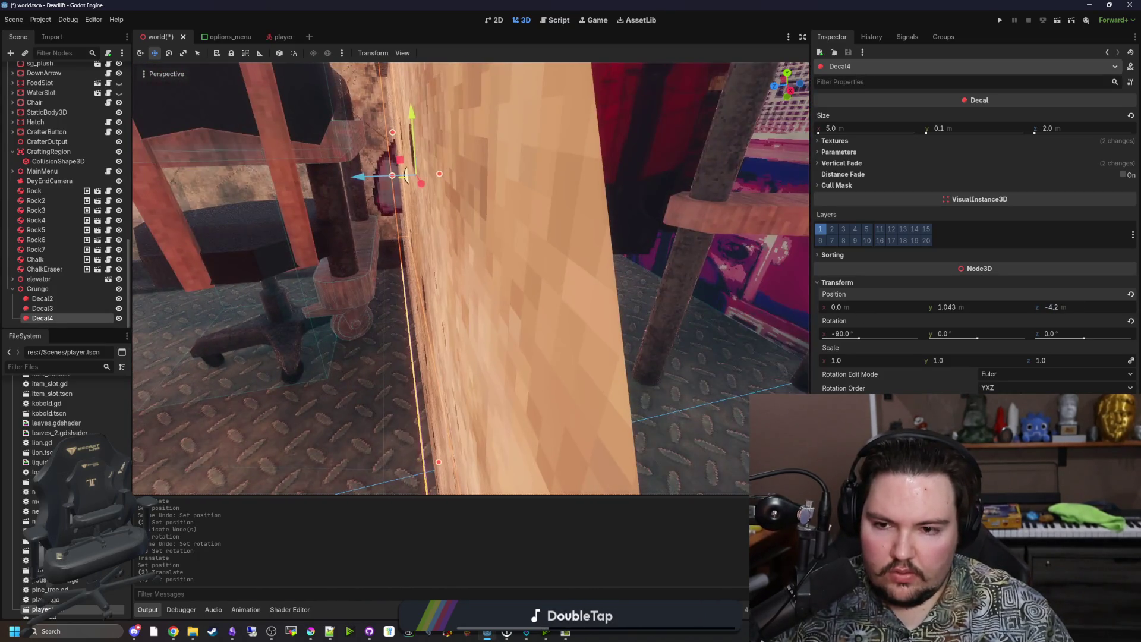
{"action": "key", "text": "BackSpace"}
{"action": "type", "text": "15"}
{"action": "key", "text": "Return"}
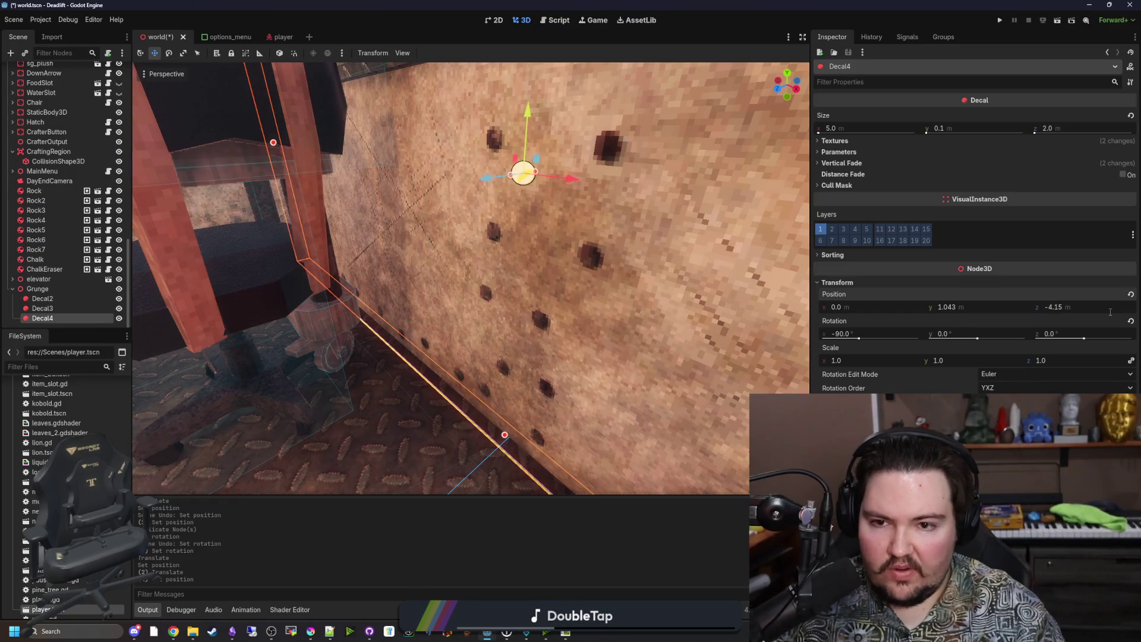
{"action": "key", "text": "BackSpace"}
{"action": "type", "text": "8"}
{"action": "key", "text": "Return"}
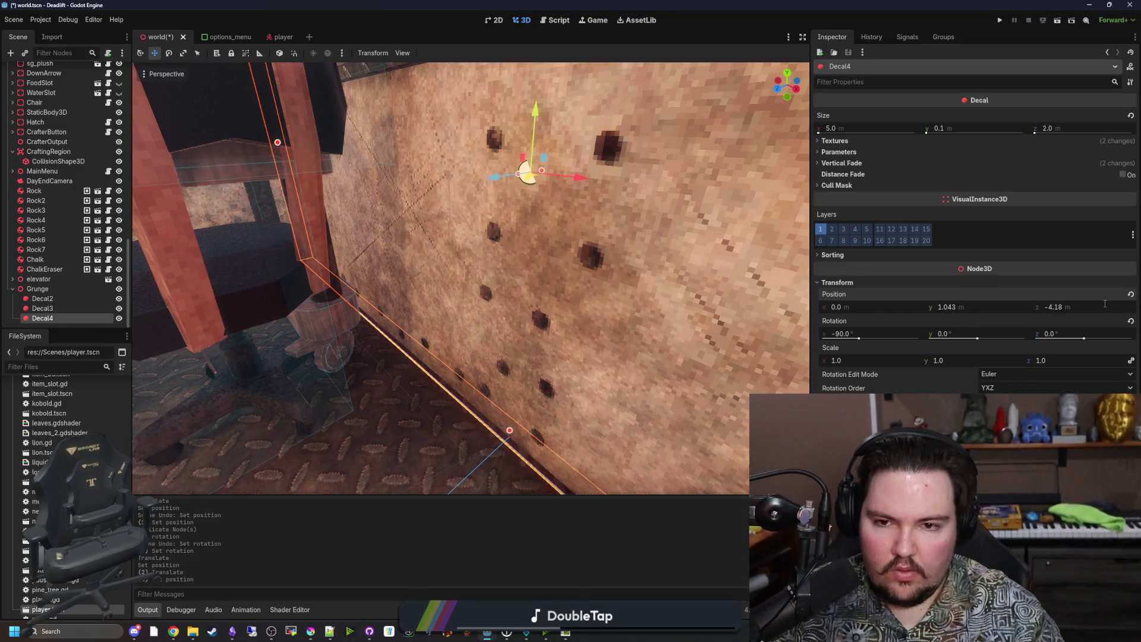
{"action": "key", "text": "f"}
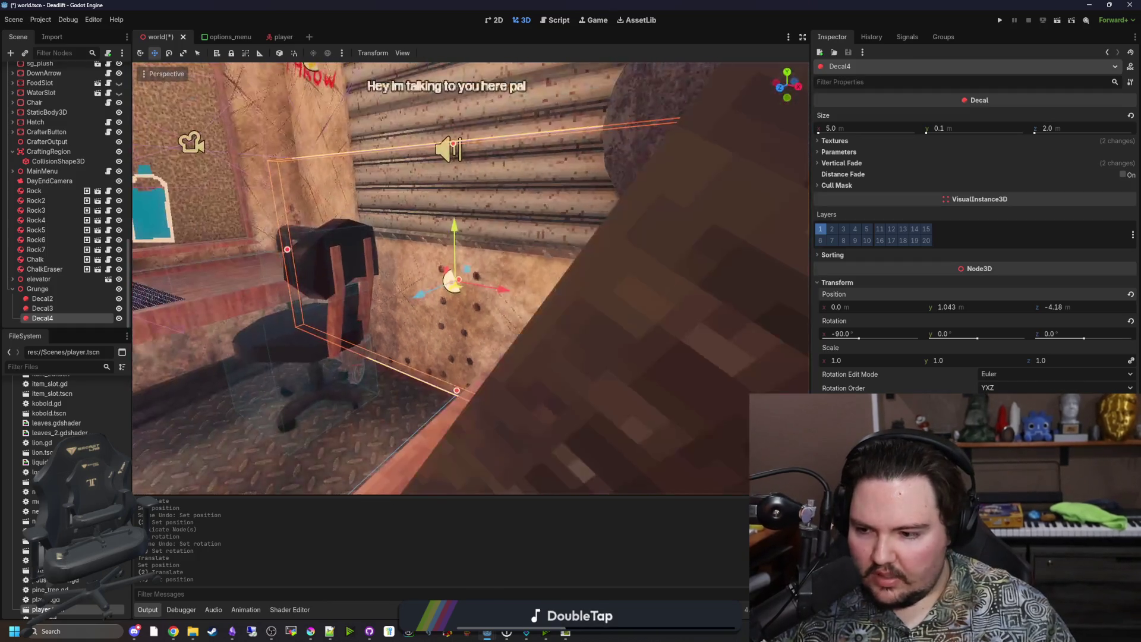
Check the wall grime, nudge Decal4 against the wall, and lower its fade value
{"action": "left_click_drag", "start_coordinate": [325, 428], "coordinate": [325, 427]}
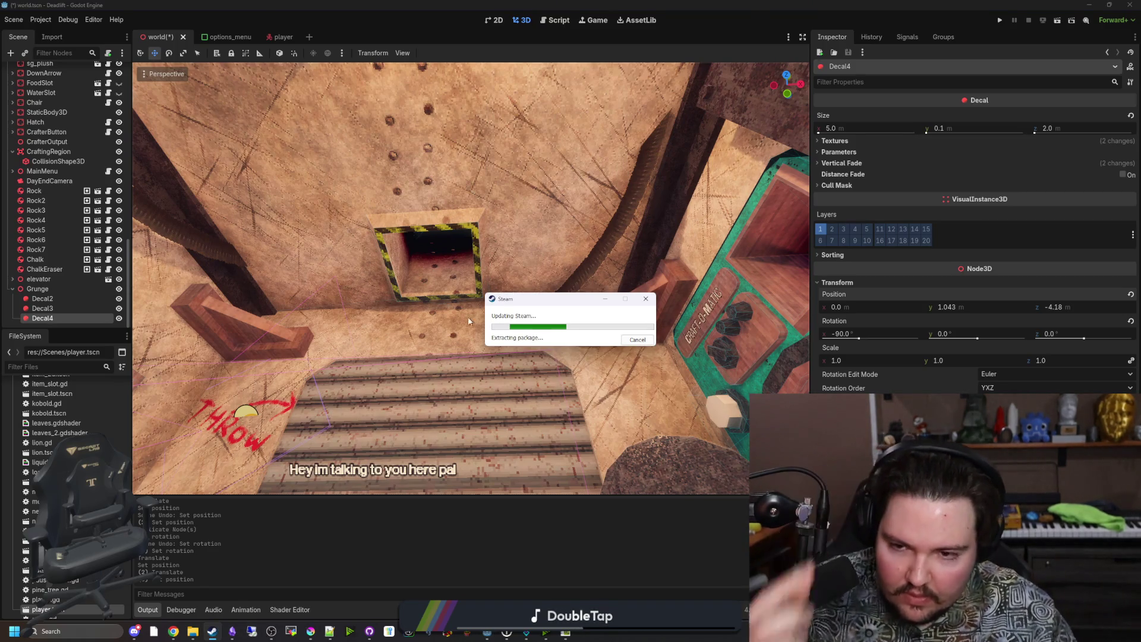
{"action": "left_click_drag", "start_coordinate": [453, 365], "coordinate": [453, 364]}
{"action": "left_click_drag", "start_coordinate": [523, 188], "coordinate": [524, 187]}
{"action": "left_click_drag", "start_coordinate": [497, 229], "coordinate": [498, 261]}
{"action": "left_click_drag", "start_coordinate": [402, 234], "coordinate": [386, 239]}
{"action": "key", "text": "ctrl+z"}
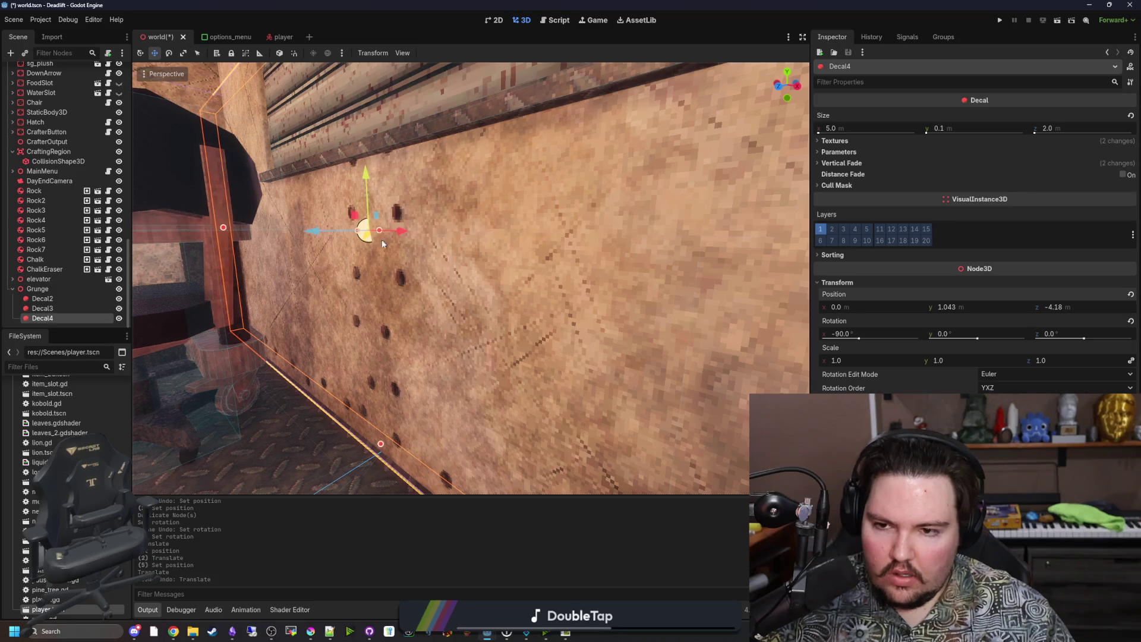
{"action": "left_click_drag", "start_coordinate": [316, 238], "coordinate": [313, 240]}
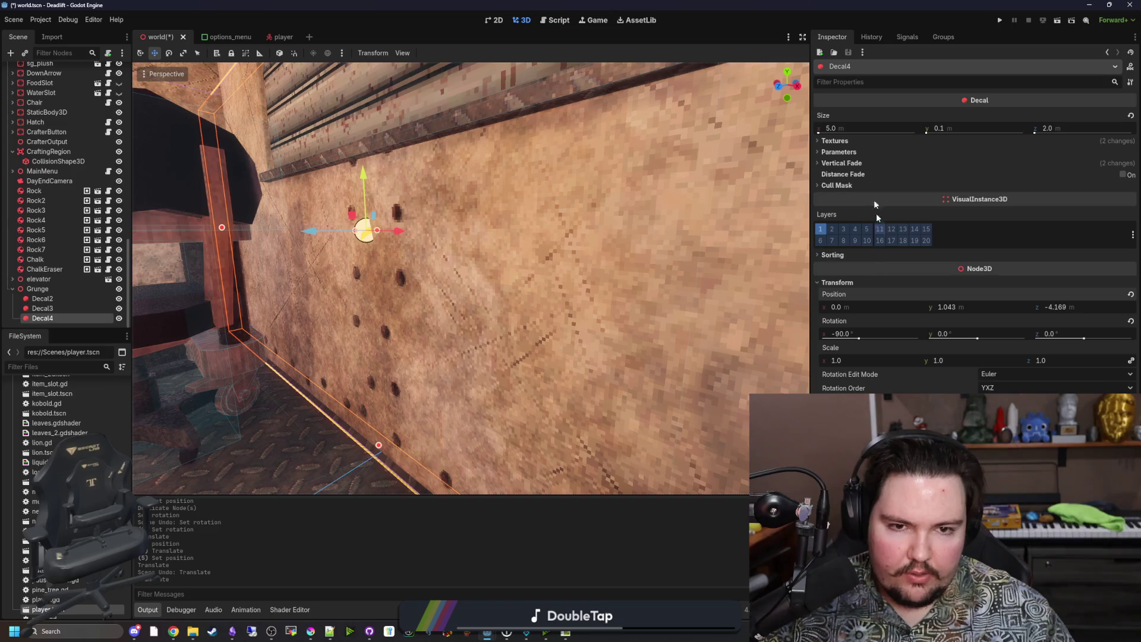
{"action": "left_click", "coordinate": [857, 163]}
{"action": "mouse_move", "coordinate": [1000, 180]}
{"action": "left_mouse_down"}
{"action": "mouse_move", "coordinate": [1067, 182]}
{"action": "mouse_move", "coordinate": [1006, 203]}
{"action": "mouse_move", "coordinate": [1109, 196]}
{"action": "left_mouse_up"}
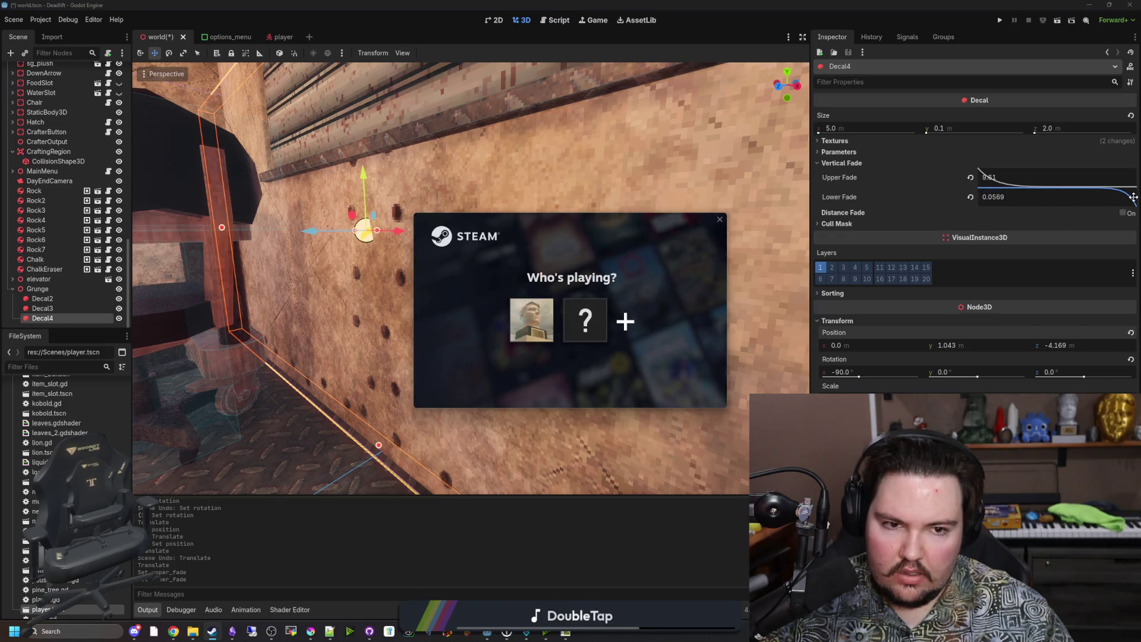
Raise Decal4's Lower Fade to 15.6 and nudge it along Z against the wall
{"action": "left_click_drag", "start_coordinate": [1133, 197], "coordinate": [1035, 205]}
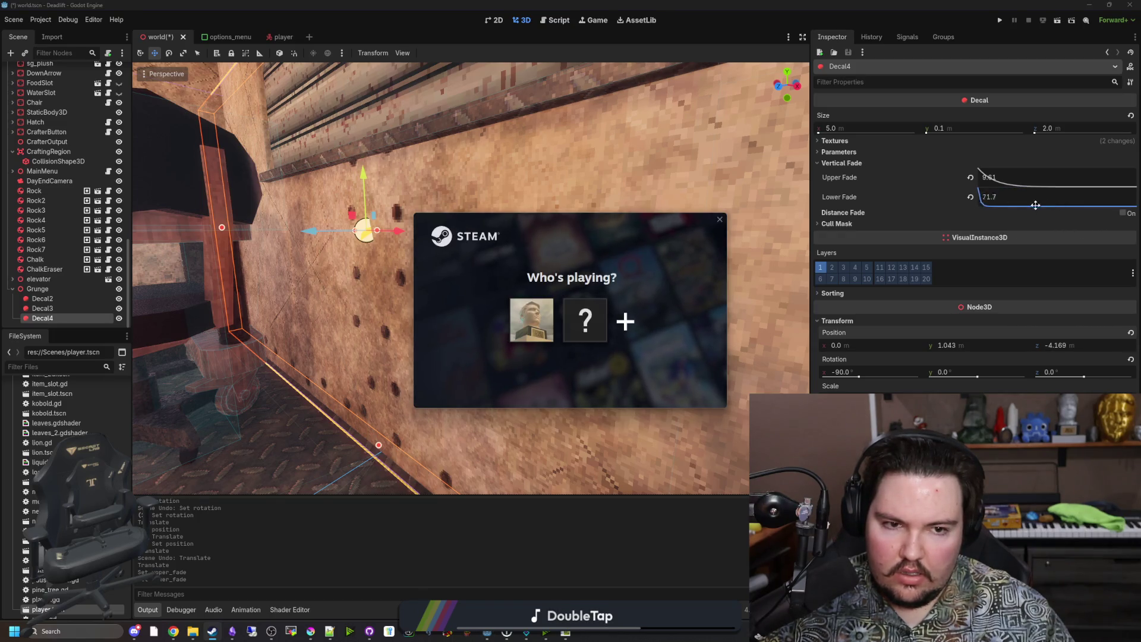
{"action": "left_click", "coordinate": [547, 307]}
{"action": "mouse_move", "coordinate": [309, 231]}
{"action": "left_mouse_down"}
{"action": "mouse_move", "coordinate": [440, 201]}
{"action": "mouse_move", "coordinate": [349, 224]}
{"action": "left_mouse_up"}
{"action": "left_click_drag", "start_coordinate": [440, 220], "coordinate": [349, 224]}
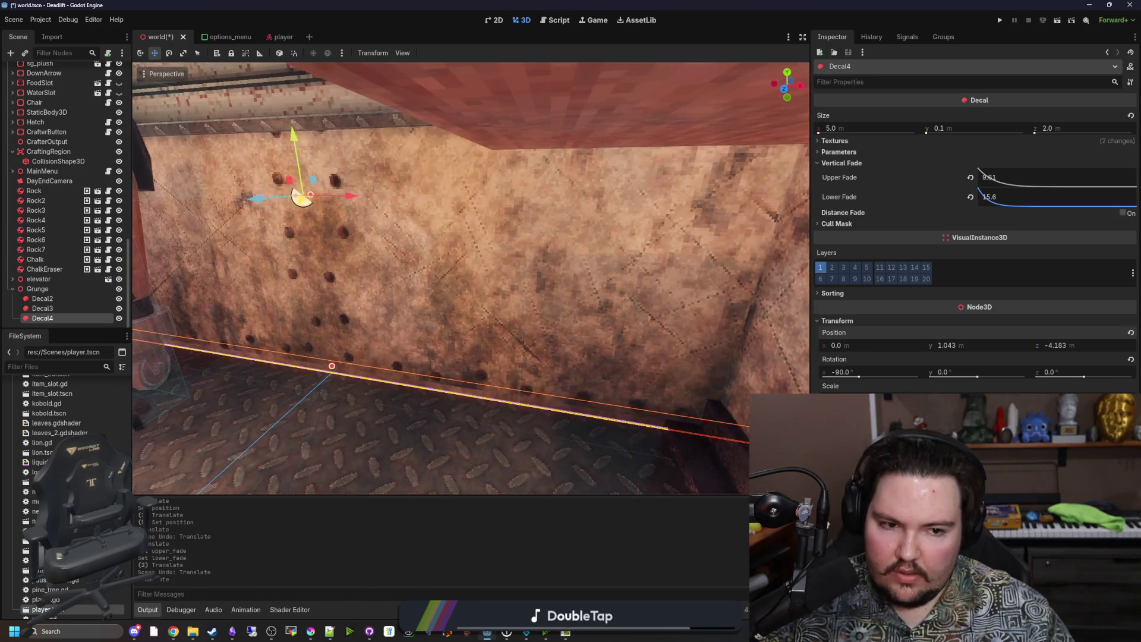
Set Decal4's Z position to -4.183, trying -4.185 then reverting
{"action": "key", "text": "Return"}
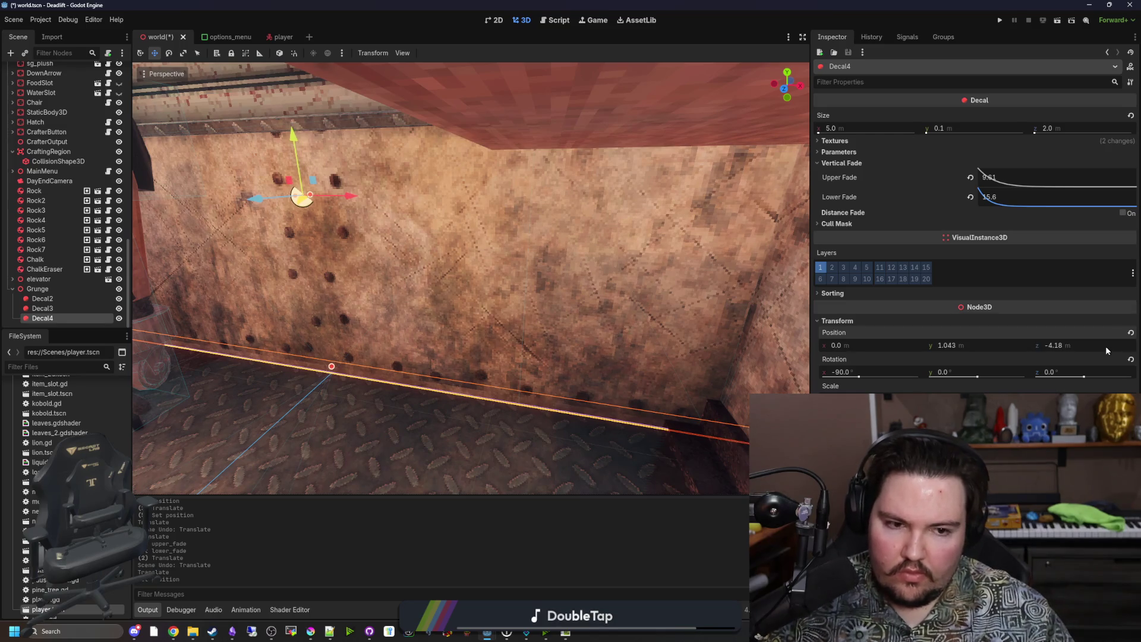
{"action": "key", "text": "Return"}
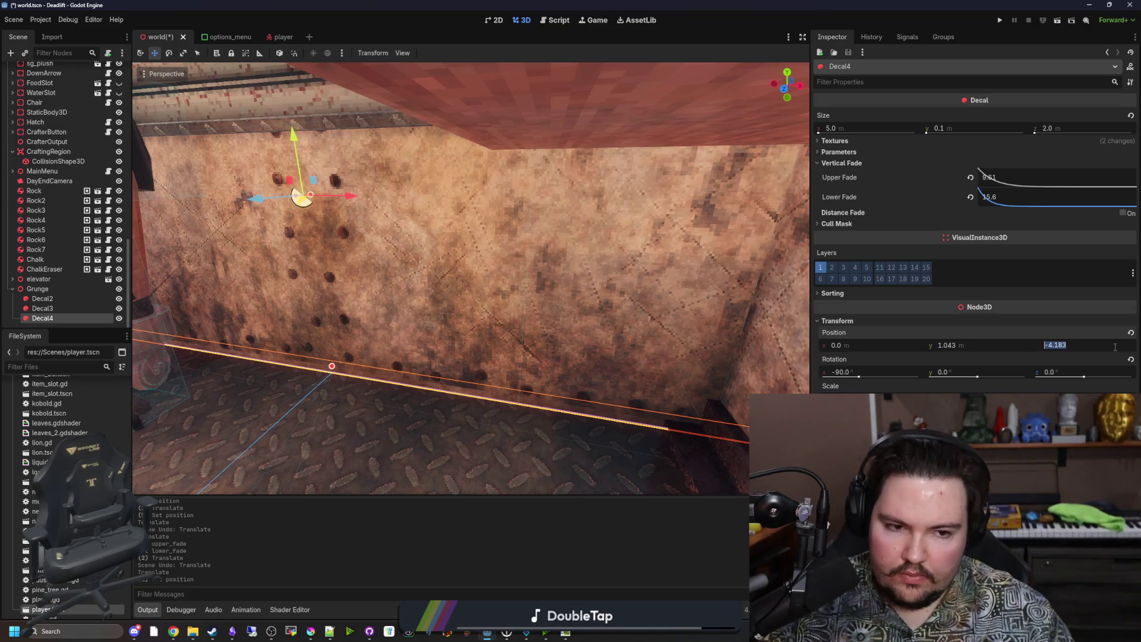
{"action": "type", "text": "-4.185"}
{"action": "key", "text": "Return"}
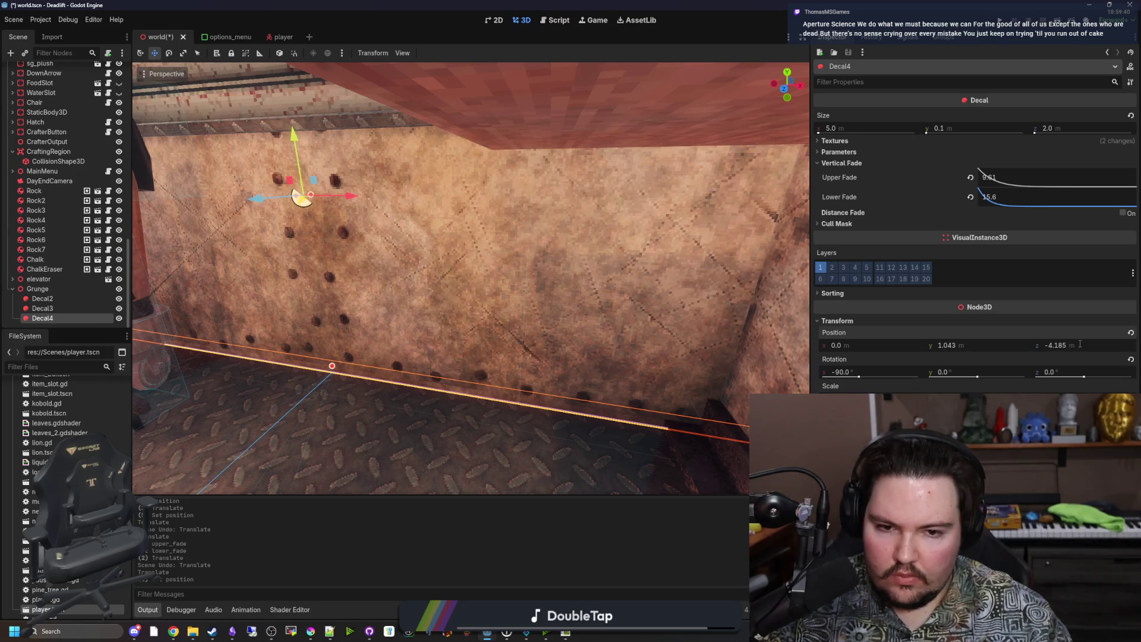
{"action": "key", "text": "Escape"}
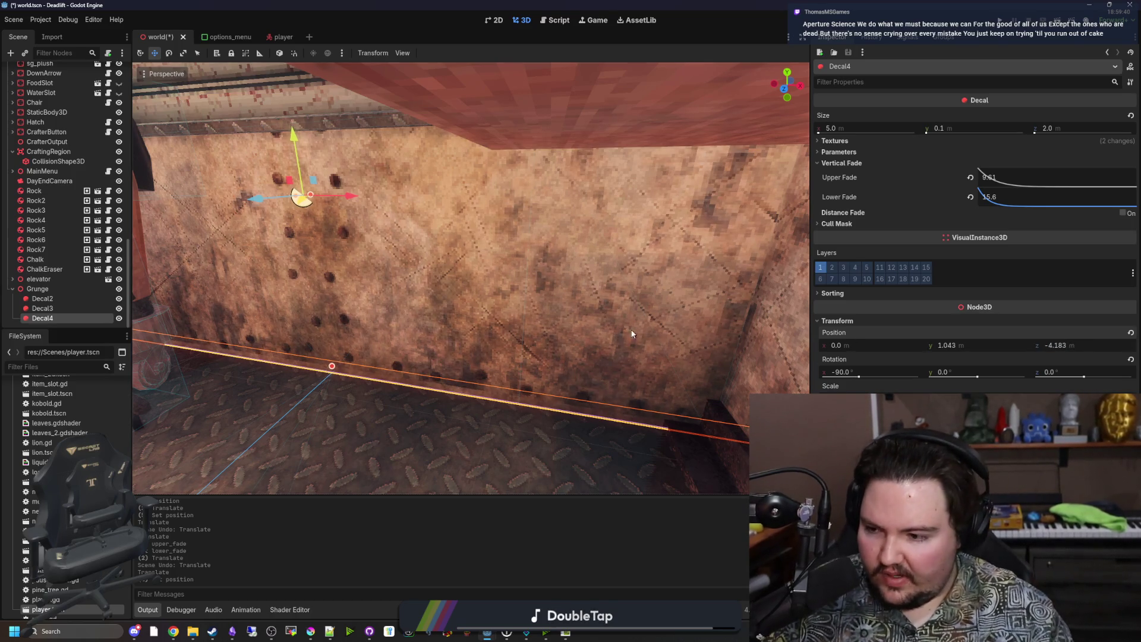
{"action": "scroll", "coordinate": [631, 331], "scroll_direction": "up", "scroll_amount": 5}
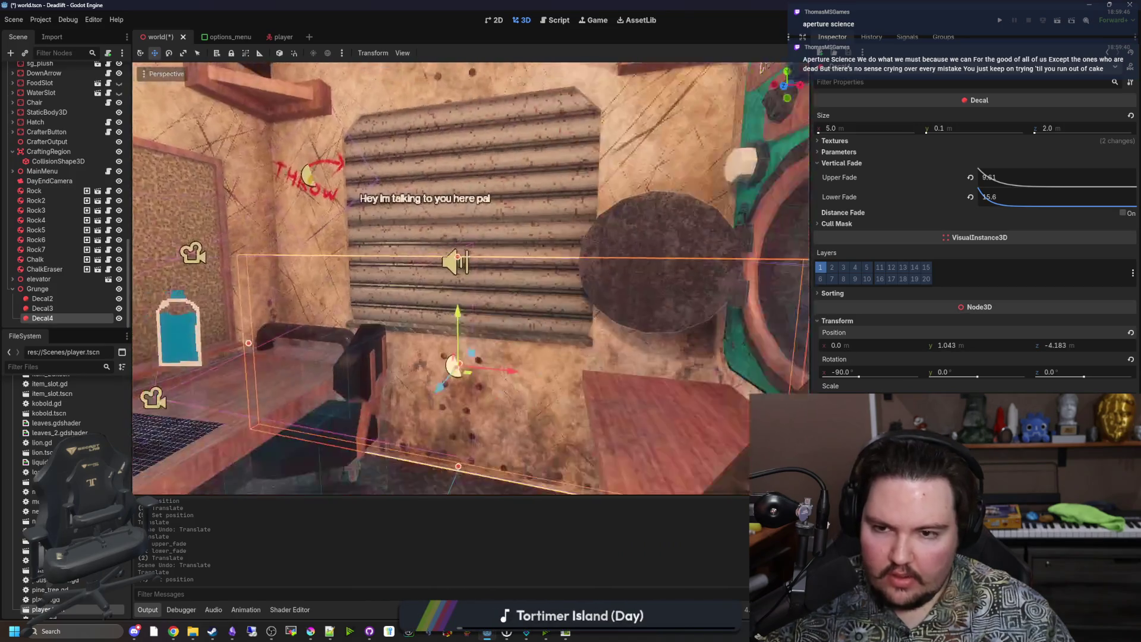
{"action": "left_click", "coordinate": [62, 308]}
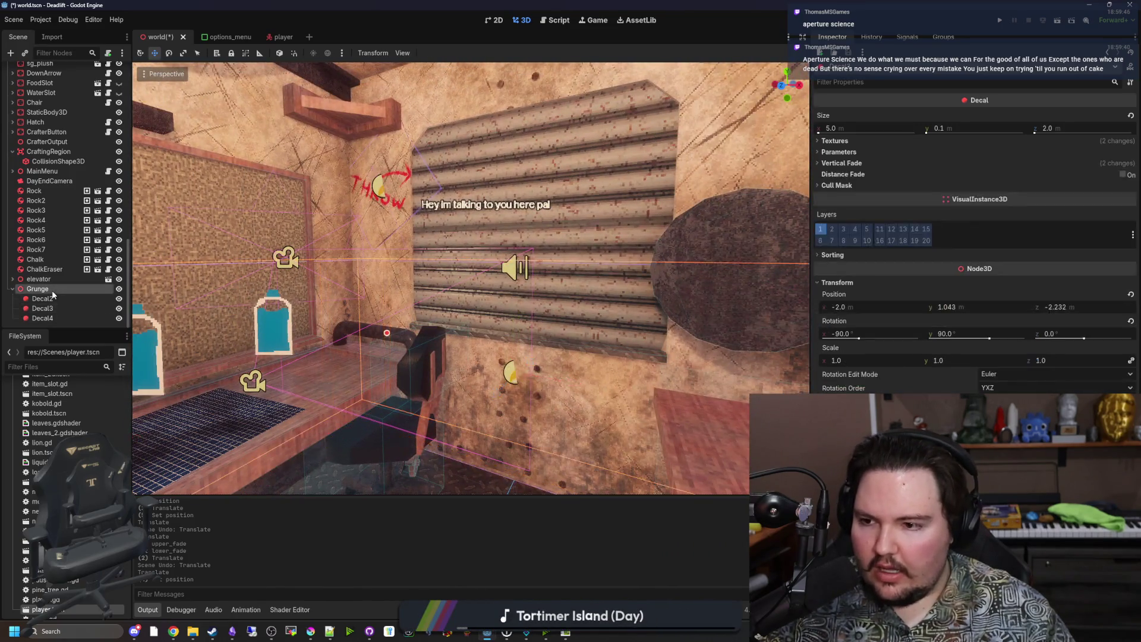
Duplicate Decal2 into Decal5 and slide it along the wall
{"action": "double_click", "coordinate": [52, 298]}
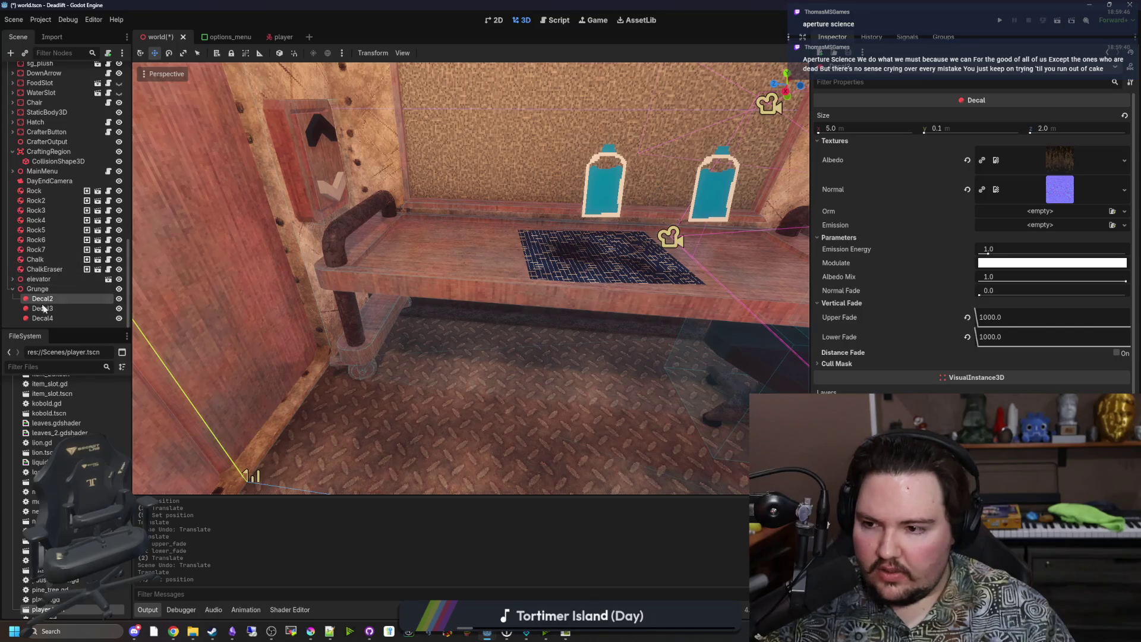
{"action": "key", "text": "ctrl+d"}
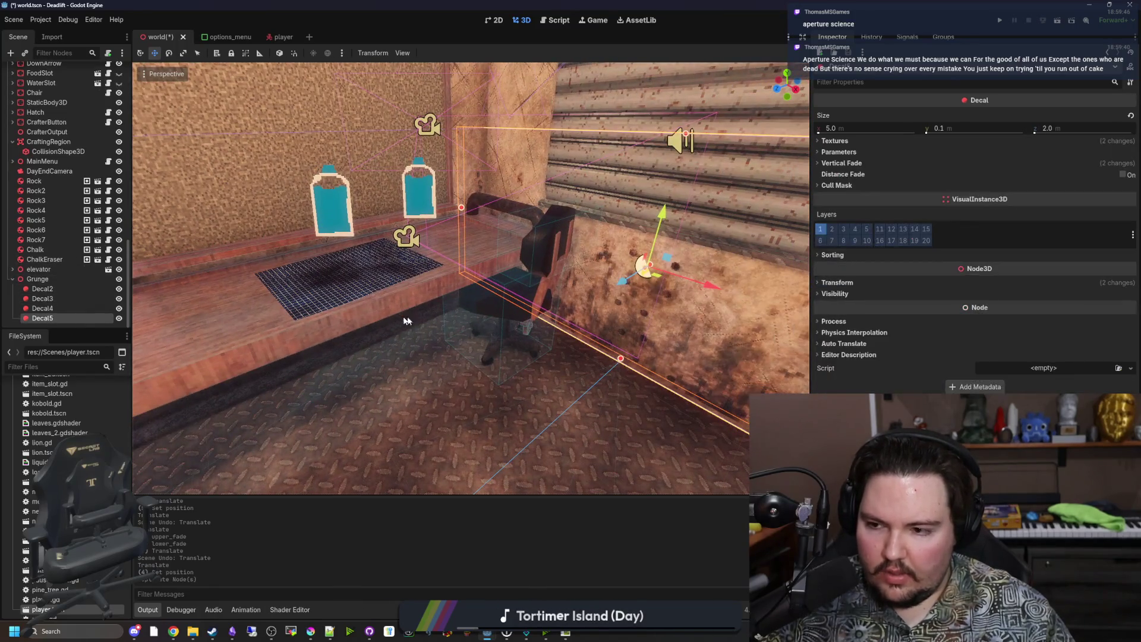
{"action": "left_click_drag", "start_coordinate": [404, 321], "coordinate": [520, 322]}
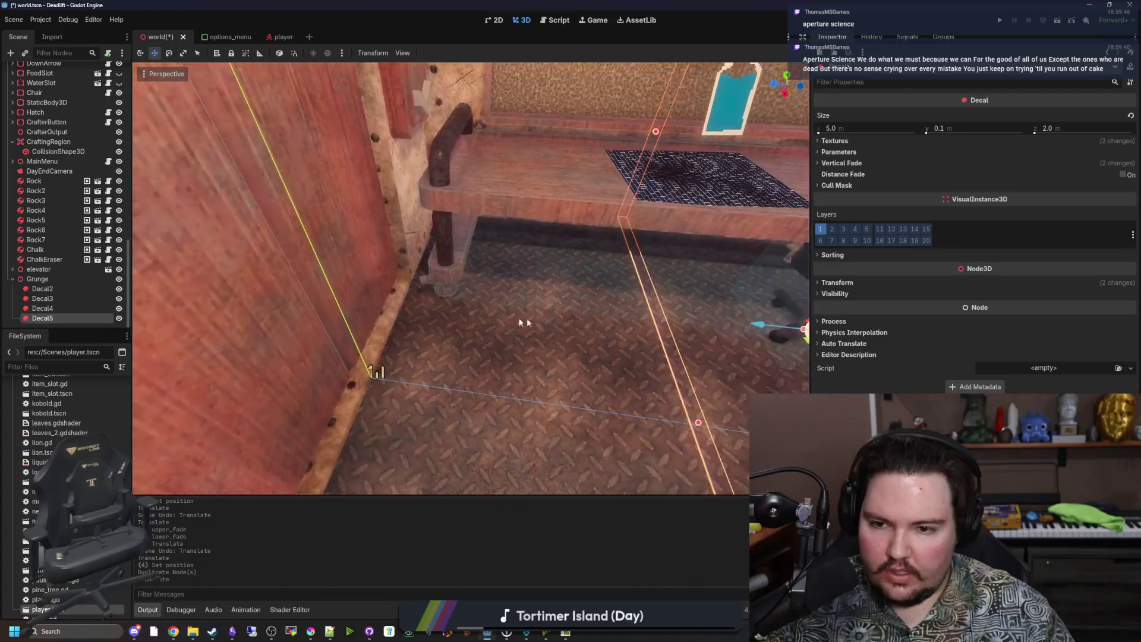
{"action": "left_click_drag", "start_coordinate": [759, 324], "coordinate": [279, 290]}
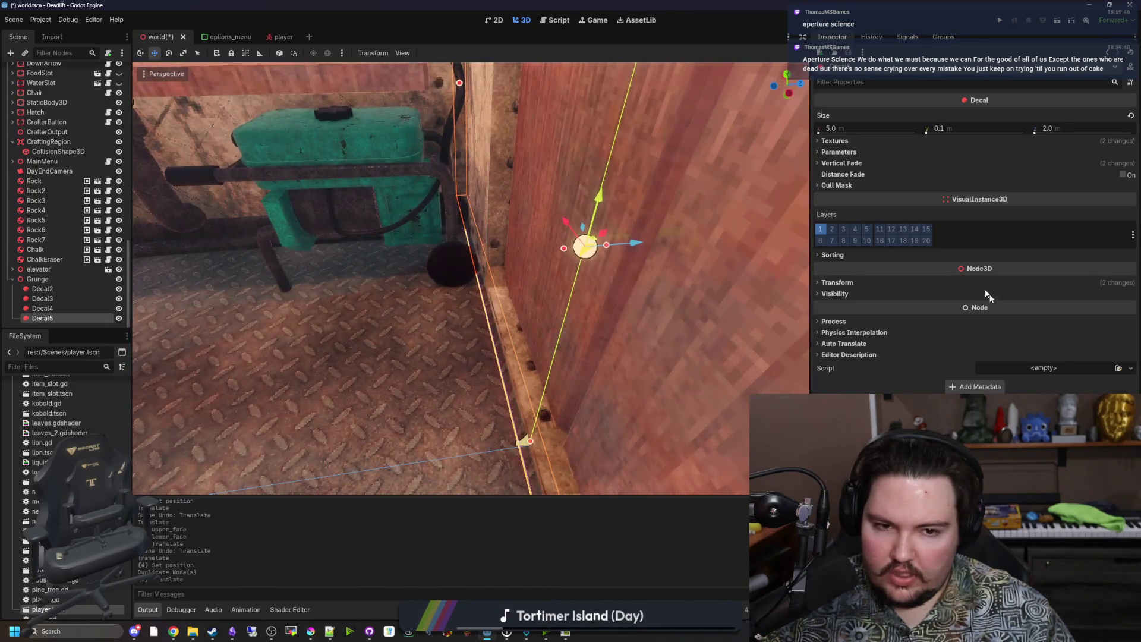
Set Decal5's Position Z to 0.0 m, then select Decal2 through Decal5 together
{"action": "left_click", "coordinate": [839, 283]}
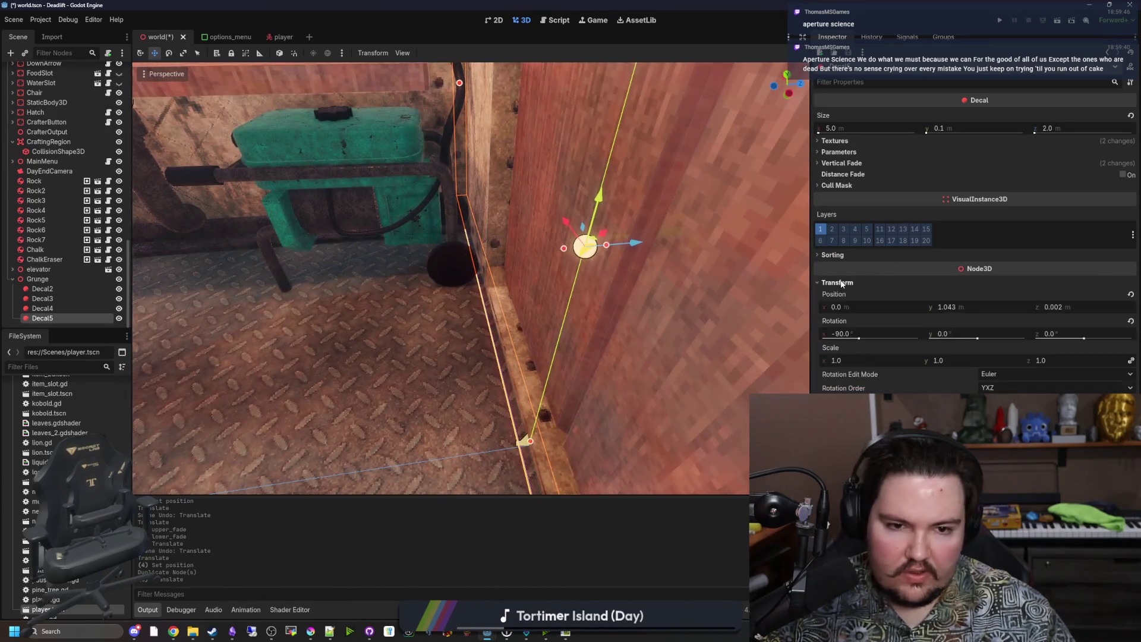
{"action": "left_click", "coordinate": [1052, 307]}
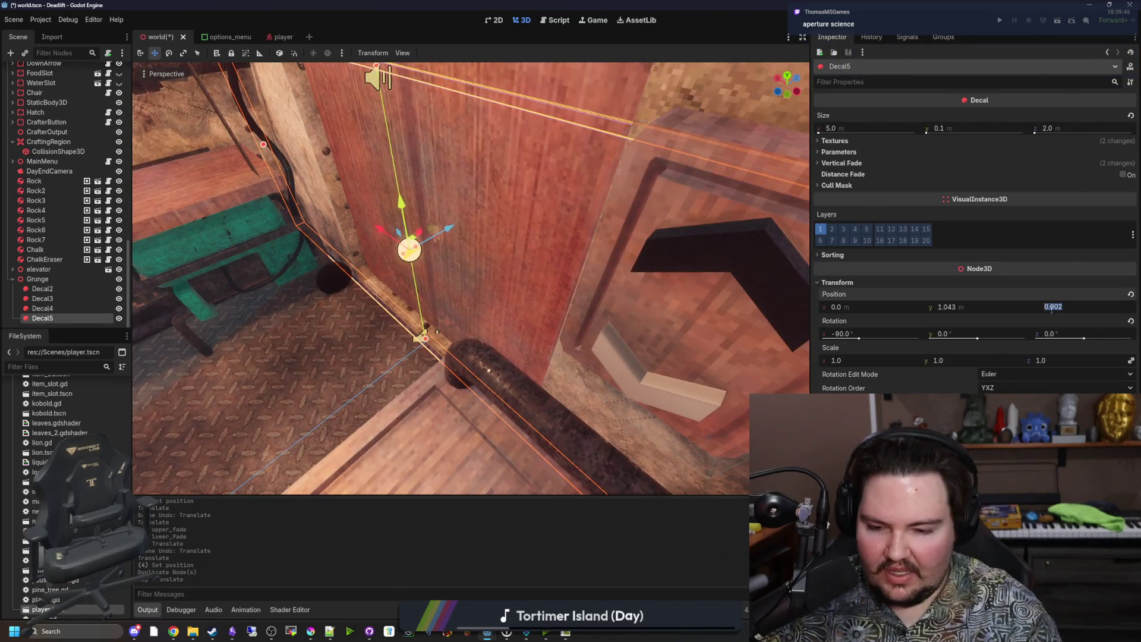
{"action": "type", "text": "0"}
{"action": "key", "text": "Return"}
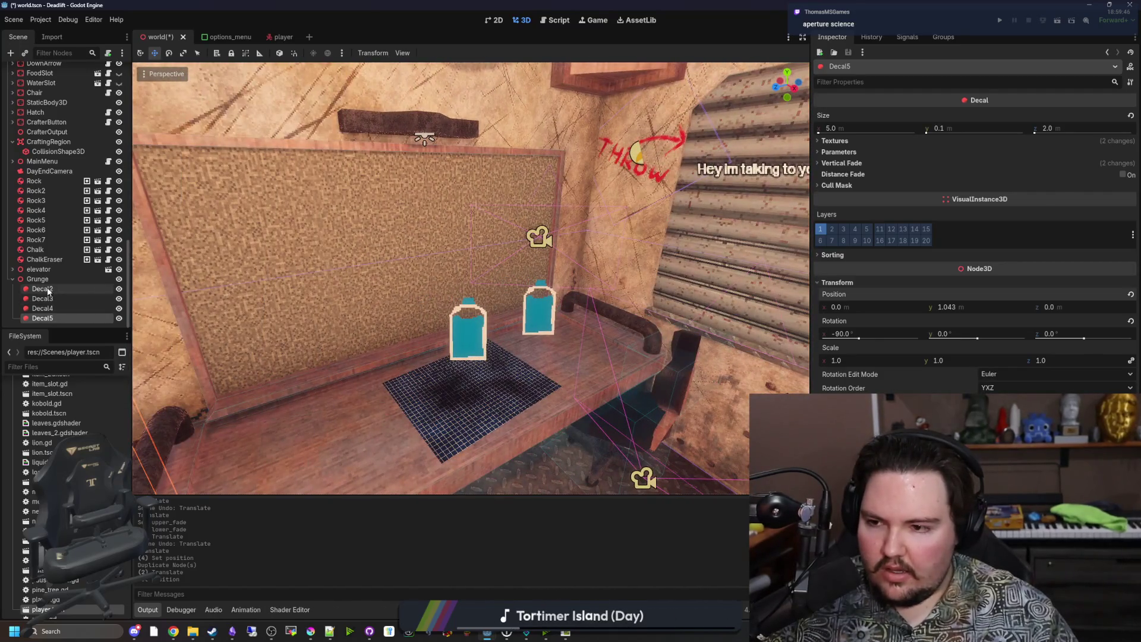
{"action": "left_click", "coordinate": [42, 289]}
{"action": "left_click", "coordinate": [42, 318], "text": "shift"}
Duplicate the four grime decals and try heights 2 through 5 for the copies
{"action": "key", "text": "f"}
{"action": "key", "text": "ctrl+d"}
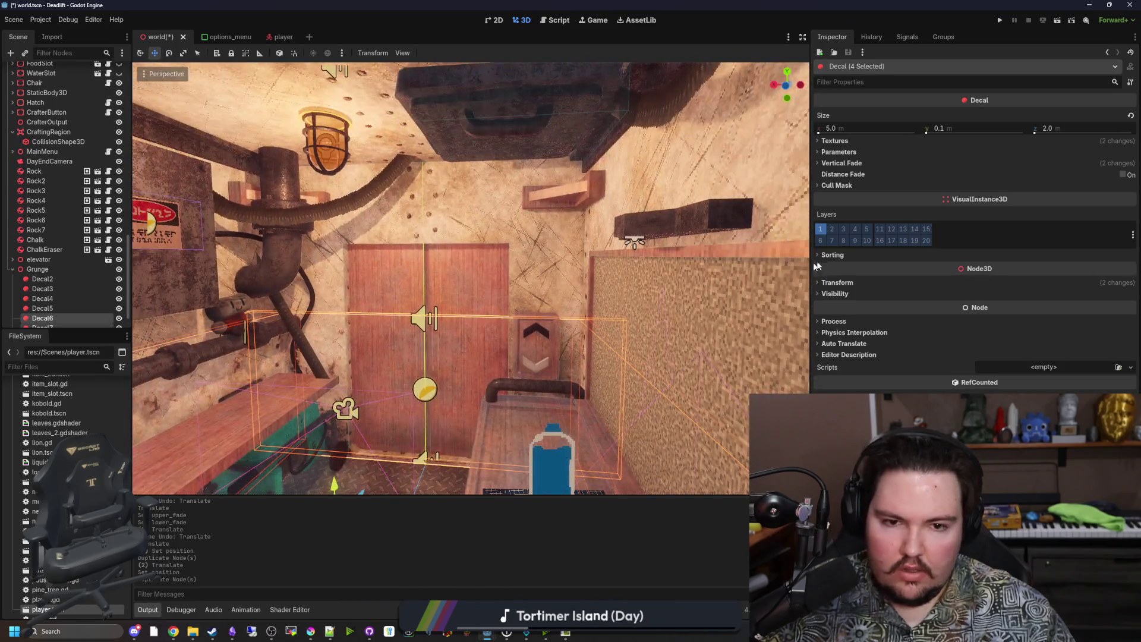
{"action": "left_click", "coordinate": [839, 282]}
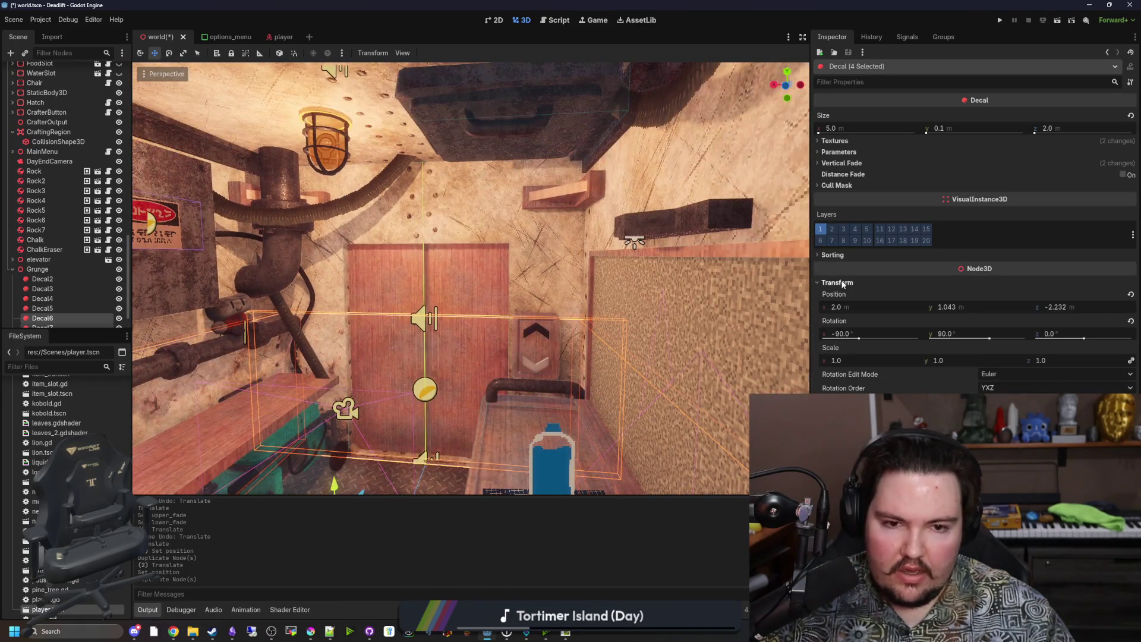
{"action": "left_click", "coordinate": [983, 307]}
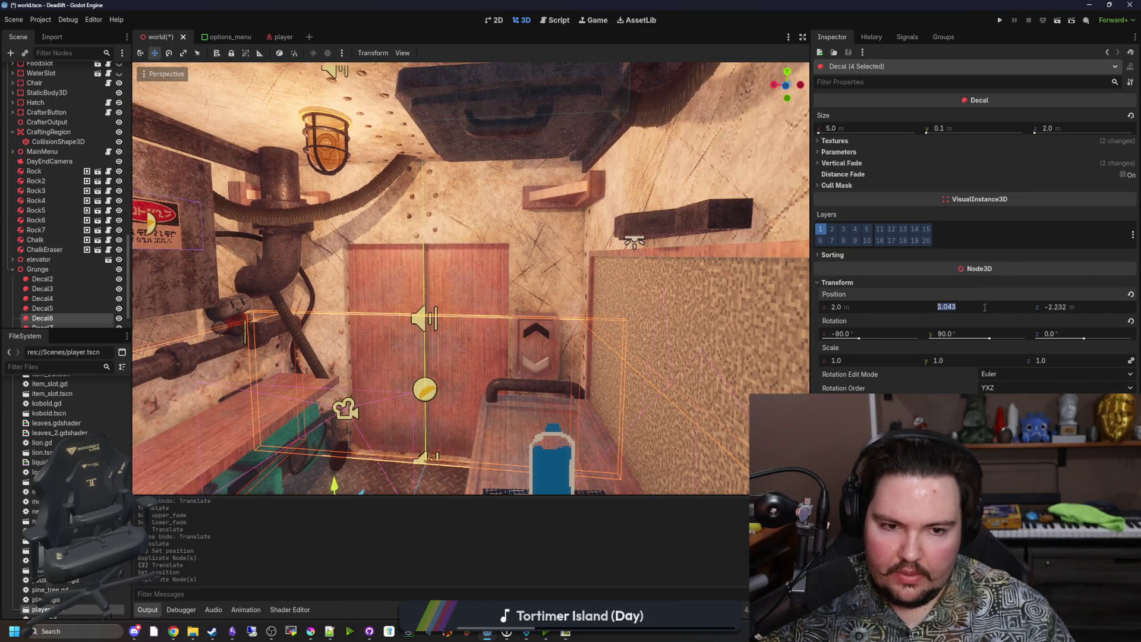
{"action": "type", "text": "2"}
{"action": "key", "text": "Return"}
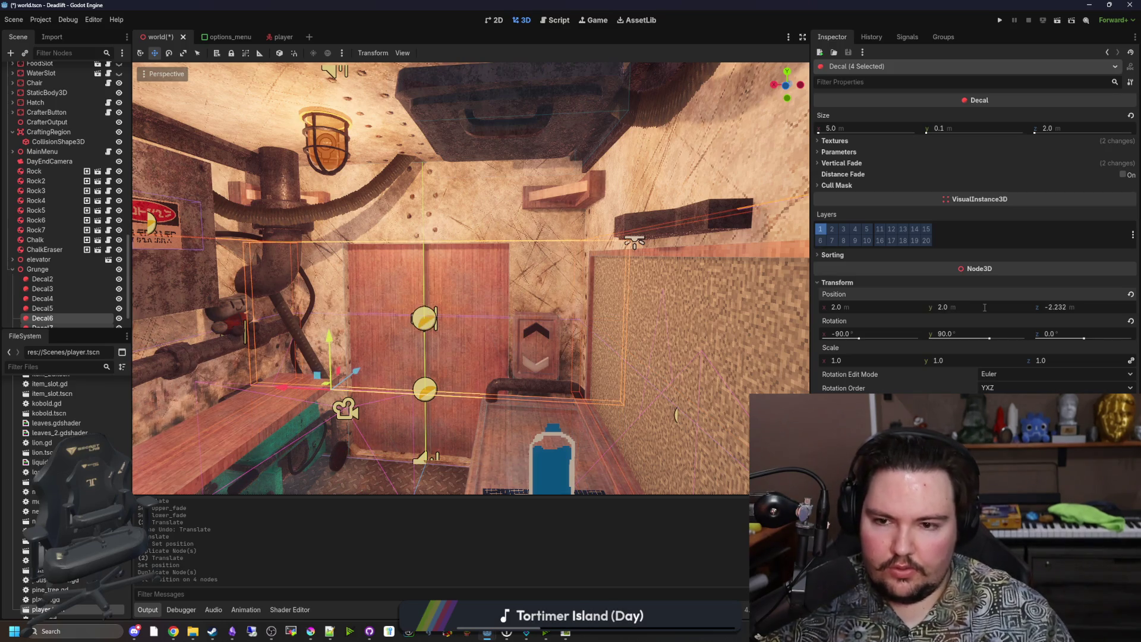
{"action": "type", "text": "3"}
{"action": "key", "text": "Return"}
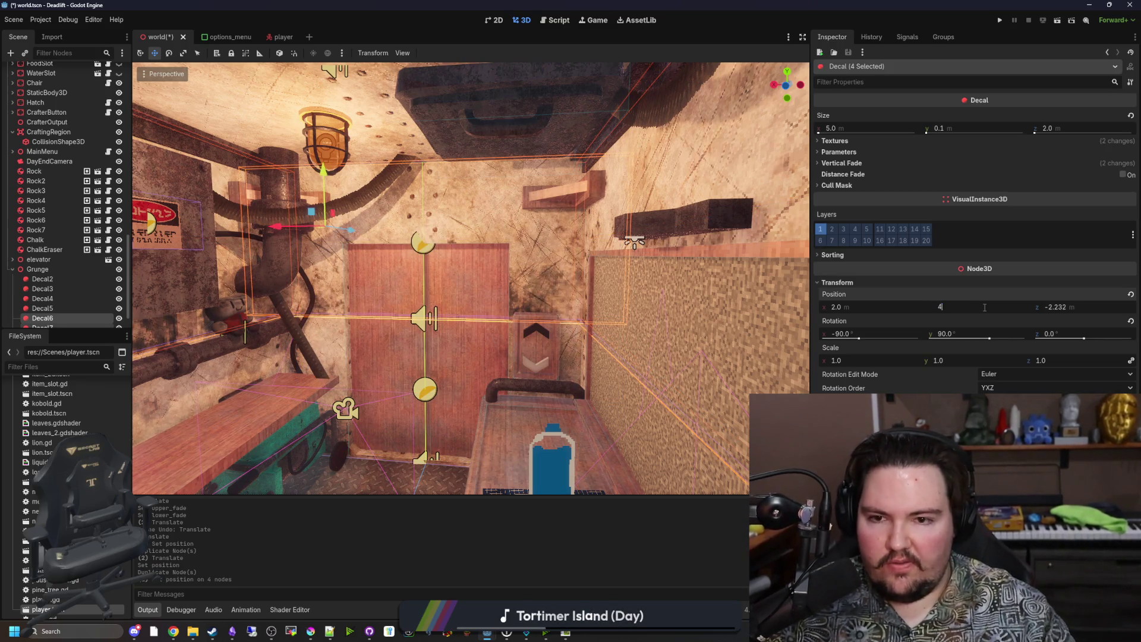
{"action": "type", "text": "4"}
{"action": "key", "text": "Return"}
{"action": "type", "text": "5"}
{"action": "key", "text": "Return"}
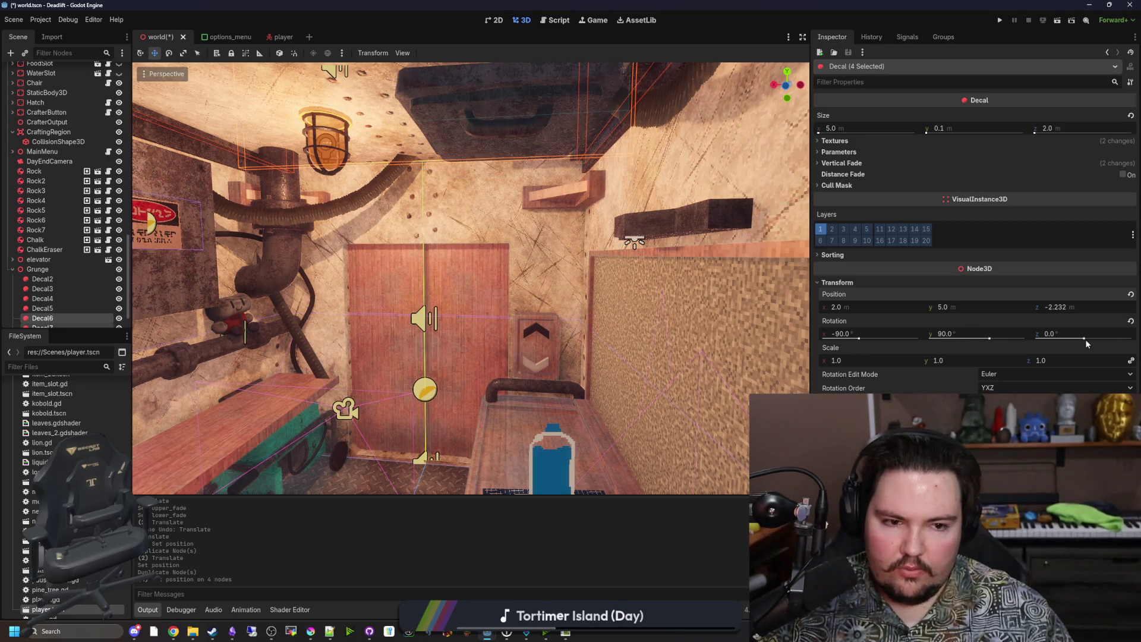
Set the copies' X rotation to 90°, undoing a stray Z tilt
{"action": "left_click_drag", "start_coordinate": [1085, 343], "coordinate": [1067, 340]}
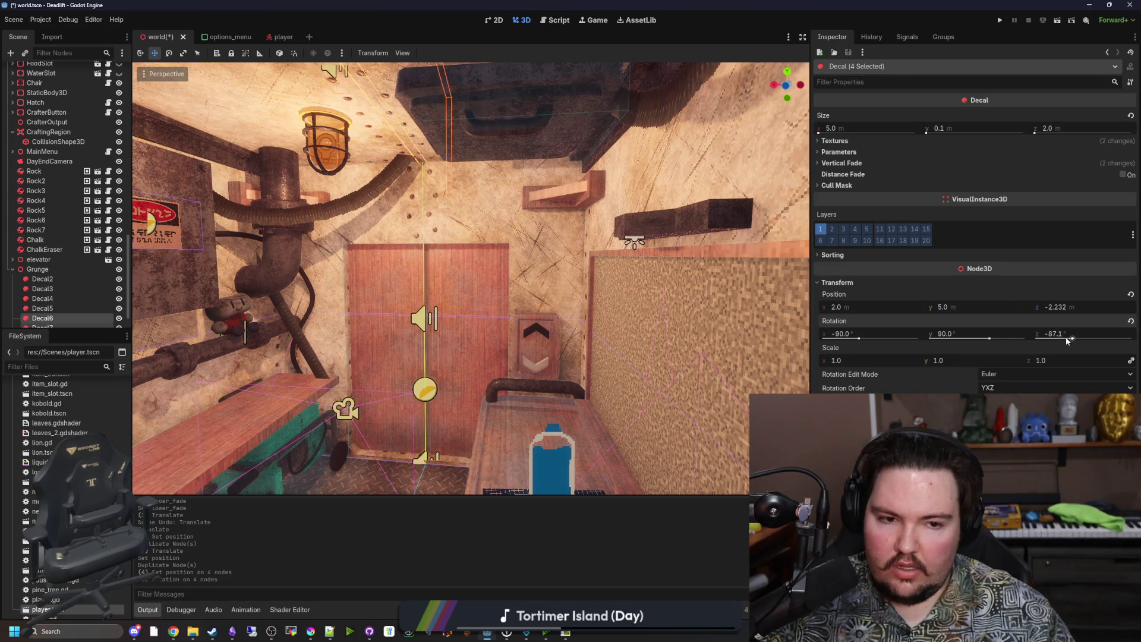
{"action": "key", "text": "ctrl+z"}
{"action": "left_click", "coordinate": [990, 339]}
{"action": "key", "text": "ctrl+z"}
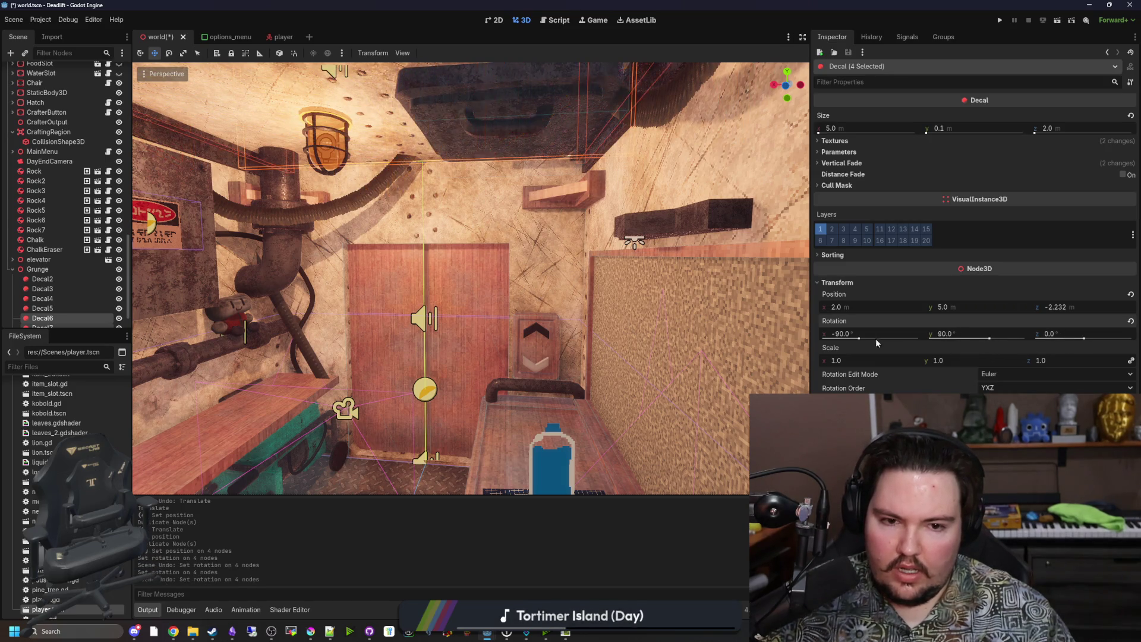
{"action": "mouse_move", "coordinate": [859, 339]}
{"action": "left_mouse_down"}
{"action": "mouse_move", "coordinate": [879, 340]}
{"action": "mouse_move", "coordinate": [856, 337]}
{"action": "left_mouse_up"}
{"action": "type", "text": "90"}
{"action": "key", "text": "Return"}
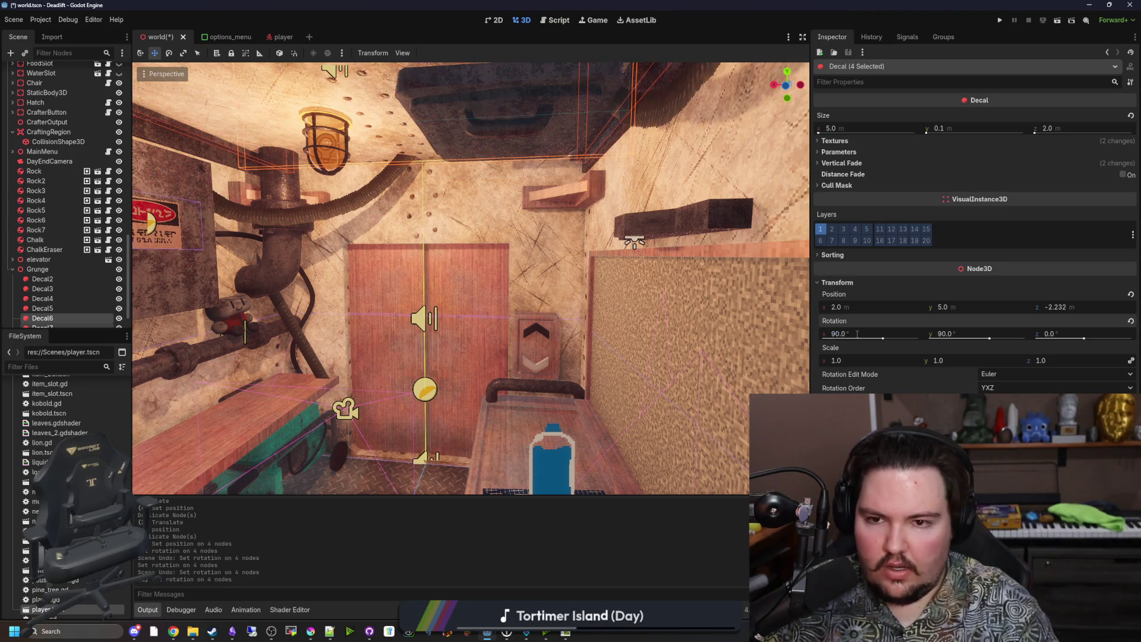
Settle the copies' Y position at 3.0, then select Sprite3D3
{"action": "left_click", "coordinate": [942, 307]}
{"action": "type", "text": "4"}
{"action": "key", "text": "Return"}
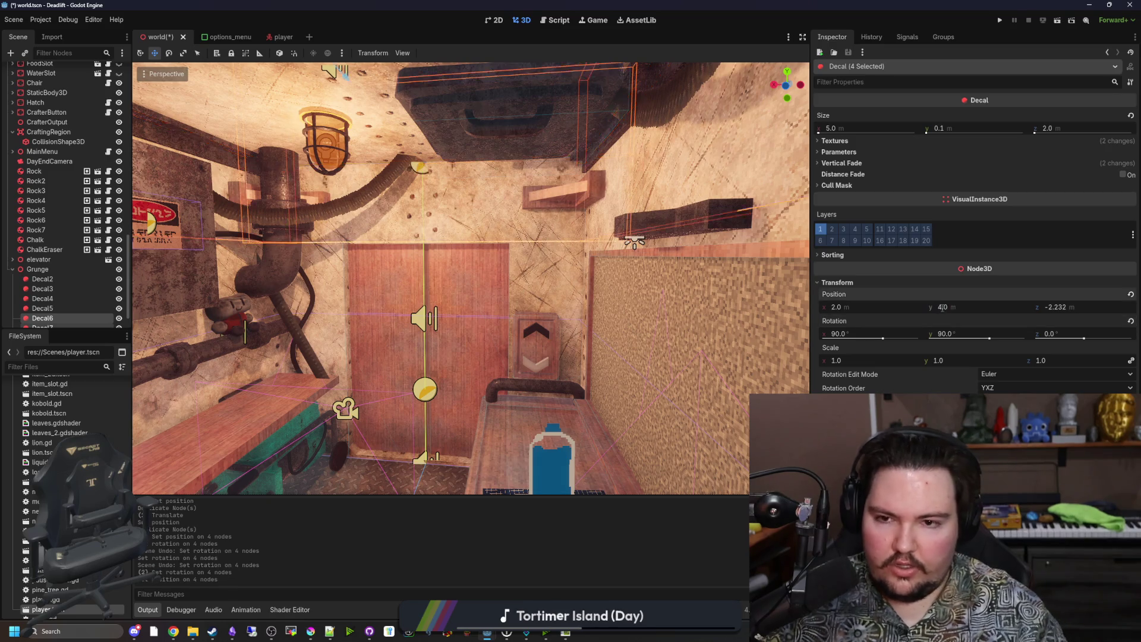
{"action": "type", "text": "3"}
{"action": "key", "text": "Return"}
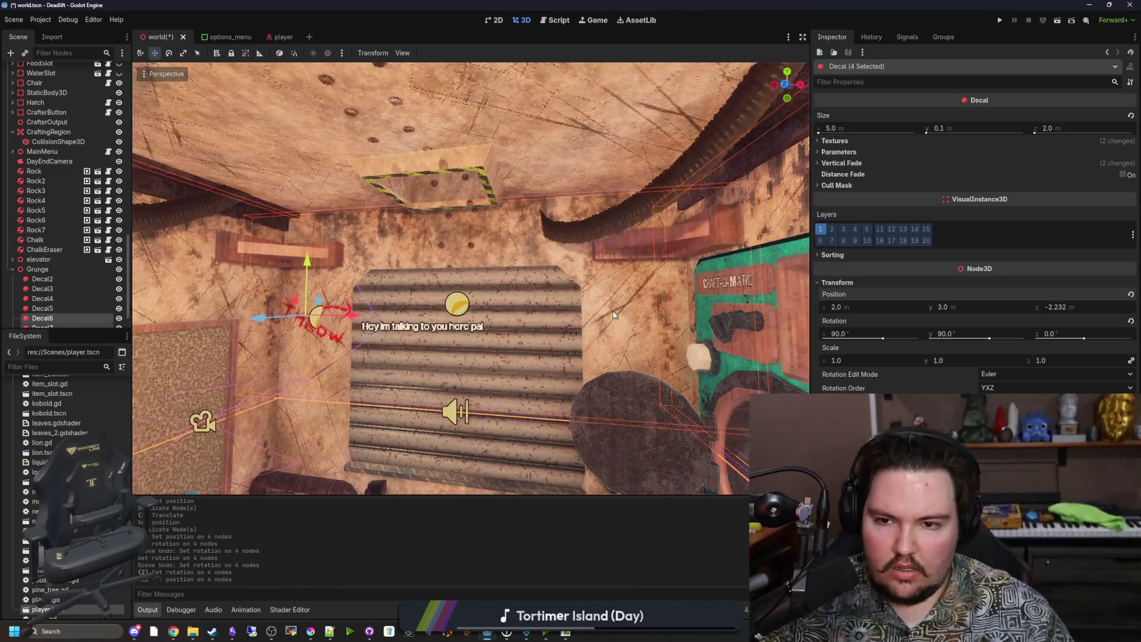
{"action": "left_click", "coordinate": [543, 248]}
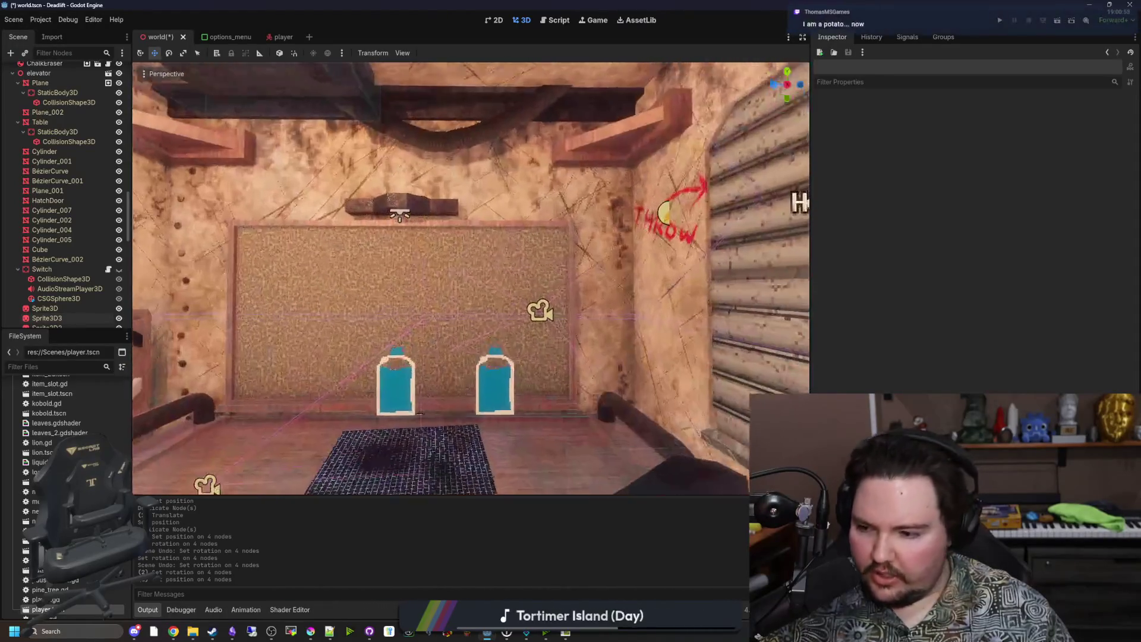
Inspect Decal2's albedo texture and Modulate tint while turning the view around the room
{"action": "scroll", "coordinate": [95, 295], "scroll_direction": "down", "scroll_amount": 10}
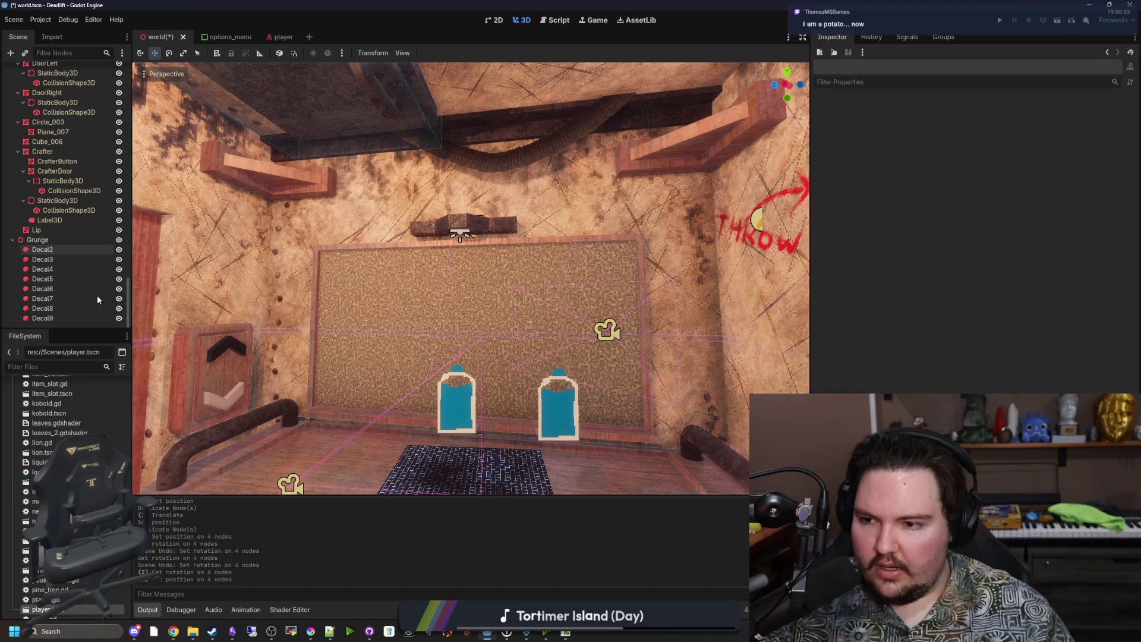
{"action": "left_click", "coordinate": [58, 249]}
{"action": "left_click", "coordinate": [1053, 164]}
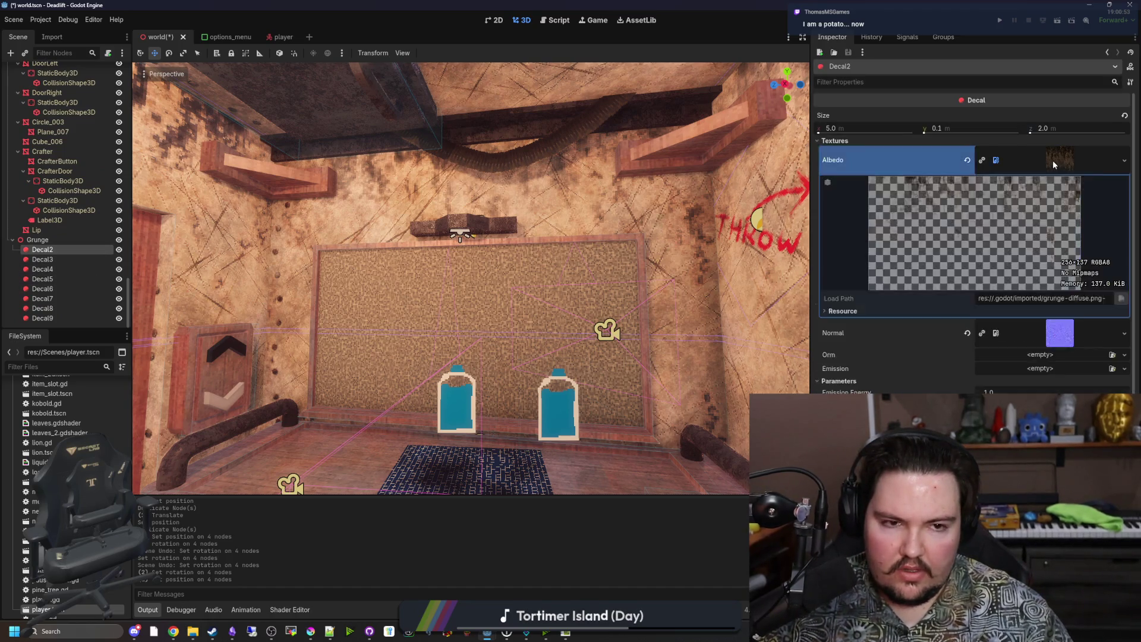
{"action": "left_click", "coordinate": [1061, 160]}
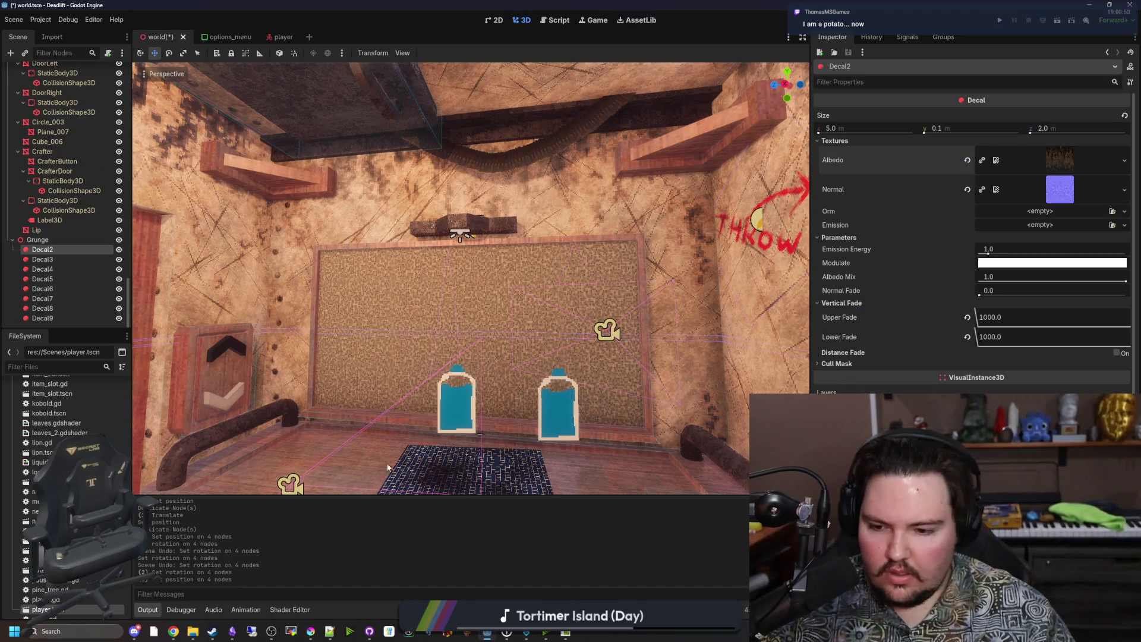
{"action": "mouse_move", "coordinate": [303, 487]}
{"action": "left_mouse_down"}
{"action": "mouse_move", "coordinate": [451, 309]}
{"action": "mouse_move", "coordinate": [511, 309]}
{"action": "mouse_move", "coordinate": [333, 315]}
{"action": "mouse_move", "coordinate": [333, 279]}
{"action": "mouse_move", "coordinate": [309, 315]}
{"action": "mouse_move", "coordinate": [308, 357]}
{"action": "mouse_move", "coordinate": [280, 321]}
{"action": "mouse_move", "coordinate": [154, 321]}
{"action": "left_mouse_up"}
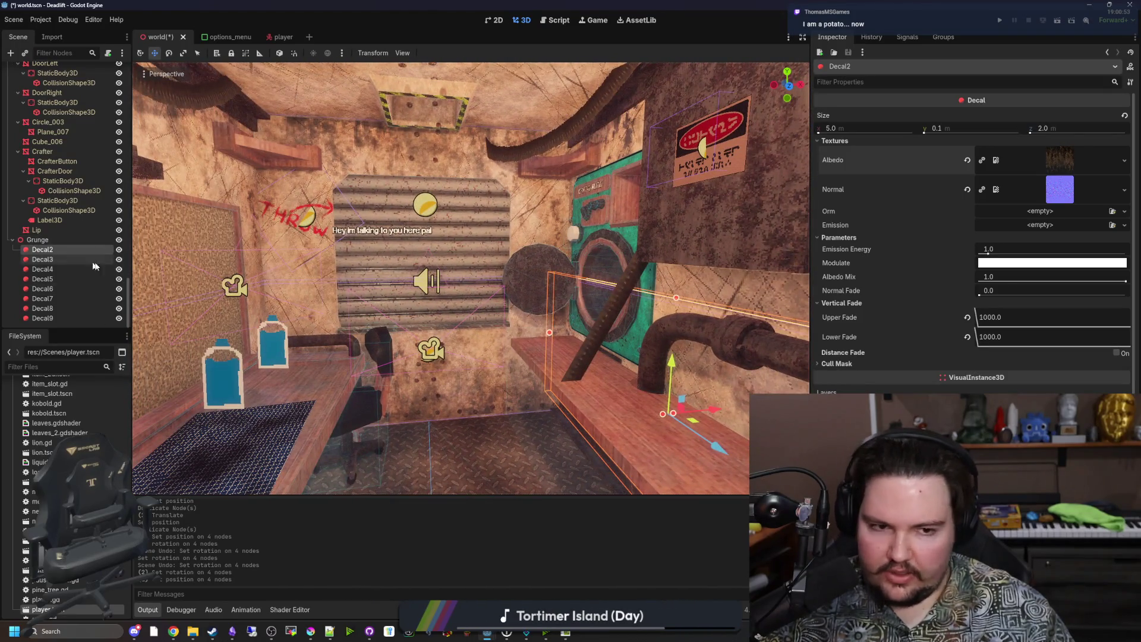
{"action": "left_click_drag", "start_coordinate": [802, 249], "coordinate": [766, 252]}
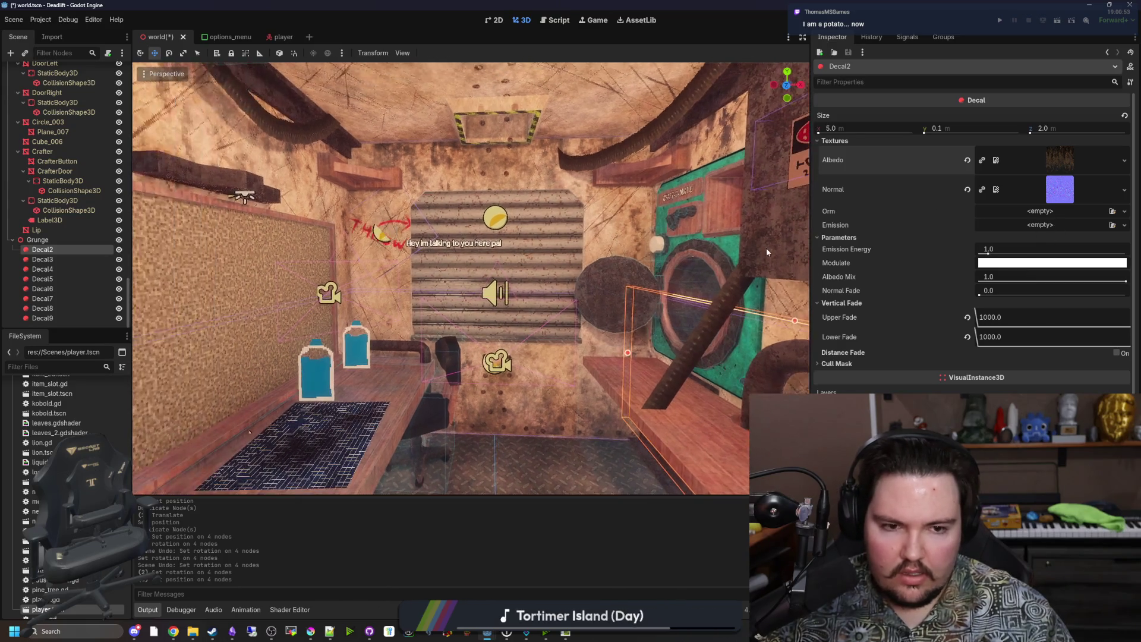
{"action": "left_click", "coordinate": [1020, 264]}
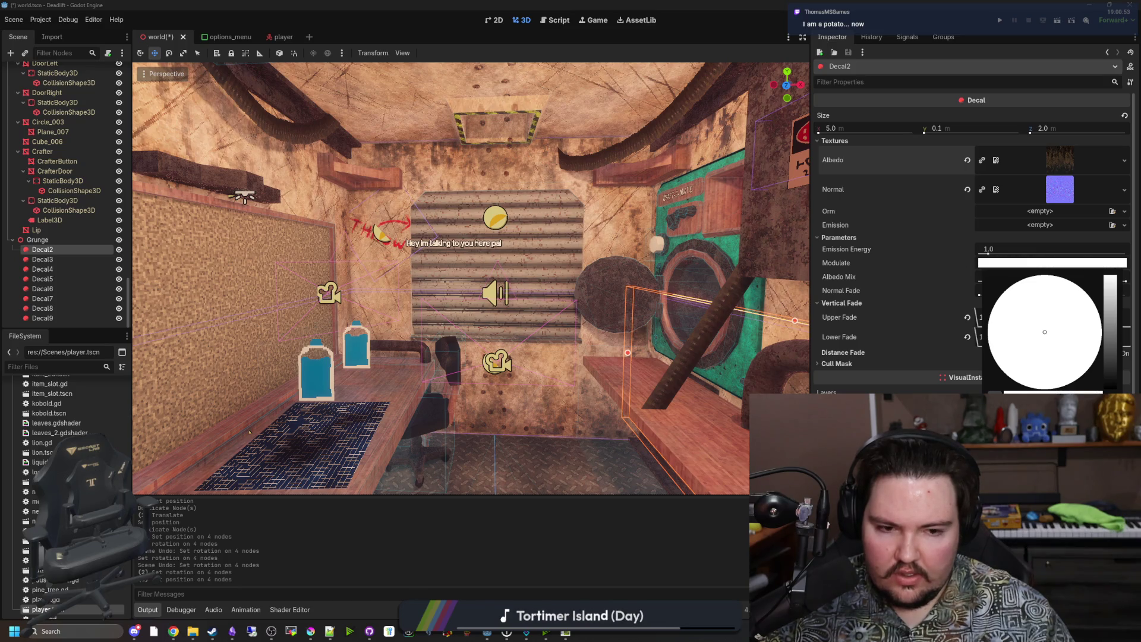
Look up at the crafting-room ceiling and select its plane mesh
{"action": "left_click_drag", "start_coordinate": [469, 279], "coordinate": [458, 250]}
{"action": "left_click", "coordinate": [457, 250]}
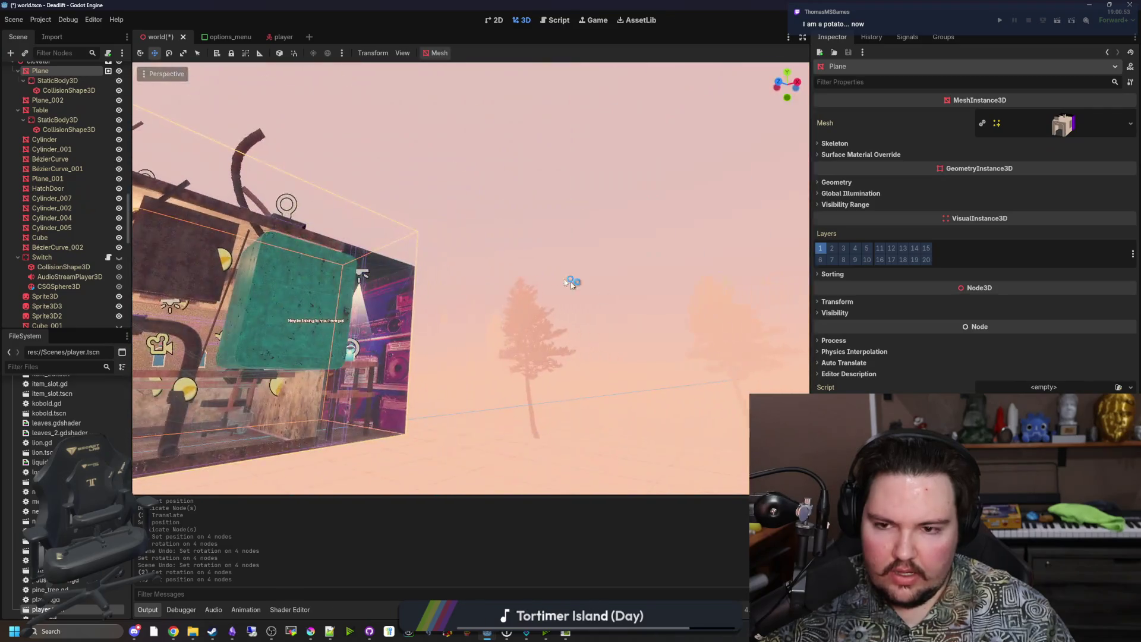
{"action": "left_click", "coordinate": [565, 279]}
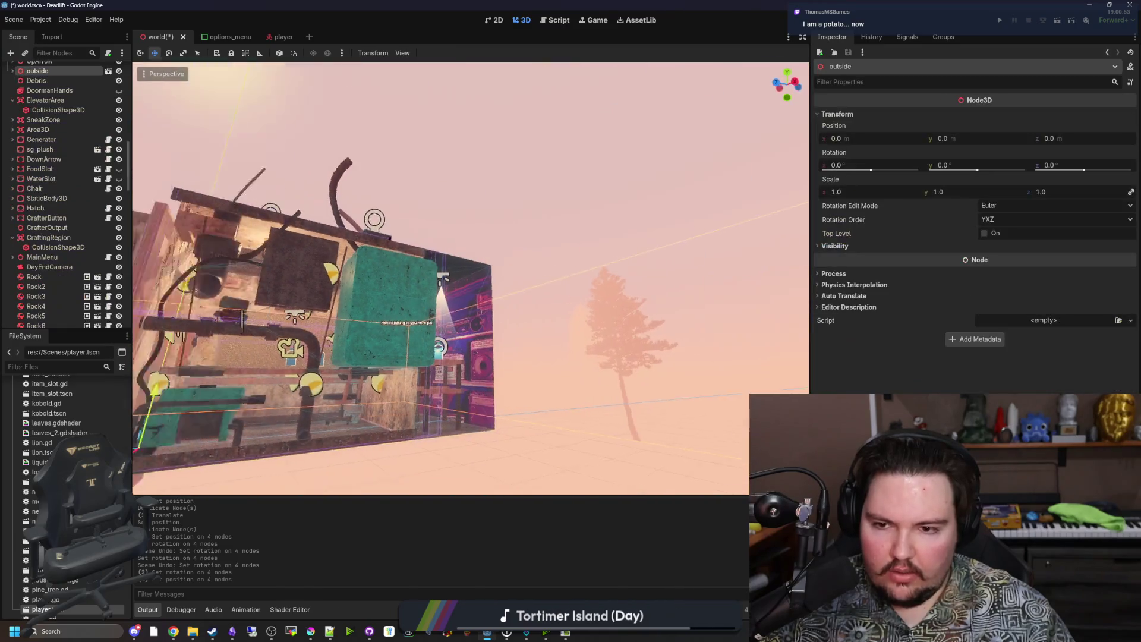
{"action": "key", "text": "f"}
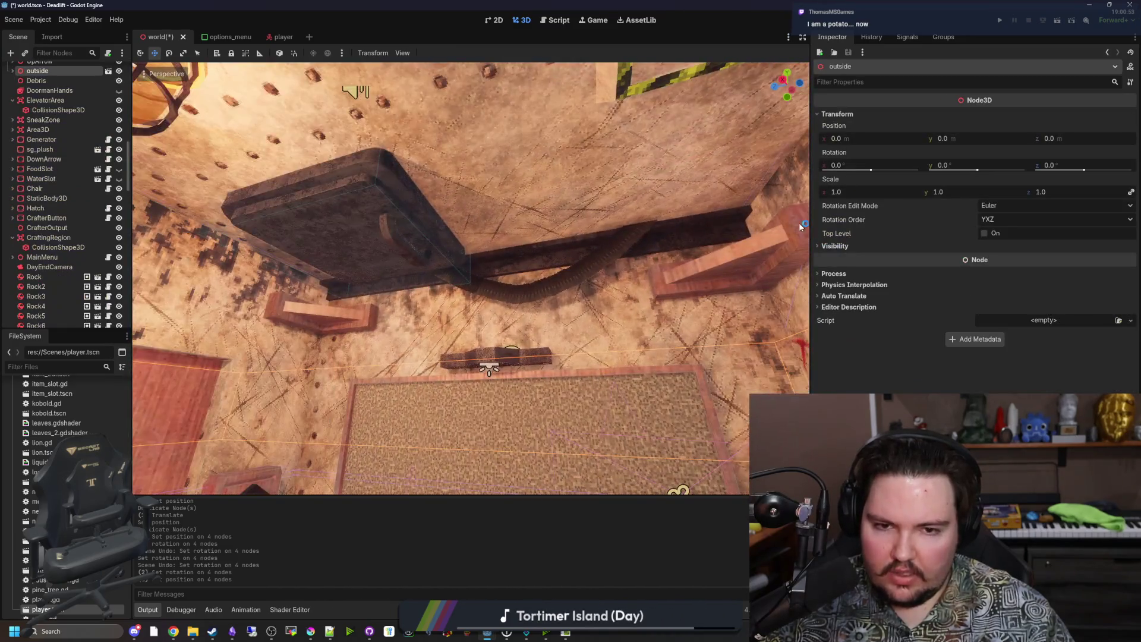
{"action": "left_click", "coordinate": [392, 196]}
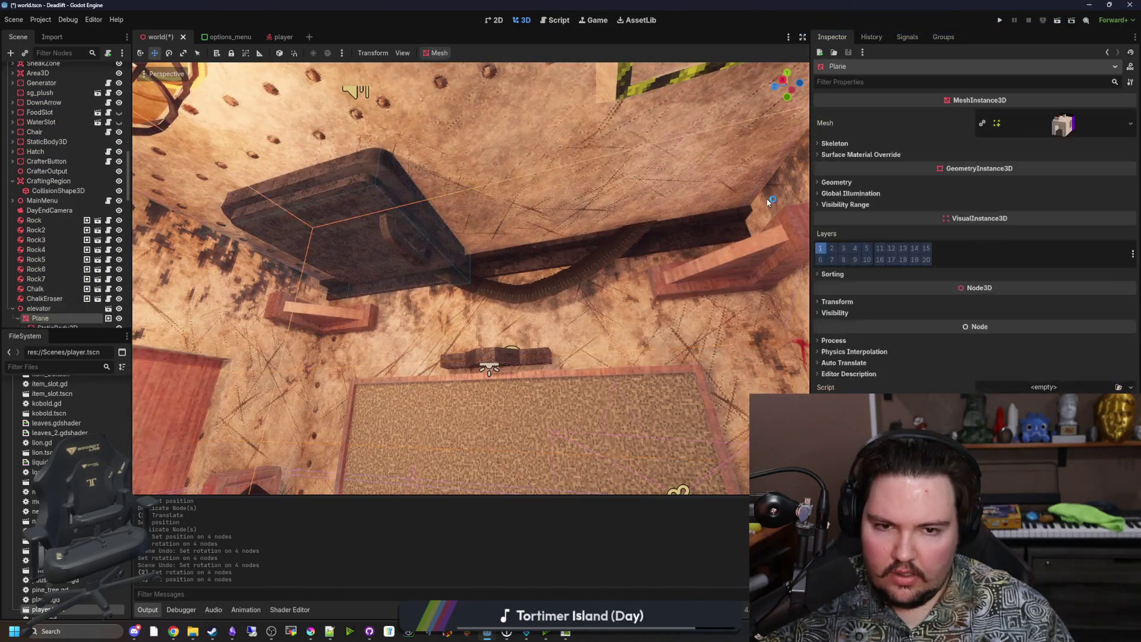
{"action": "key", "text": "s"}
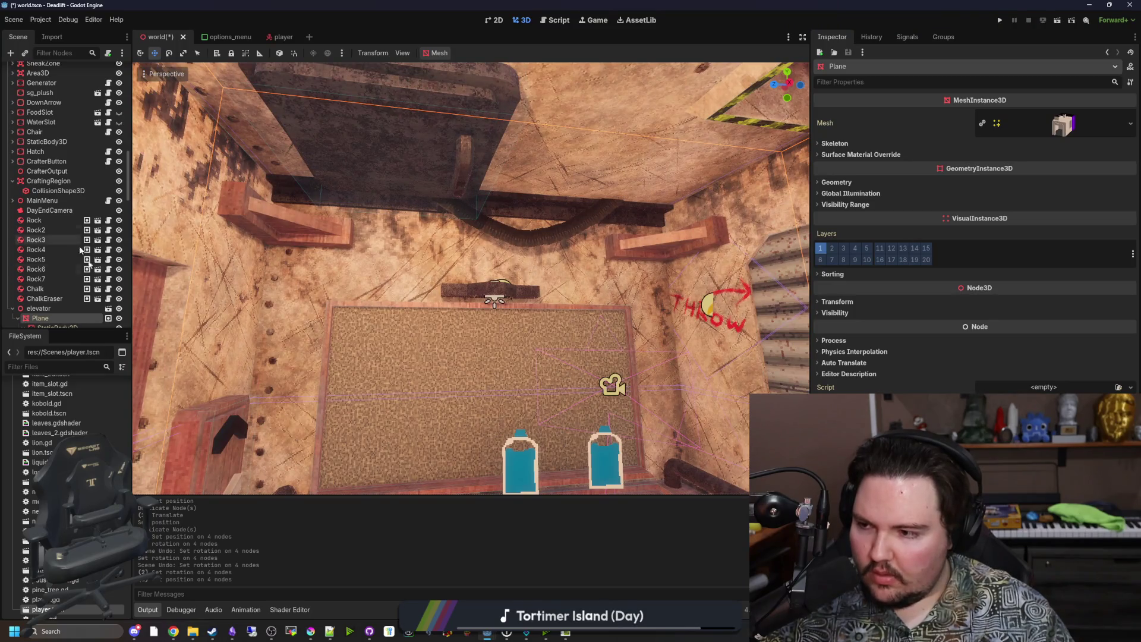
{"action": "scroll", "coordinate": [67, 275], "scroll_direction": "down", "scroll_amount": 6}
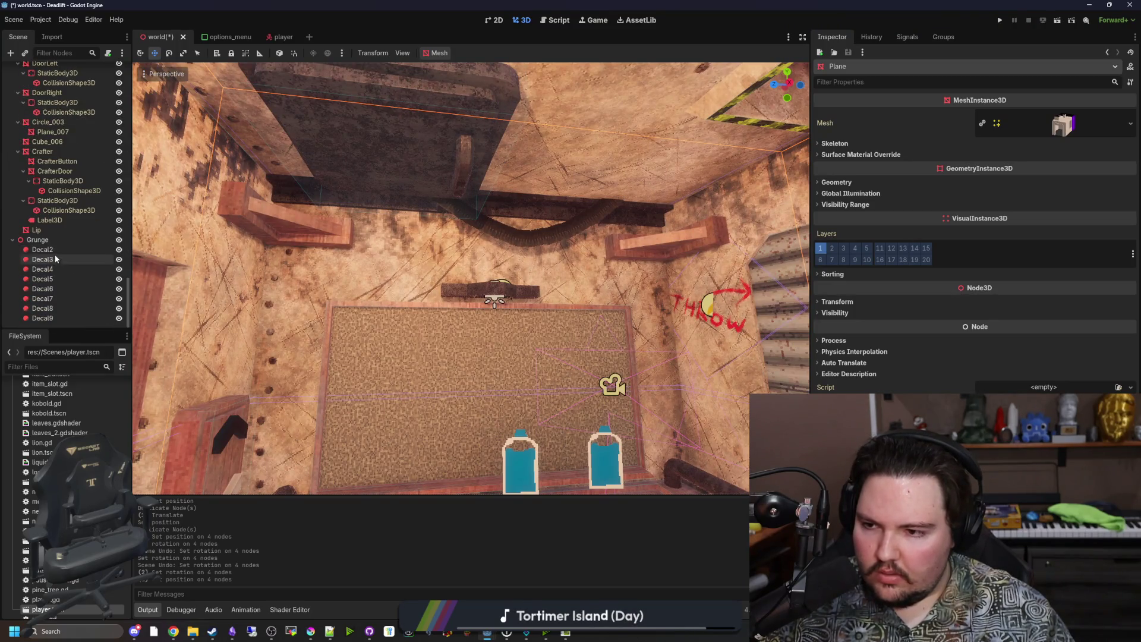
Save the world scene, recheck the ceiling plane, and select a Grunge decal
{"action": "left_click", "coordinate": [59, 248]}
{"action": "key", "text": "f"}
{"action": "key", "text": "ctrl+s"}
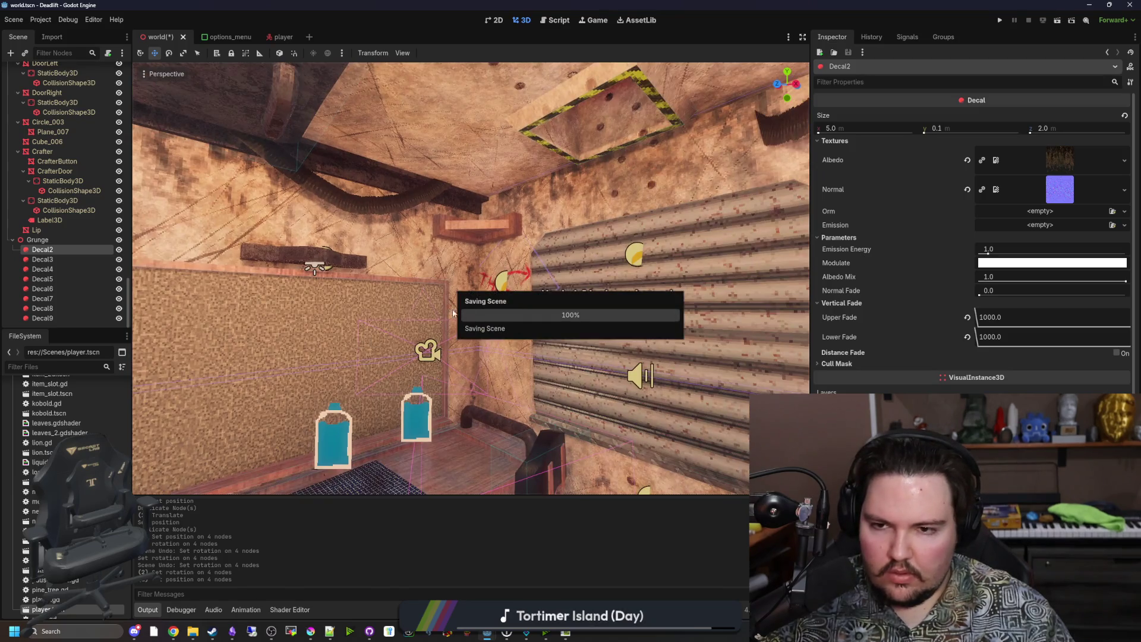
{"action": "left_click", "coordinate": [481, 270]}
{"action": "key", "text": "ctrl+s"}
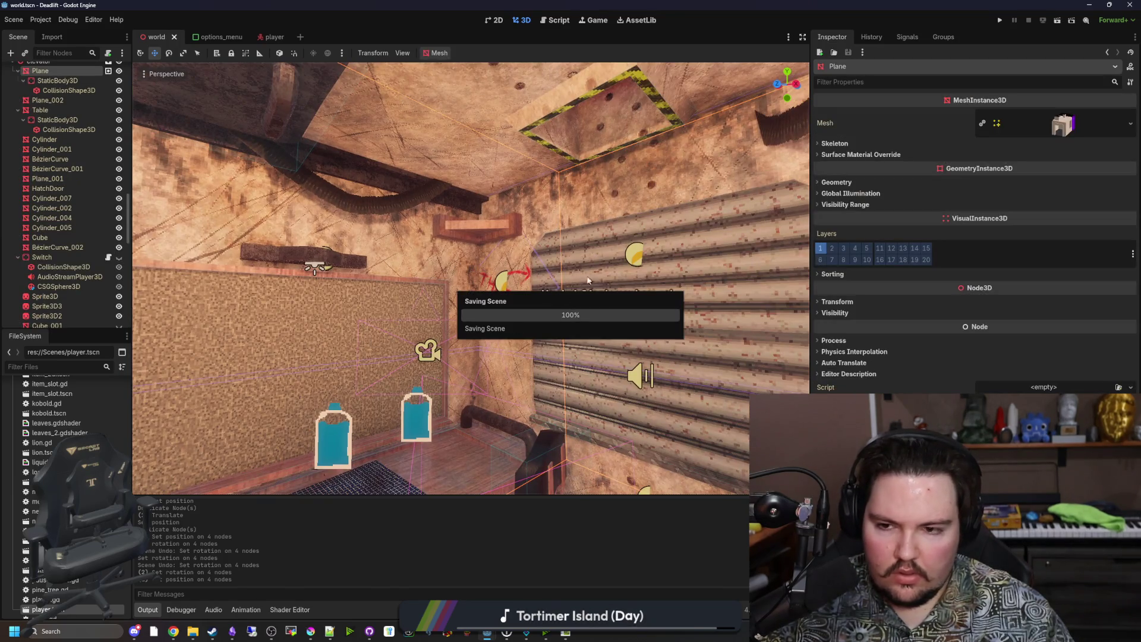
{"action": "key", "text": "f"}
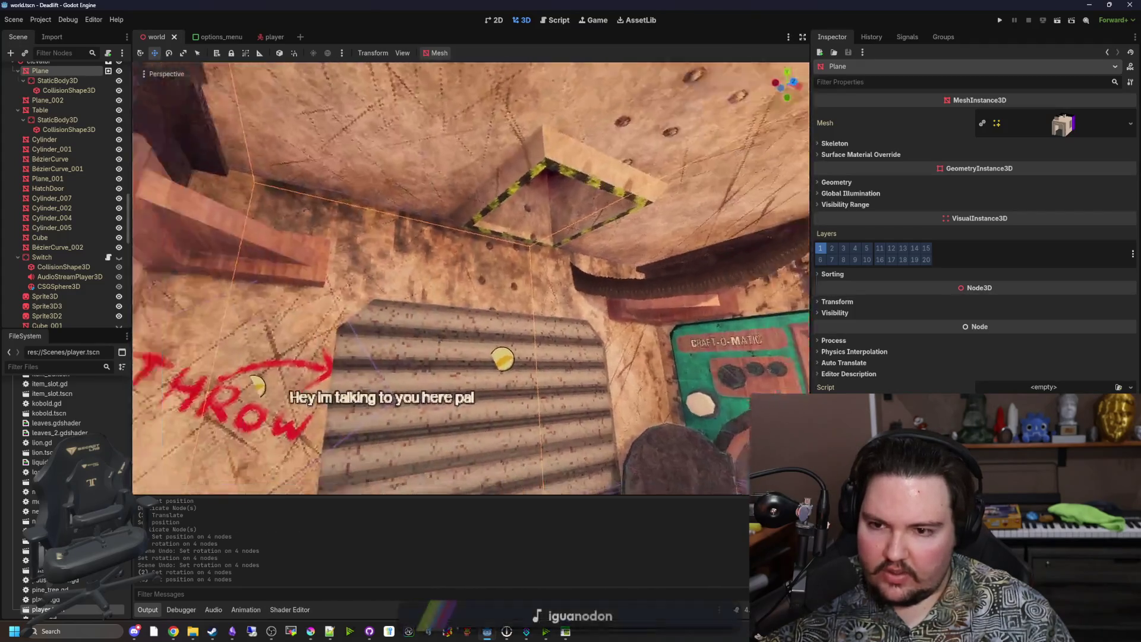
{"action": "left_click", "coordinate": [317, 267]}
{"action": "left_click", "coordinate": [392, 267]}
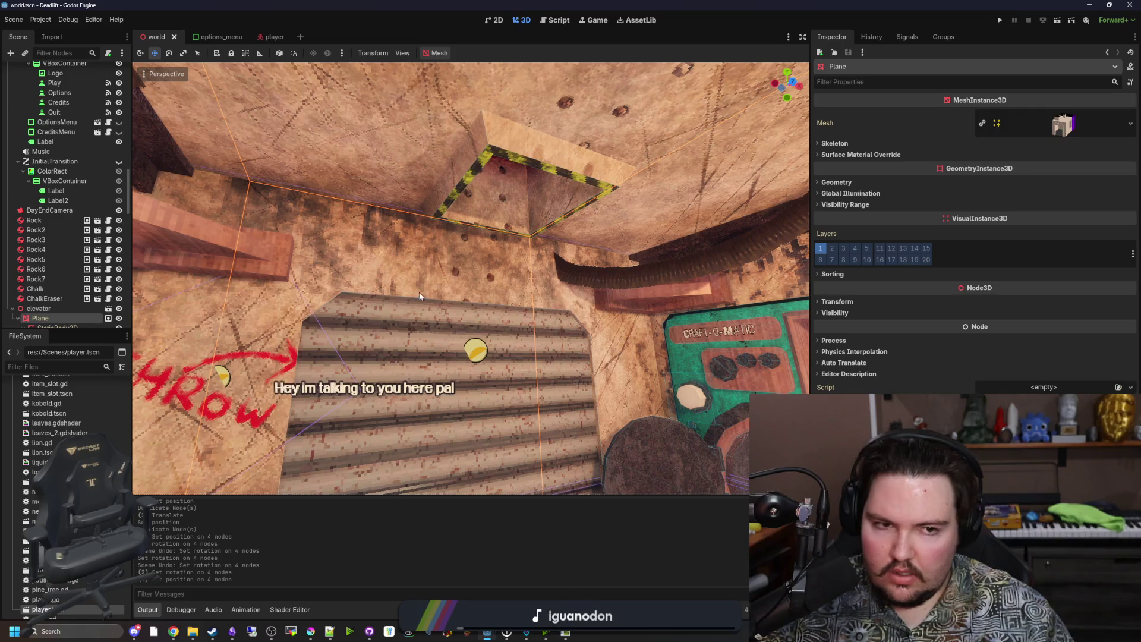
{"action": "scroll", "coordinate": [66, 208], "scroll_direction": "down", "scroll_amount": 10}
{"action": "left_click", "coordinate": [62, 288]}
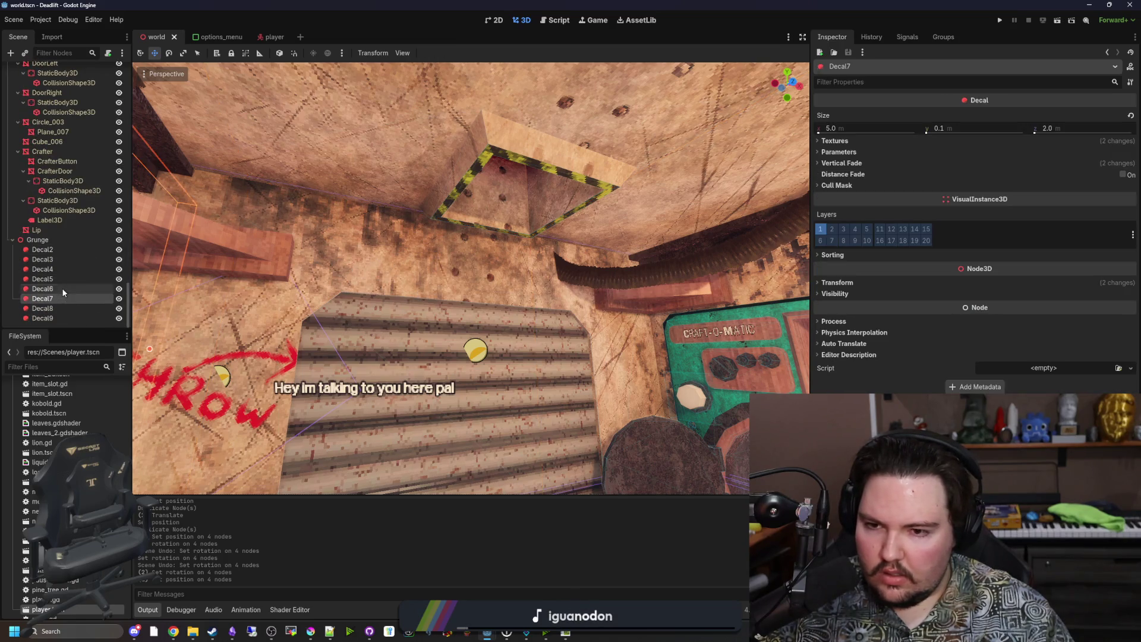
Compare the grime decals, pick Decal8, try its Normal Fade, and expand Vertical Fade
{"action": "left_click", "coordinate": [67, 263]}
{"action": "left_click", "coordinate": [67, 248]}
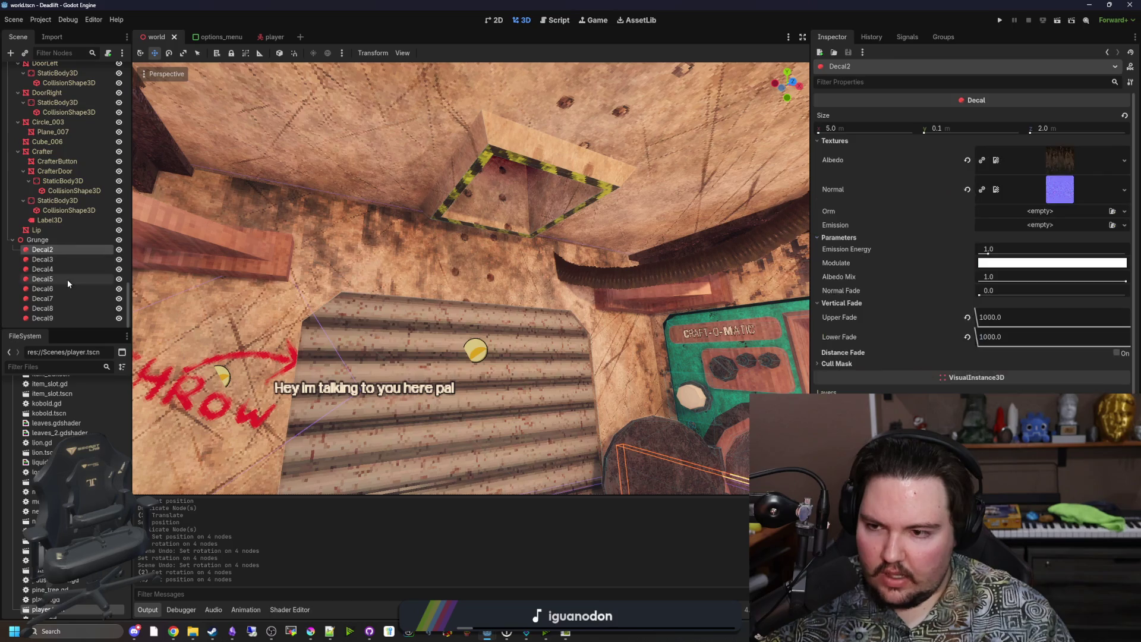
{"action": "left_click", "coordinate": [66, 280]}
{"action": "left_click", "coordinate": [57, 307]}
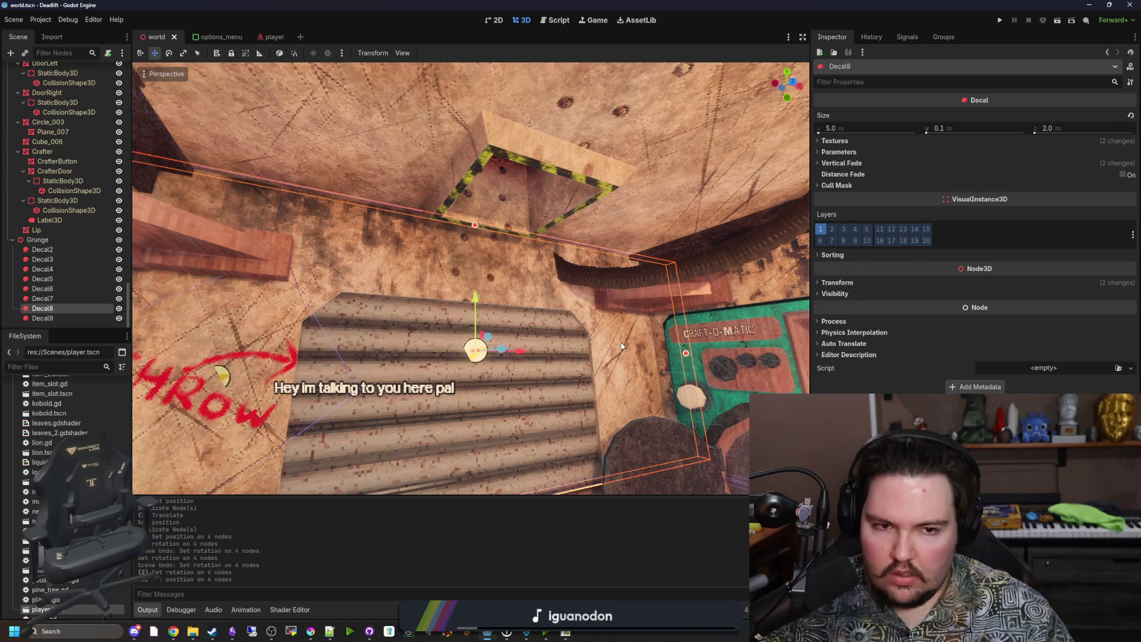
{"action": "left_click", "coordinate": [839, 152]}
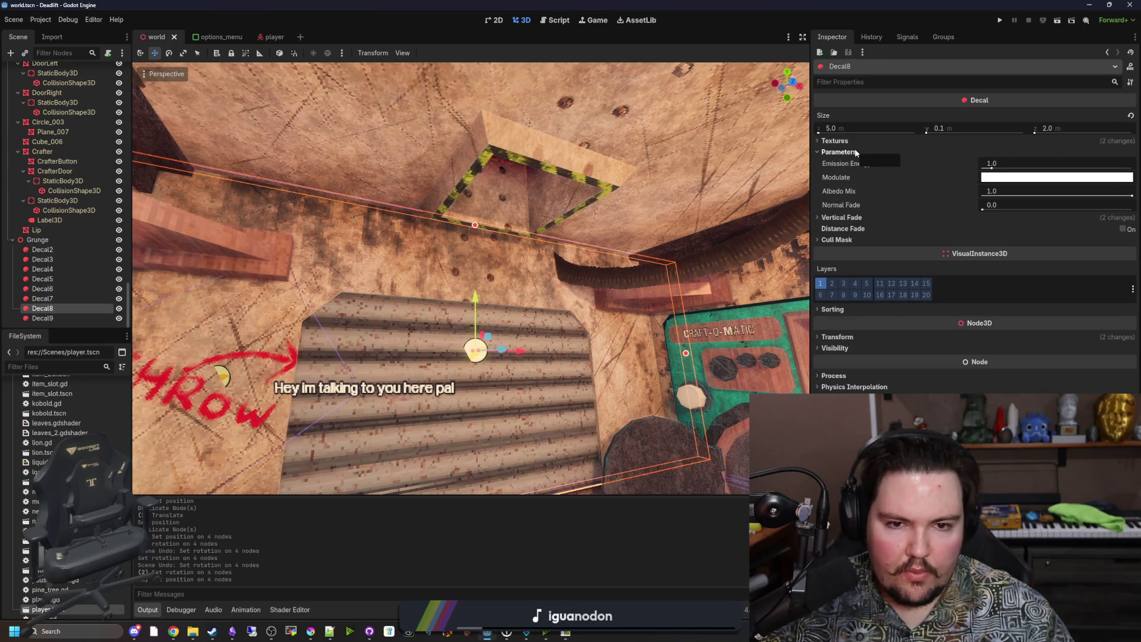
{"action": "mouse_move", "coordinate": [983, 210]}
{"action": "left_mouse_down"}
{"action": "mouse_move", "coordinate": [1134, 213]}
{"action": "mouse_move", "coordinate": [968, 194]}
{"action": "mouse_move", "coordinate": [1099, 196]}
{"action": "mouse_move", "coordinate": [1056, 217]}
{"action": "mouse_move", "coordinate": [1131, 196]}
{"action": "left_mouse_up"}
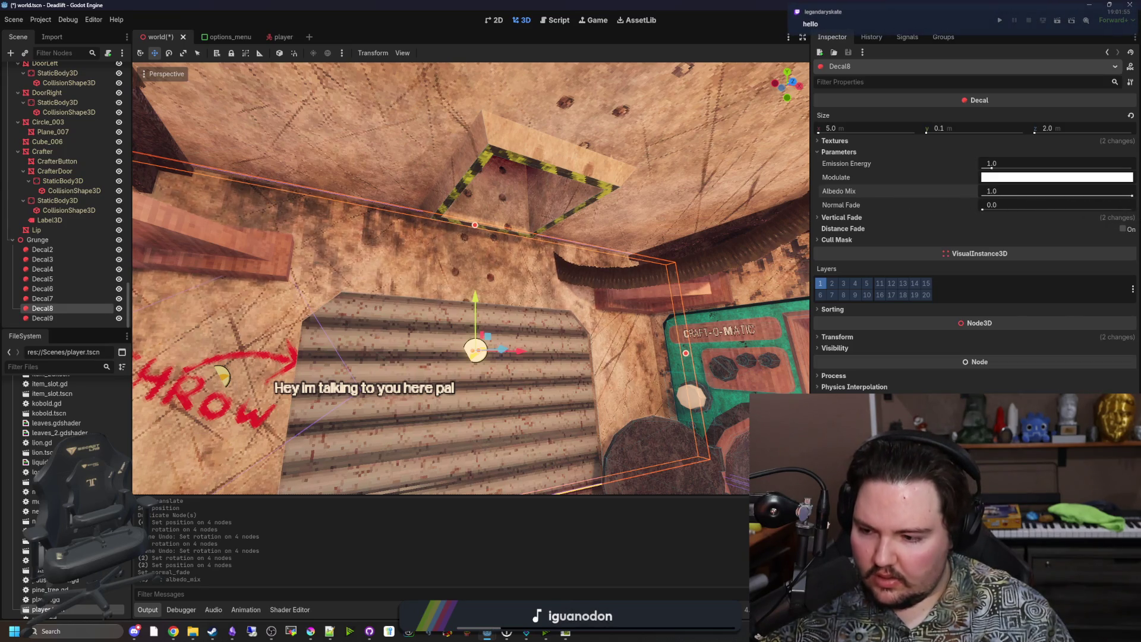
{"action": "left_click", "coordinate": [849, 142]}
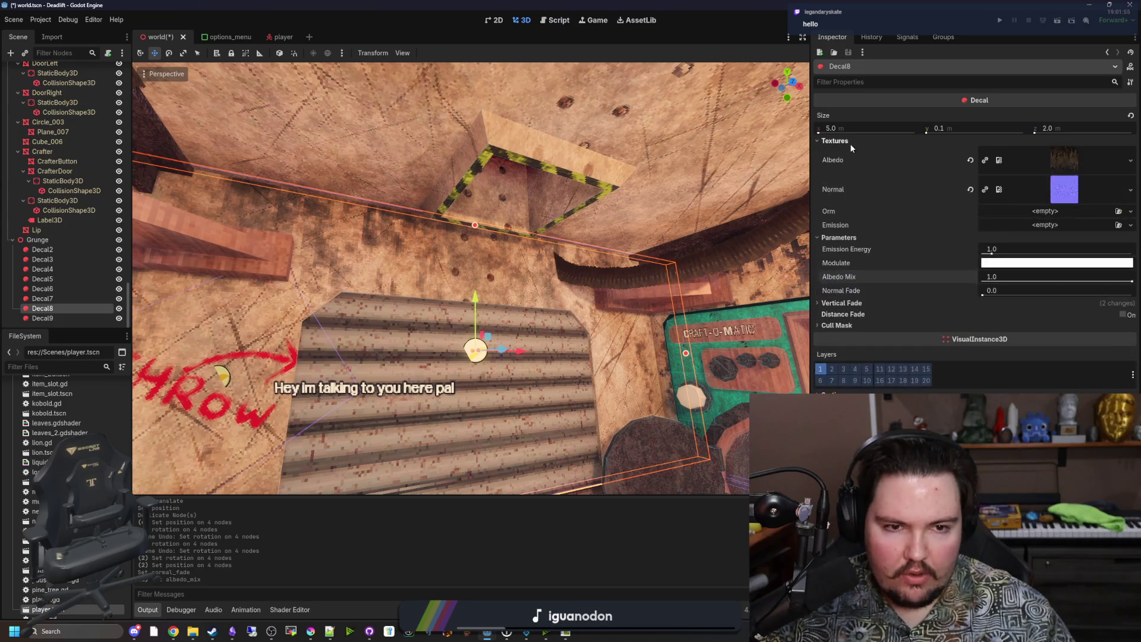
{"action": "left_click", "coordinate": [850, 143]}
{"action": "left_click", "coordinate": [844, 218]}
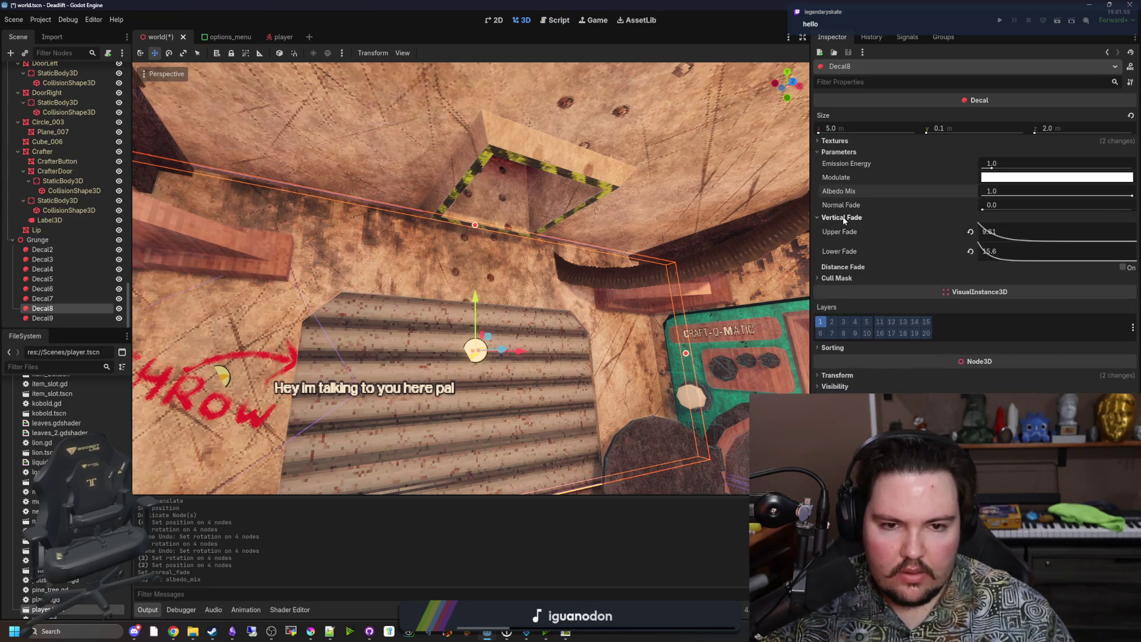
Experiment with Decal8's Upper and Lower Fade values by dragging them
{"action": "mouse_move", "coordinate": [995, 233]}
{"action": "left_mouse_down"}
{"action": "mouse_move", "coordinate": [1010, 234]}
{"action": "mouse_move", "coordinate": [987, 233]}
{"action": "left_mouse_up"}
{"action": "left_click_drag", "start_coordinate": [1032, 181], "coordinate": [1025, 181]}
{"action": "mouse_move", "coordinate": [998, 251]}
{"action": "left_mouse_down"}
{"action": "mouse_move", "coordinate": [978, 297]}
{"action": "mouse_move", "coordinate": [1051, 116]}
{"action": "left_mouse_up"}
{"action": "left_click_drag", "start_coordinate": [1016, 232], "coordinate": [986, 231]}
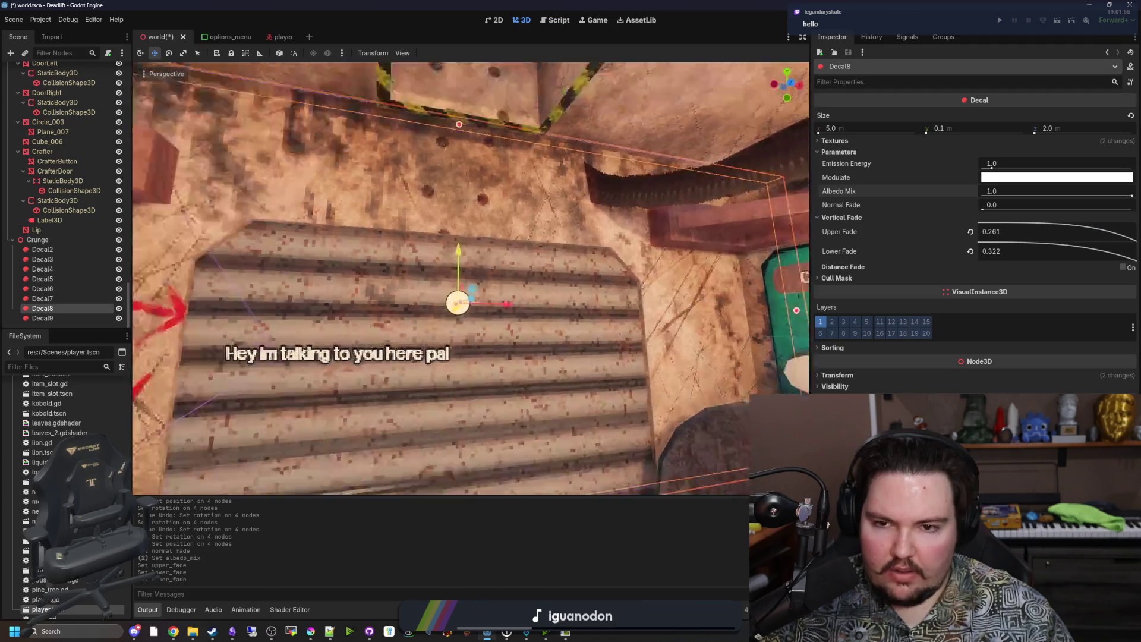
{"action": "scroll", "coordinate": [621, 224], "scroll_direction": "down", "scroll_amount": 2}
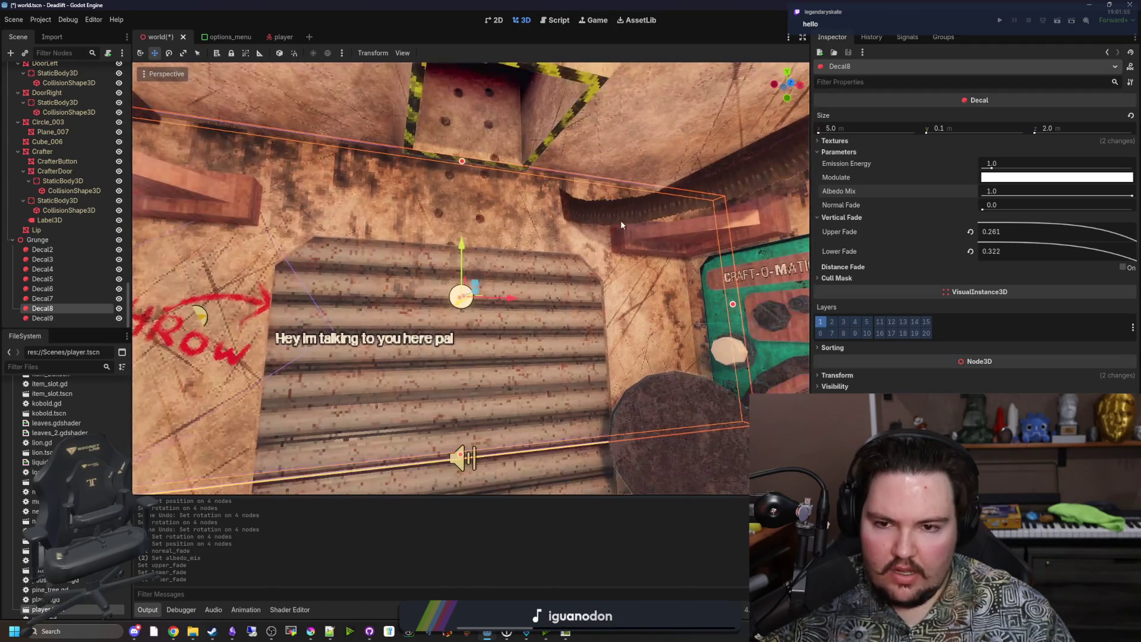
{"action": "left_click_drag", "start_coordinate": [1004, 251], "coordinate": [974, 298]}
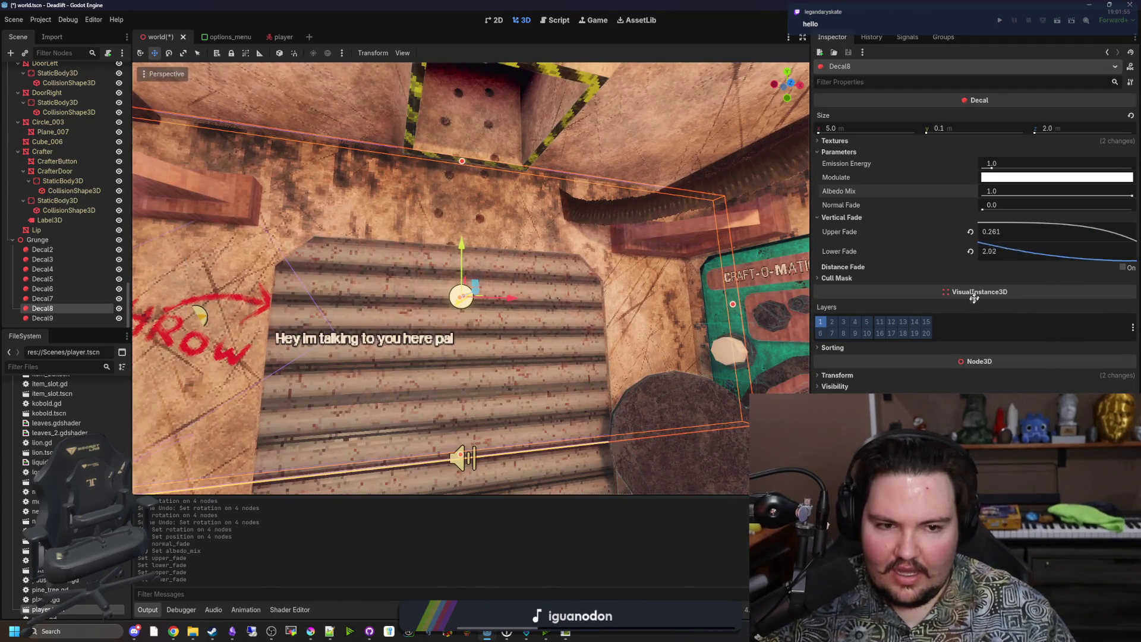
{"action": "mouse_move", "coordinate": [670, 456]}
{"action": "left_mouse_down"}
{"action": "mouse_move", "coordinate": [794, 580]}
{"action": "mouse_move", "coordinate": [832, 348]}
{"action": "mouse_move", "coordinate": [862, 320]}
{"action": "mouse_move", "coordinate": [801, 364]}
{"action": "left_mouse_up"}
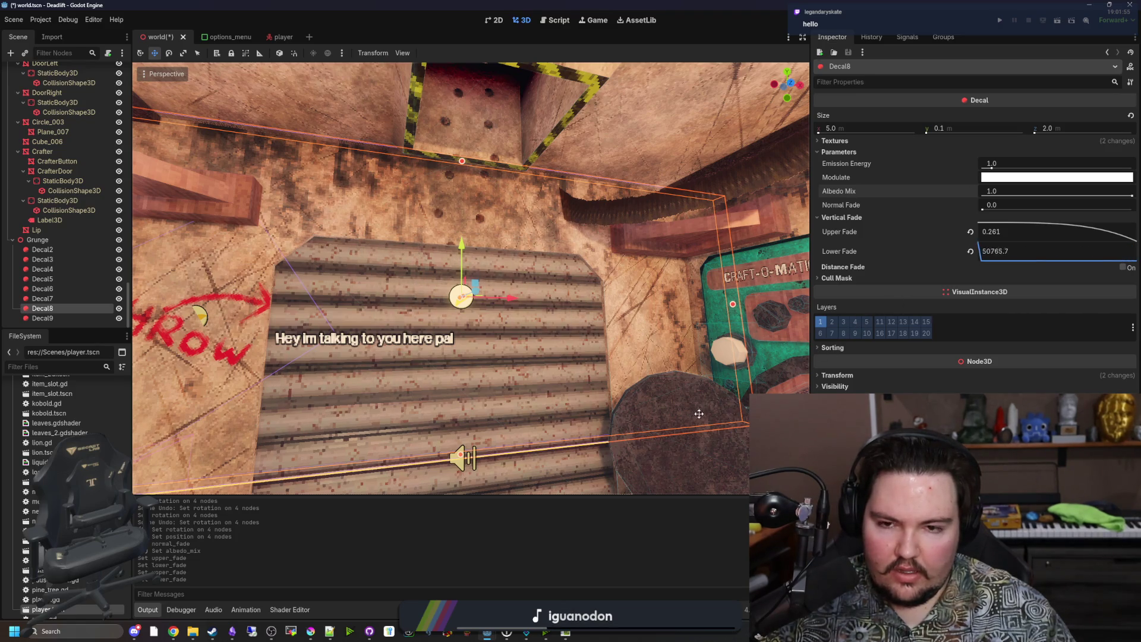
{"action": "mouse_move", "coordinate": [627, 436]}
{"action": "left_mouse_down"}
{"action": "mouse_move", "coordinate": [869, 233]}
{"action": "mouse_move", "coordinate": [710, 399]}
{"action": "mouse_move", "coordinate": [827, 283]}
{"action": "mouse_move", "coordinate": [710, 388]}
{"action": "left_mouse_up"}
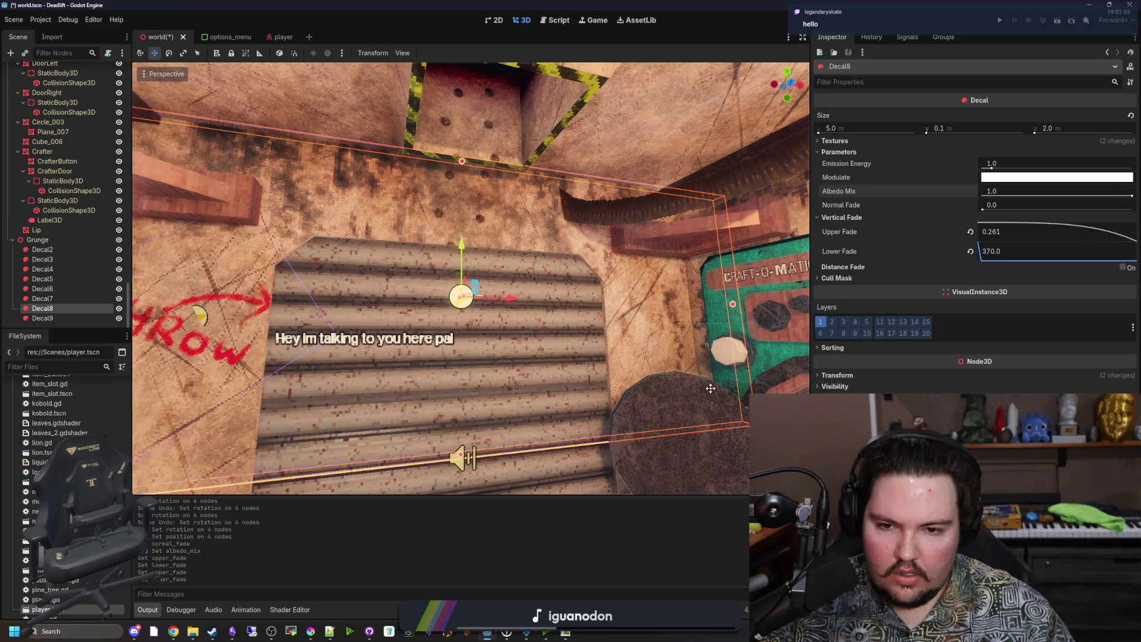
Enter Lower Fade 500, push Upper Fade to 0.0001, and drag Lower Fade to 1000000
{"action": "left_click", "coordinate": [987, 245]}
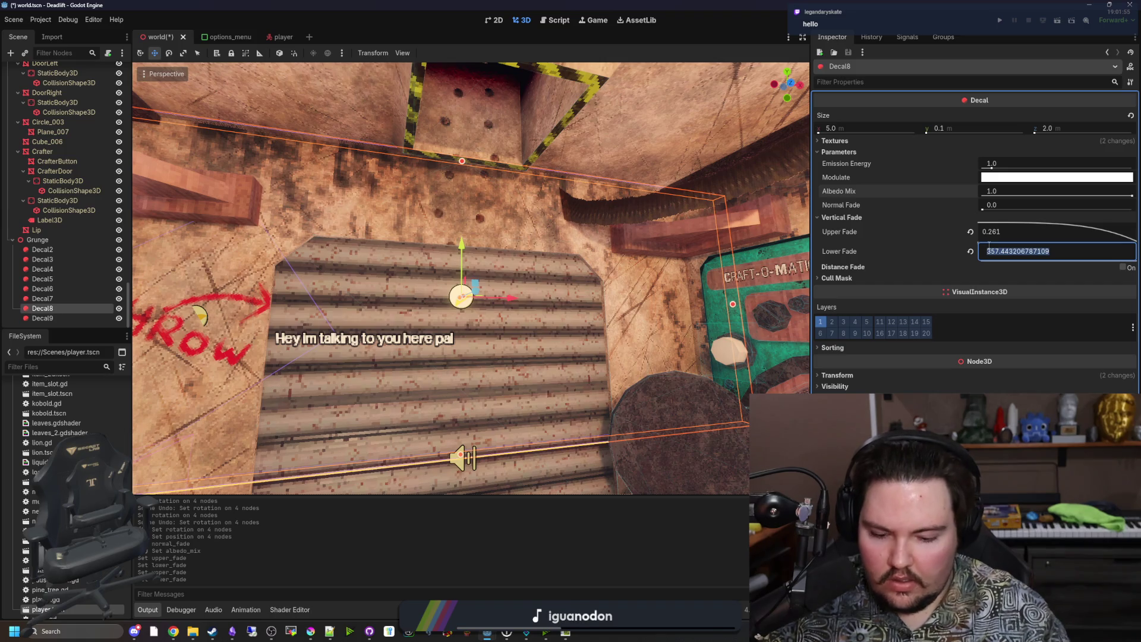
{"action": "key", "text": "Return"}
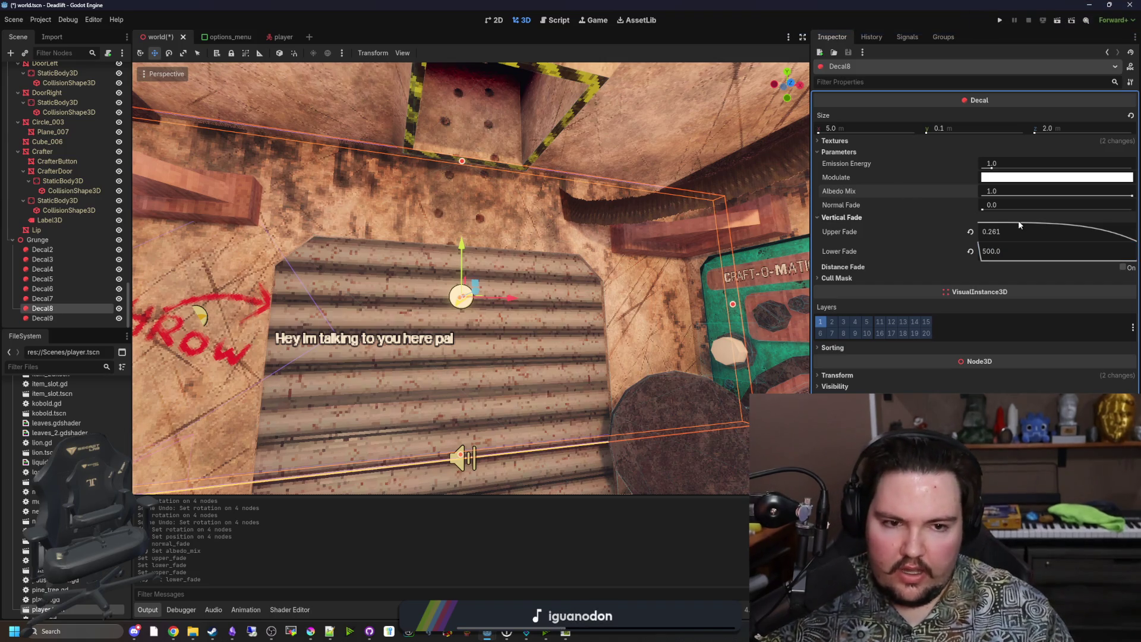
{"action": "mouse_move", "coordinate": [1006, 234]}
{"action": "left_mouse_down"}
{"action": "mouse_move", "coordinate": [891, 372]}
{"action": "mouse_move", "coordinate": [1111, 137]}
{"action": "left_mouse_up"}
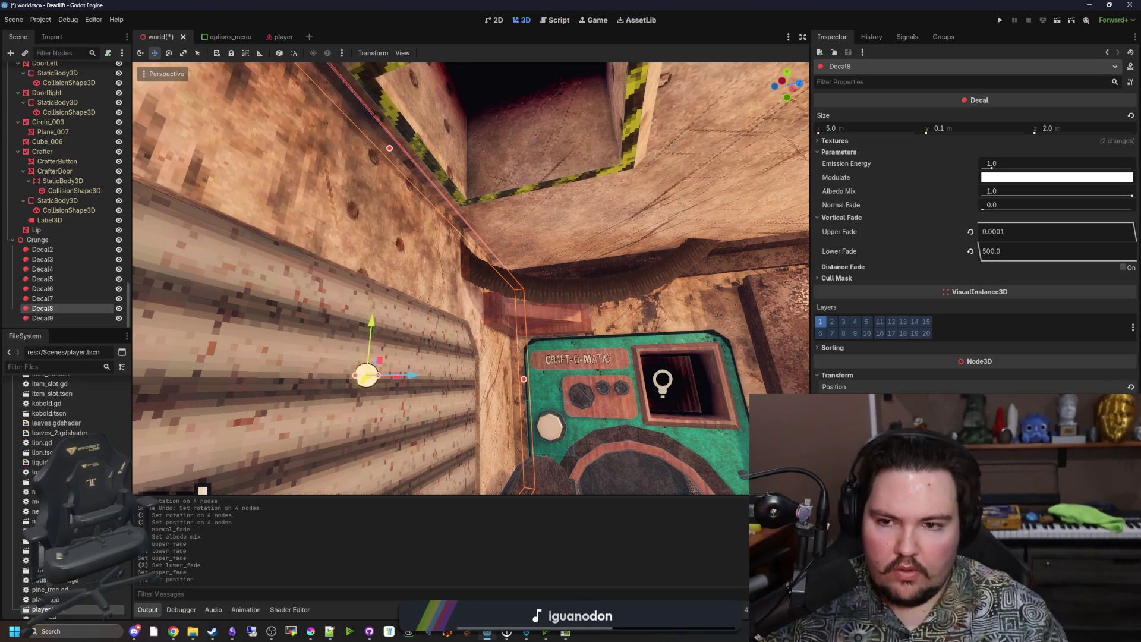
{"action": "left_click_drag", "start_coordinate": [1006, 245], "coordinate": [1046, 246]}
{"action": "type", "text": "1000000"}
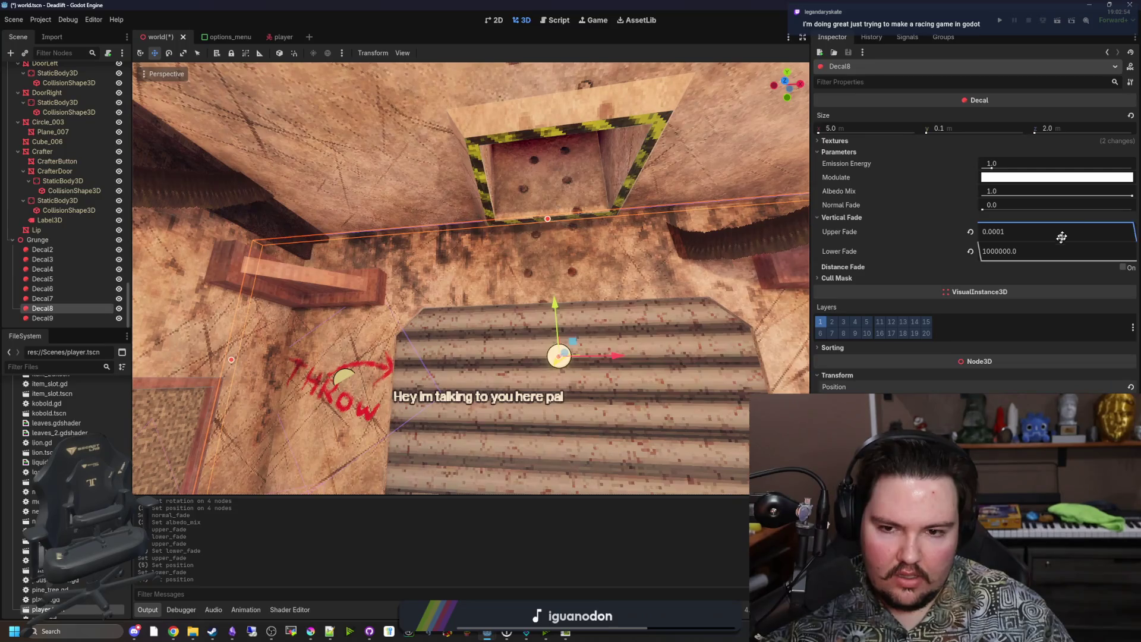
Settle Decal8's Upper Fade at 5.00 after dragging it and checking the easing presets
{"action": "left_click_drag", "start_coordinate": [1061, 237], "coordinate": [780, 349]}
{"action": "right_click", "coordinate": [779, 349]}
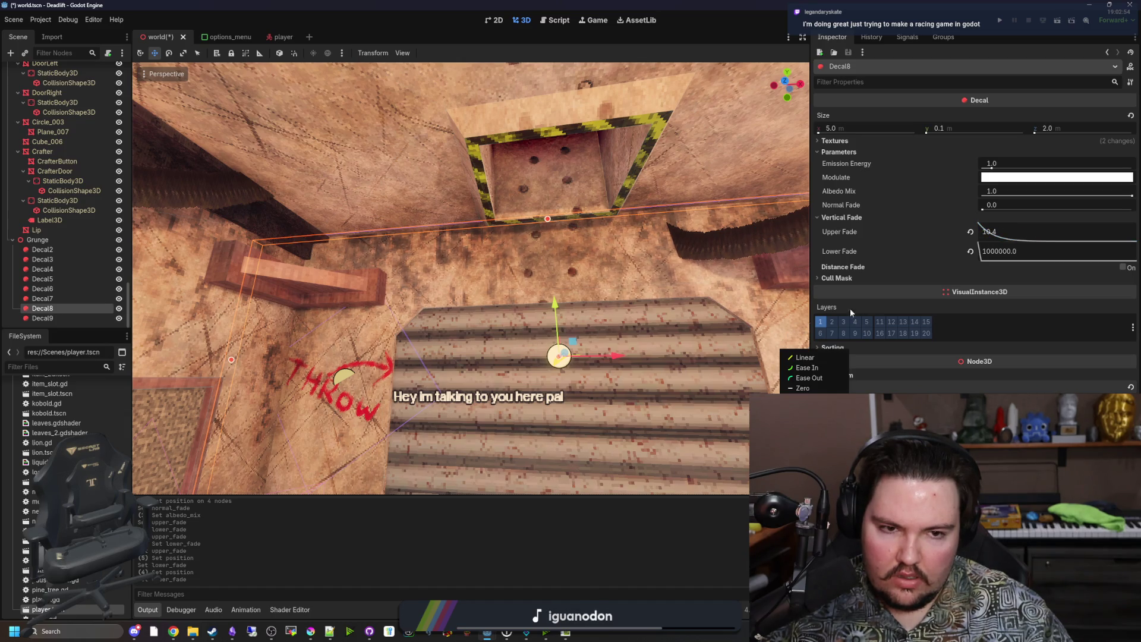
{"action": "left_click", "coordinate": [998, 226]}
{"action": "left_click_drag", "start_coordinate": [998, 232], "coordinate": [1011, 234]}
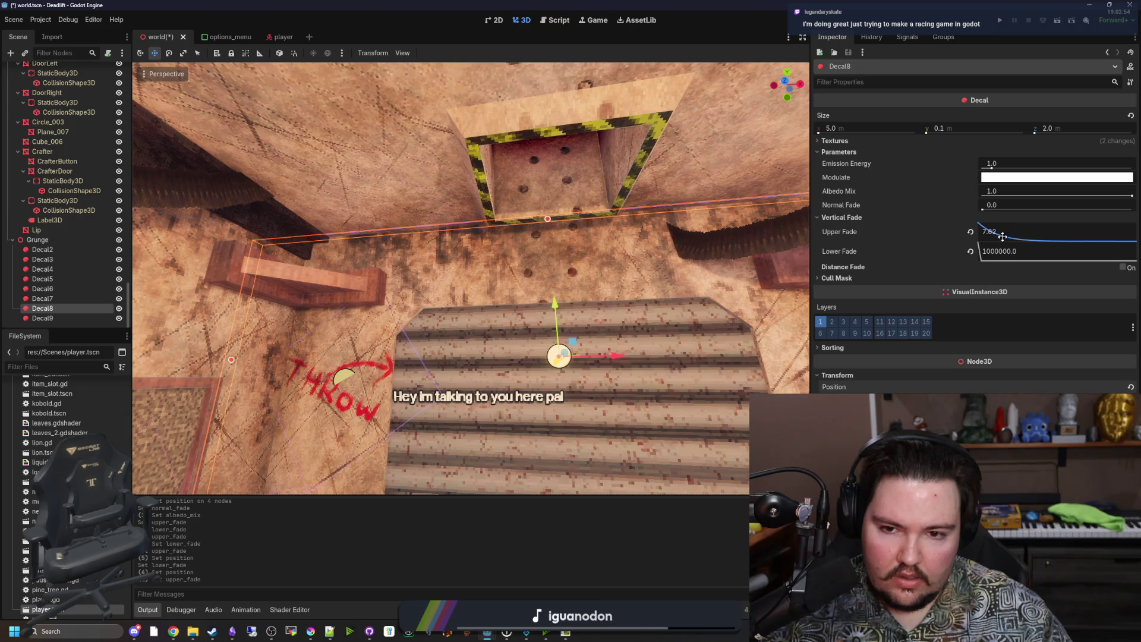
{"action": "double_click", "coordinate": [1004, 233]}
{"action": "type", "text": "5"}
{"action": "key", "text": "Return"}
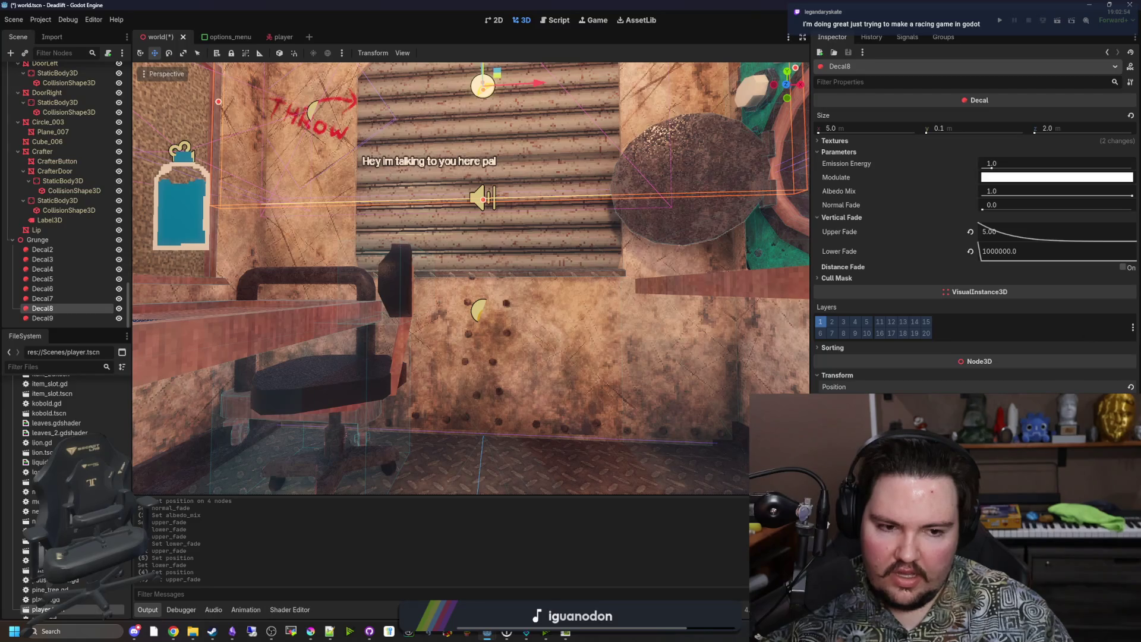
{"action": "left_click", "coordinate": [468, 372]}
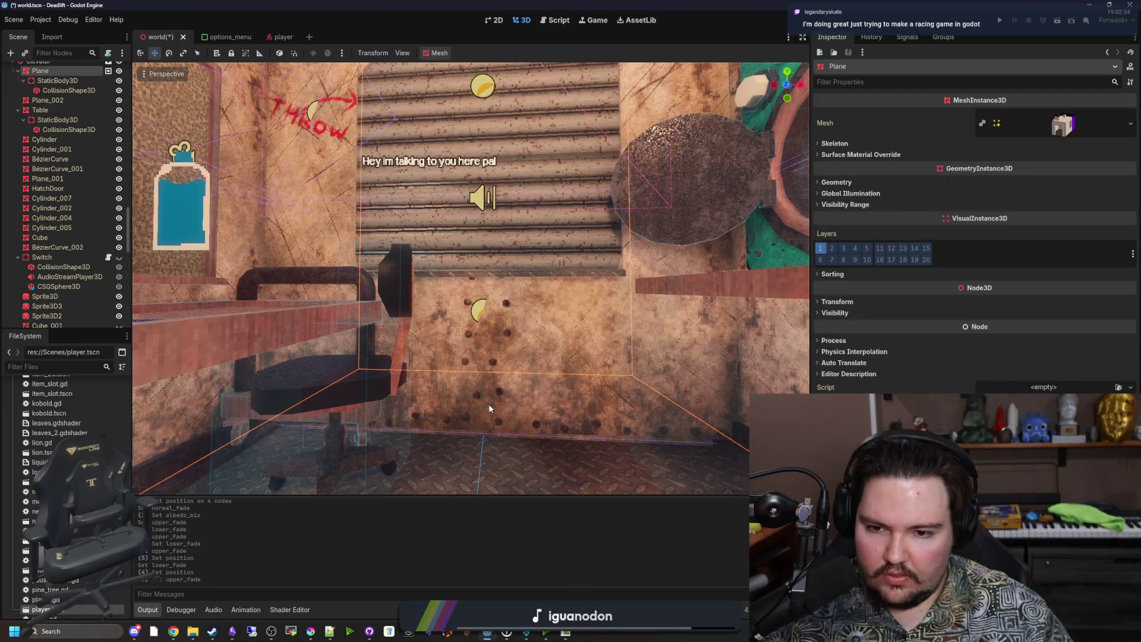
Select Decal4 in the Grunge group and drag its Upper Fade down to 0
{"action": "left_click", "coordinate": [58, 286]}
{"action": "scroll", "coordinate": [55, 255], "scroll_direction": "down", "scroll_amount": 5}
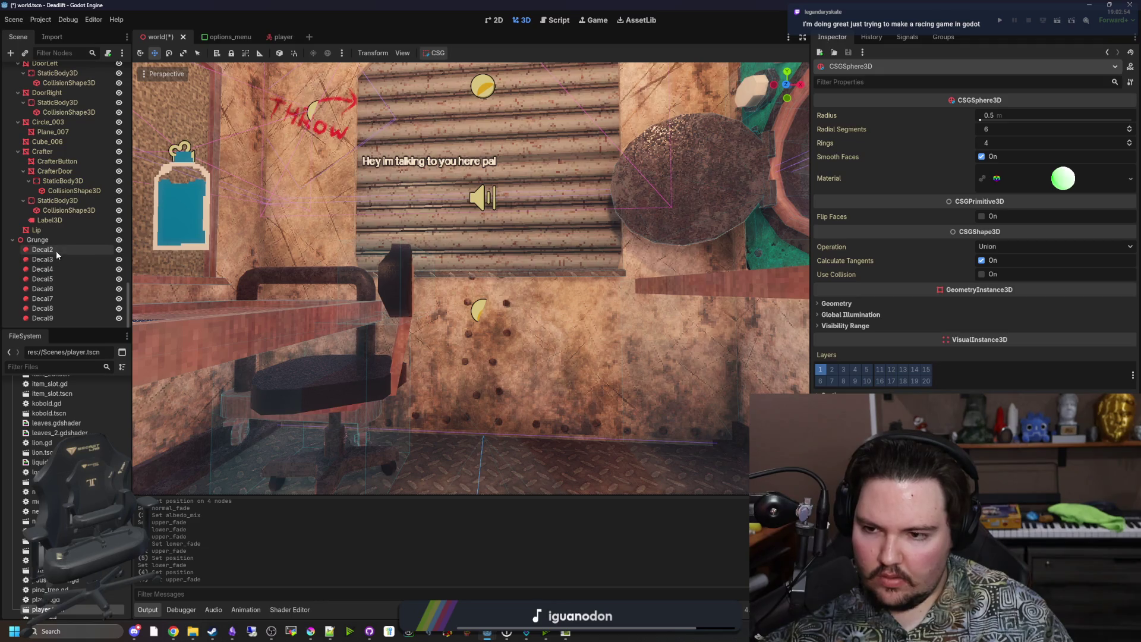
{"action": "left_click", "coordinate": [56, 250]}
{"action": "left_click", "coordinate": [54, 268]}
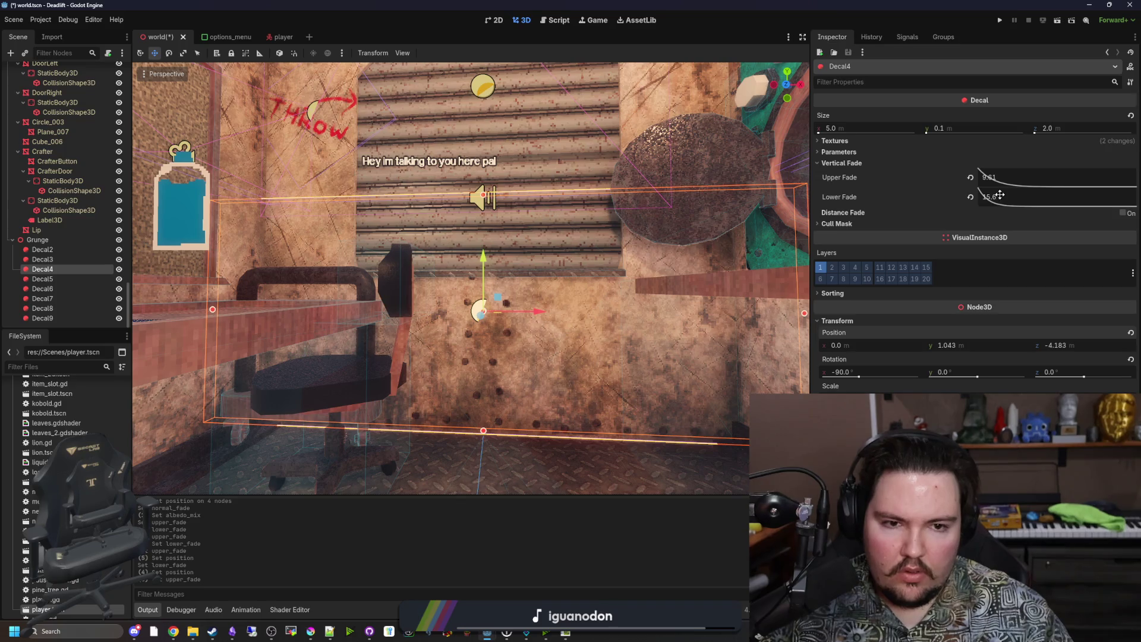
{"action": "mouse_move", "coordinate": [999, 195]}
{"action": "left_mouse_down"}
{"action": "mouse_move", "coordinate": [958, 230]}
{"action": "mouse_move", "coordinate": [1097, 127]}
{"action": "mouse_move", "coordinate": [1128, 59]}
{"action": "left_mouse_up"}
{"action": "left_click_drag", "start_coordinate": [1002, 177], "coordinate": [927, 177]}
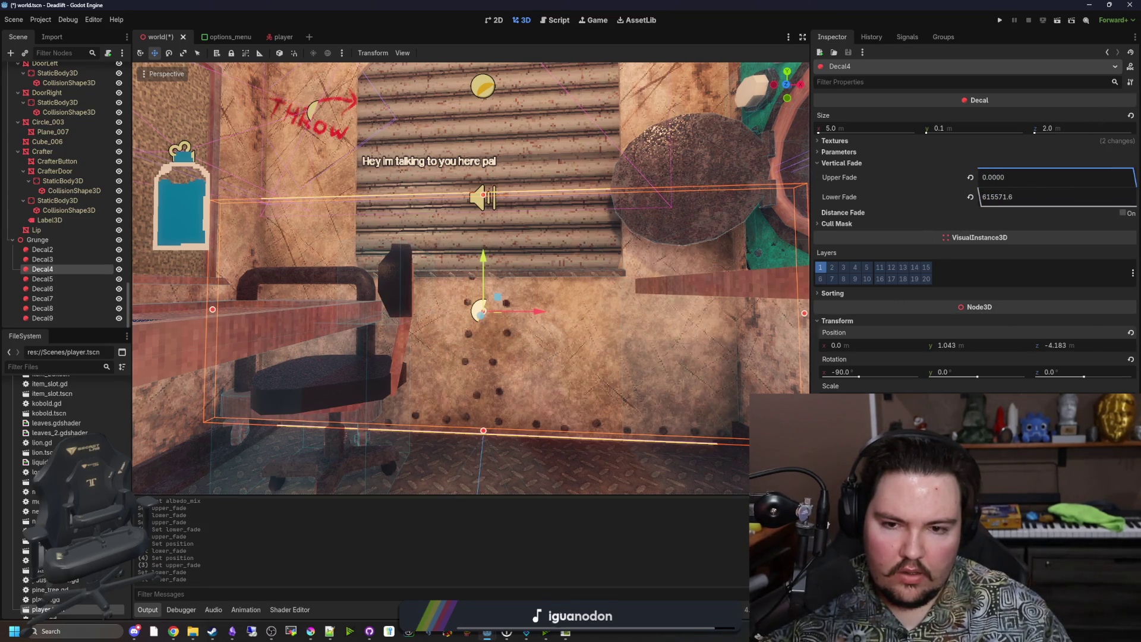
Set Decal4's Lower Fade to 5.00 and save the world scene
{"action": "left_click_drag", "start_coordinate": [1010, 199], "coordinate": [1032, 181]}
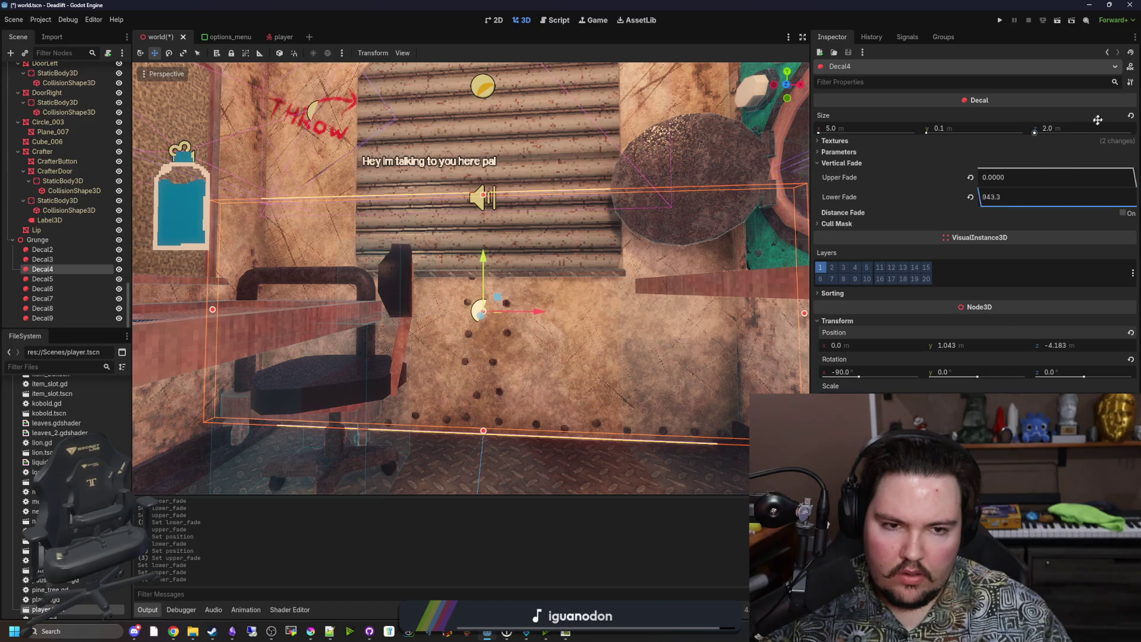
{"action": "left_click_drag", "start_coordinate": [1114, 116], "coordinate": [1069, 124]}
{"action": "left_click_drag", "start_coordinate": [1010, 197], "coordinate": [1004, 163]}
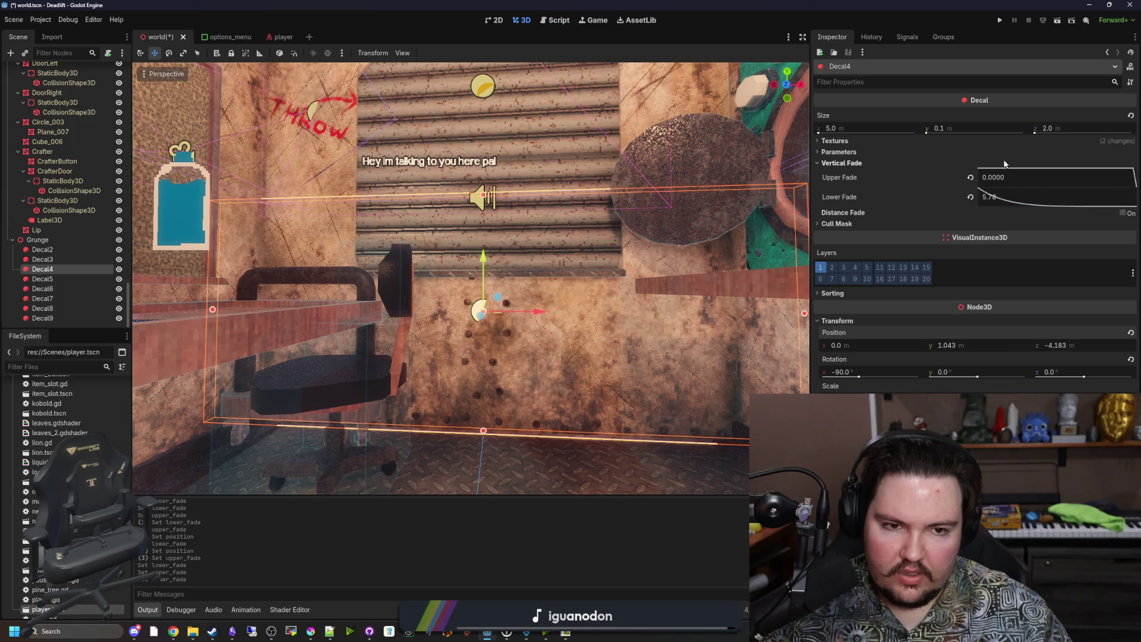
{"action": "left_click", "coordinate": [990, 197]}
{"action": "type", "text": "5"}
{"action": "key", "text": "Return"}
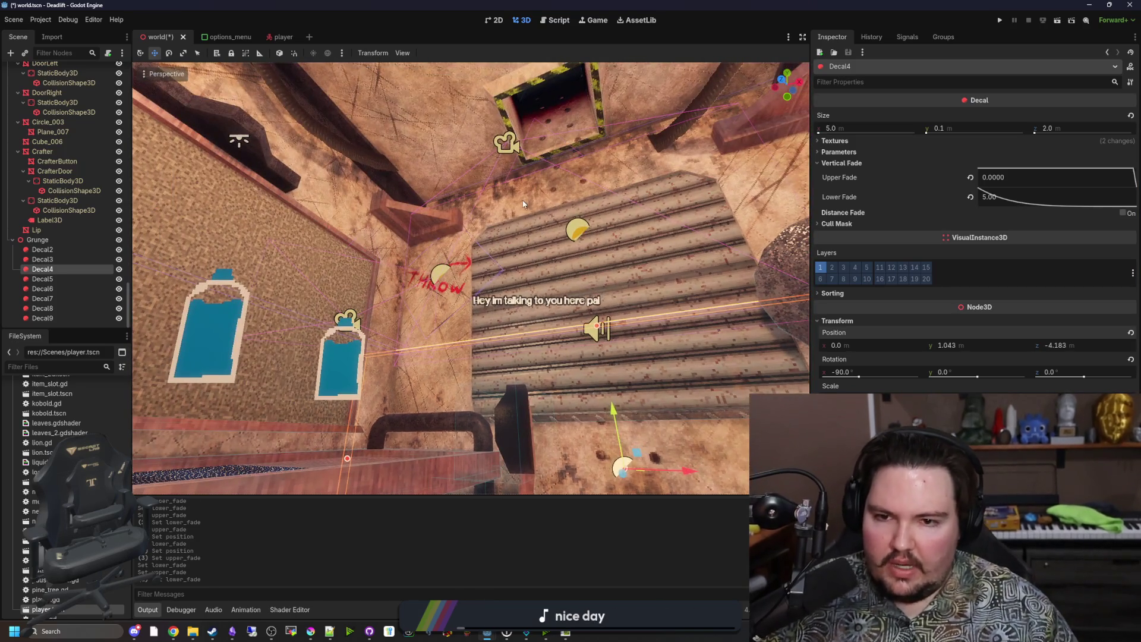
{"action": "left_click", "coordinate": [559, 277]}
{"action": "key", "text": "ctrl+s"}
{"action": "key", "text": "ctrl+s"}
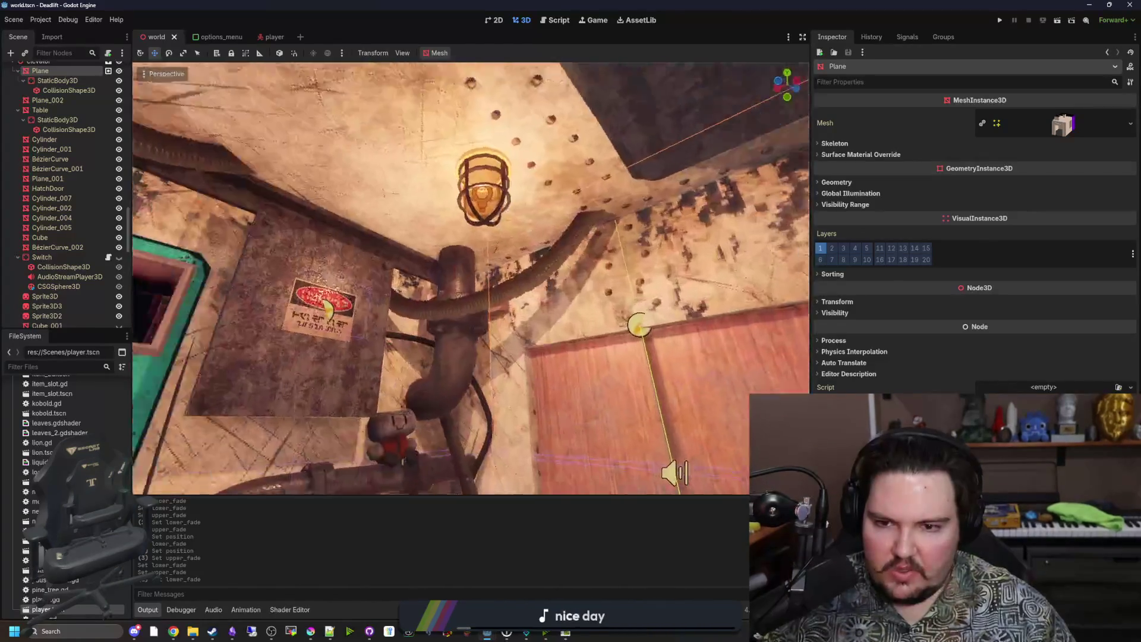
Orbit up to inspect the crafting-room ceiling, saving the world scene before and after
{"action": "key", "text": "ctrl+s"}
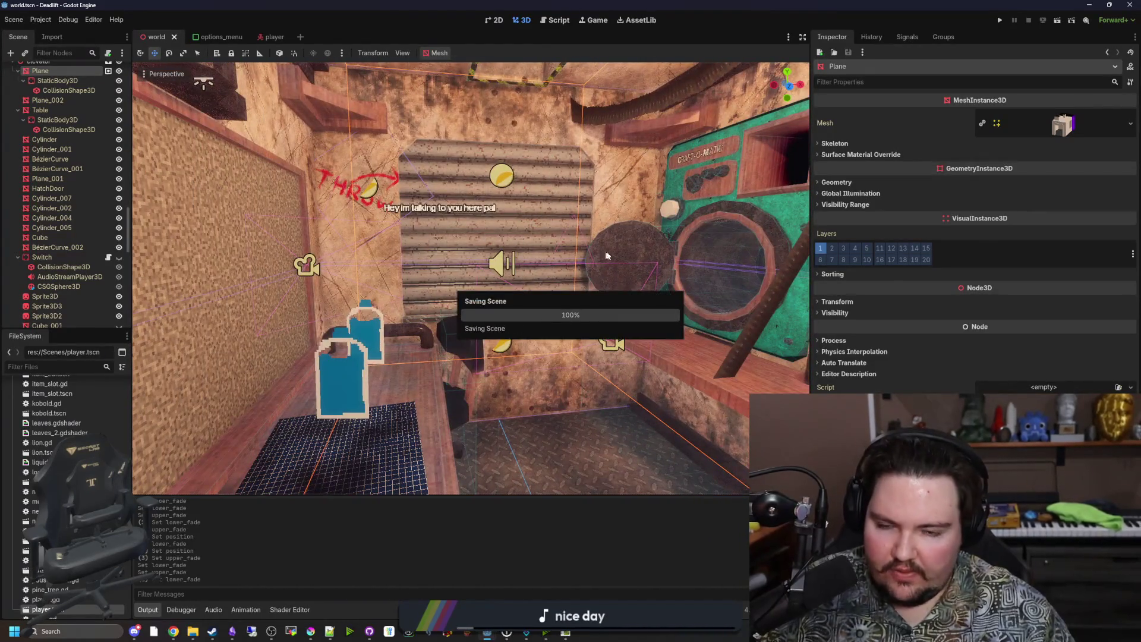
{"action": "mouse_move", "coordinate": [623, 237]}
{"action": "left_mouse_down"}
{"action": "mouse_move", "coordinate": [564, 287]}
{"action": "mouse_move", "coordinate": [517, 255]}
{"action": "mouse_move", "coordinate": [362, 217]}
{"action": "left_mouse_up"}
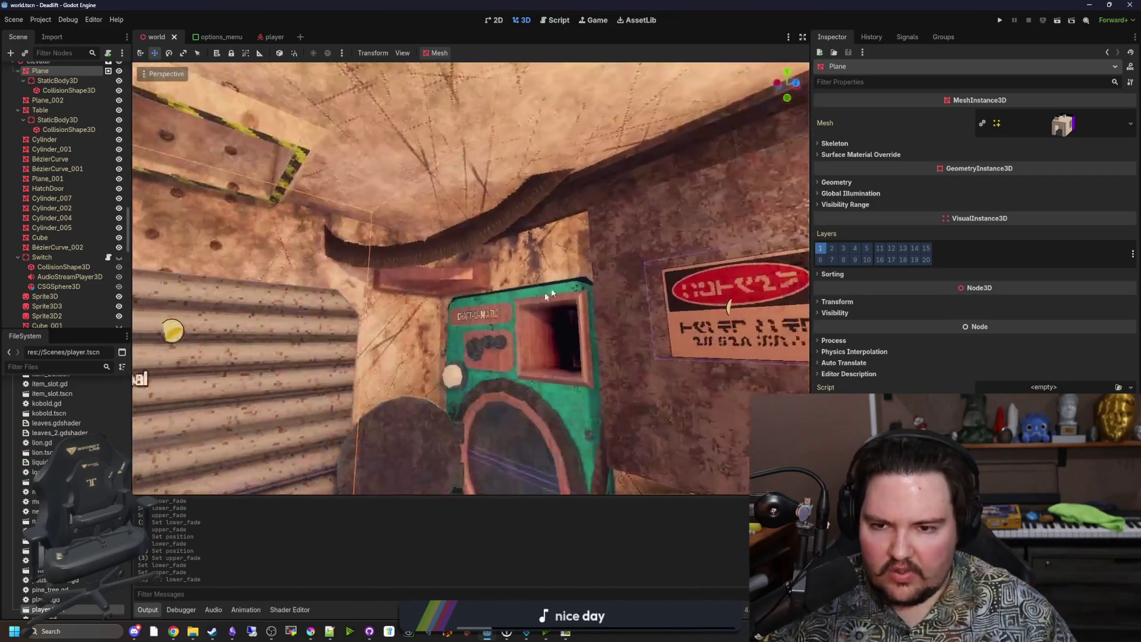
{"action": "key", "text": "ctrl+s"}
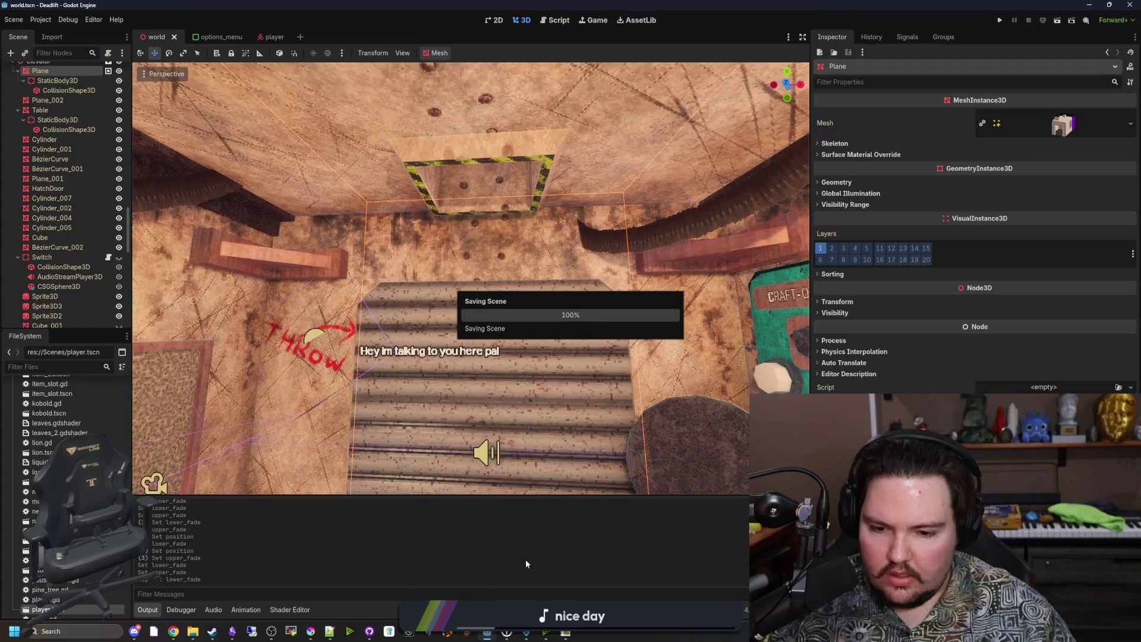
Bring Steam forward, click through the promotional slides, and close the popup
{"action": "mouse_move", "coordinate": [212, 629]}
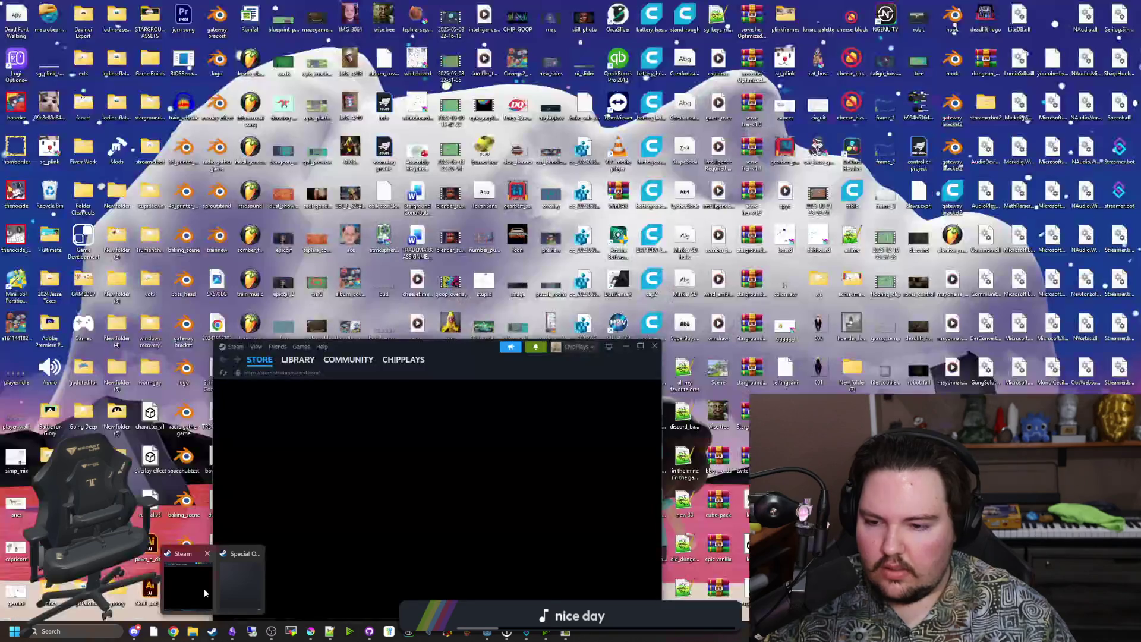
{"action": "left_click", "coordinate": [205, 593]}
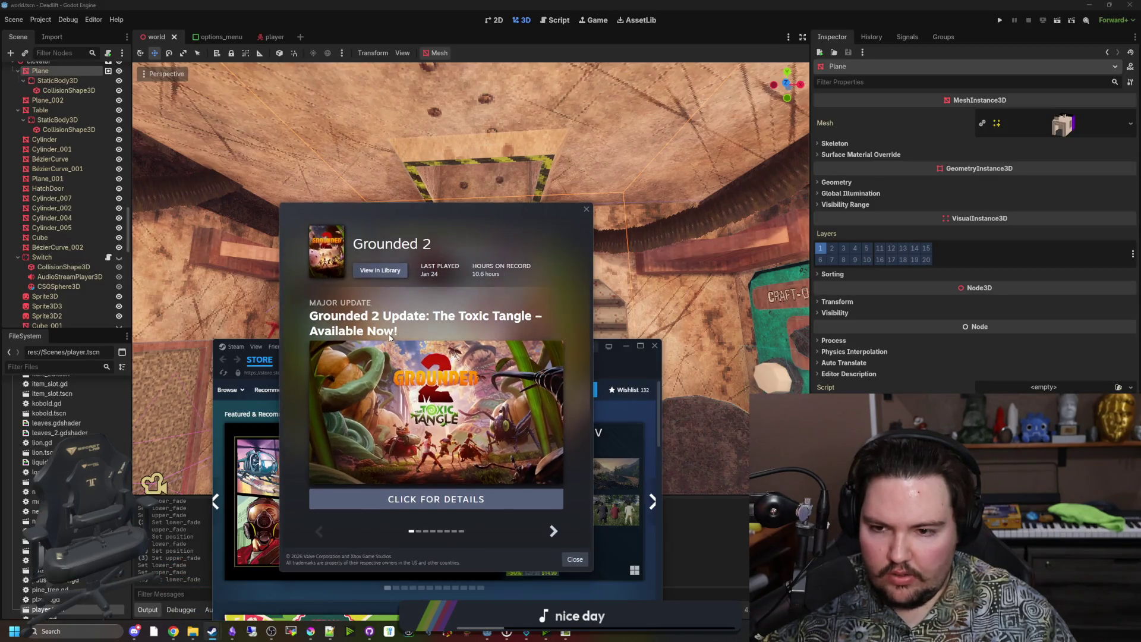
{"action": "left_click", "coordinate": [553, 532]}
{"action": "left_click", "coordinate": [553, 531]}
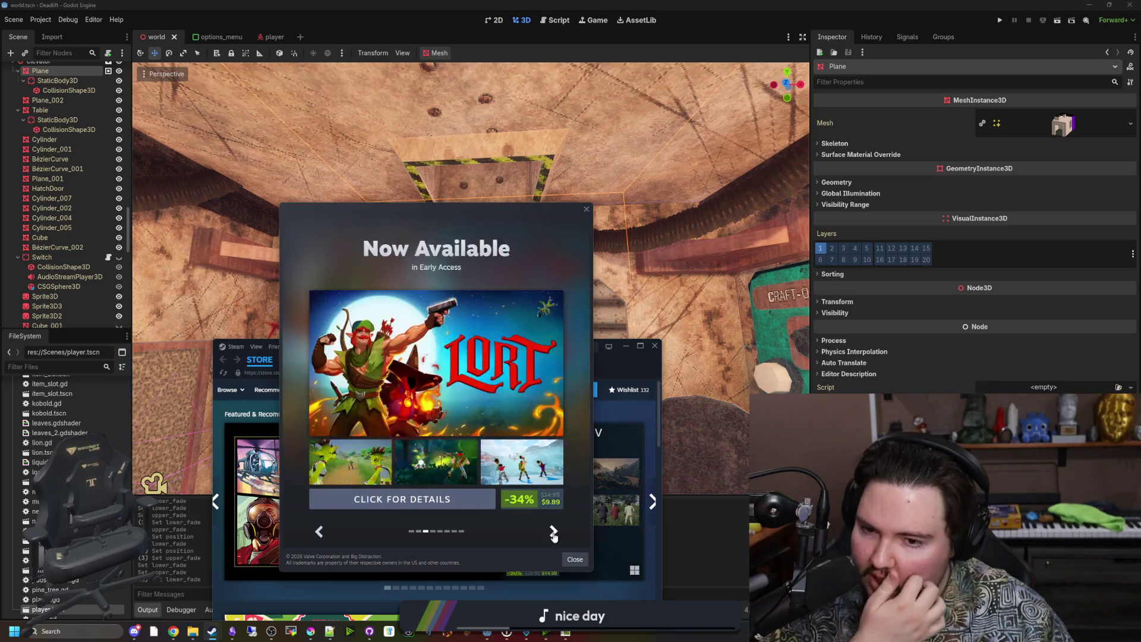
{"action": "left_click", "coordinate": [553, 531]}
{"action": "left_click", "coordinate": [321, 531]}
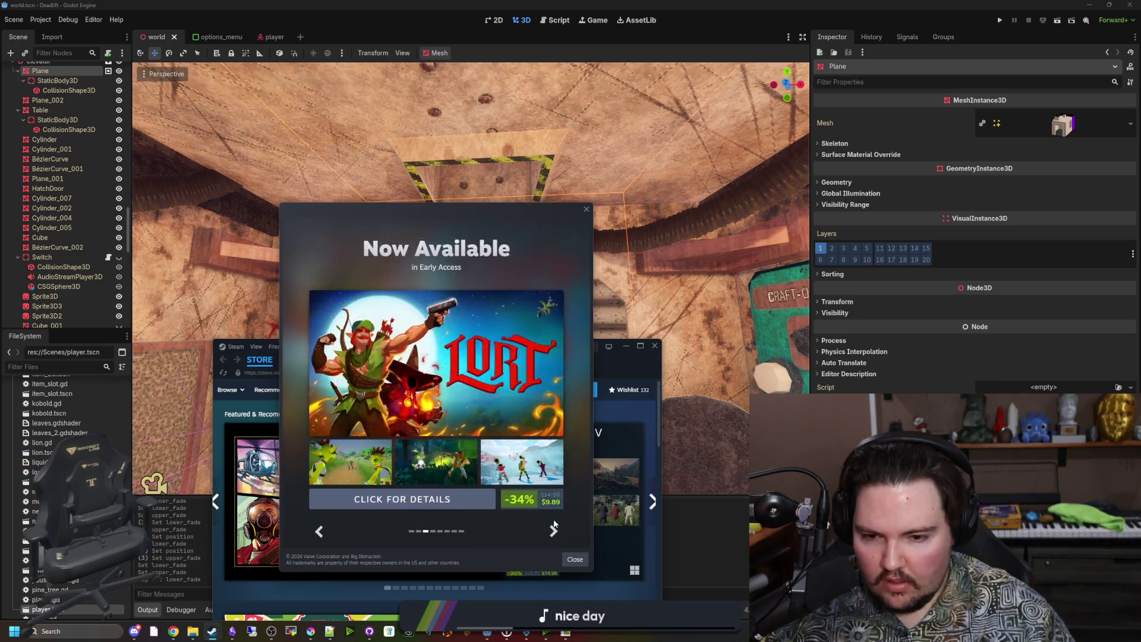
{"action": "left_click", "coordinate": [553, 530]}
{"action": "left_click", "coordinate": [553, 530]}
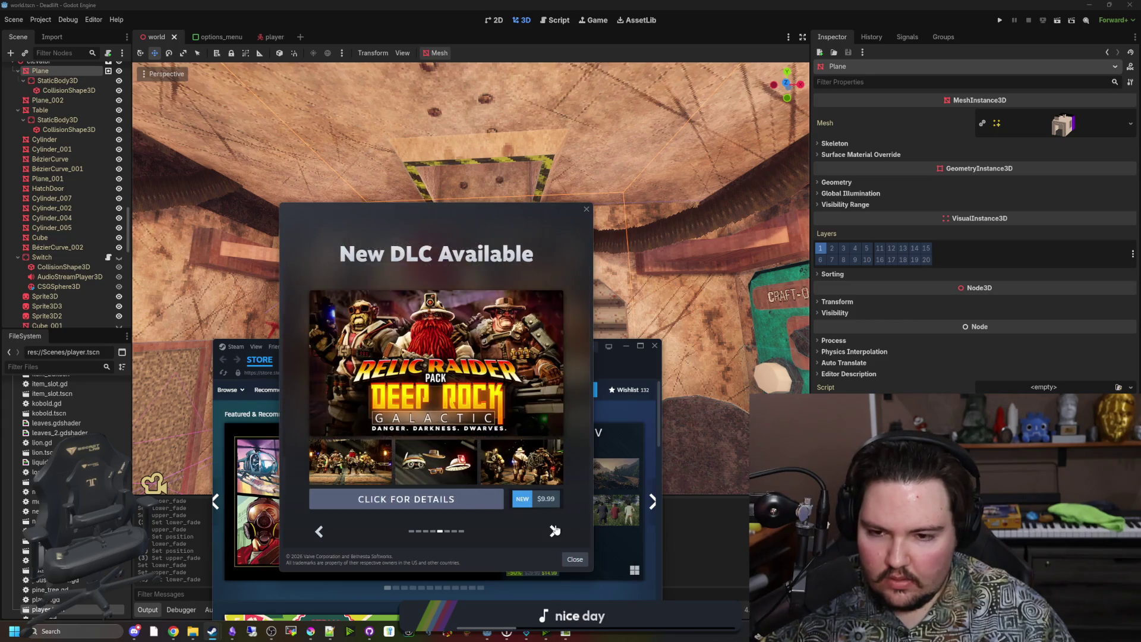
{"action": "left_click", "coordinate": [553, 530]}
{"action": "left_click", "coordinate": [554, 530]}
{"action": "left_click", "coordinate": [556, 530]}
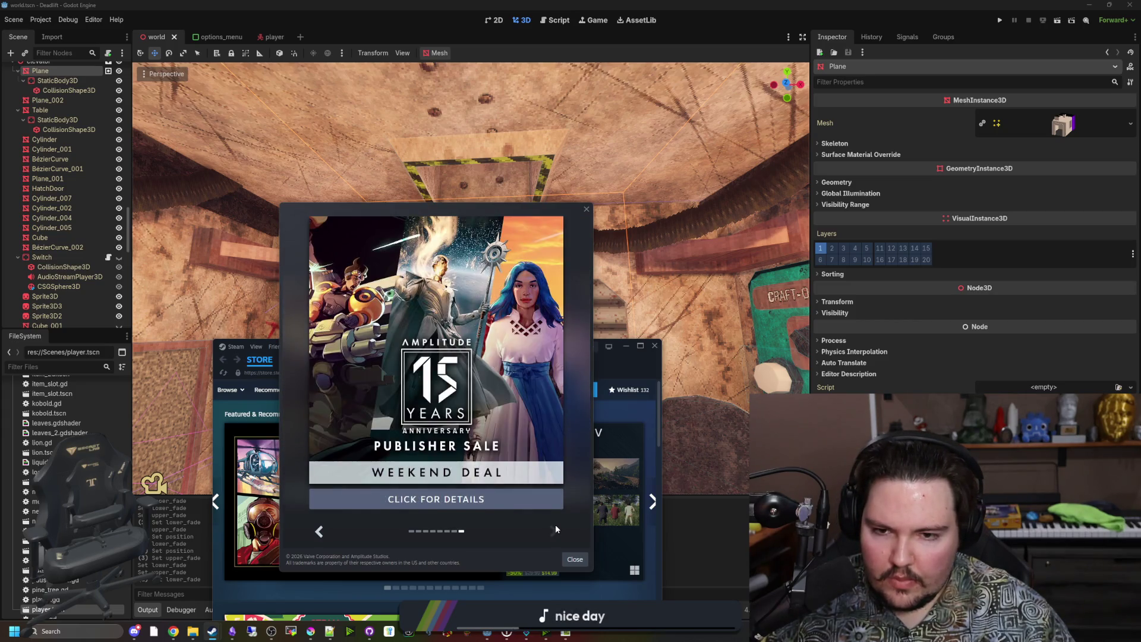
{"action": "left_click", "coordinate": [575, 559]}
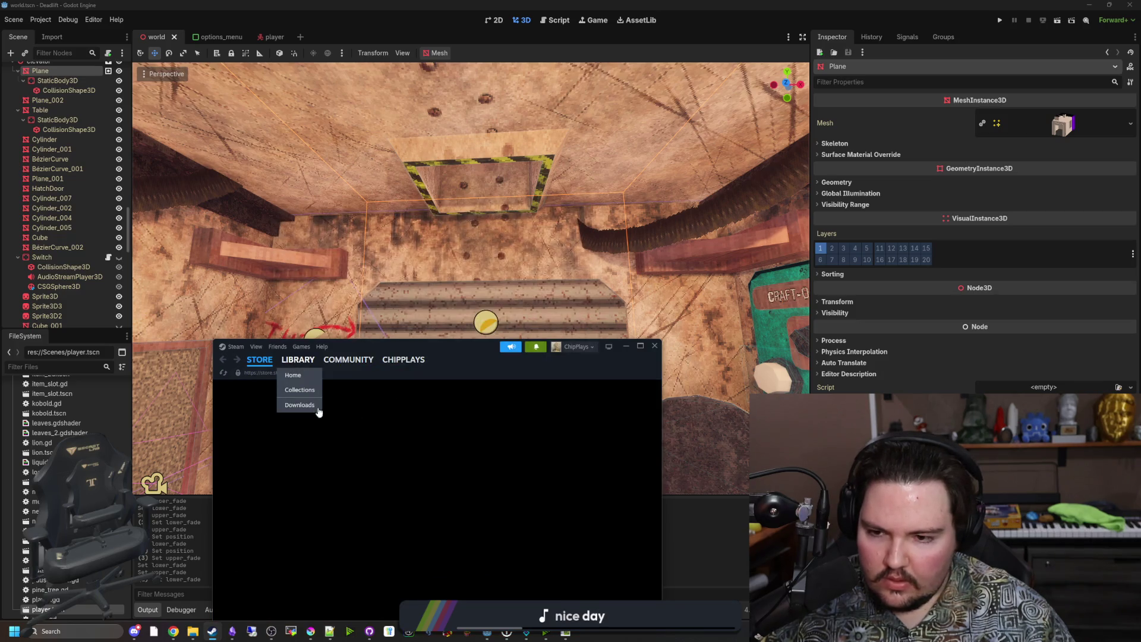
Search the library for 'grounded 2' and open Grounded 2's Major Update article
{"action": "left_click", "coordinate": [256, 418]}
{"action": "type", "text": "grounded 2"}
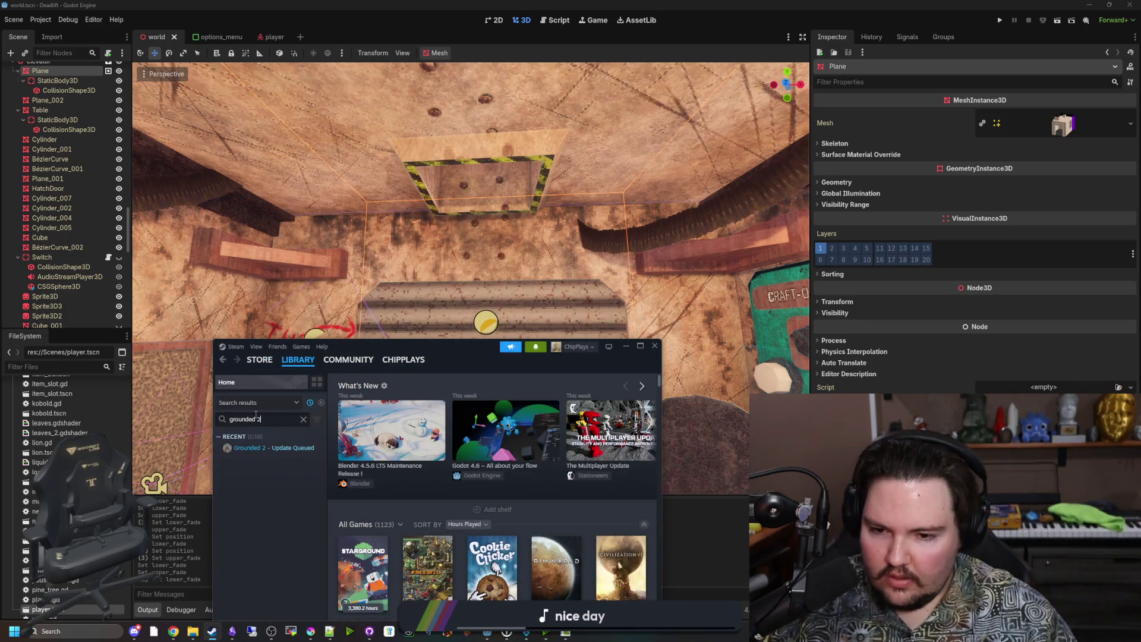
{"action": "left_click", "coordinate": [274, 447]}
{"action": "double_click", "coordinate": [359, 348]}
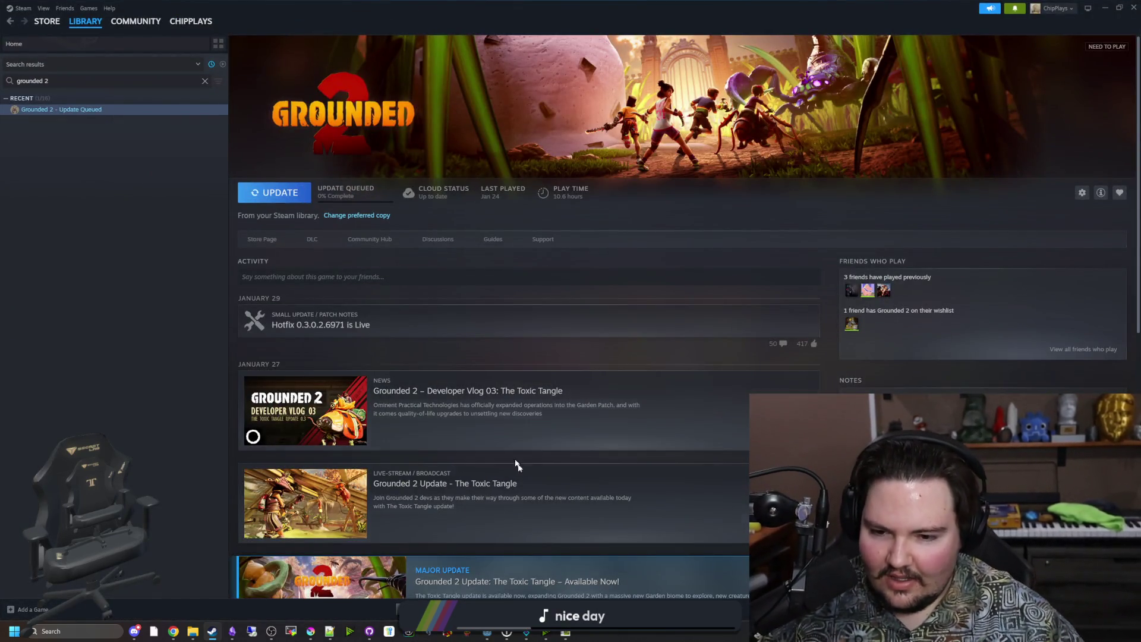
{"action": "scroll", "coordinate": [475, 506], "scroll_direction": "down", "scroll_amount": 2}
{"action": "left_click", "coordinate": [573, 499]}
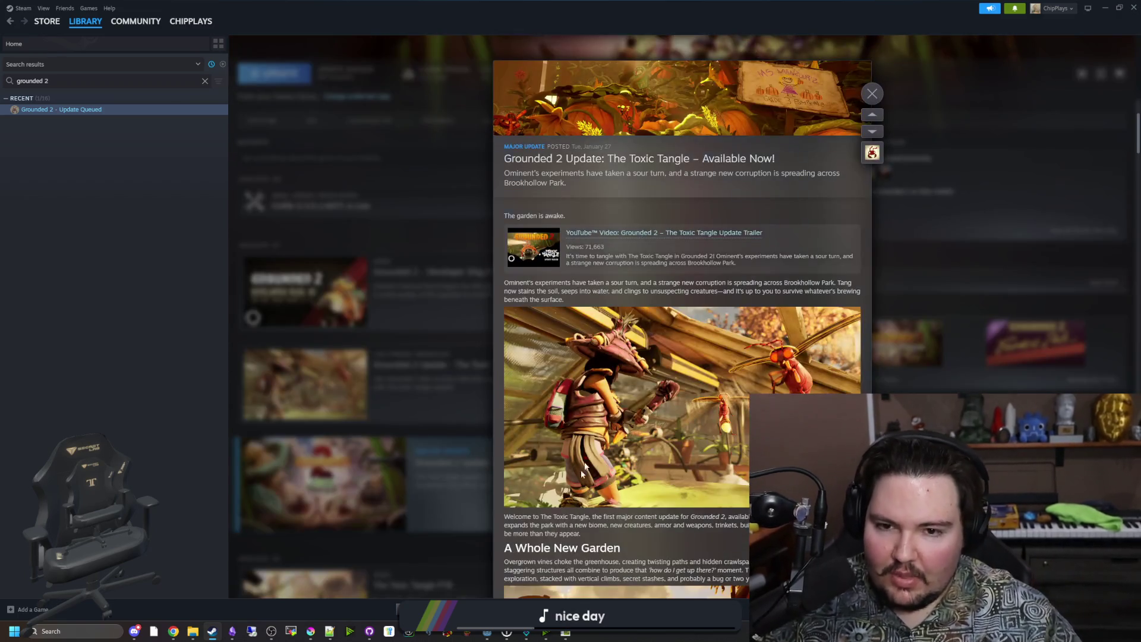
Read through the patch notes, close them, and switch back to Godot
{"action": "scroll", "coordinate": [751, 282], "scroll_direction": "down", "scroll_amount": 4}
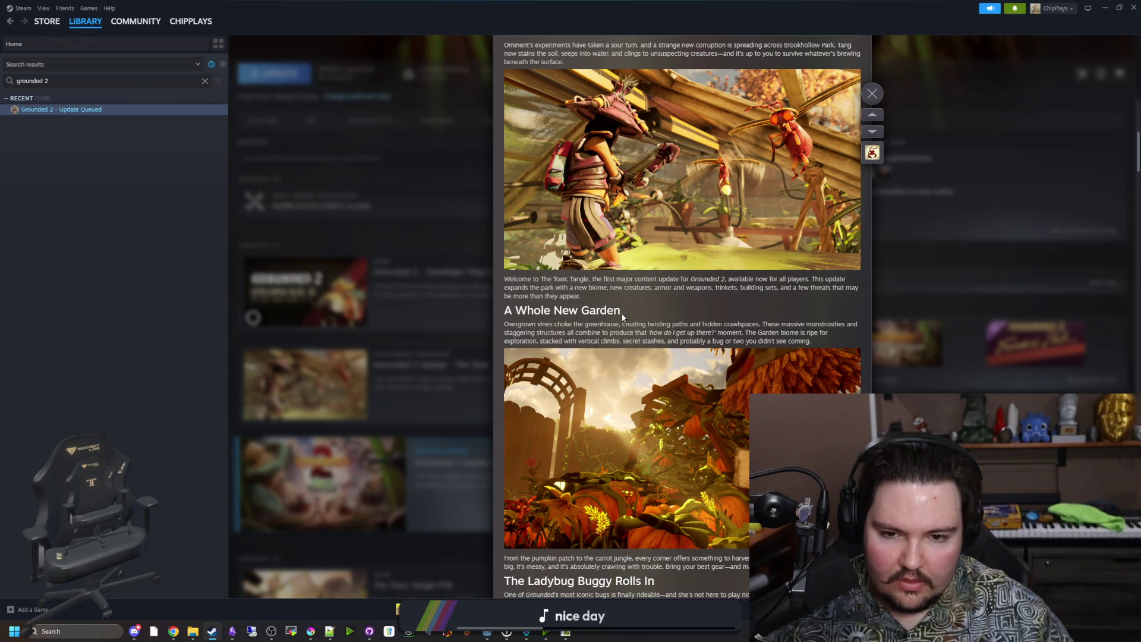
{"action": "scroll", "coordinate": [624, 319], "scroll_direction": "down", "scroll_amount": 4}
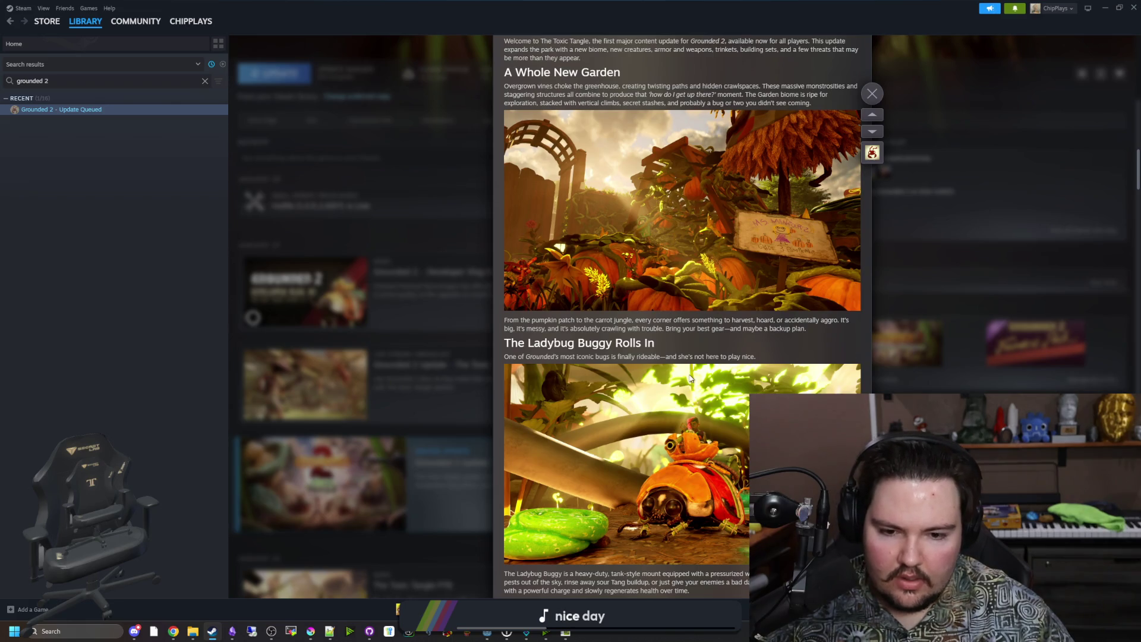
{"action": "scroll", "coordinate": [689, 378], "scroll_direction": "down", "scroll_amount": 4}
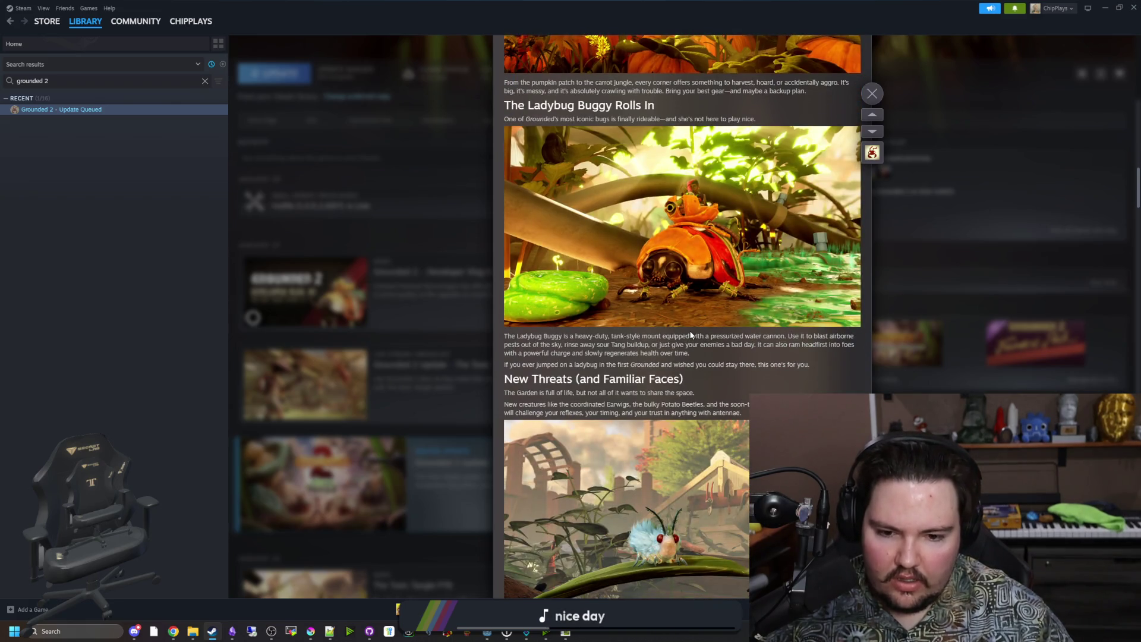
{"action": "scroll", "coordinate": [690, 335], "scroll_direction": "down", "scroll_amount": 2}
{"action": "scroll", "coordinate": [690, 335], "scroll_direction": "down", "scroll_amount": 1}
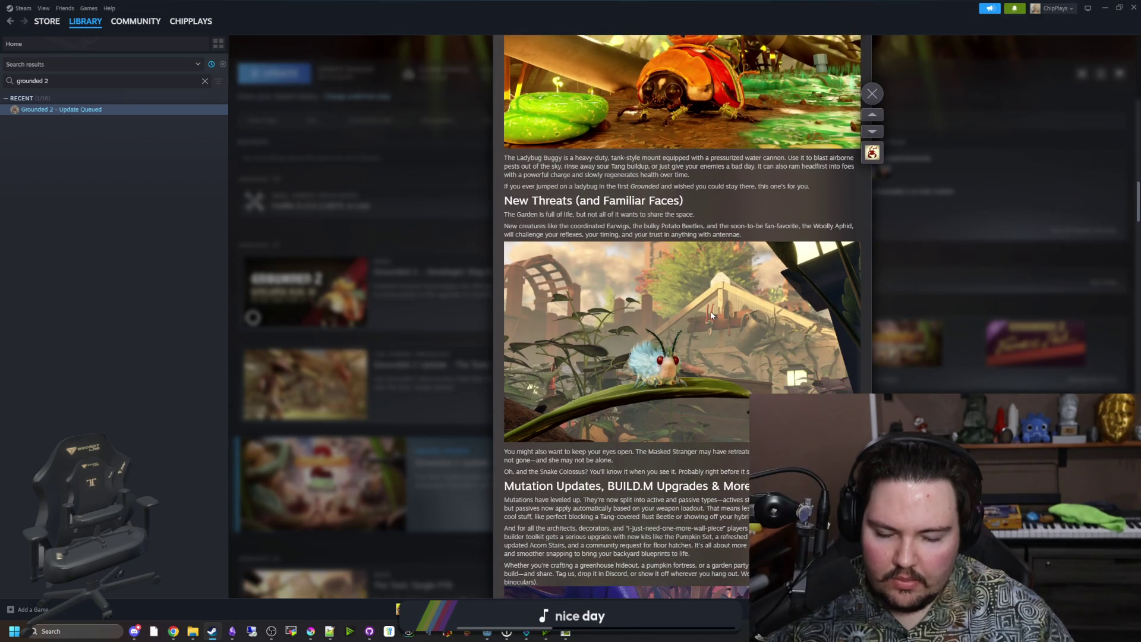
{"action": "scroll", "coordinate": [710, 313], "scroll_direction": "down", "scroll_amount": 5}
{"action": "scroll", "coordinate": [711, 311], "scroll_direction": "down", "scroll_amount": 5}
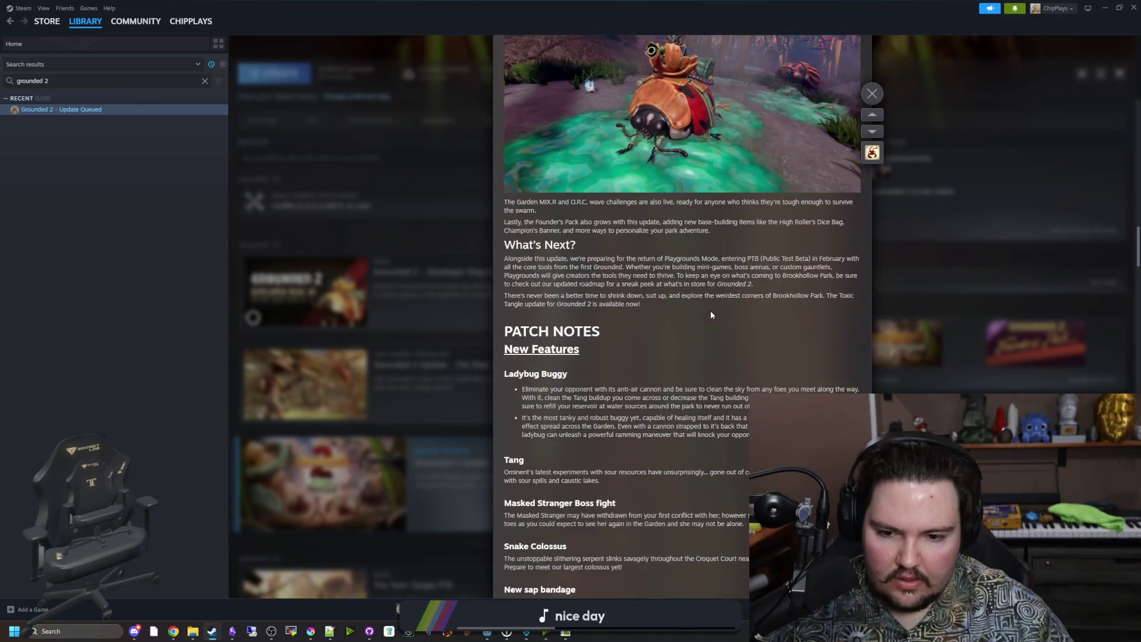
{"action": "scroll", "coordinate": [565, 377], "scroll_direction": "down", "scroll_amount": 3}
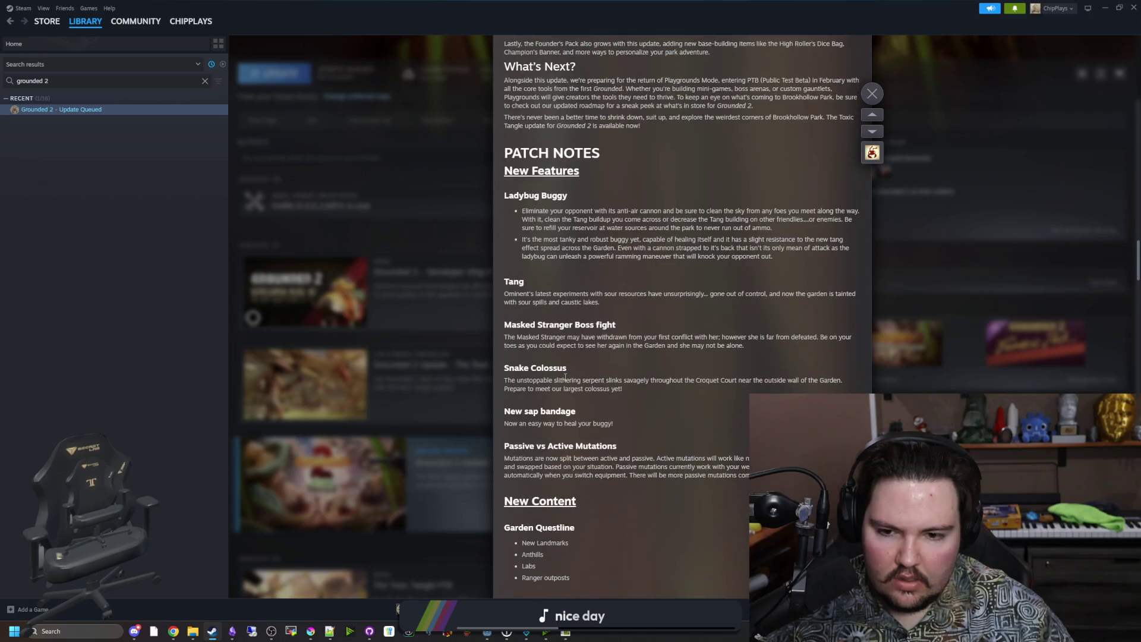
{"action": "scroll", "coordinate": [565, 377], "scroll_direction": "down", "scroll_amount": 4}
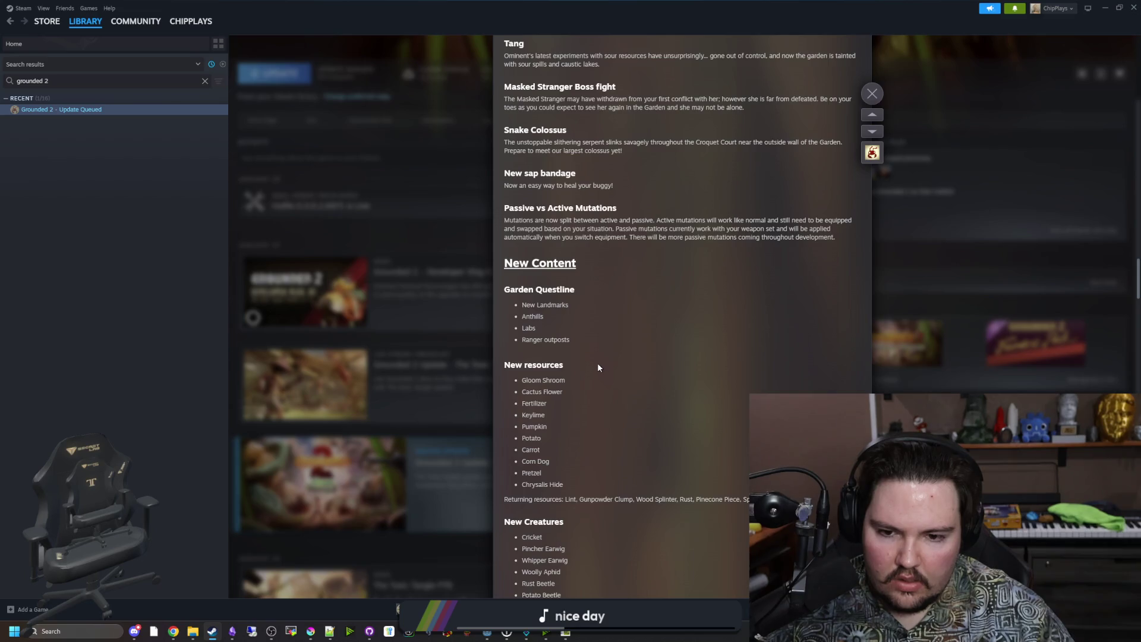
{"action": "scroll", "coordinate": [598, 367], "scroll_direction": "down", "scroll_amount": 4}
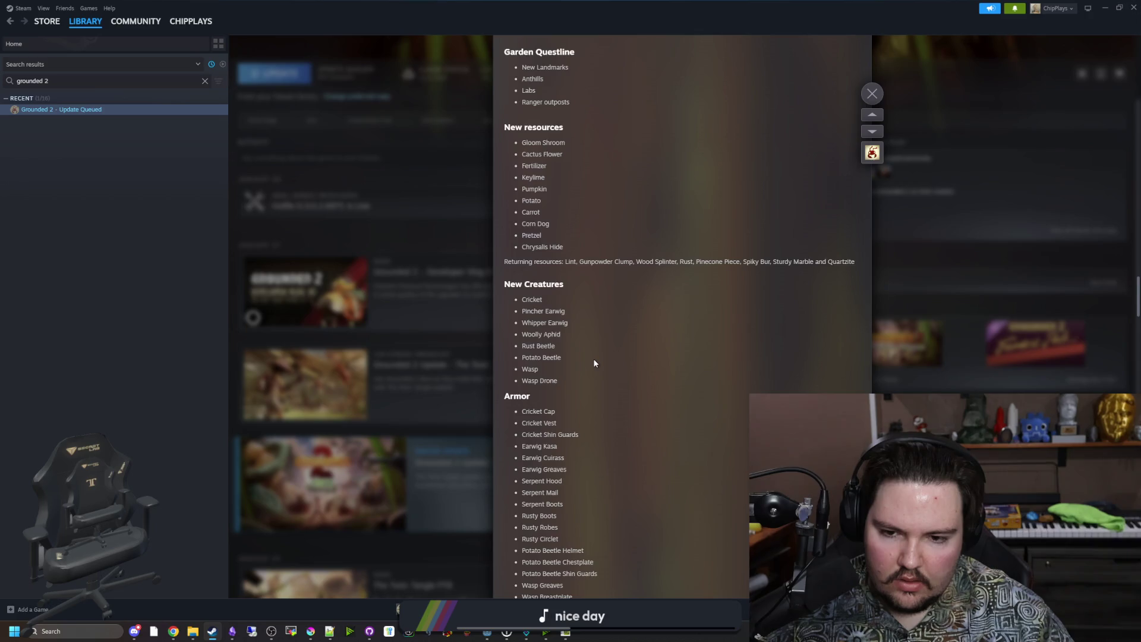
{"action": "scroll", "coordinate": [594, 363], "scroll_direction": "down", "scroll_amount": 3}
{"action": "scroll", "coordinate": [595, 363], "scroll_direction": "down", "scroll_amount": 5}
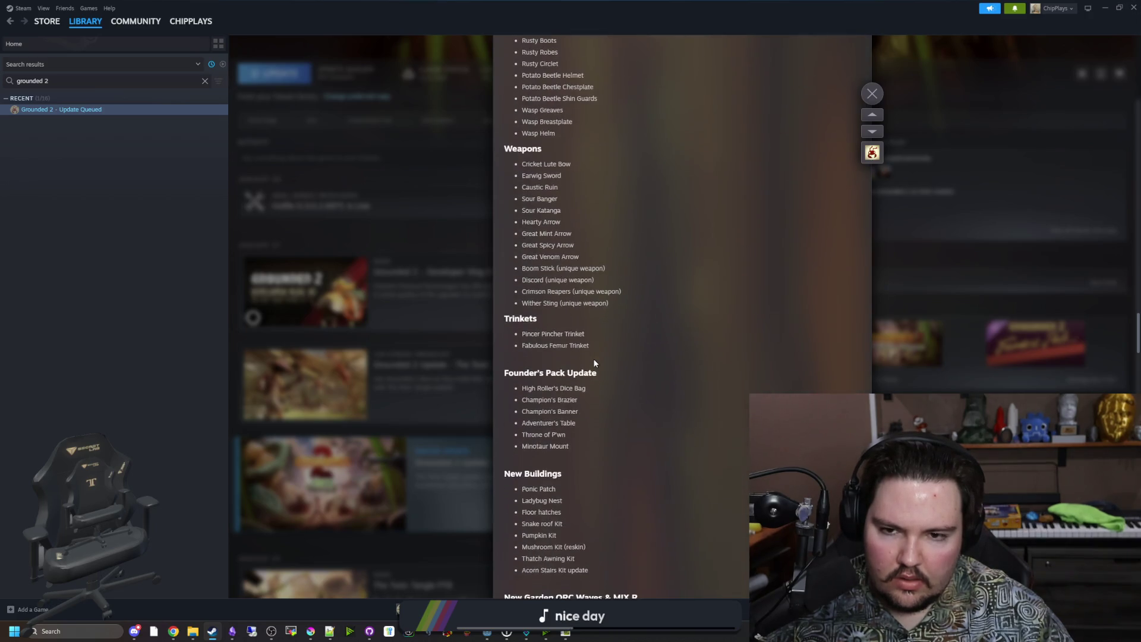
{"action": "scroll", "coordinate": [594, 363], "scroll_direction": "down", "scroll_amount": 4}
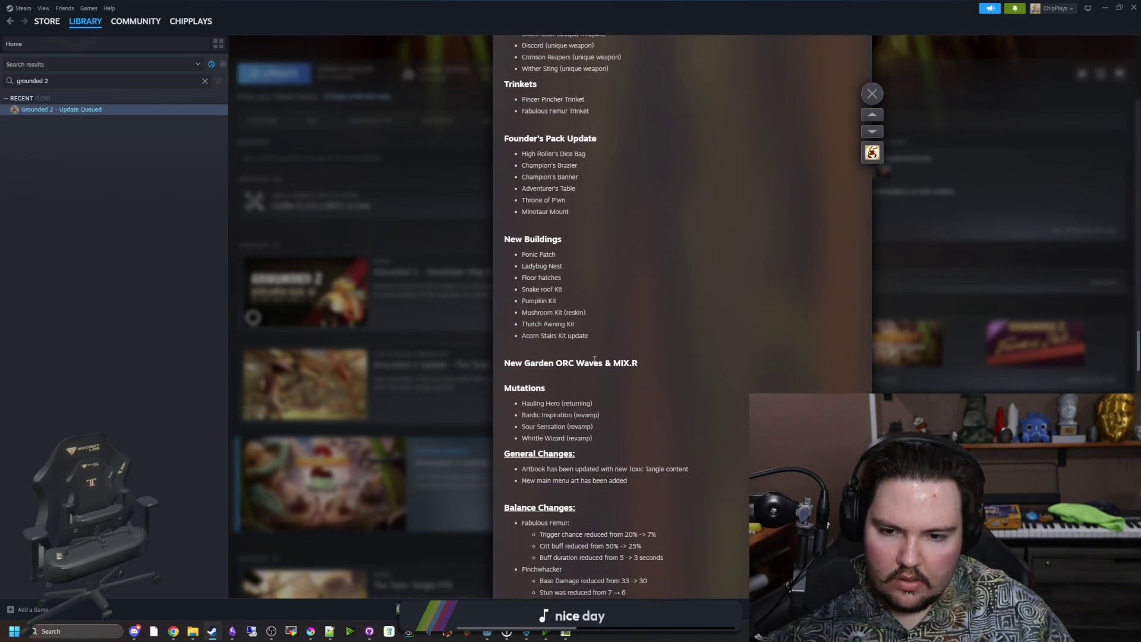
{"action": "scroll", "coordinate": [594, 360], "scroll_direction": "down", "scroll_amount": 6}
{"action": "left_click", "coordinate": [295, 246]}
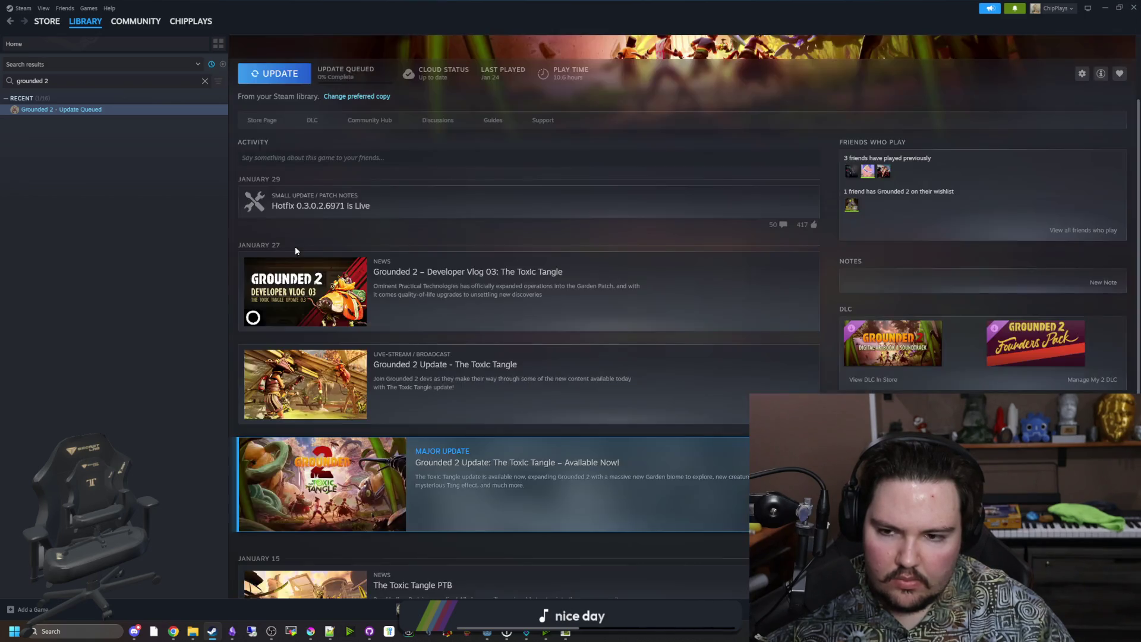
{"action": "double_click", "coordinate": [288, 4]}
{"action": "key", "text": "alt+Tab"}
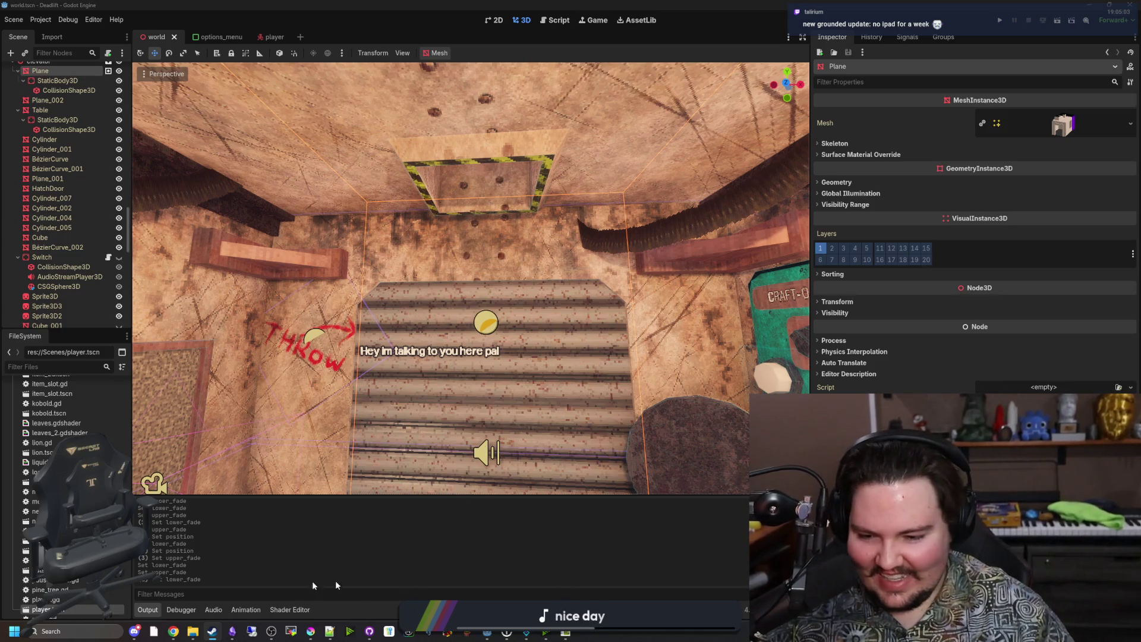
Clear the Steam library search and launch Blender
{"action": "left_click", "coordinate": [212, 631]}
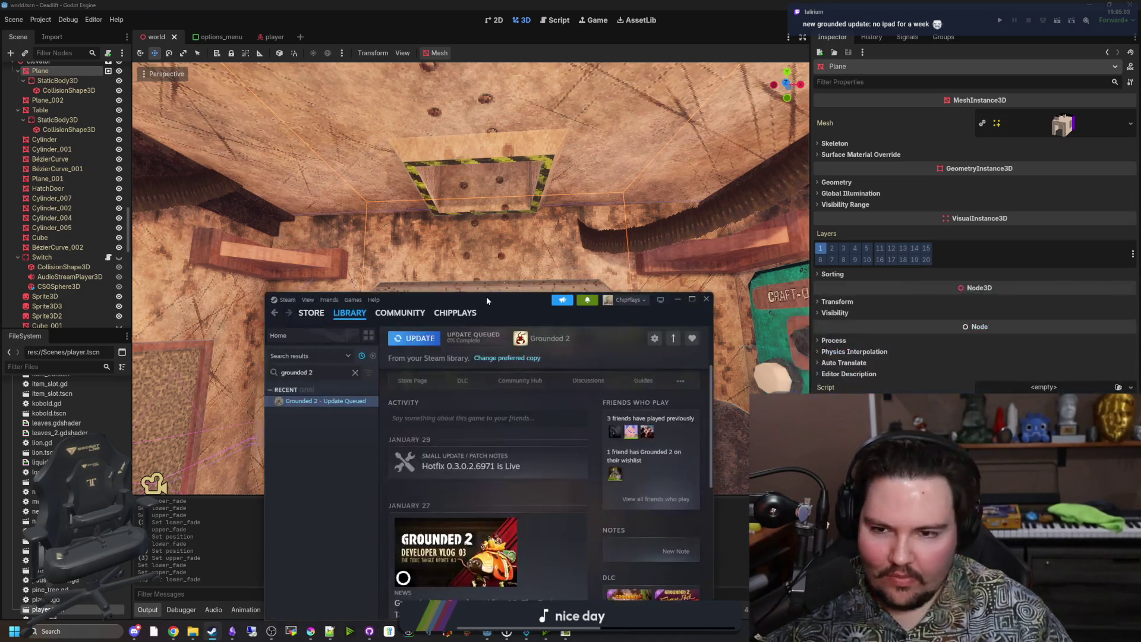
{"action": "left_click", "coordinate": [445, 251]}
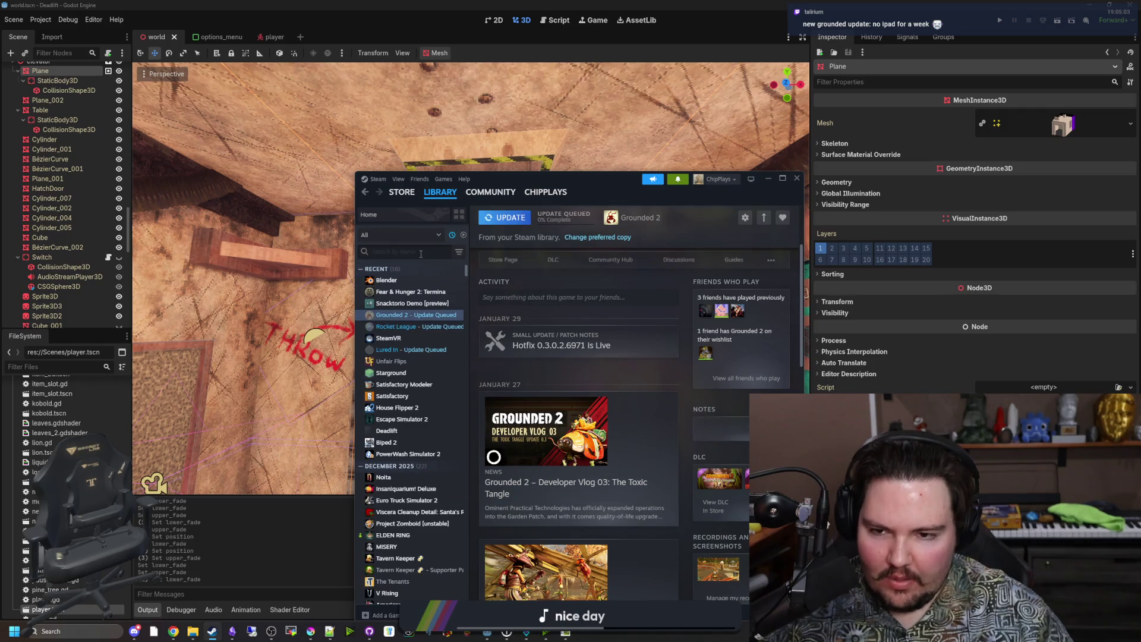
{"action": "left_click", "coordinate": [389, 280]}
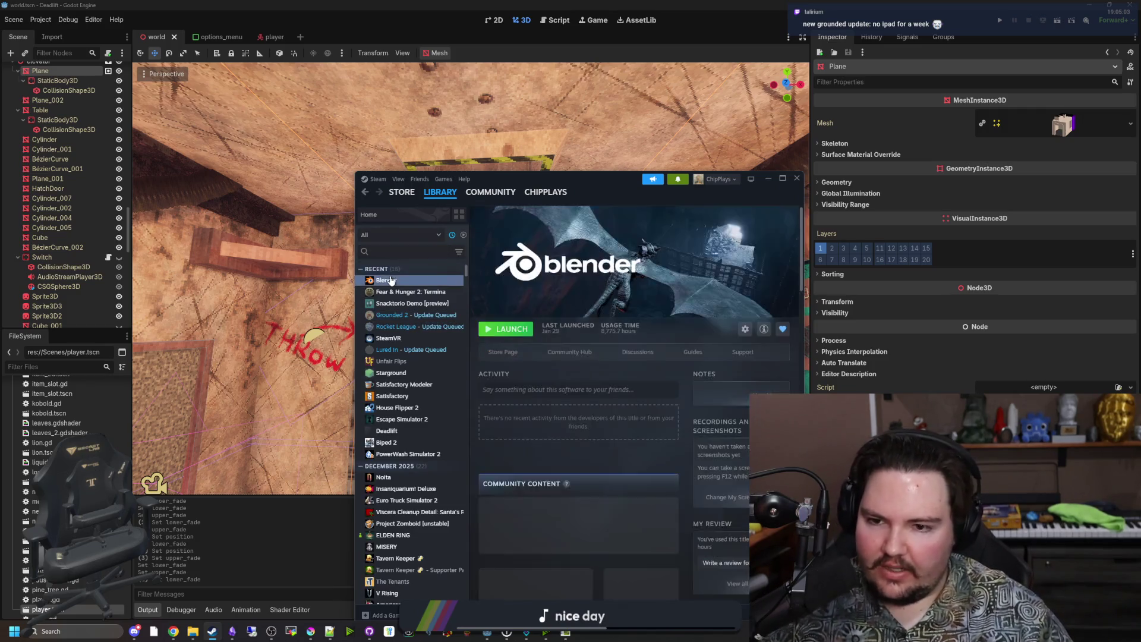
{"action": "left_click", "coordinate": [352, 357]}
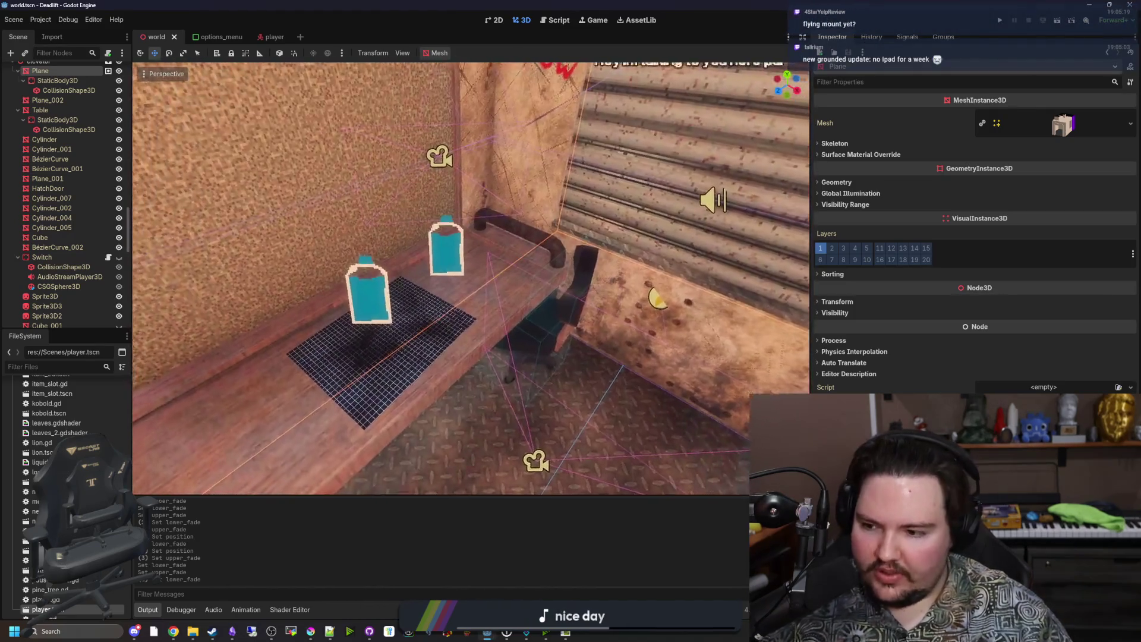
Fly the Godot camera up to the crafting-room ceiling, then switch to Blender
{"action": "key", "text": "w"}
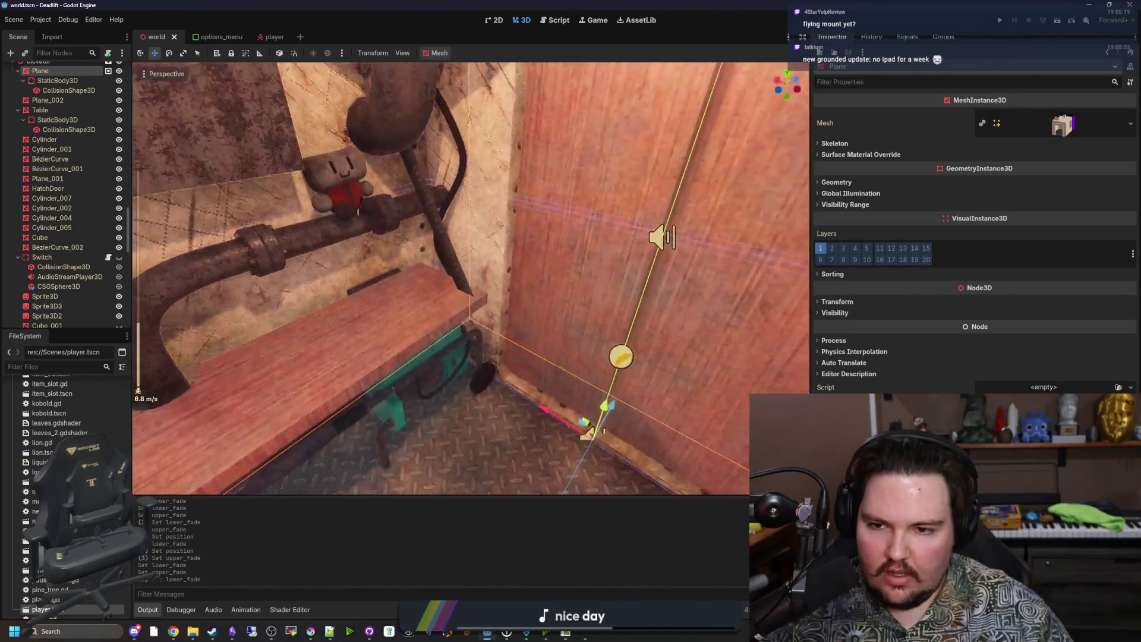
{"action": "key", "text": "w"}
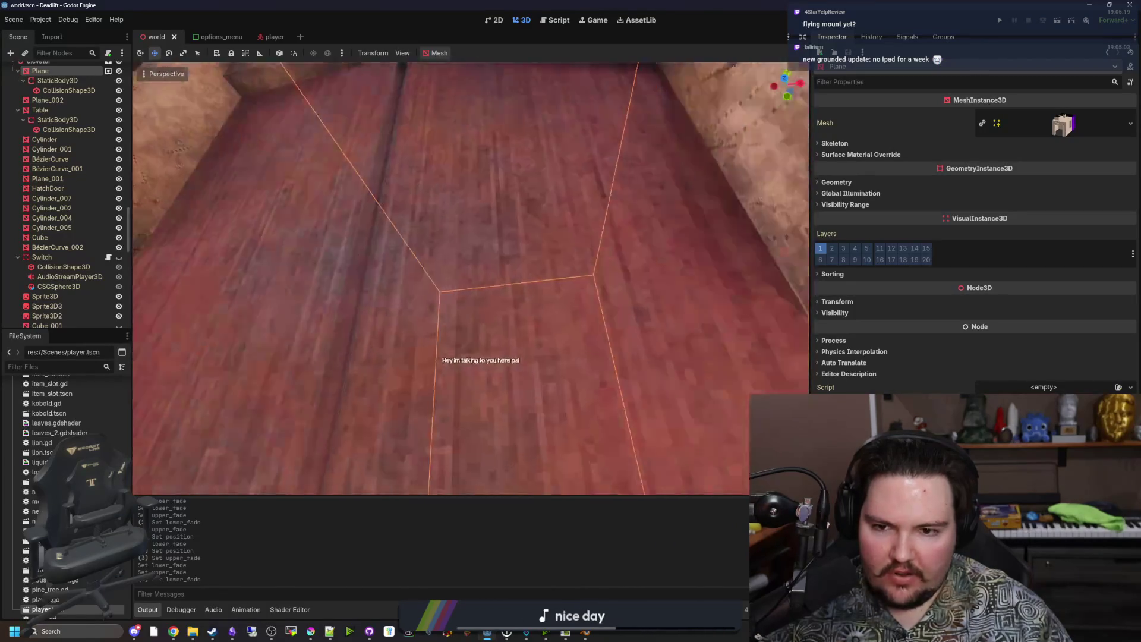
{"action": "key", "text": "w"}
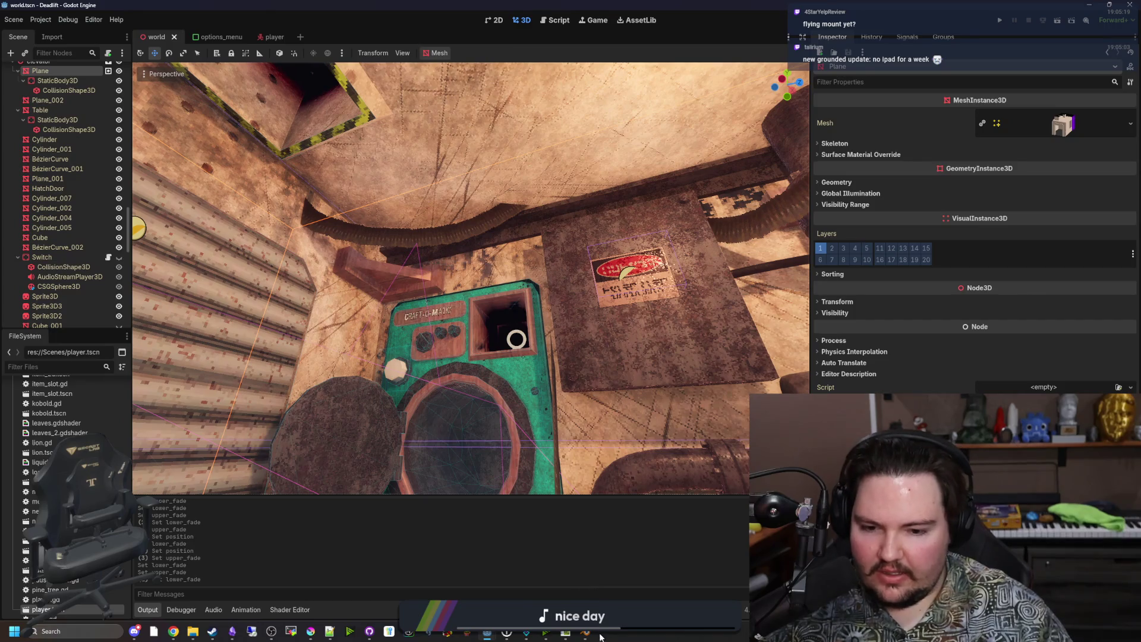
{"action": "left_click", "coordinate": [586, 632]}
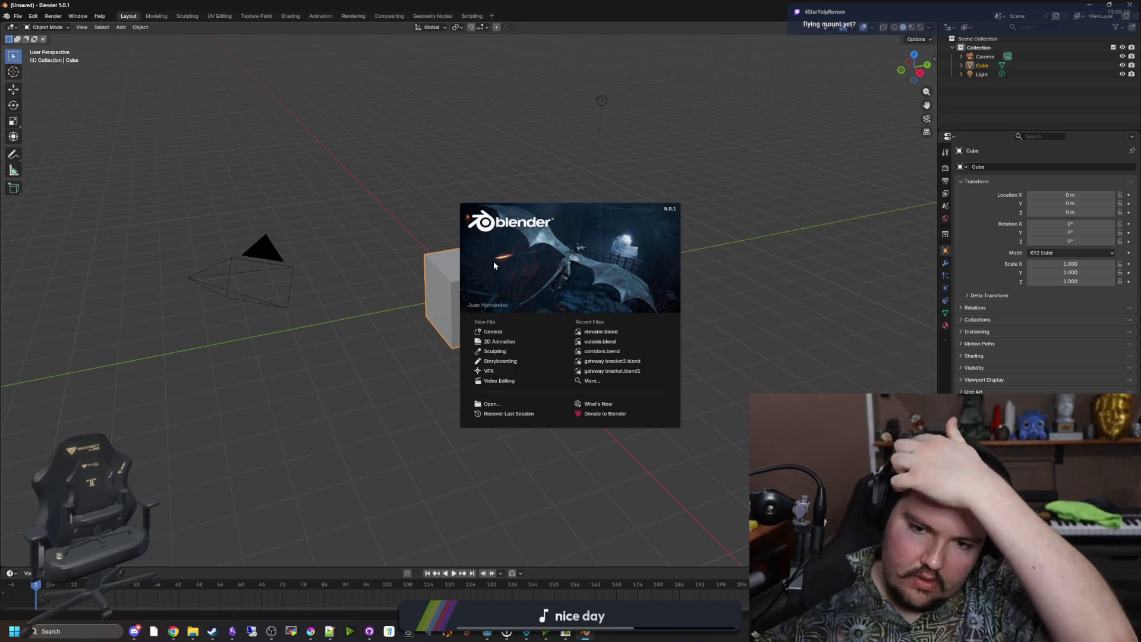
Open elevator.blend from Recent Files and enter Edit Mode on the ceiling Plane
{"action": "left_click", "coordinate": [616, 332]}
{"action": "right_click", "coordinate": [415, 295]}
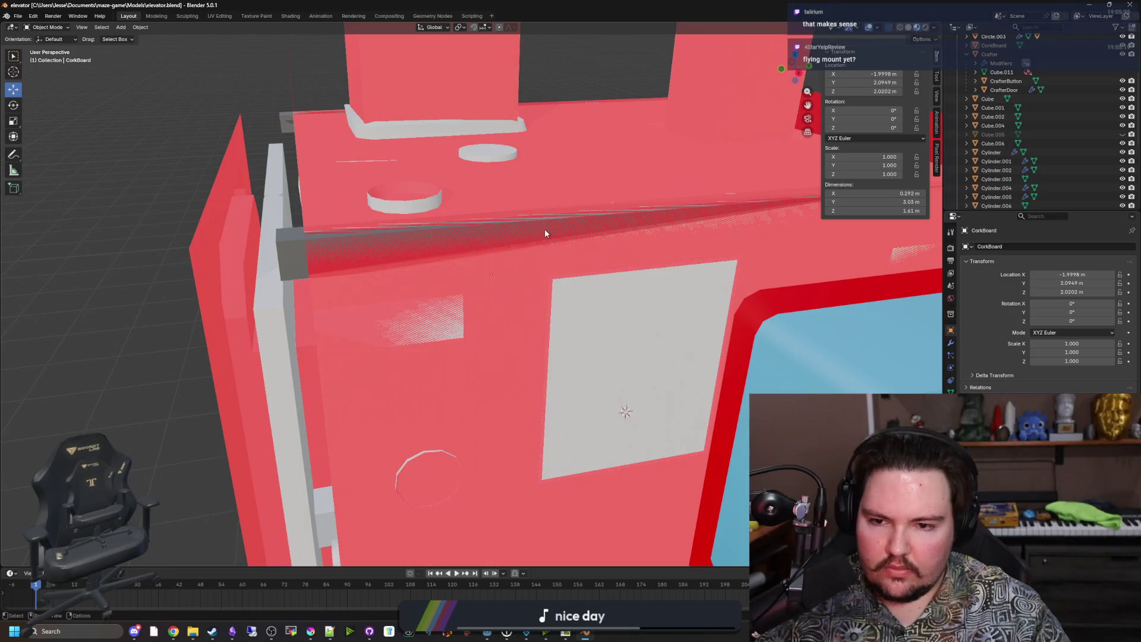
{"action": "scroll", "coordinate": [544, 230], "scroll_direction": "down", "scroll_amount": 5}
{"action": "scroll", "coordinate": [522, 320], "scroll_direction": "up", "scroll_amount": 10}
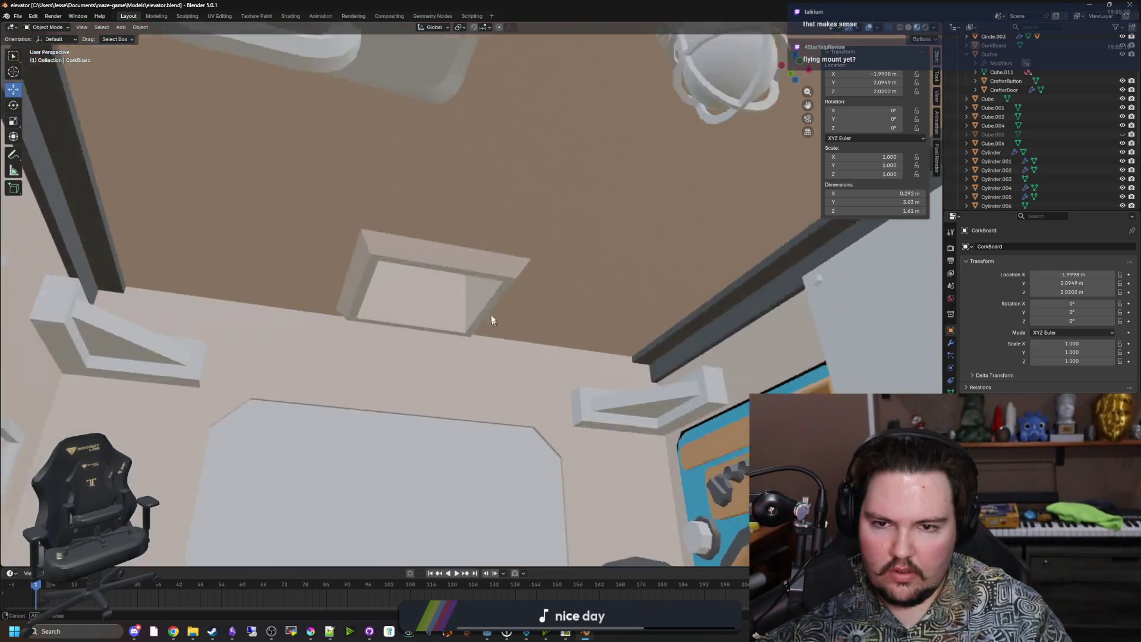
{"action": "scroll", "coordinate": [492, 320], "scroll_direction": "up", "scroll_amount": 3}
{"action": "left_click", "coordinate": [498, 255]}
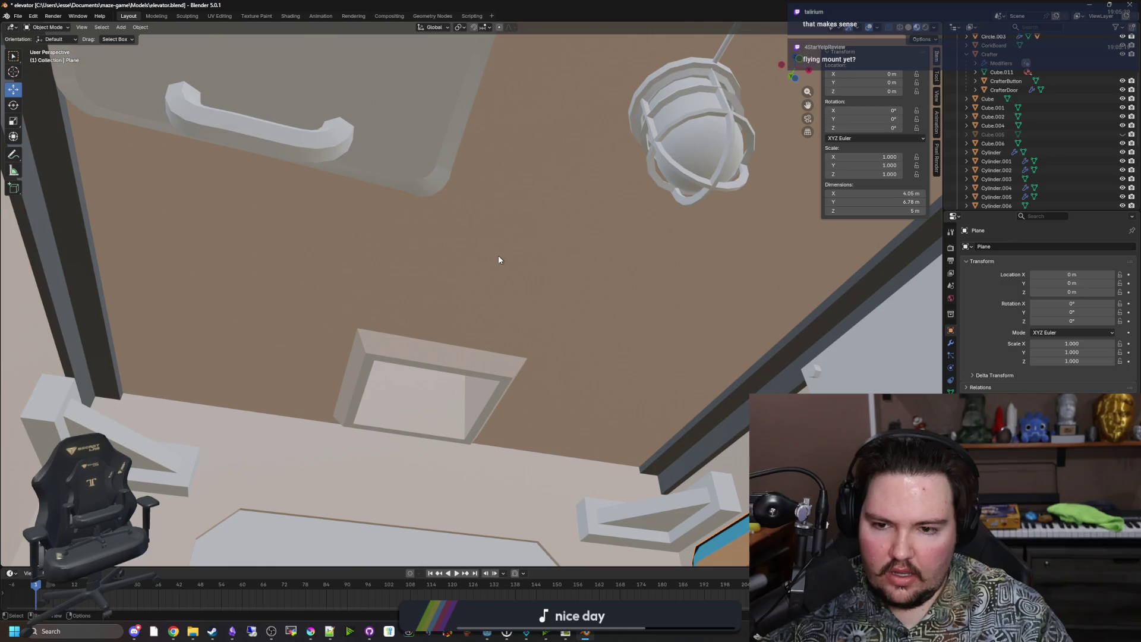
{"action": "key", "text": "Tab"}
Add a new material slot to the plane with a new material named Ceiling
{"action": "left_click", "coordinate": [950, 404]}
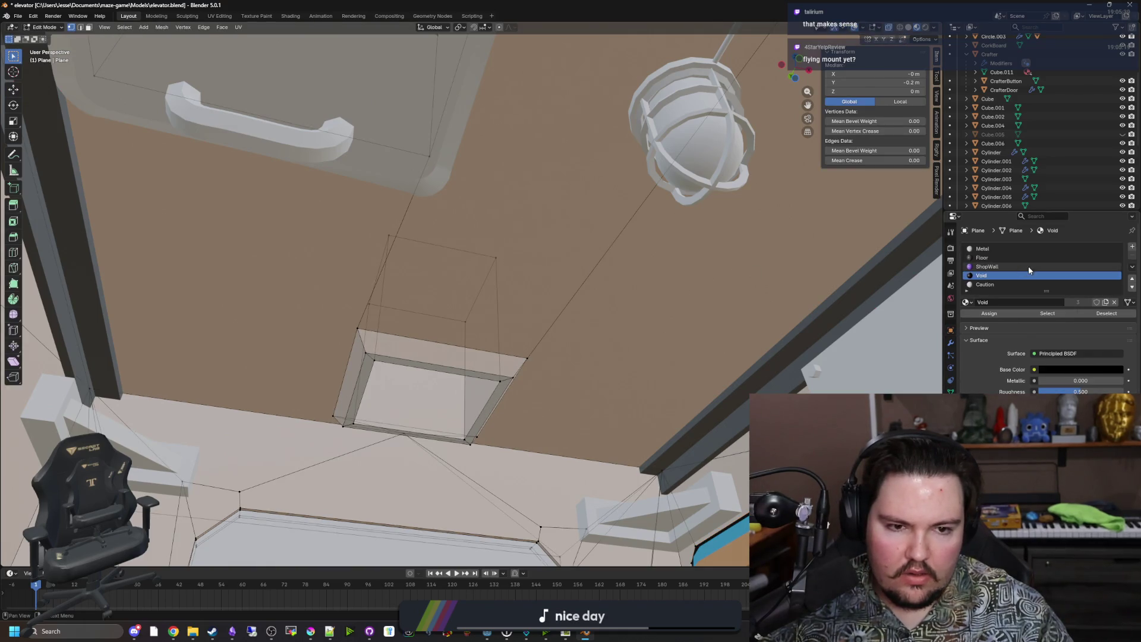
{"action": "left_click", "coordinate": [1131, 246]}
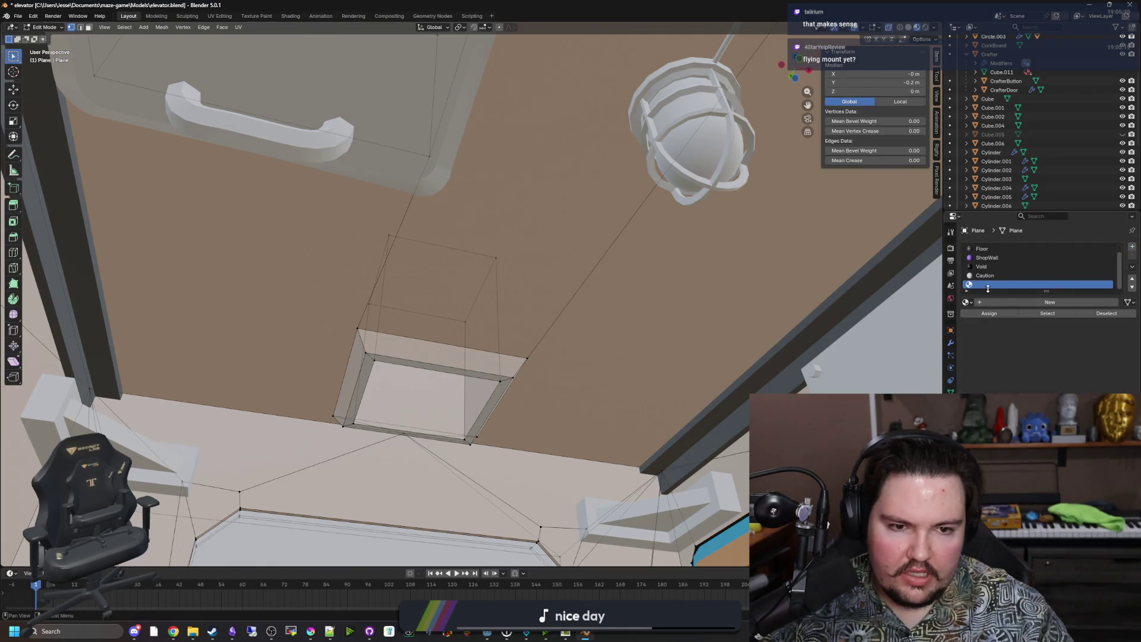
{"action": "left_click", "coordinate": [1027, 302]}
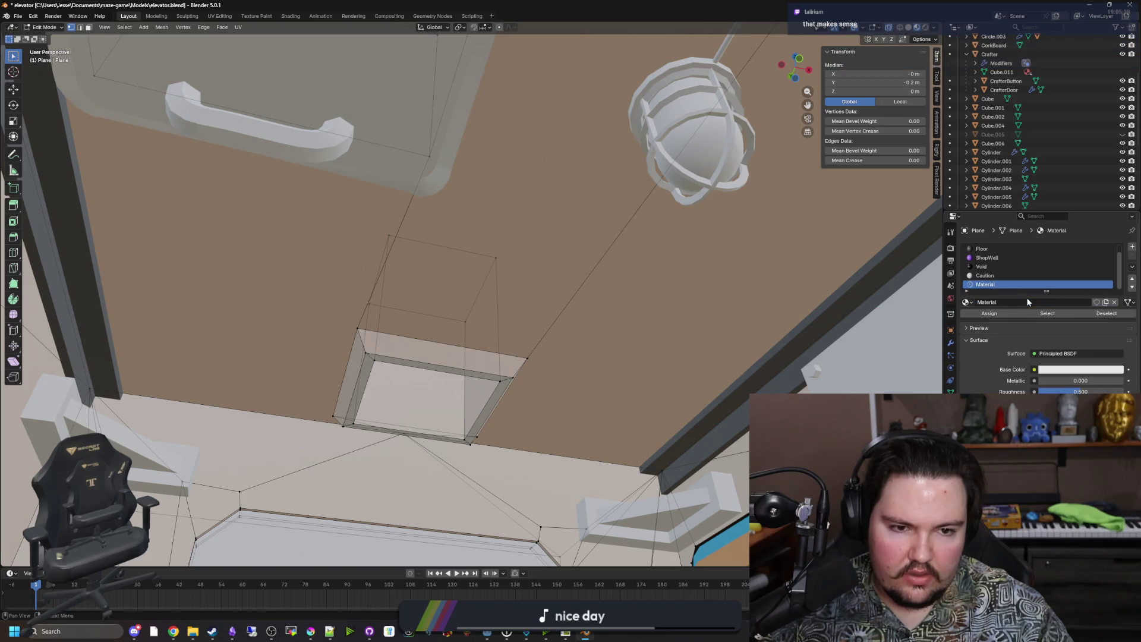
{"action": "left_click", "coordinate": [1011, 299]}
{"action": "type", "text": "iling"}
{"action": "key", "text": "Return"}
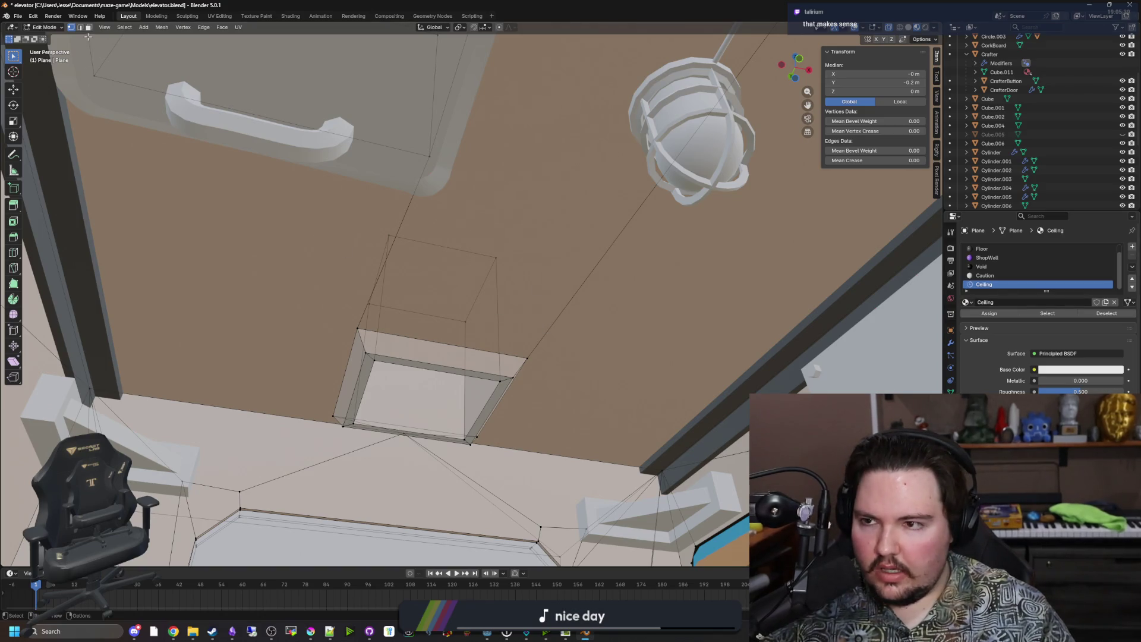
Select the ceiling faces, including the slanted strip, and assign them to the Ceiling slot
{"action": "key", "text": "3"}
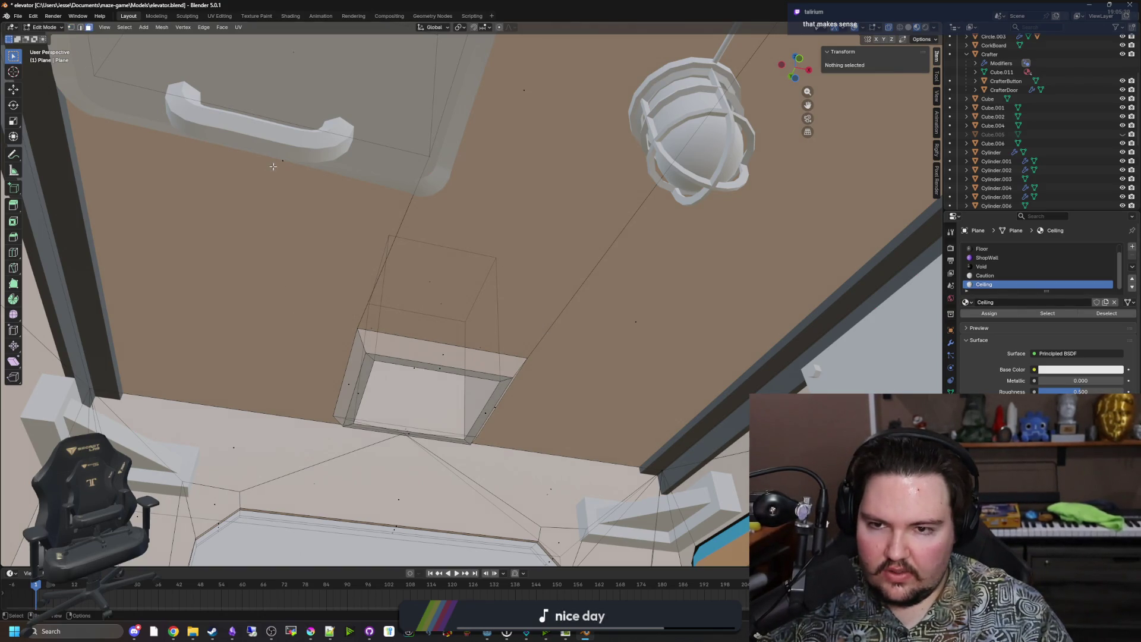
{"action": "left_click", "coordinate": [259, 194]}
{"action": "key", "text": "KP_Decimal"}
{"action": "mouse_move", "coordinate": [472, 288]}
{"action": "left_mouse_down"}
{"action": "mouse_move", "coordinate": [576, 394]}
{"action": "mouse_move", "coordinate": [311, 218]}
{"action": "left_mouse_up"}
{"action": "left_click", "coordinate": [311, 218], "text": "shift"}
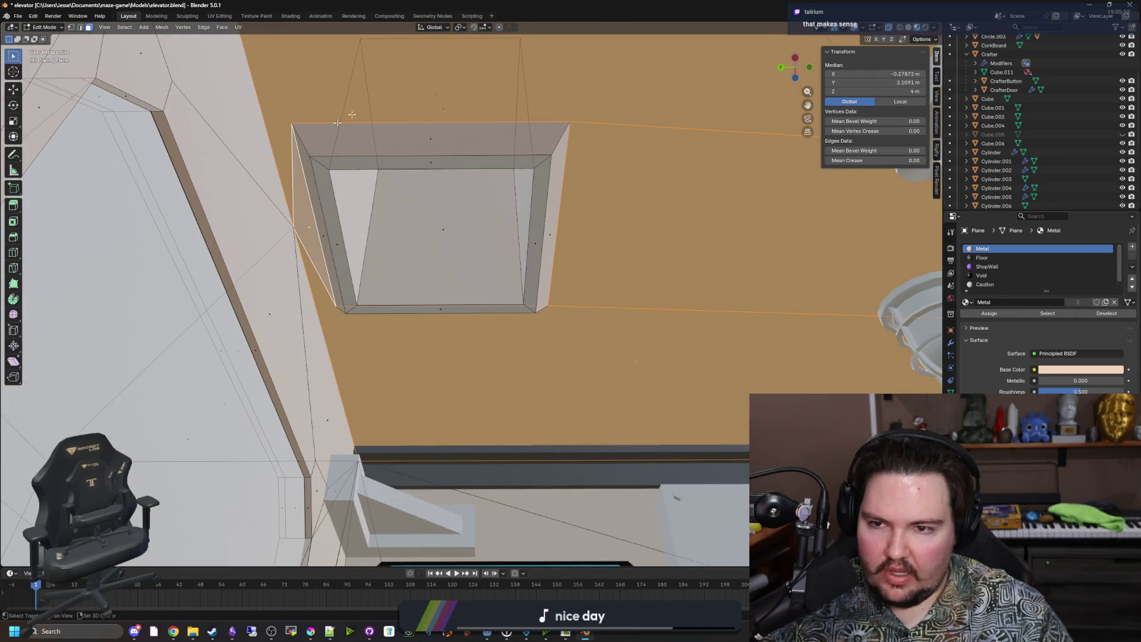
{"action": "mouse_move", "coordinate": [639, 278]}
{"action": "left_mouse_down"}
{"action": "mouse_move", "coordinate": [639, 164]}
{"action": "mouse_move", "coordinate": [565, 211]}
{"action": "mouse_move", "coordinate": [395, 229]}
{"action": "mouse_move", "coordinate": [286, 262]}
{"action": "left_mouse_up"}
{"action": "scroll", "coordinate": [997, 274], "scroll_direction": "down", "scroll_amount": 1}
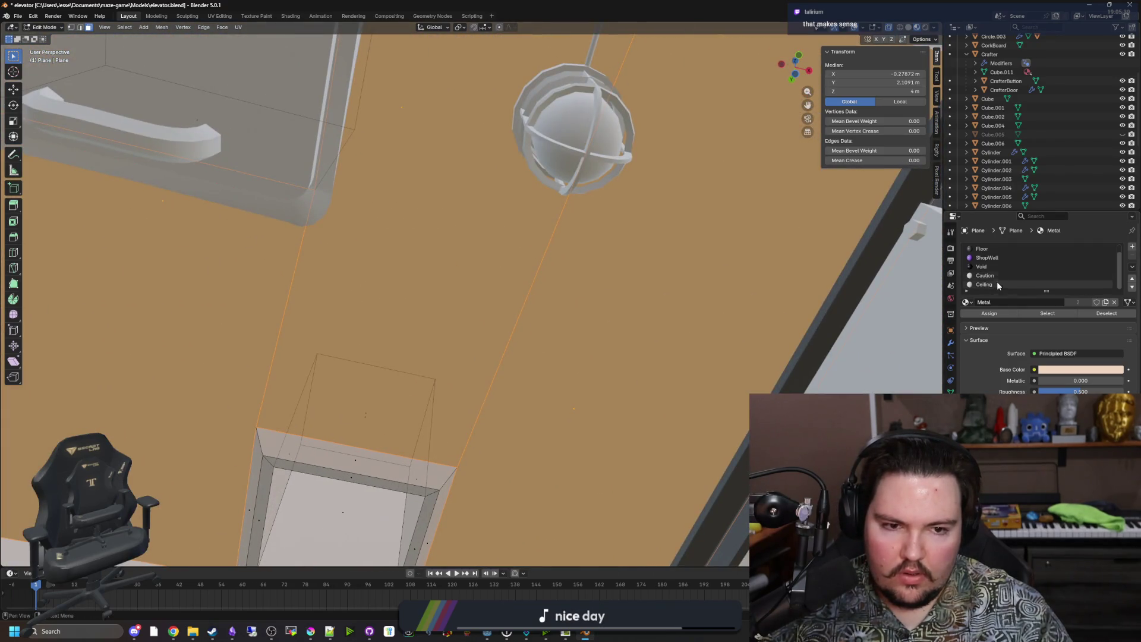
{"action": "left_click", "coordinate": [997, 283]}
Make the Ceiling material's base colour bright green, leave Edit Mode and save elevator.blend
{"action": "left_click", "coordinate": [1042, 371]}
{"action": "mouse_move", "coordinate": [1096, 246]}
{"action": "left_mouse_down"}
{"action": "mouse_move", "coordinate": [1089, 229]}
{"action": "mouse_move", "coordinate": [1059, 233]}
{"action": "left_mouse_up"}
{"action": "mouse_move", "coordinate": [591, 313]}
{"action": "left_mouse_down"}
{"action": "mouse_move", "coordinate": [618, 410]}
{"action": "mouse_move", "coordinate": [584, 404]}
{"action": "mouse_move", "coordinate": [558, 372]}
{"action": "left_mouse_up"}
{"action": "key", "text": "Tab"}
{"action": "key", "text": "ctrl+s"}
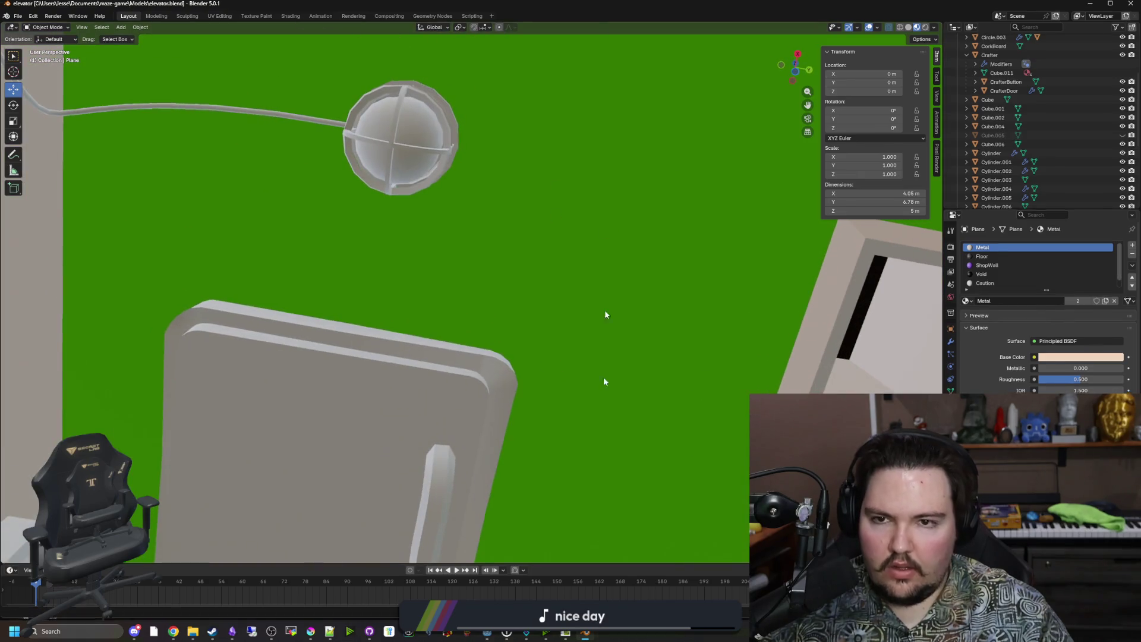
{"action": "key", "text": "alt+Tab"}
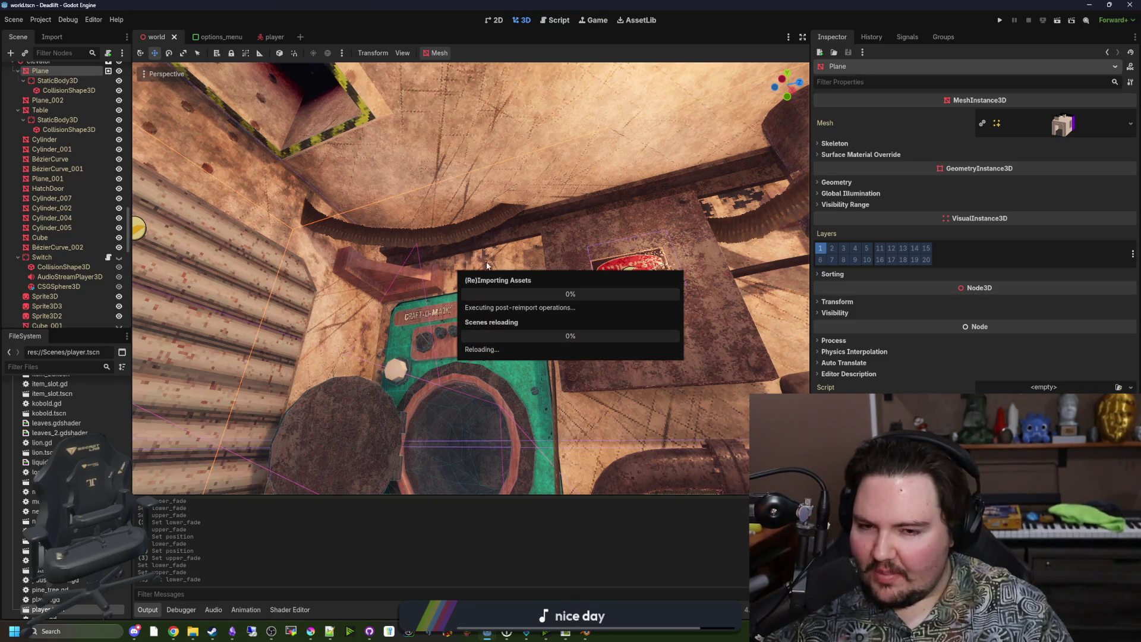
Drag butchery_ceiling from res://Materials onto the Plane's Surface Material Override slot 5
{"action": "left_click_drag", "start_coordinate": [487, 267], "coordinate": [488, 267]}
{"action": "scroll", "coordinate": [65, 196], "scroll_direction": "down", "scroll_amount": 10}
{"action": "left_click", "coordinate": [837, 156]}
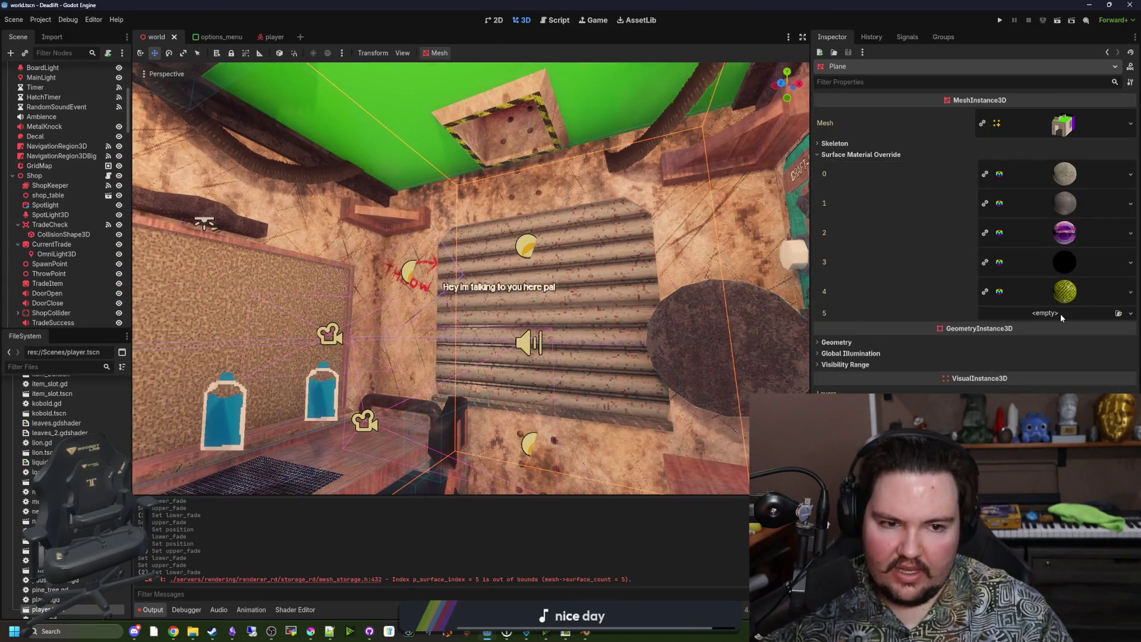
{"action": "left_click", "coordinate": [101, 367]}
{"action": "type", "text": "materia"}
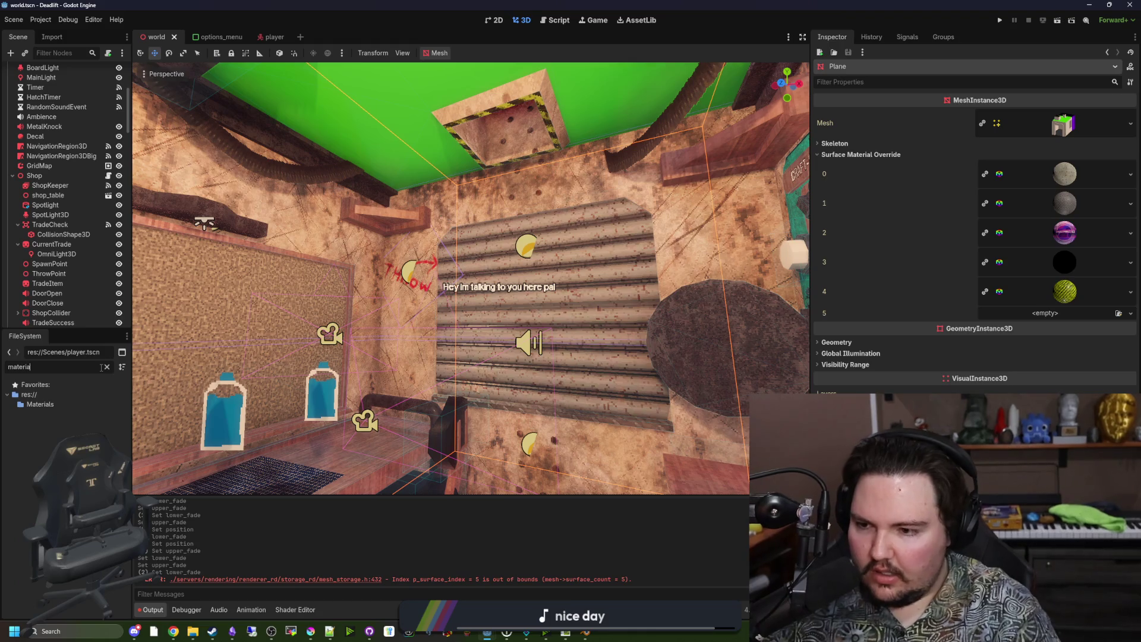
{"action": "type", "text": "l"}
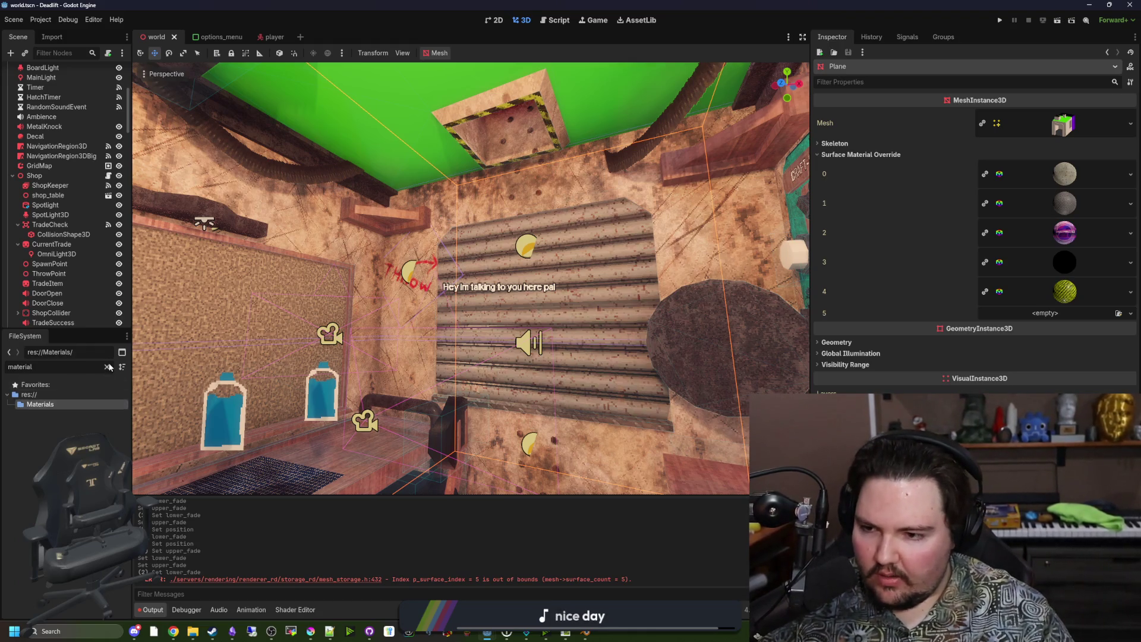
{"action": "left_click", "coordinate": [107, 367]}
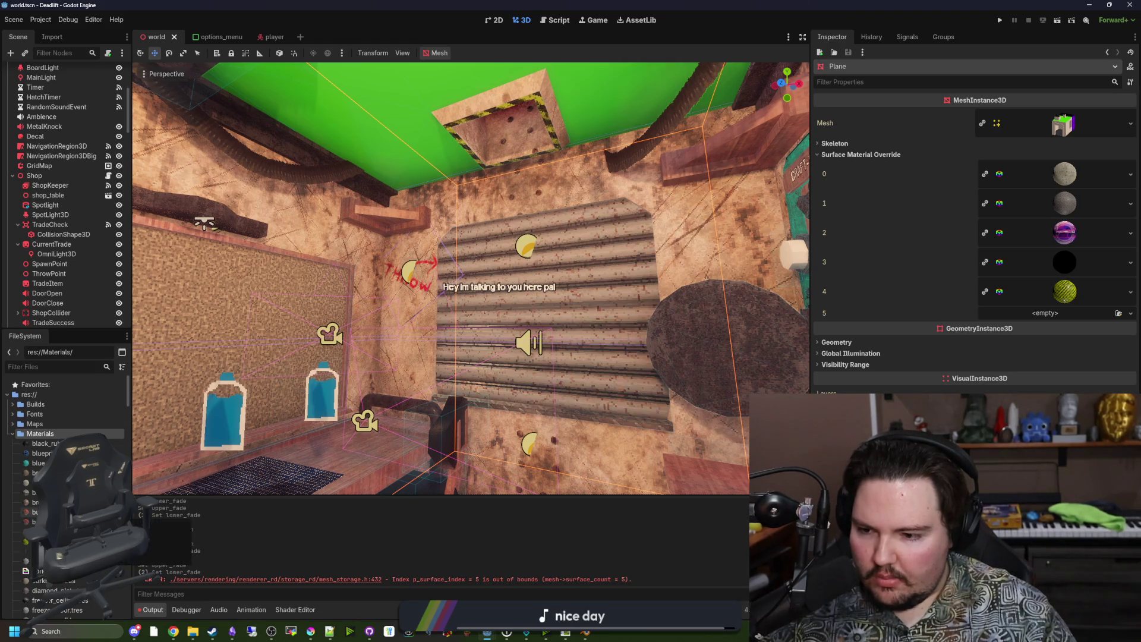
{"action": "left_click_drag", "start_coordinate": [35, 512], "coordinate": [1048, 320]}
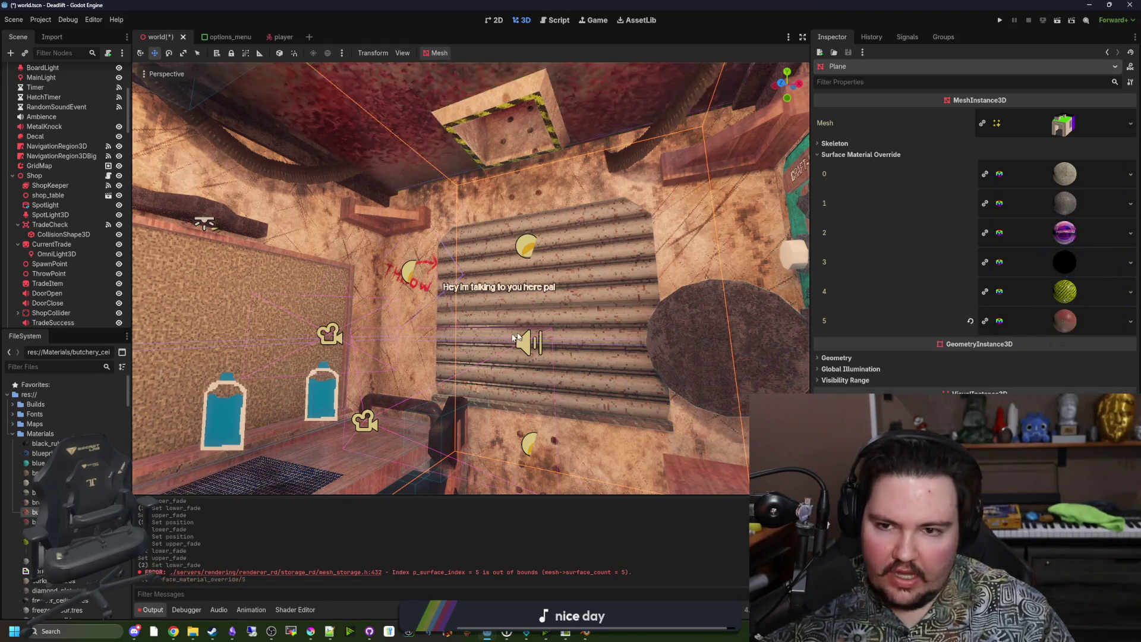
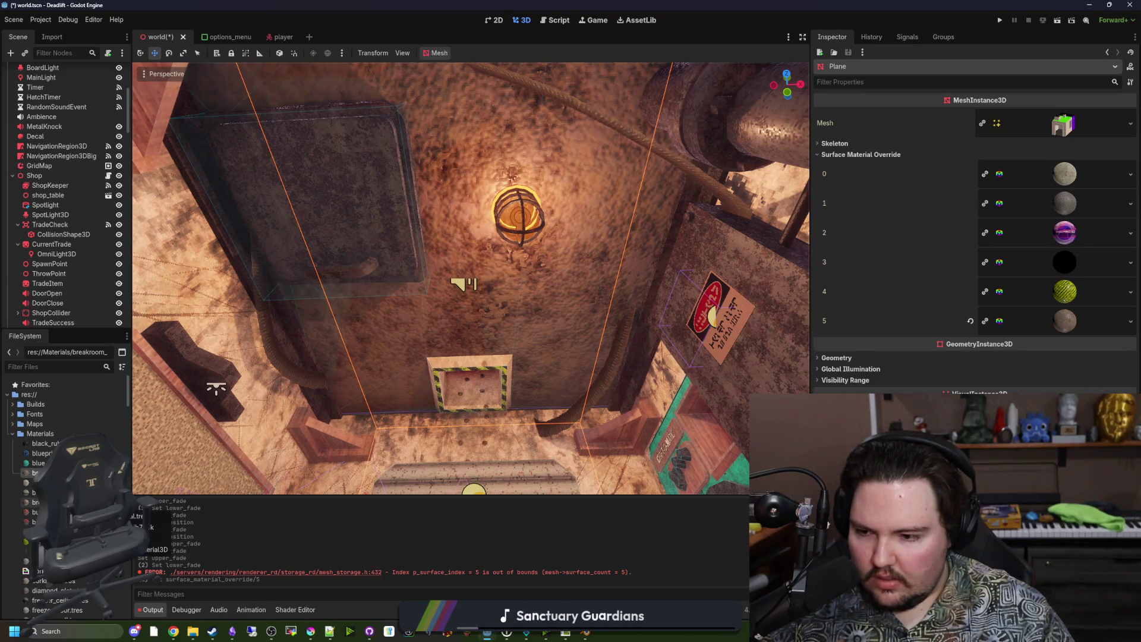
Apply freezer_ceiling.tres to the ceiling's surface 5 material slot and restore down the Godot window
{"action": "scroll", "coordinate": [65, 475], "scroll_direction": "down", "scroll_amount": 2}
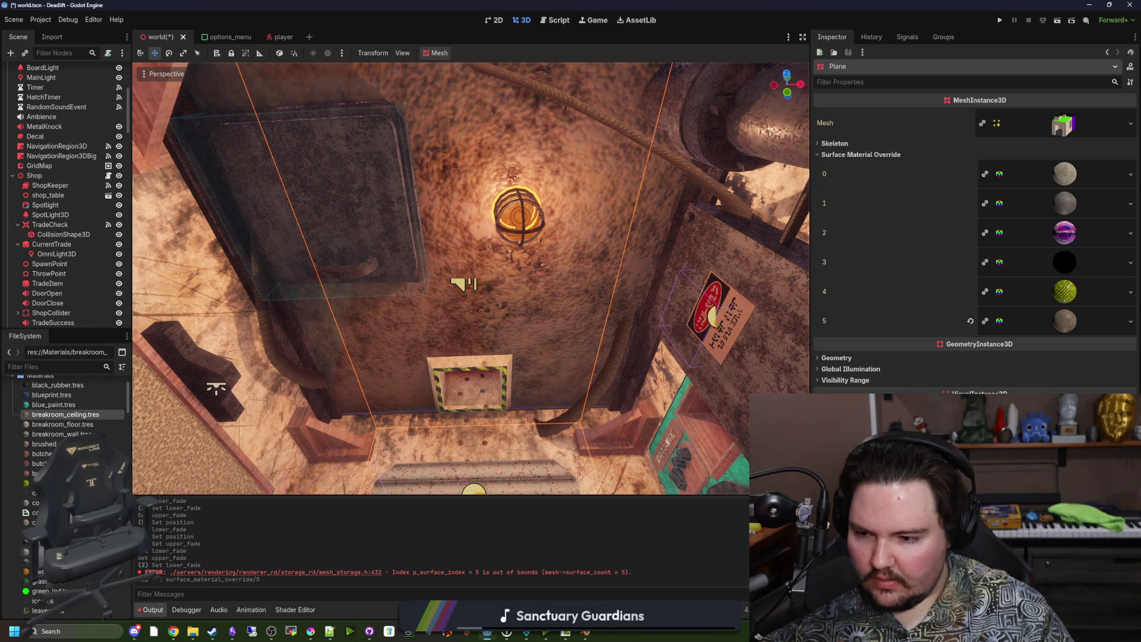
{"action": "mouse_move", "coordinate": [60, 542]}
{"action": "left_mouse_down"}
{"action": "mouse_move", "coordinate": [684, 332]}
{"action": "mouse_move", "coordinate": [1064, 320]}
{"action": "left_mouse_up"}
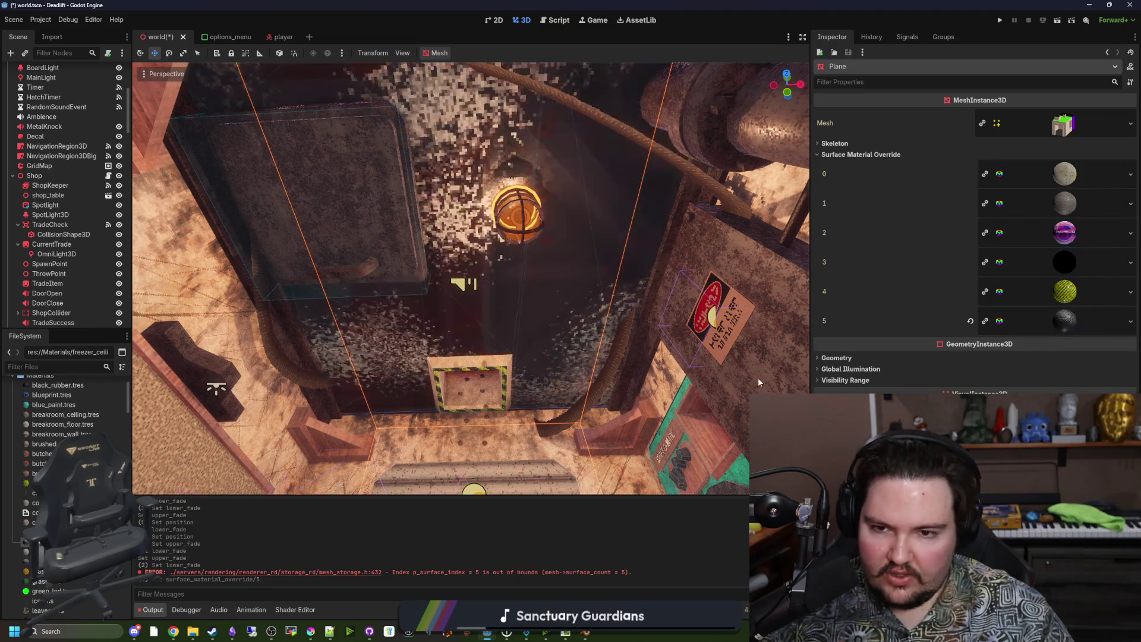
{"action": "mouse_move", "coordinate": [469, 279]}
{"action": "left_mouse_down"}
{"action": "mouse_move", "coordinate": [457, 256]}
{"action": "mouse_move", "coordinate": [481, 255]}
{"action": "mouse_move", "coordinate": [463, 280]}
{"action": "mouse_move", "coordinate": [475, 255]}
{"action": "left_mouse_up"}
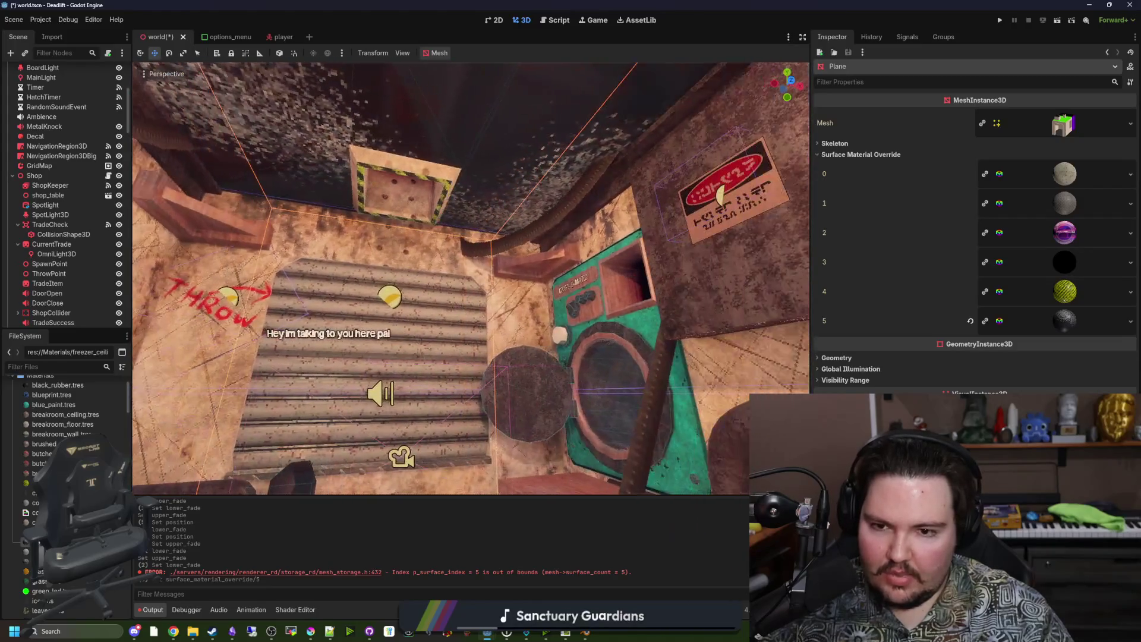
{"action": "key", "text": "super+Down"}
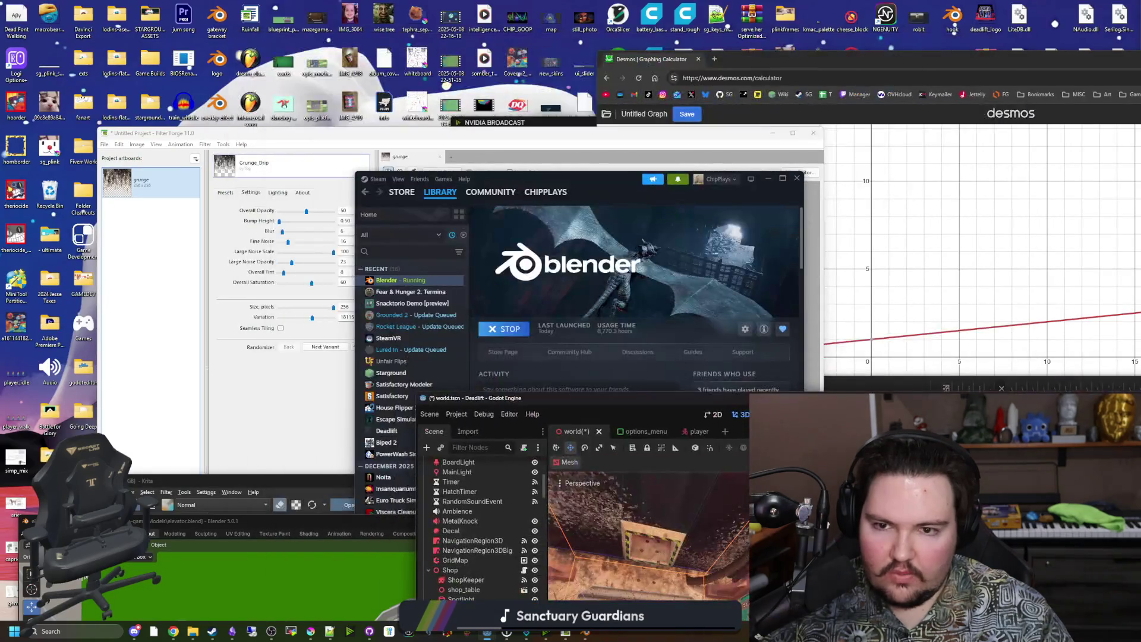
Discard the unsaved grunge project and open maze-game.ffproj from the Desktop in Filter Forge
{"action": "left_click", "coordinate": [614, 137]}
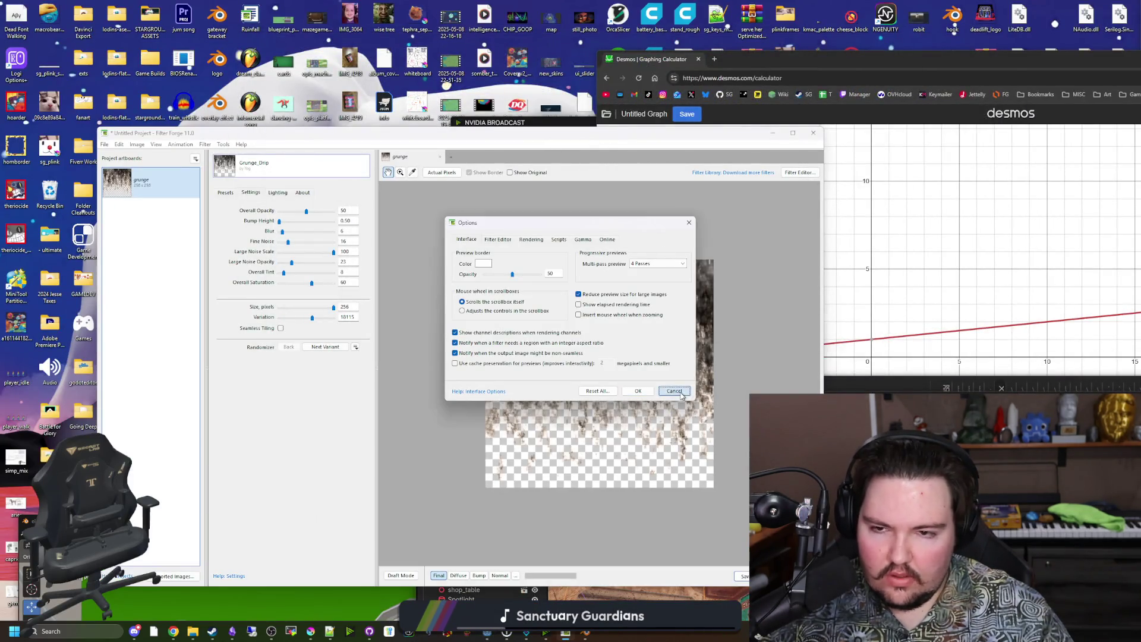
{"action": "left_click", "coordinate": [680, 393]}
{"action": "left_click", "coordinate": [104, 144]}
{"action": "left_click", "coordinate": [113, 163]}
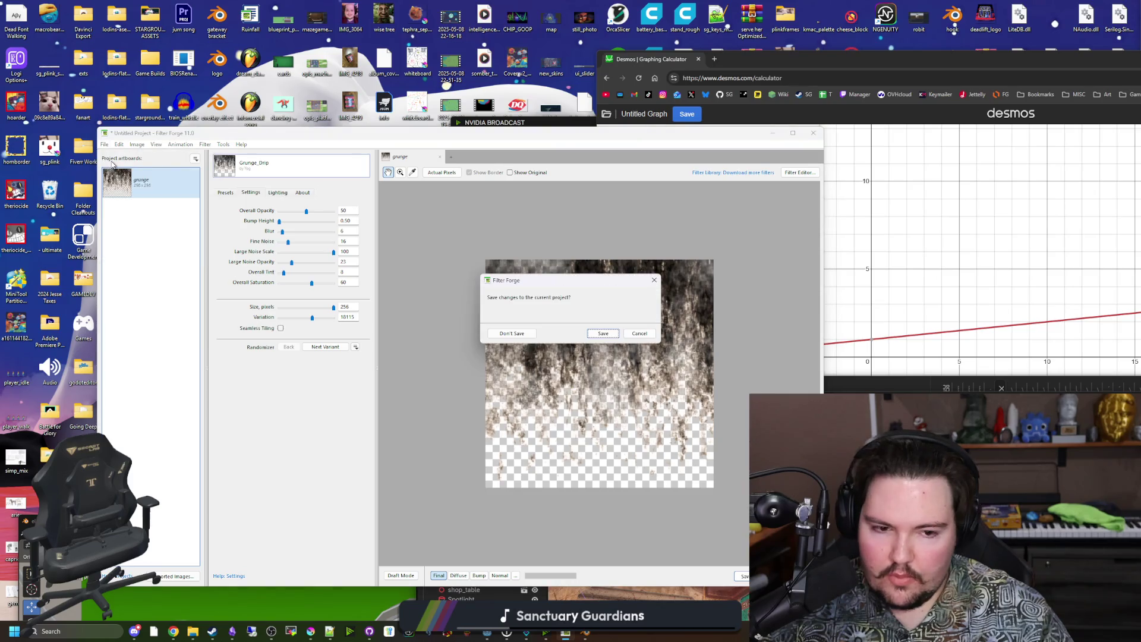
{"action": "left_click", "coordinate": [516, 334]}
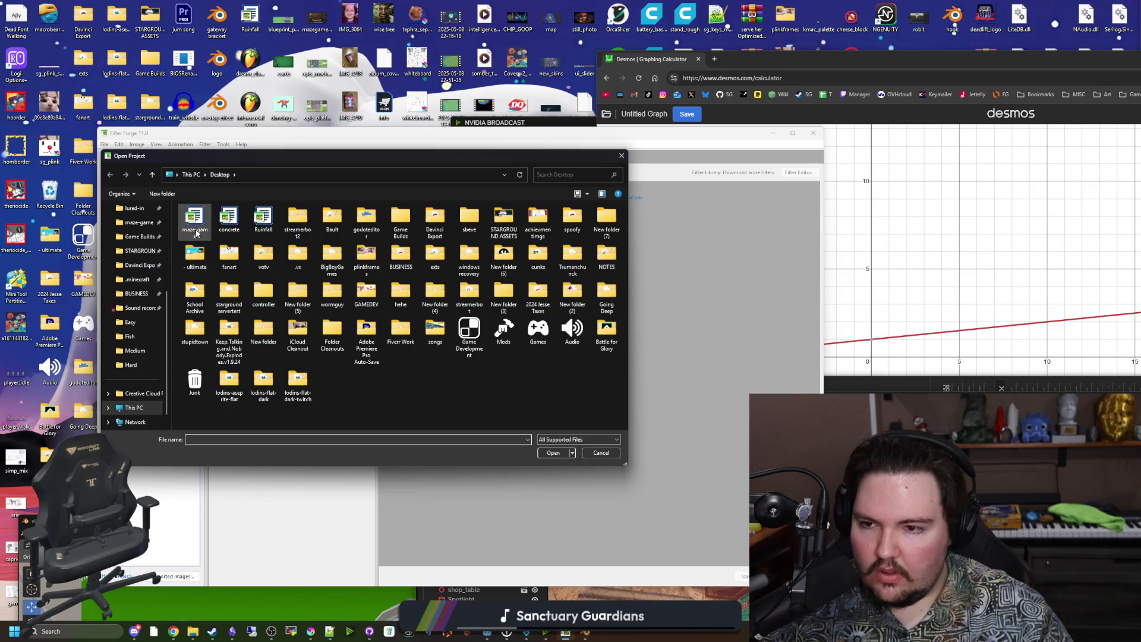
{"action": "key", "text": "Escape"}
{"action": "left_click", "coordinate": [775, 66]}
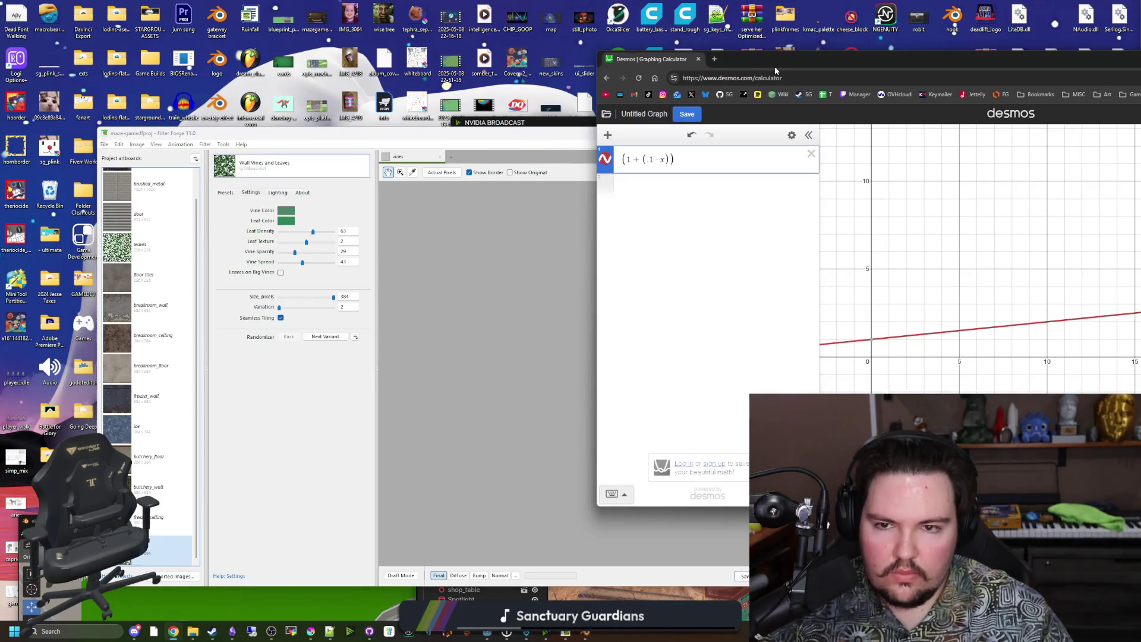
Search the web for 'filter forge' in a new tab and go to the Filter Forge website
{"action": "left_click", "coordinate": [715, 59]}
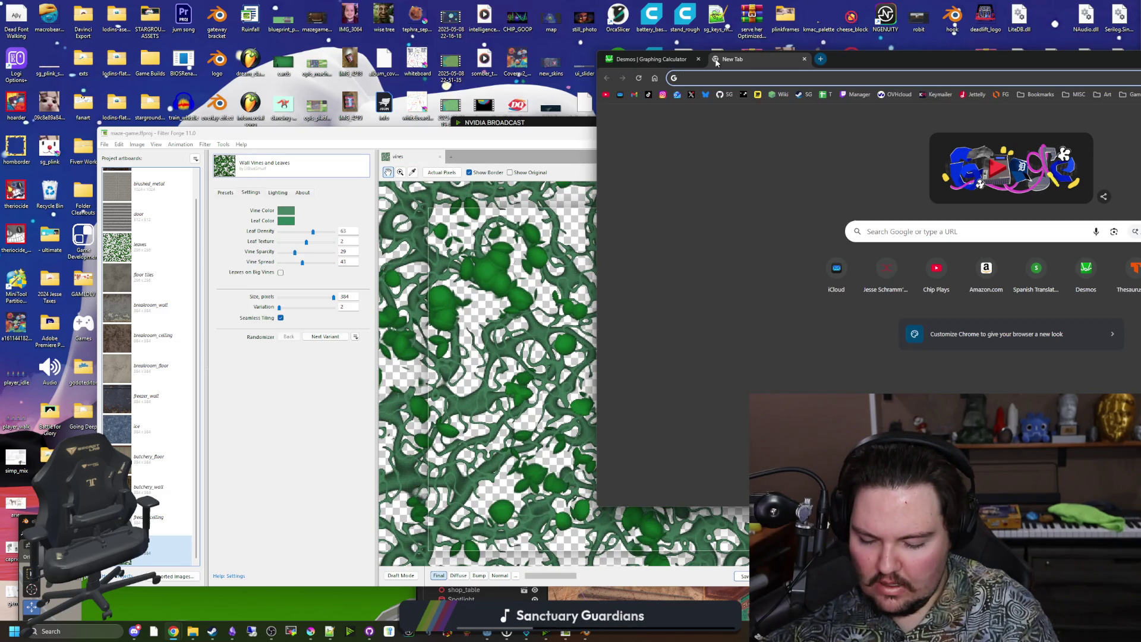
{"action": "type", "text": "filter forge"}
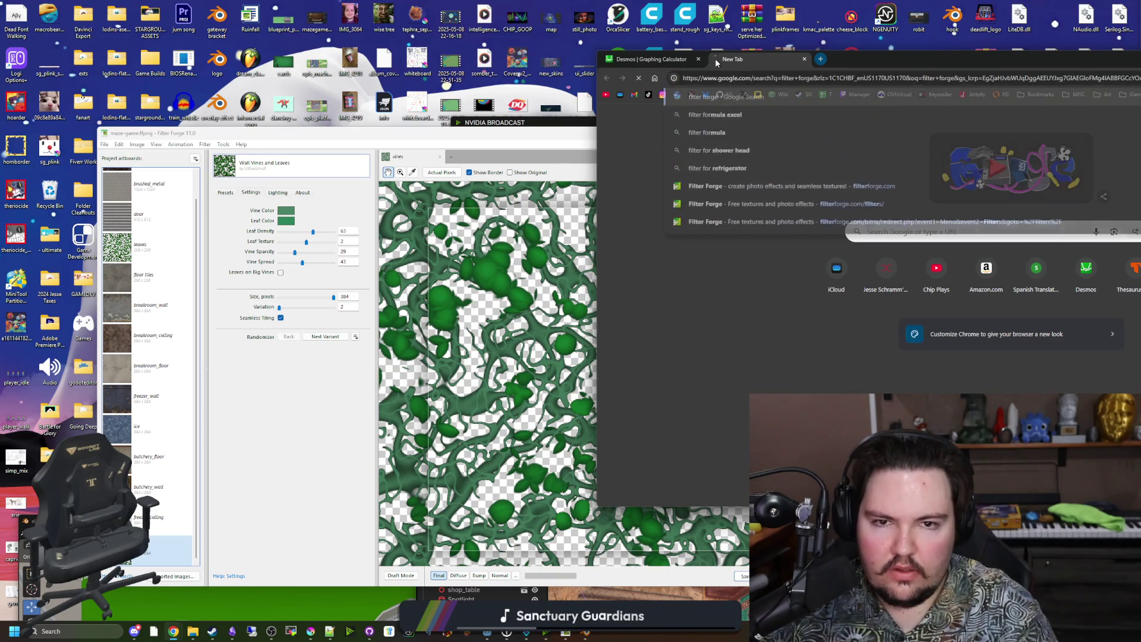
{"action": "key", "text": "Return"}
{"action": "left_click", "coordinate": [766, 283]}
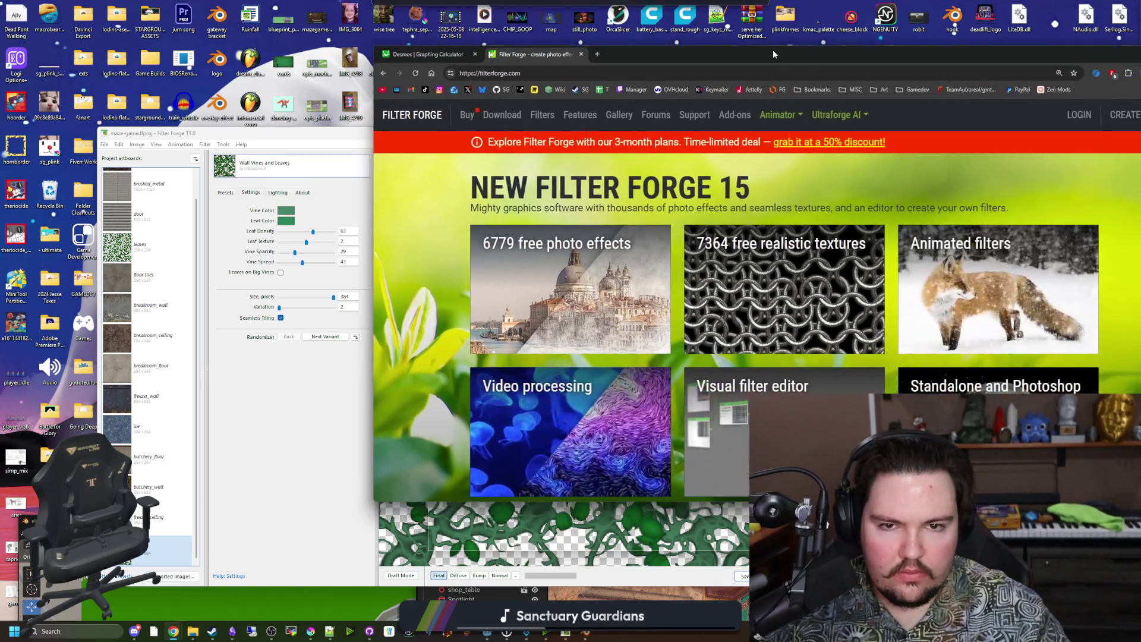
{"action": "left_click_drag", "start_coordinate": [996, 53], "coordinate": [772, 48]}
Search the online filter library for truss and send Trusswome! into Filter Forge
{"action": "left_click", "coordinate": [542, 117]}
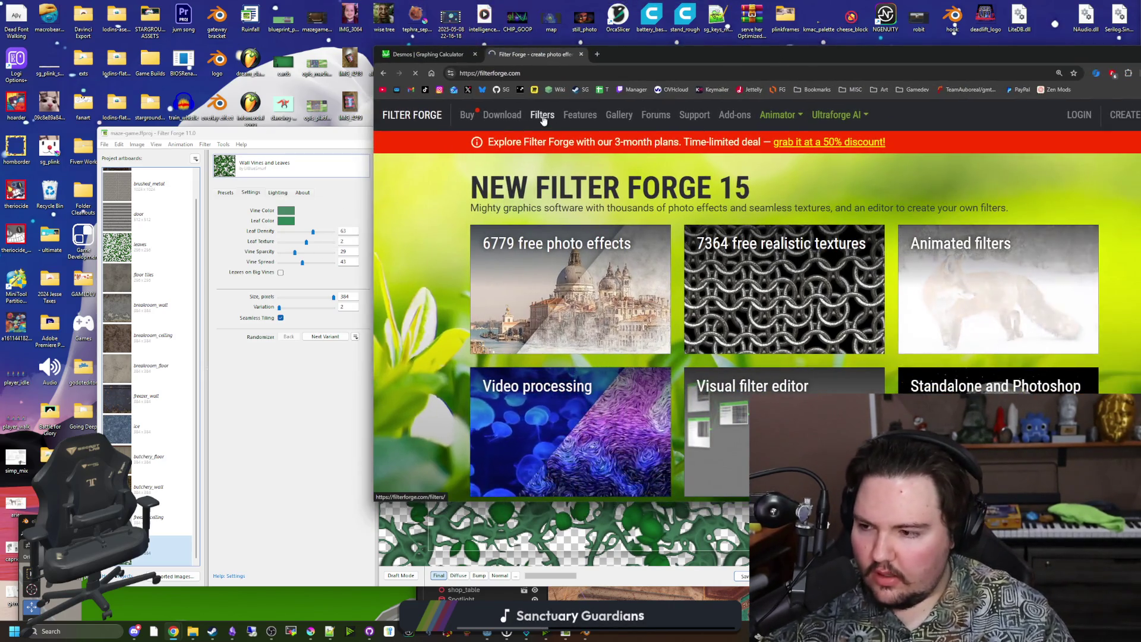
{"action": "left_click", "coordinate": [564, 226]}
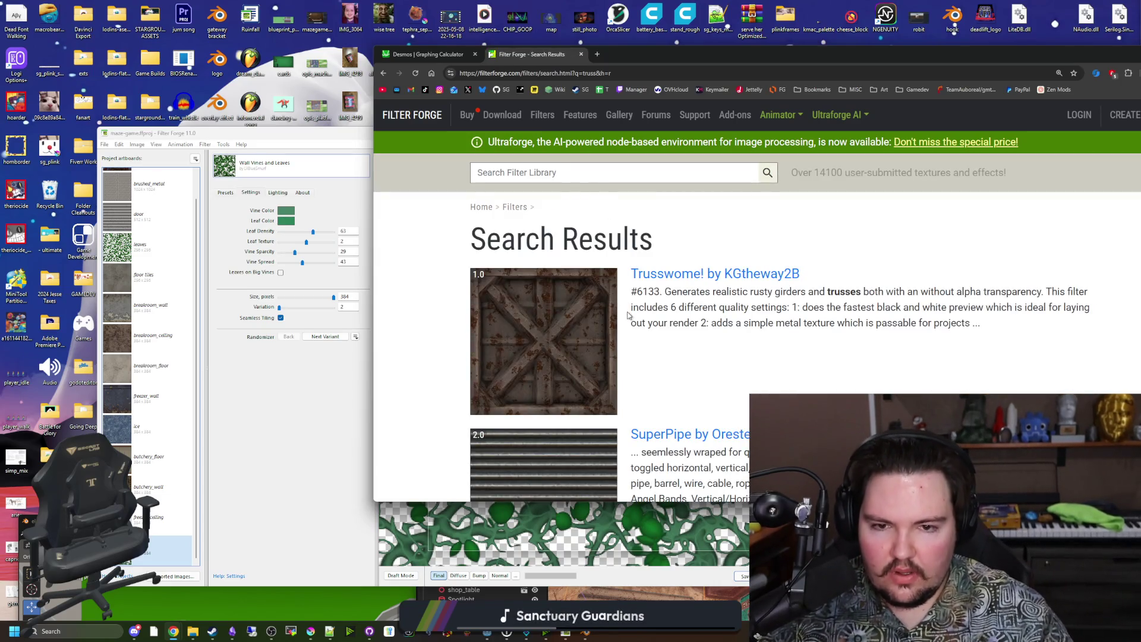
{"action": "middle_click", "coordinate": [607, 336]}
{"action": "scroll", "coordinate": [607, 336], "scroll_direction": "down", "scroll_amount": 3}
{"action": "scroll", "coordinate": [607, 325], "scroll_direction": "up", "scroll_amount": 3}
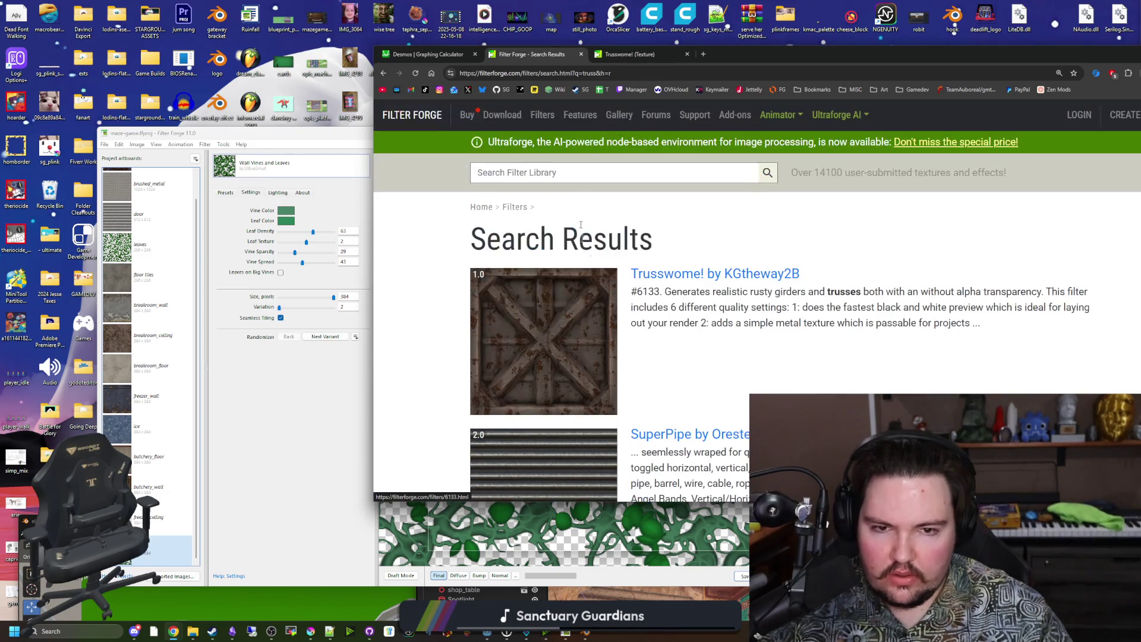
{"action": "left_click", "coordinate": [624, 55]}
{"action": "scroll", "coordinate": [709, 215], "scroll_direction": "down", "scroll_amount": 2}
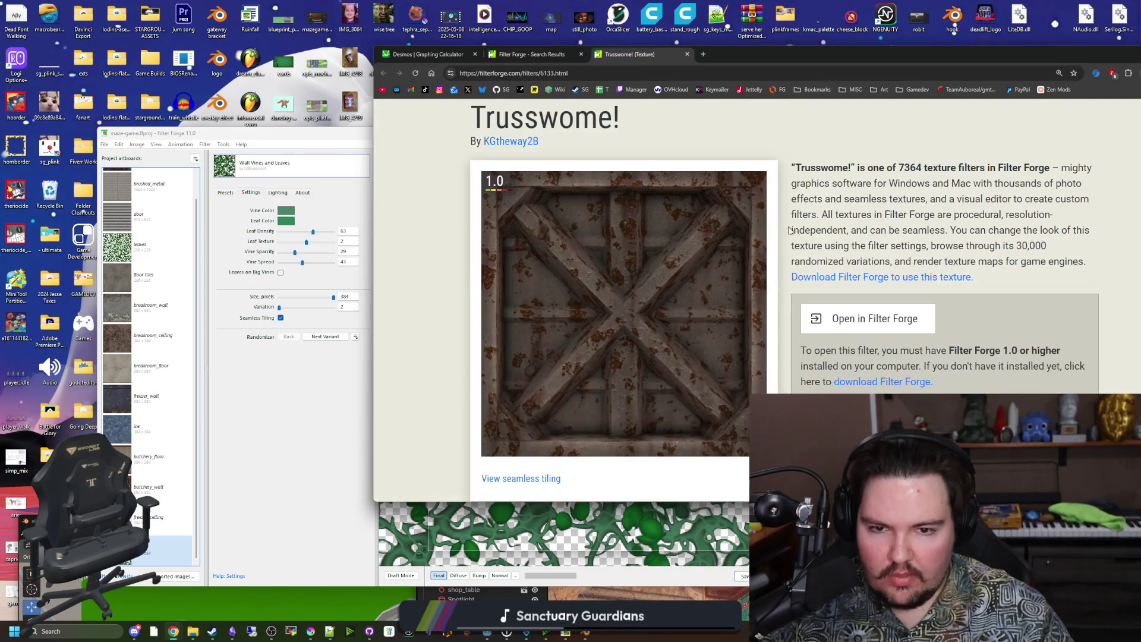
{"action": "left_click", "coordinate": [908, 331]}
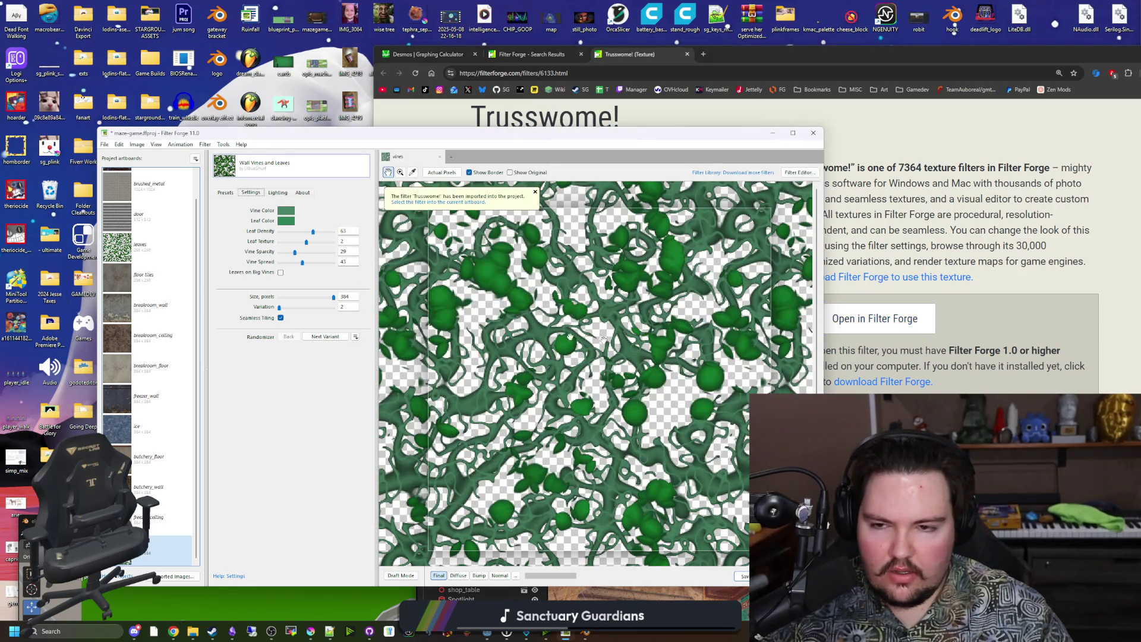
Dismiss the import notice and switch the artboard to the Trusswome! filter
{"action": "mouse_move", "coordinate": [710, 139]}
{"action": "left_mouse_down"}
{"action": "mouse_move", "coordinate": [532, 584]}
{"action": "mouse_move", "coordinate": [653, 179]}
{"action": "mouse_move", "coordinate": [688, 117]}
{"action": "left_mouse_up"}
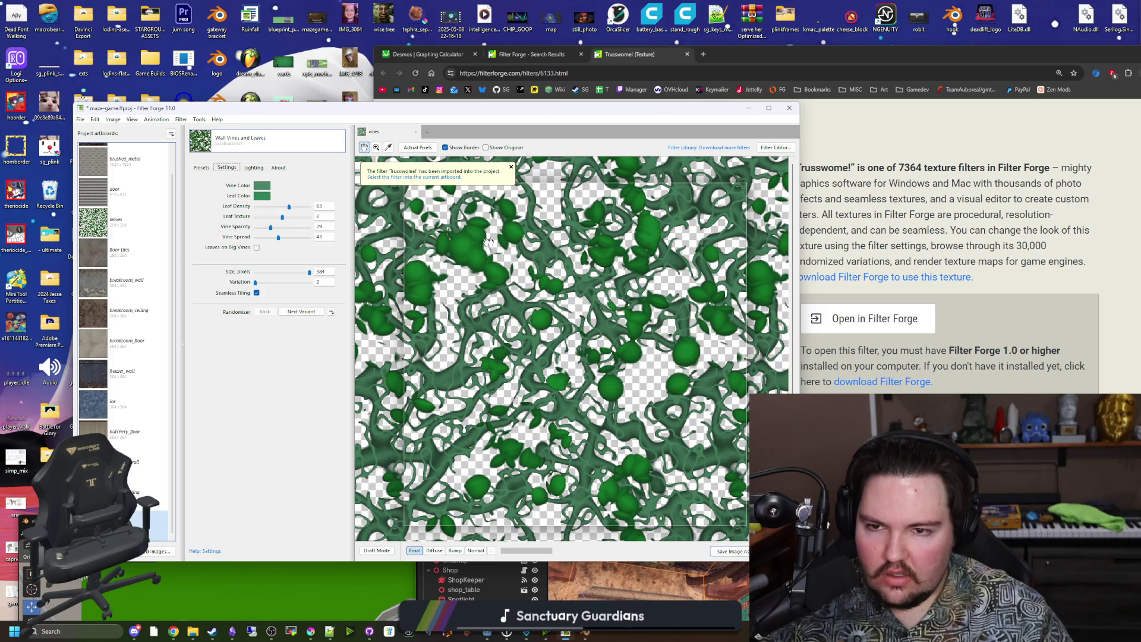
{"action": "left_click", "coordinate": [509, 168]}
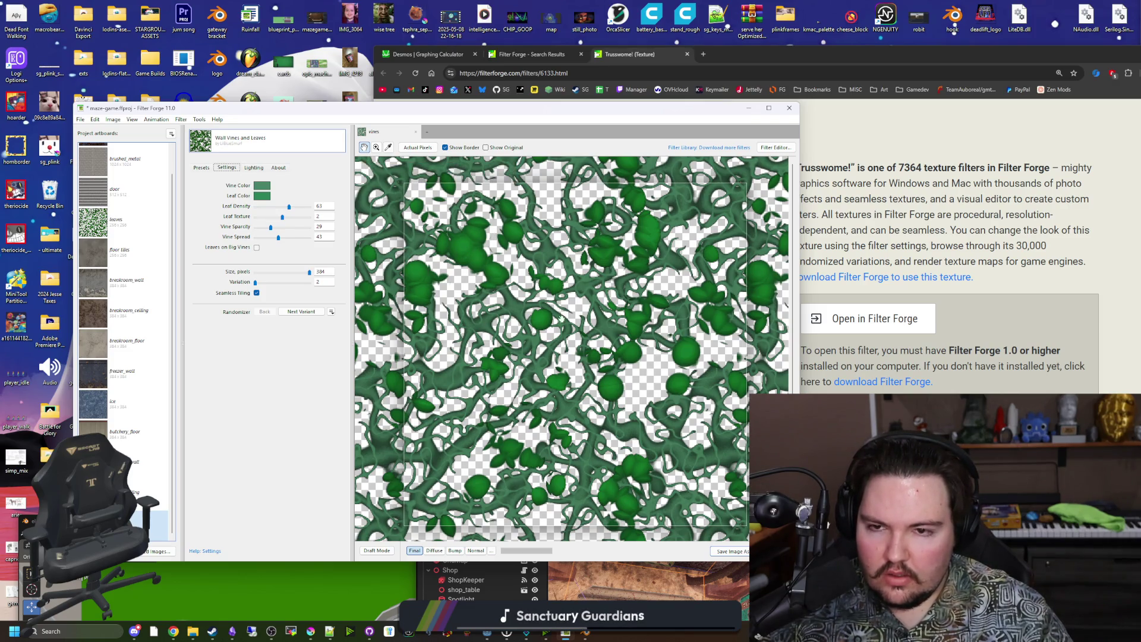
{"action": "left_click", "coordinate": [271, 134]}
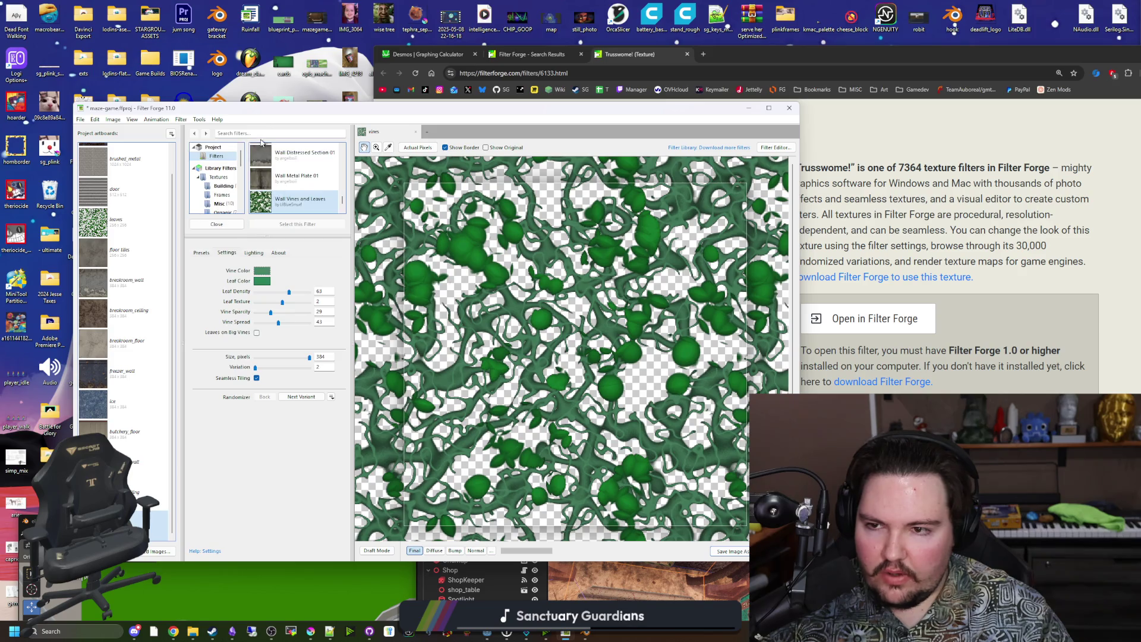
{"action": "scroll", "coordinate": [274, 195], "scroll_direction": "down", "scroll_amount": 2}
{"action": "left_click", "coordinate": [276, 198]}
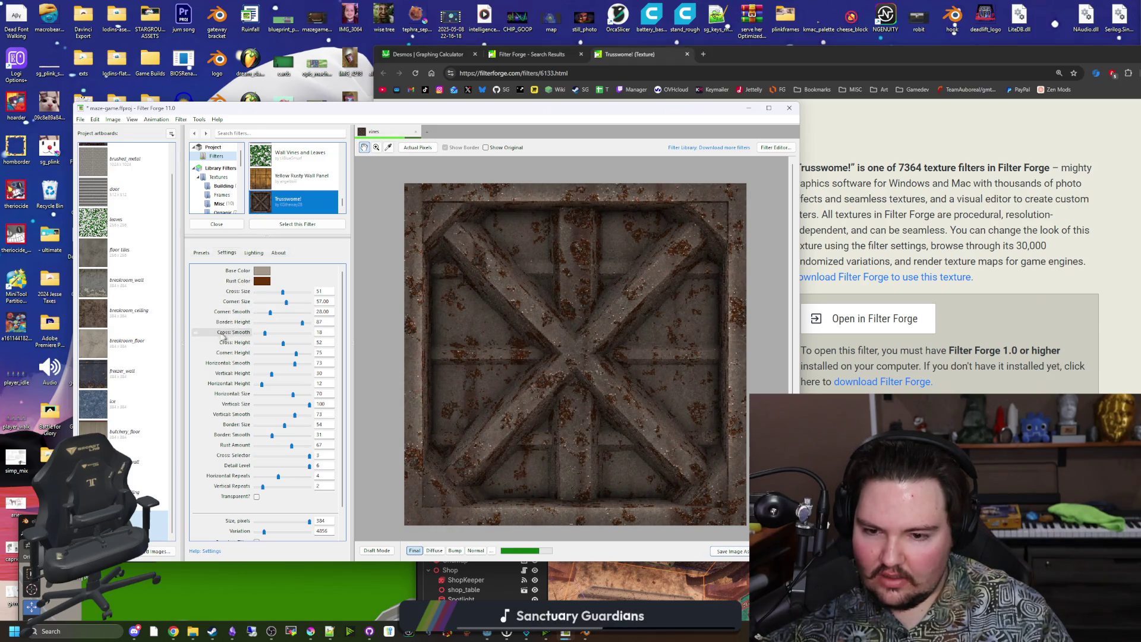
Preview the Diffuse map and lower Border Height to 4 and Corner Height to 41
{"action": "left_click", "coordinate": [434, 551]}
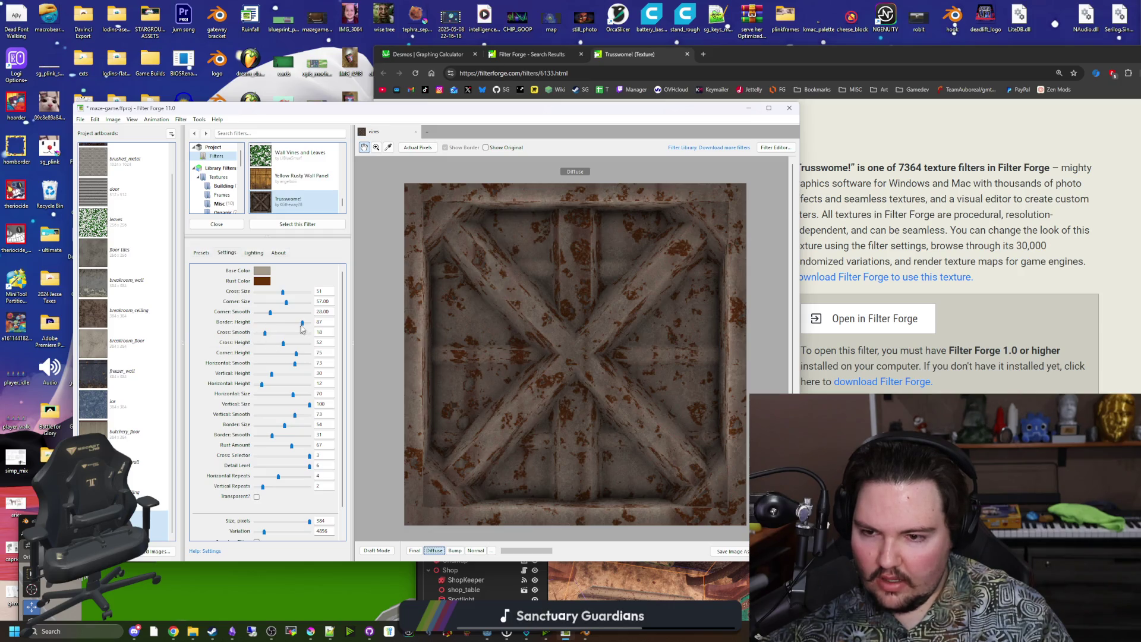
{"action": "left_click_drag", "start_coordinate": [302, 326], "coordinate": [257, 326]}
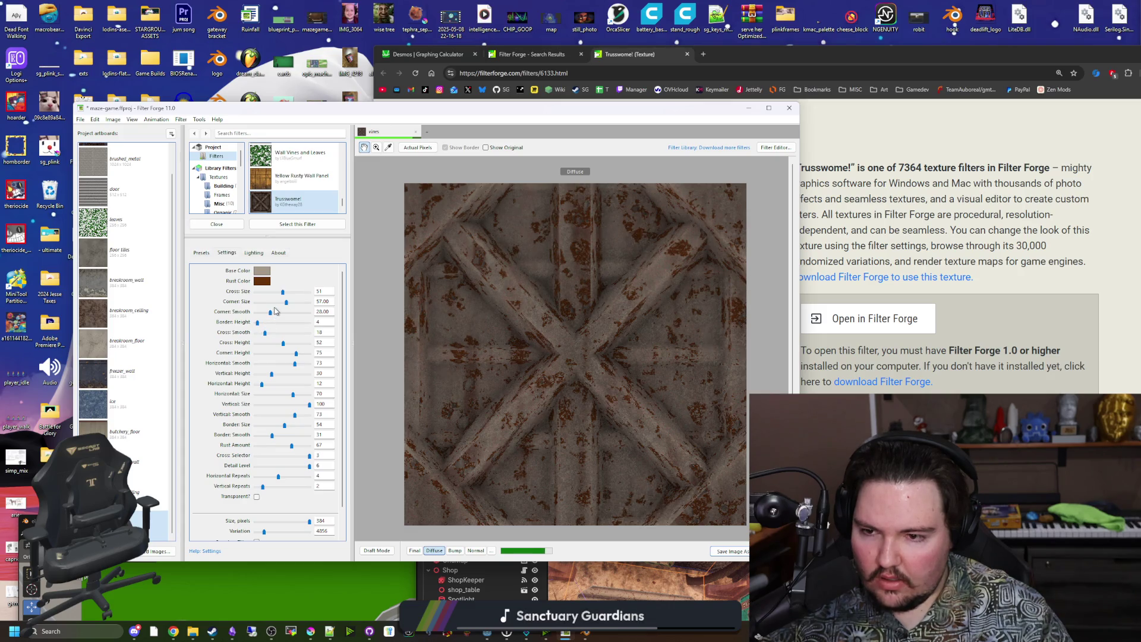
{"action": "left_click_drag", "start_coordinate": [297, 354], "coordinate": [278, 355]}
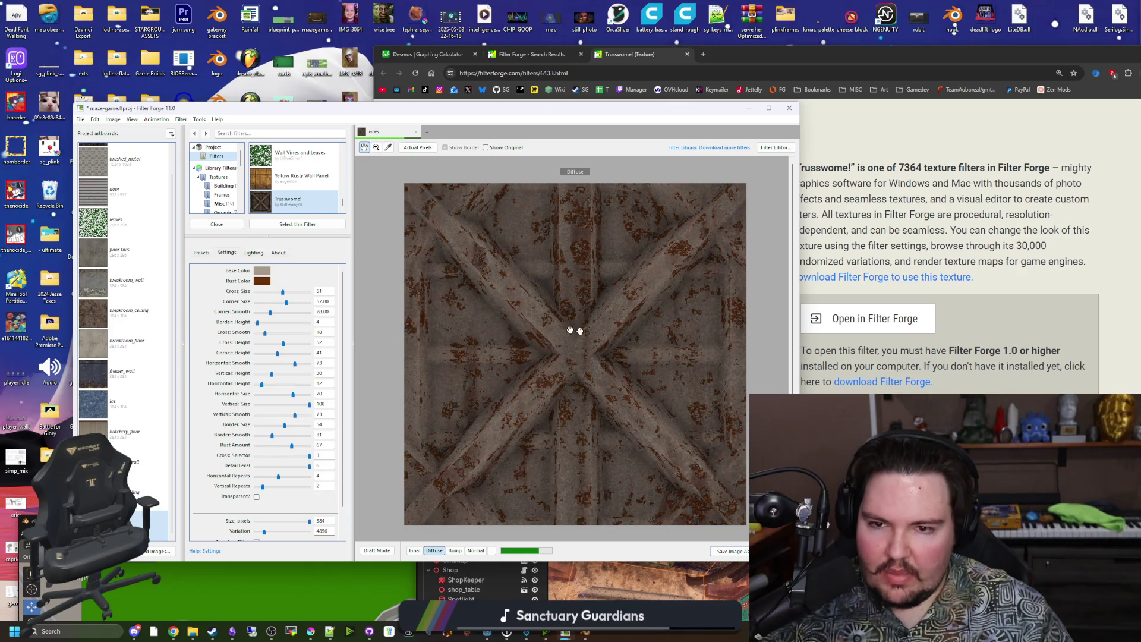
{"action": "left_click", "coordinate": [202, 253]}
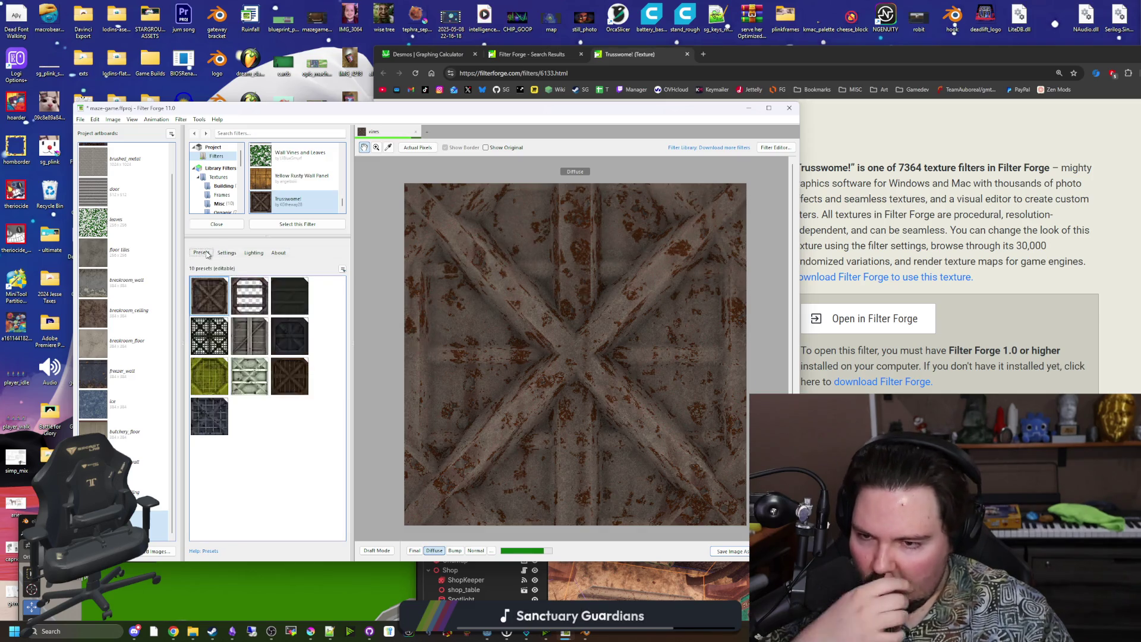
Try the first truss, grey wooden-door and dark Trusswome! presets
{"action": "left_click", "coordinate": [217, 292]}
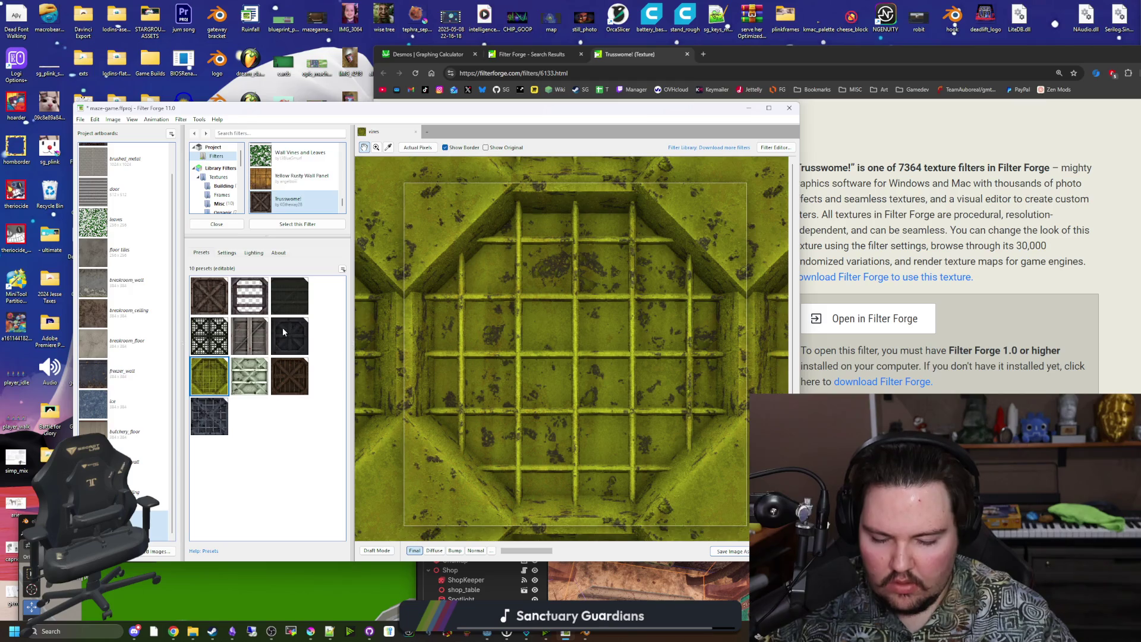
{"action": "left_click", "coordinate": [255, 331]}
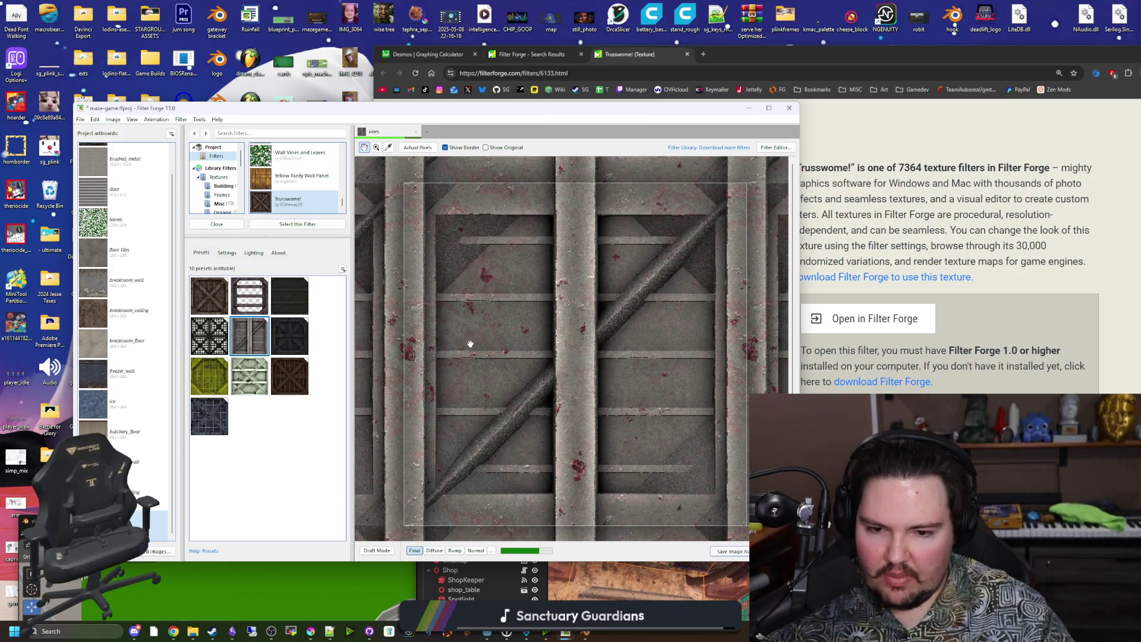
{"action": "scroll", "coordinate": [470, 344], "scroll_direction": "down", "scroll_amount": 2}
{"action": "scroll", "coordinate": [540, 359], "scroll_direction": "up", "scroll_amount": 3}
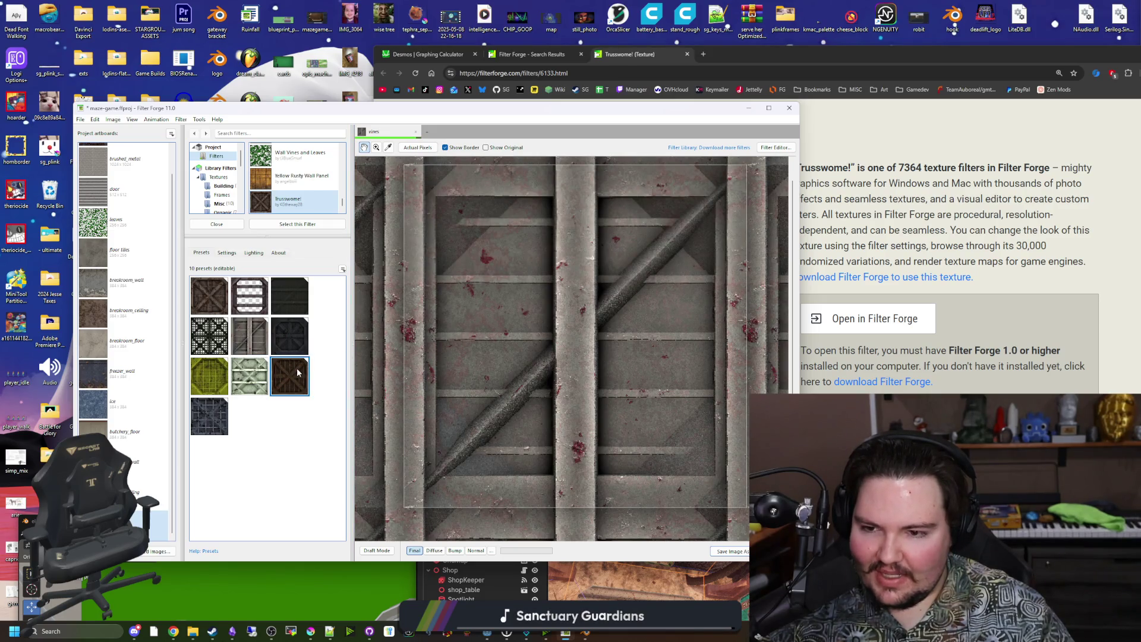
{"action": "left_click", "coordinate": [291, 298]}
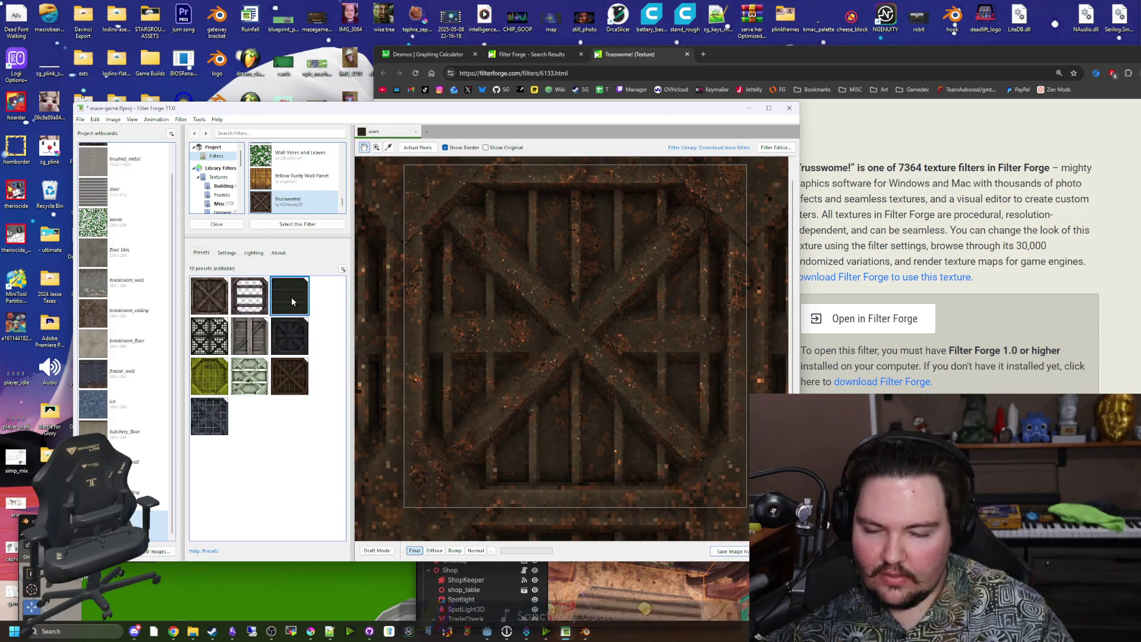
{"action": "scroll", "coordinate": [525, 382], "scroll_direction": "down", "scroll_amount": 2}
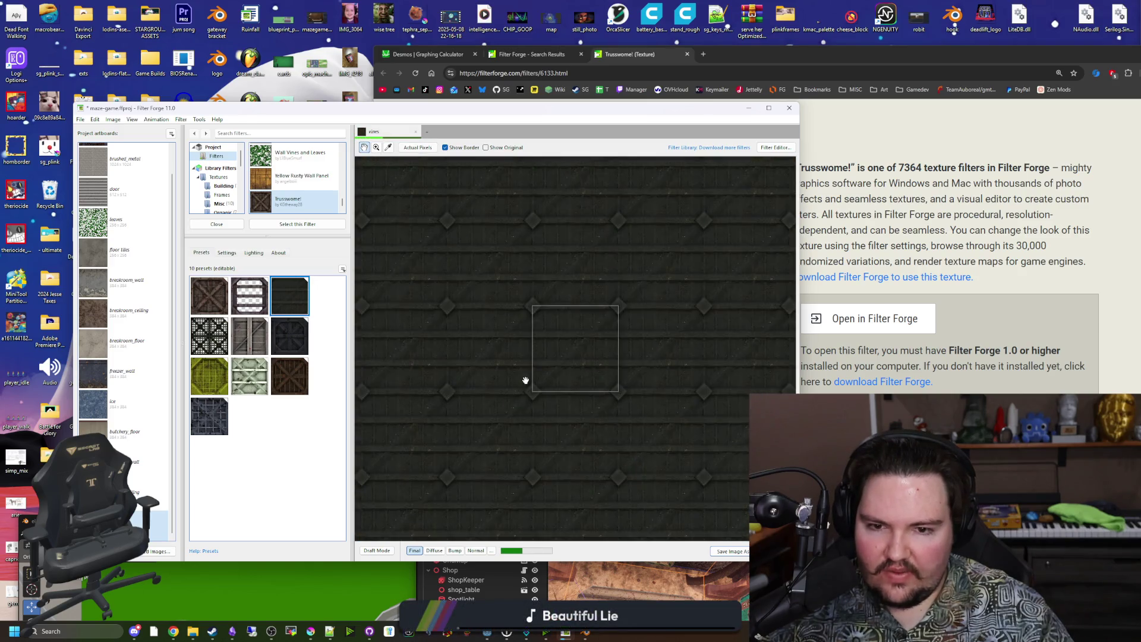
{"action": "scroll", "coordinate": [526, 380], "scroll_direction": "up", "scroll_amount": 1}
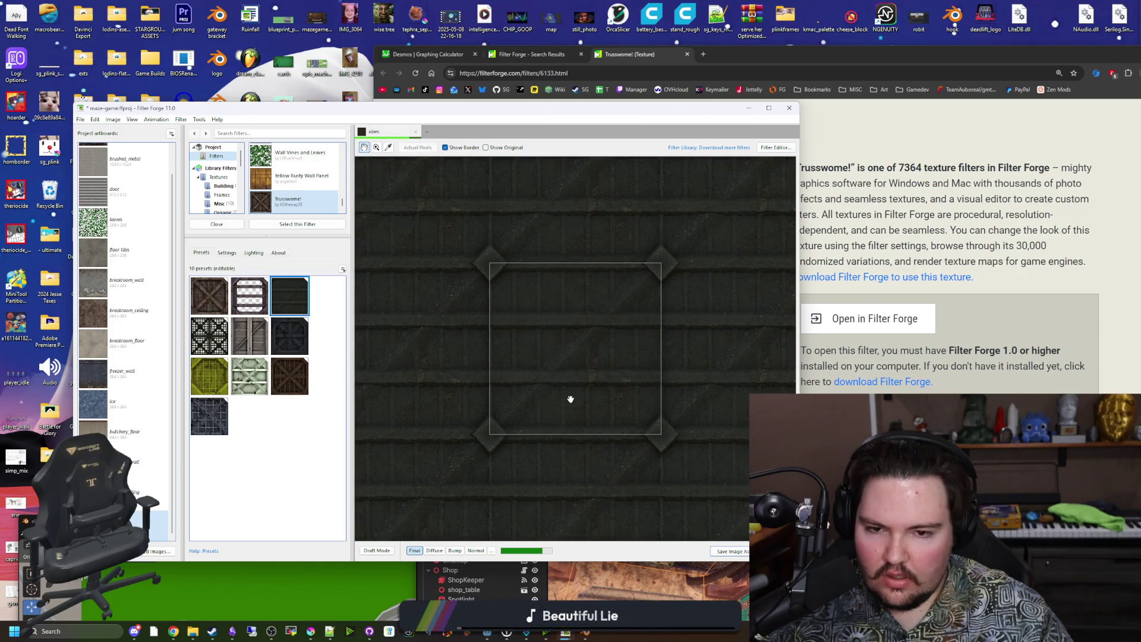
{"action": "scroll", "coordinate": [571, 400], "scroll_direction": "up", "scroll_amount": 1}
Try the grate, grid, crossed-frame and green presets, then settle on the grey braced panel
{"action": "left_click", "coordinate": [260, 309]}
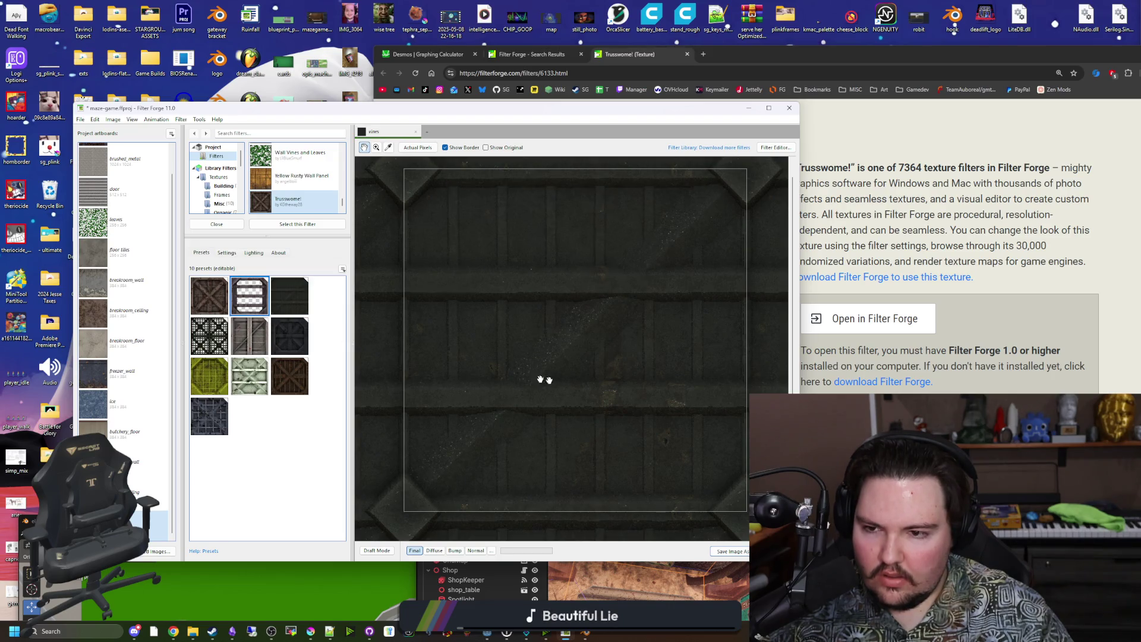
{"action": "scroll", "coordinate": [554, 381], "scroll_direction": "down", "scroll_amount": 1}
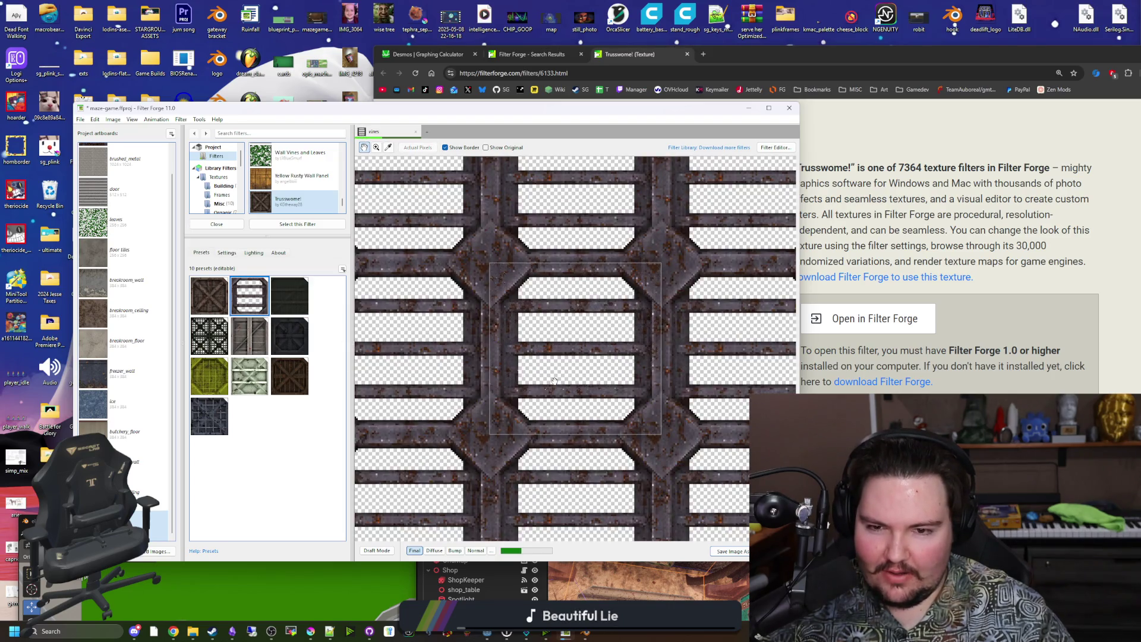
{"action": "scroll", "coordinate": [498, 316], "scroll_direction": "down", "scroll_amount": 3}
{"action": "scroll", "coordinate": [571, 337], "scroll_direction": "up", "scroll_amount": 4}
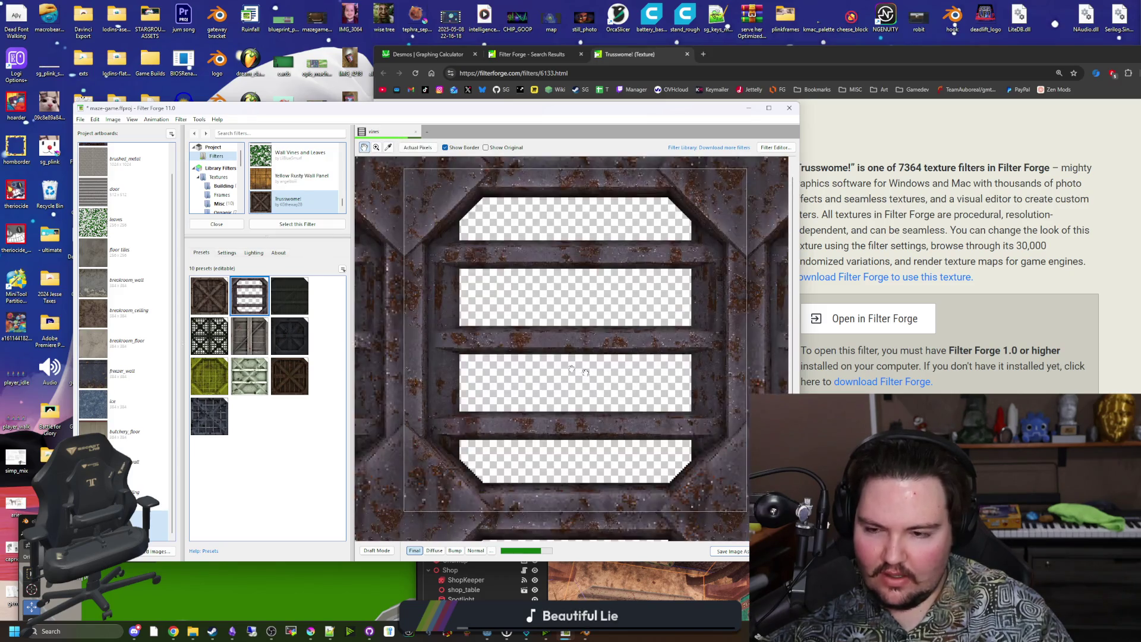
{"action": "left_click", "coordinate": [217, 342]}
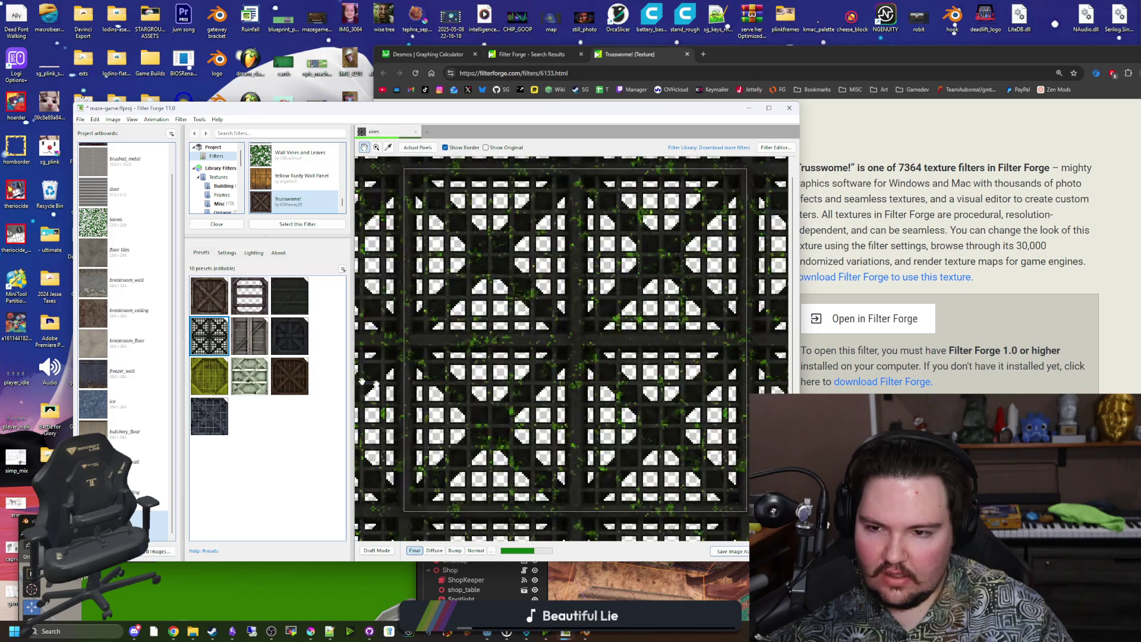
{"action": "left_click", "coordinate": [295, 389]}
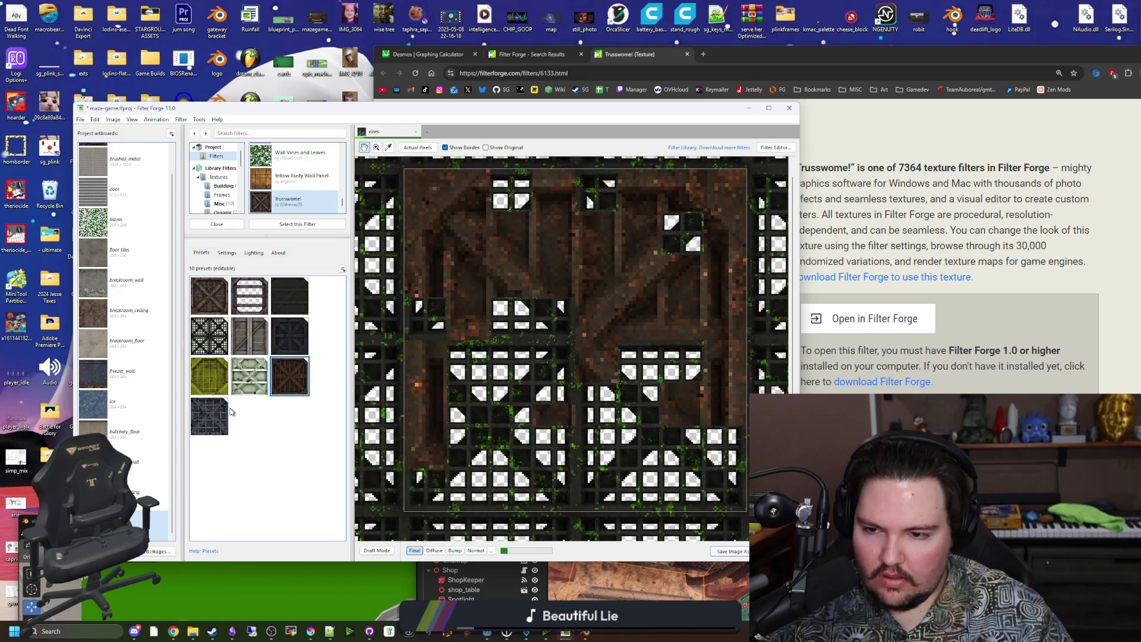
{"action": "left_click", "coordinate": [249, 373]}
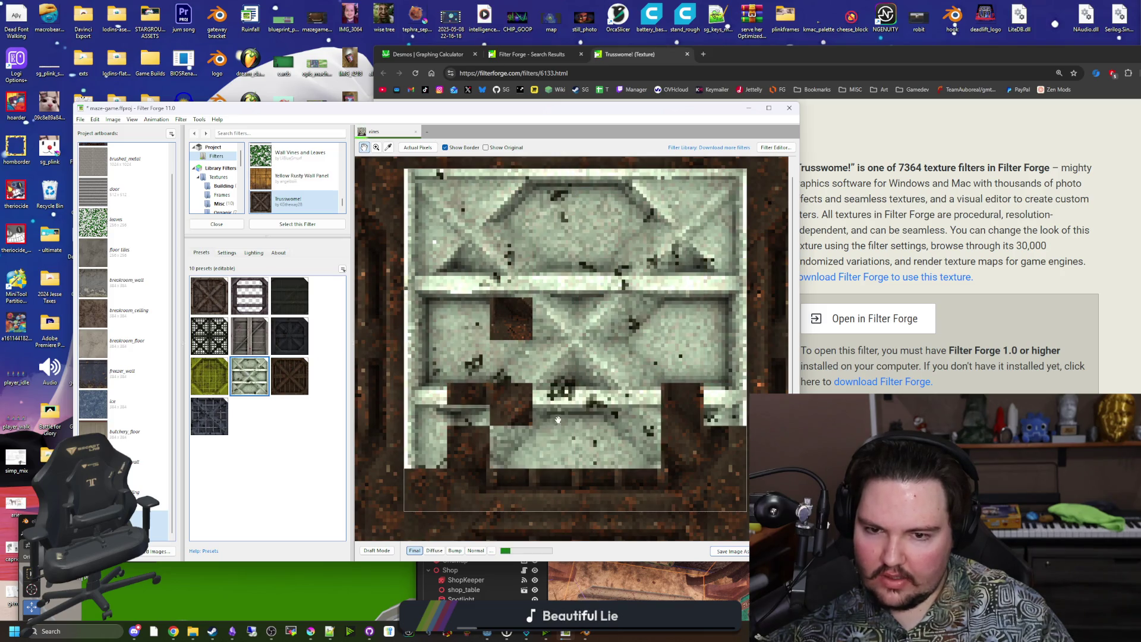
{"action": "scroll", "coordinate": [550, 418], "scroll_direction": "down", "scroll_amount": 3}
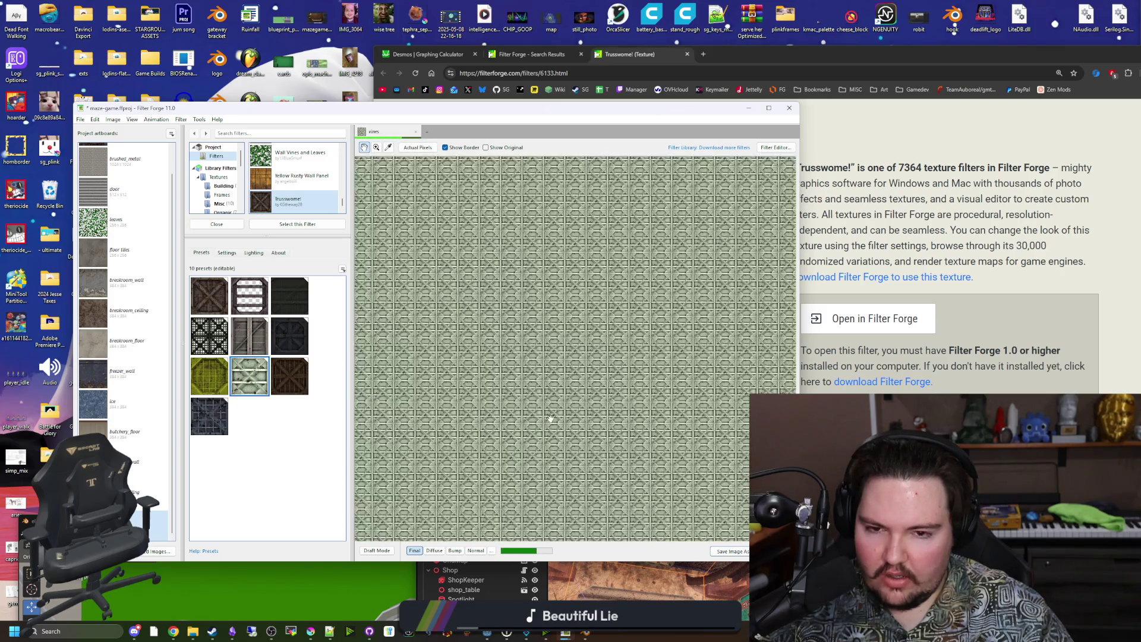
{"action": "scroll", "coordinate": [550, 418], "scroll_direction": "up", "scroll_amount": 3}
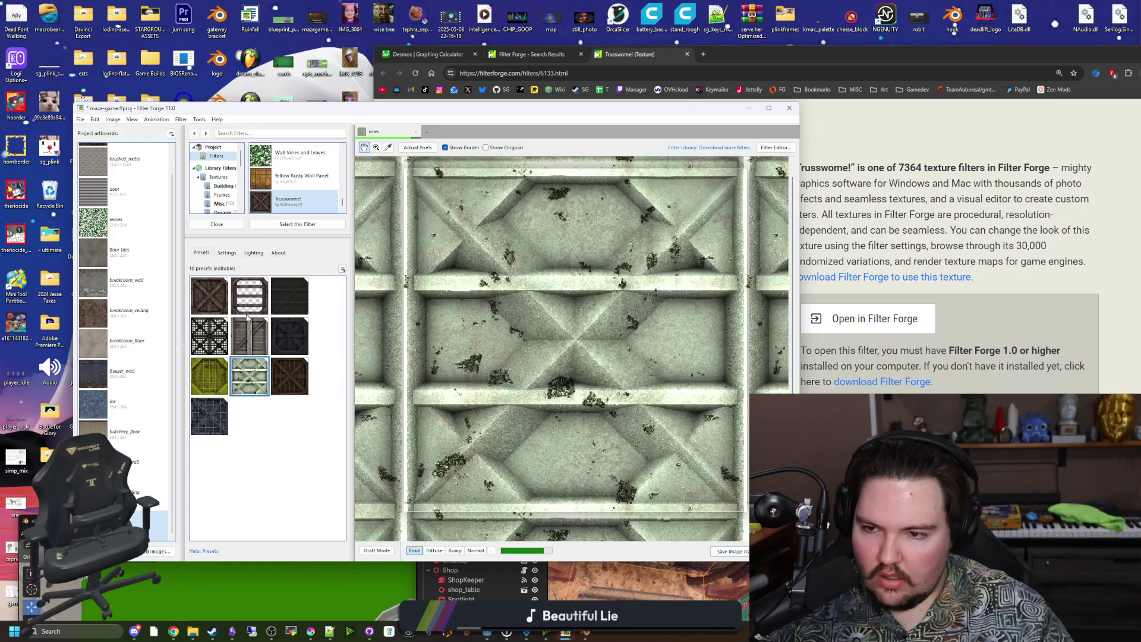
{"action": "left_click", "coordinate": [296, 335]}
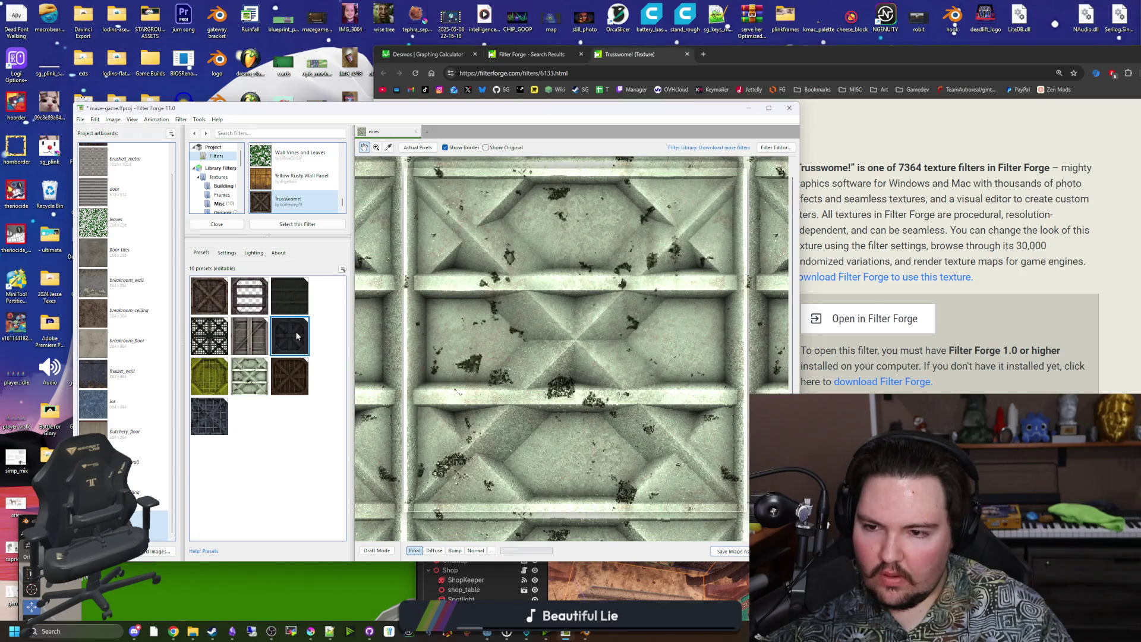
{"action": "left_click", "coordinate": [256, 339]}
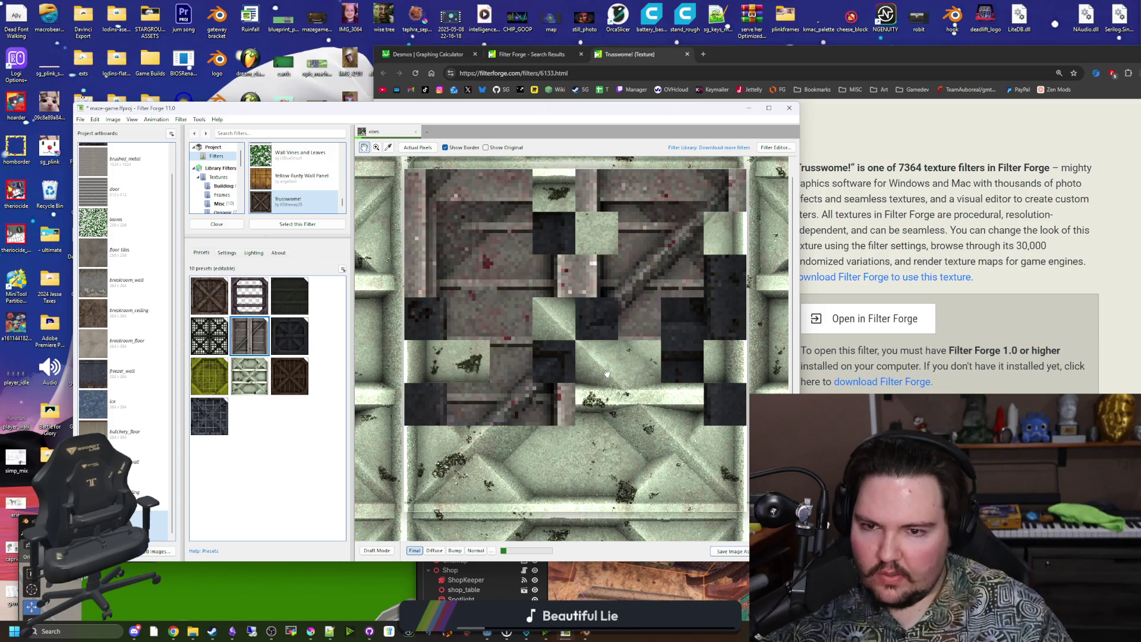
{"action": "left_click", "coordinate": [226, 252]}
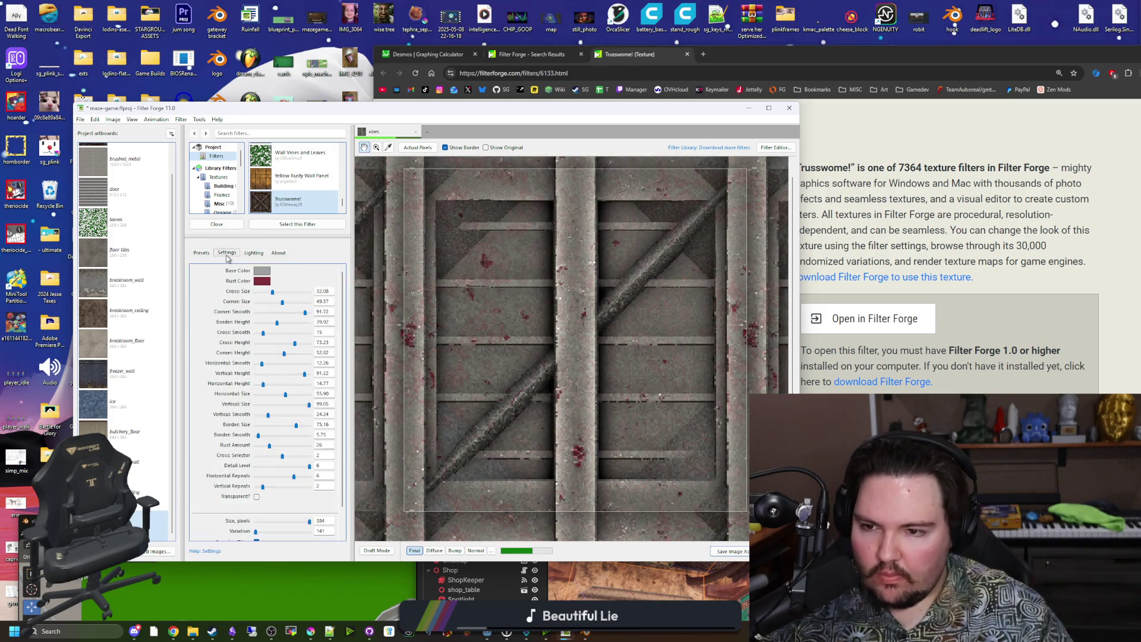
Set the Base Color to a light grey-beige while previewing the Diffuse map
{"action": "left_click", "coordinate": [436, 550]}
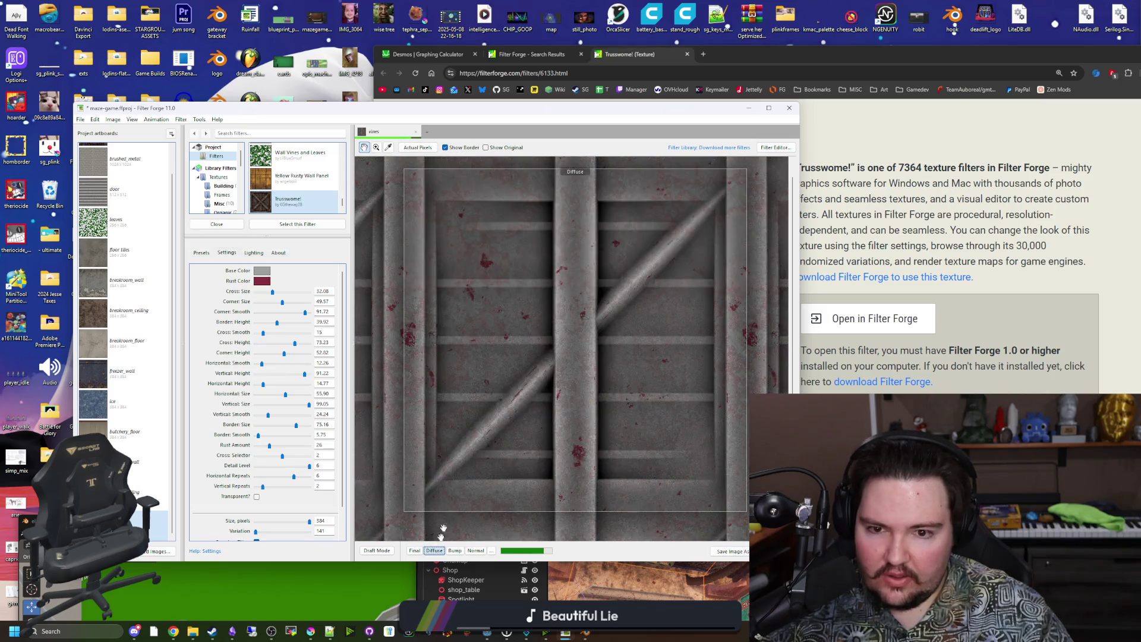
{"action": "left_click", "coordinate": [262, 271]}
{"action": "left_click_drag", "start_coordinate": [364, 370], "coordinate": [796, 365]}
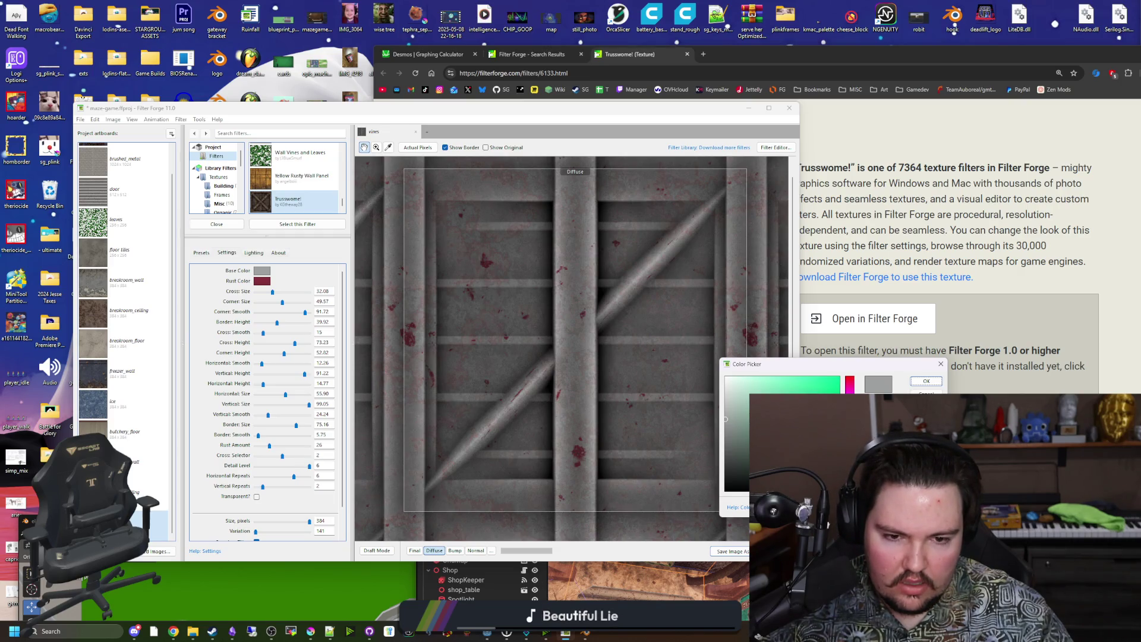
{"action": "left_click_drag", "start_coordinate": [850, 414], "coordinate": [850, 386]}
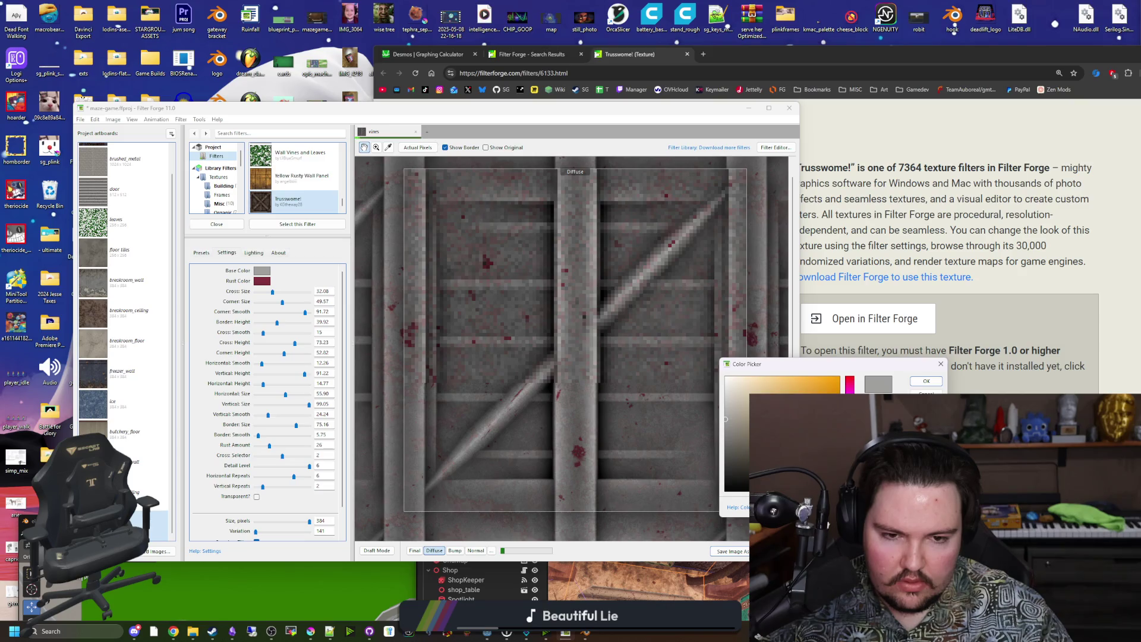
{"action": "left_click", "coordinate": [746, 437]}
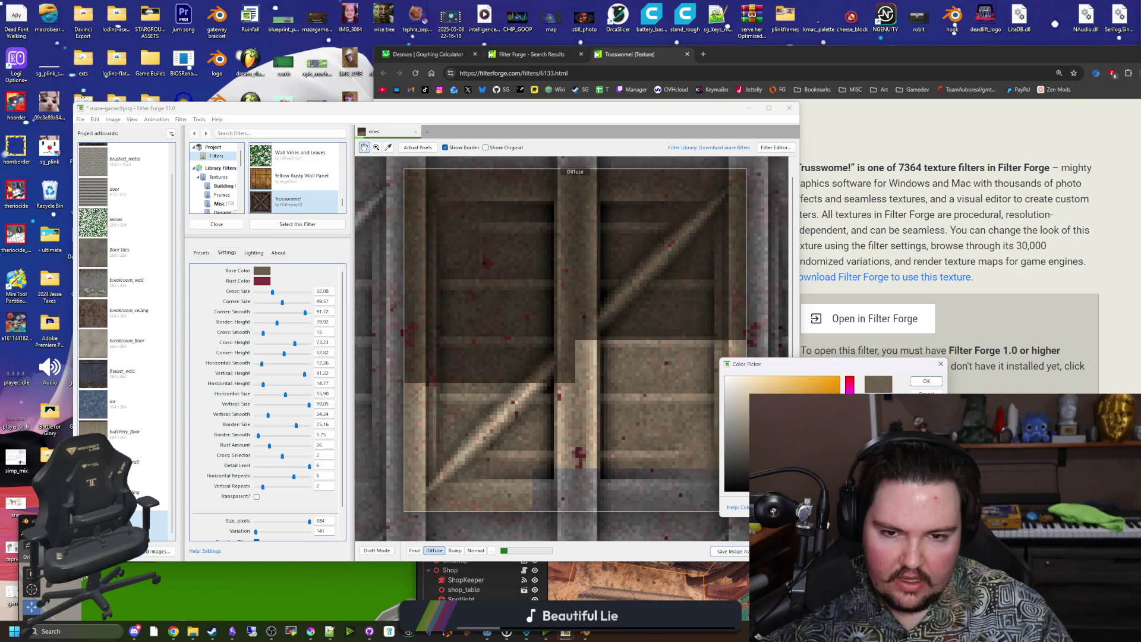
{"action": "left_click", "coordinate": [736, 423]}
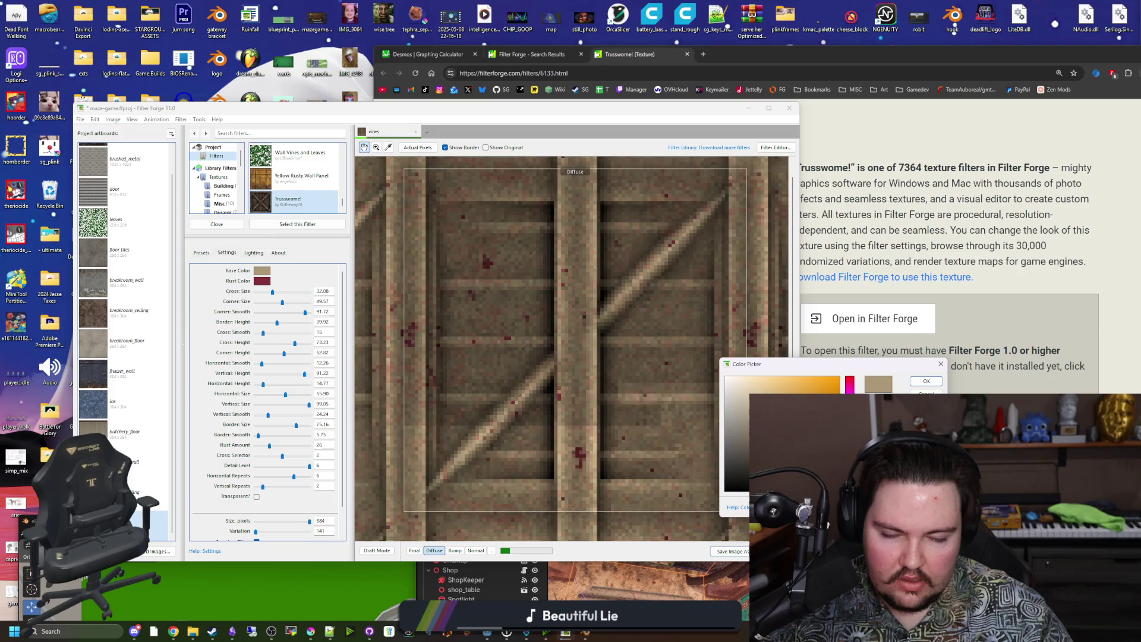
{"action": "left_click_drag", "start_coordinate": [737, 423], "coordinate": [745, 421]}
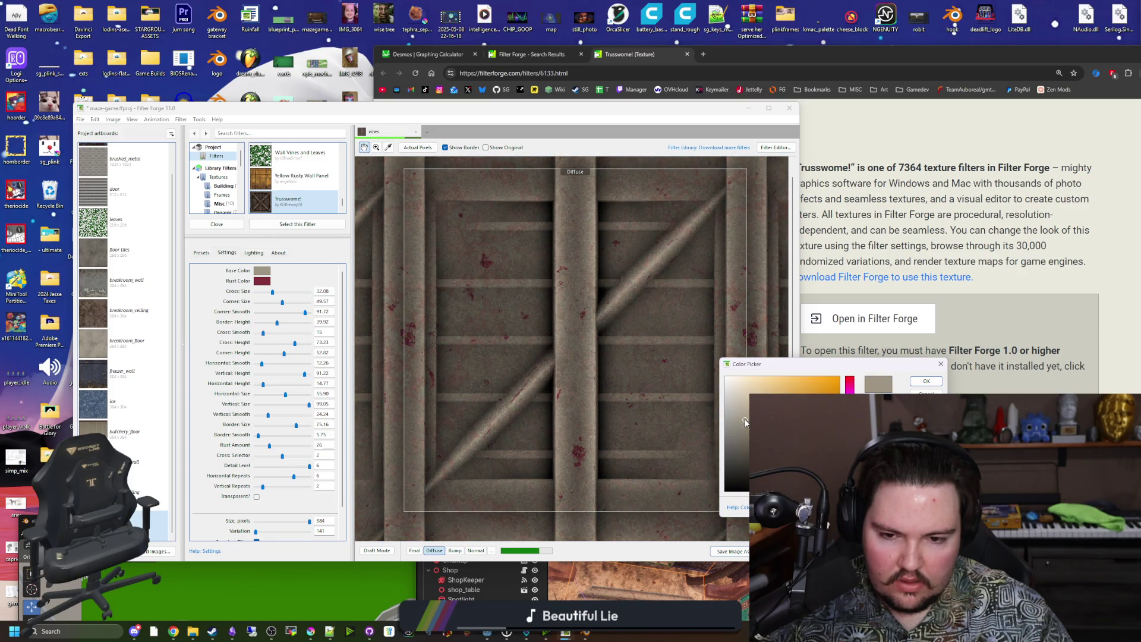
{"action": "left_click_drag", "start_coordinate": [745, 422], "coordinate": [745, 427]}
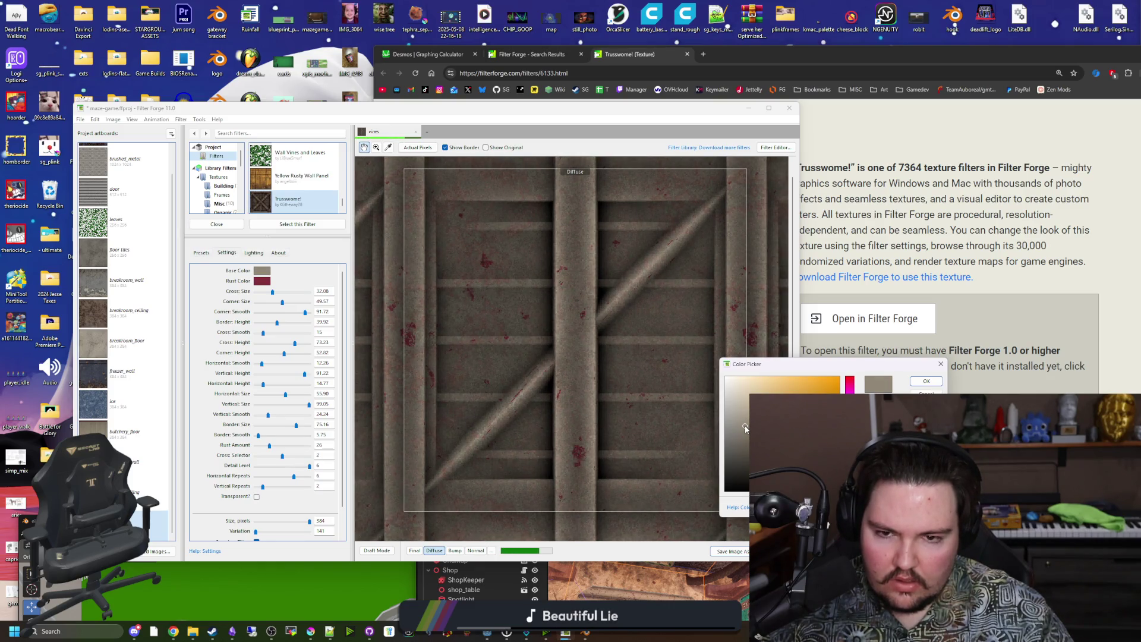
{"action": "left_click", "coordinate": [926, 381]}
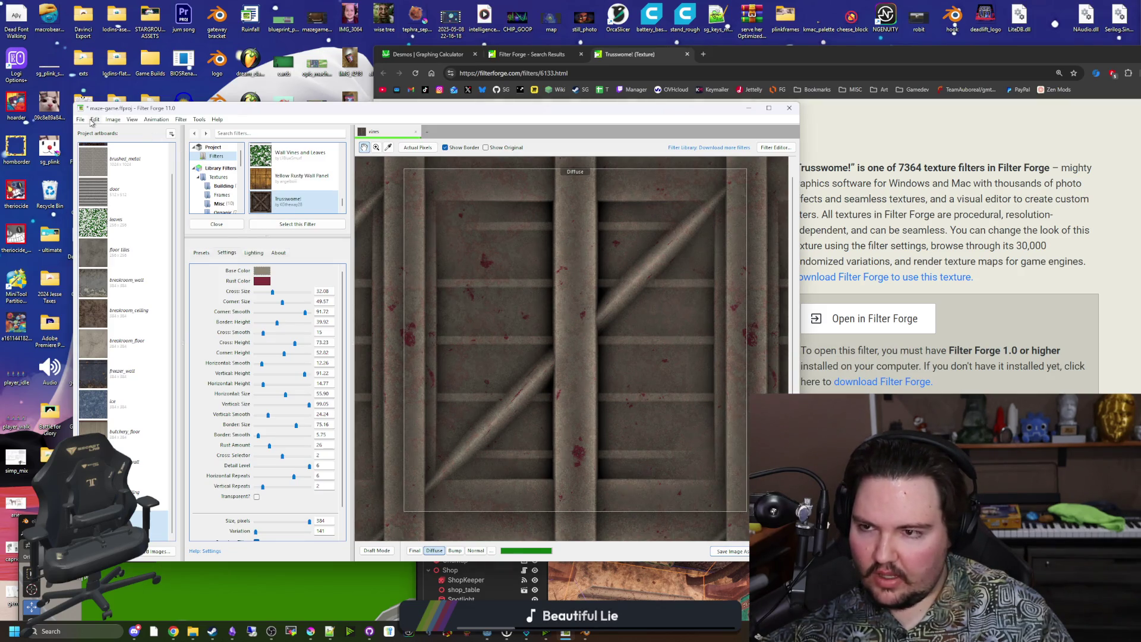
{"action": "left_click", "coordinate": [81, 119]}
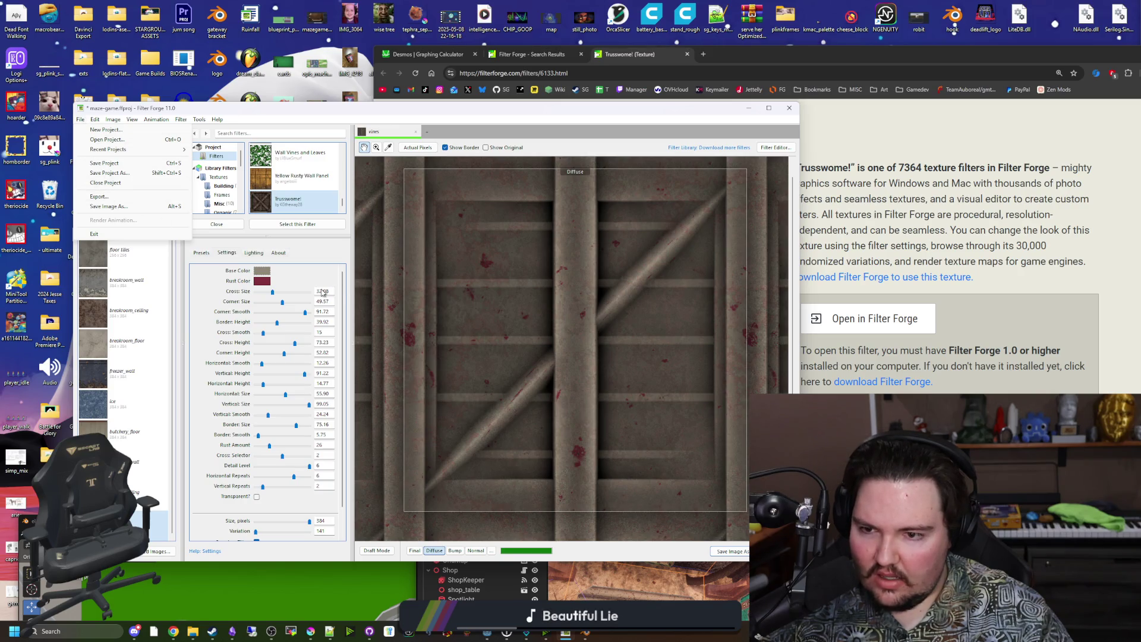
Raise Rust Amount to 29 for dense red rust blotches
{"action": "left_click", "coordinate": [274, 360]}
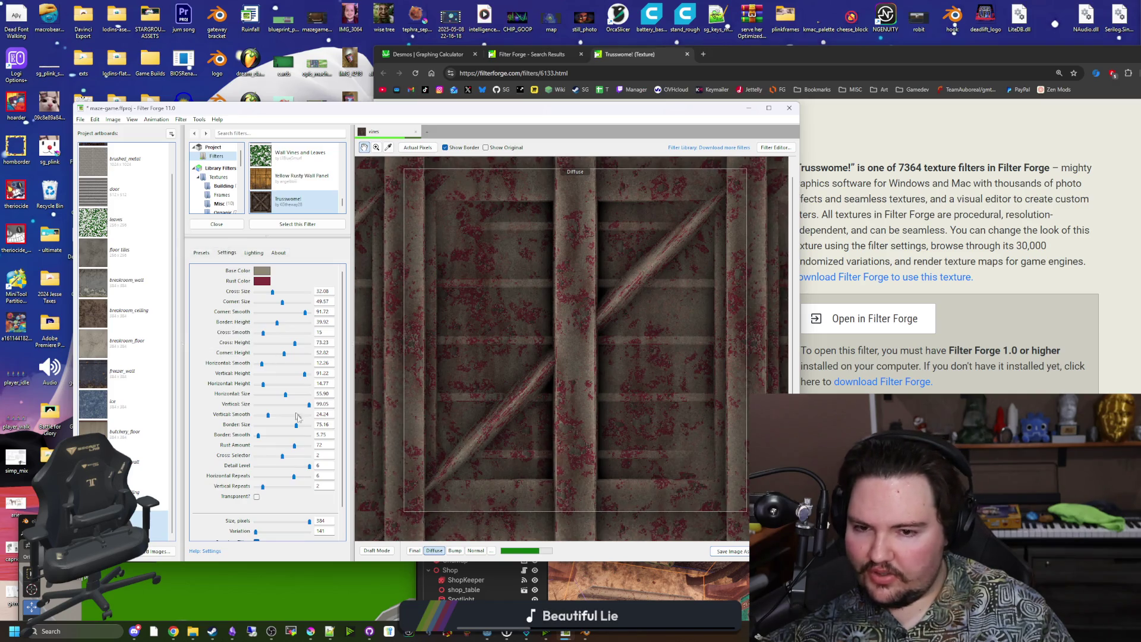
{"action": "left_click_drag", "start_coordinate": [298, 448], "coordinate": [301, 448]}
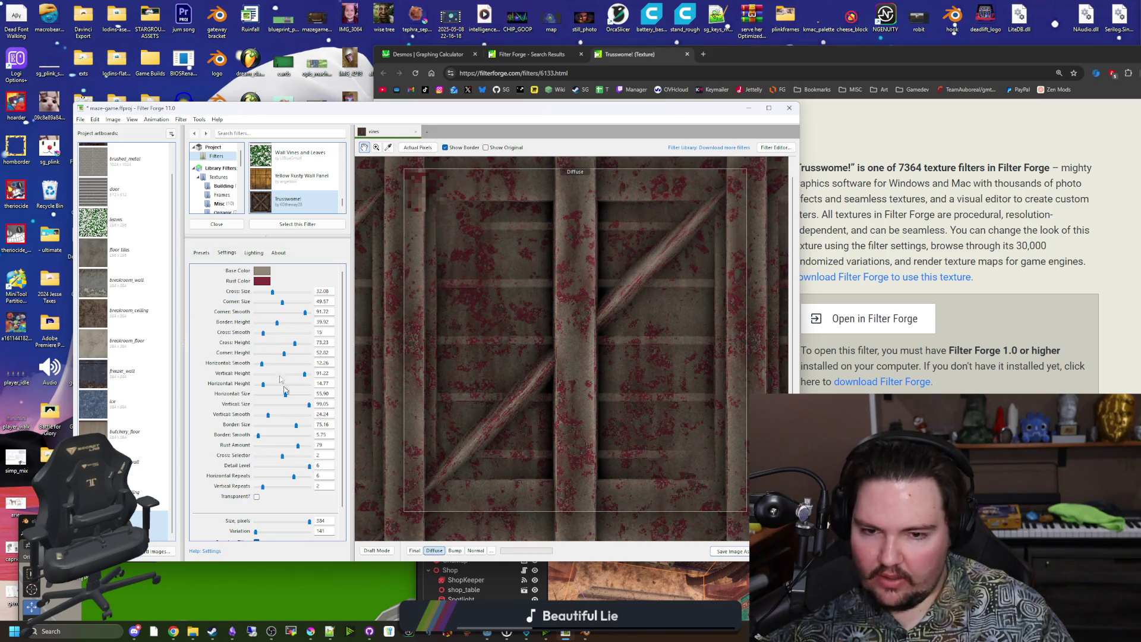
{"action": "left_click", "coordinate": [80, 119]}
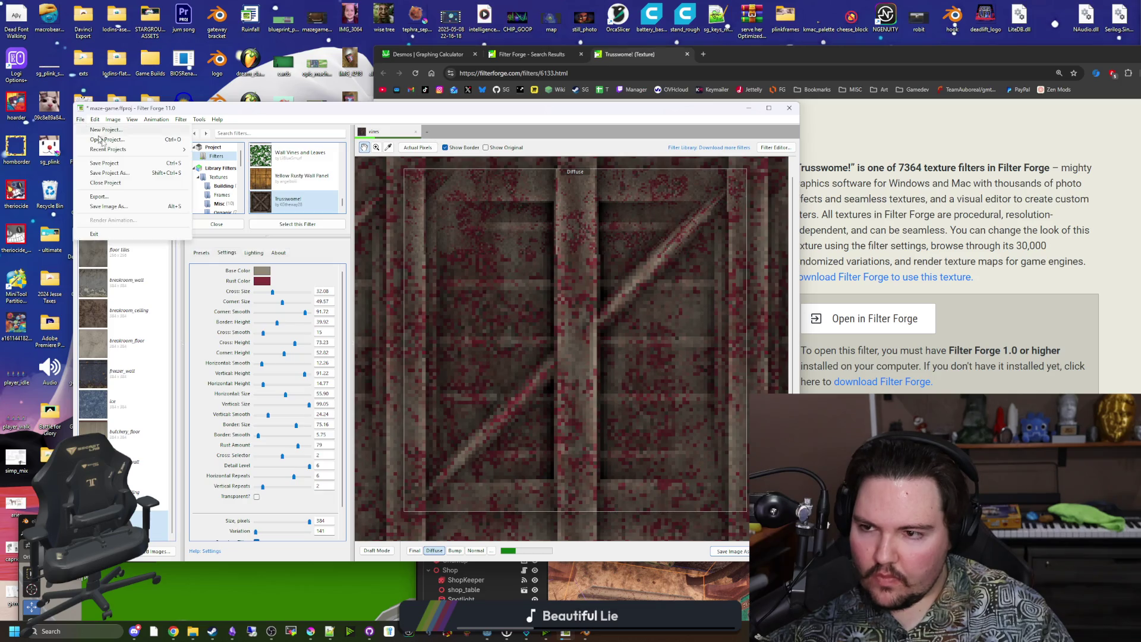
Export the maps as elevator_ceiling into the Textures folder, excluding vines.png
{"action": "left_click", "coordinate": [98, 196]}
{"action": "left_click", "coordinate": [464, 383]}
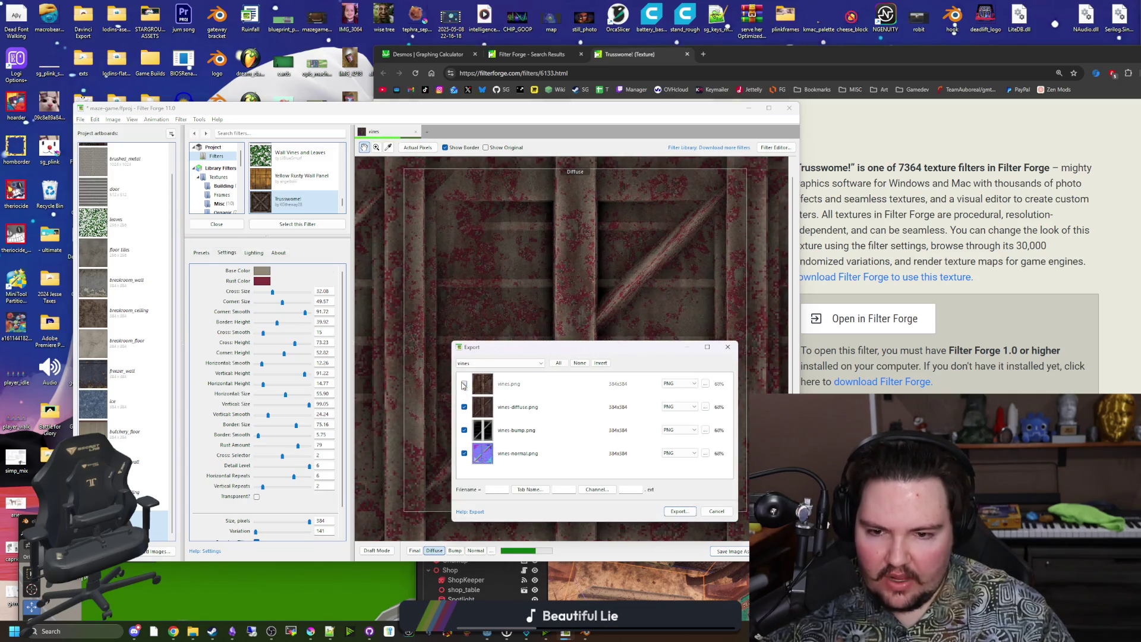
{"action": "left_click", "coordinate": [499, 363]}
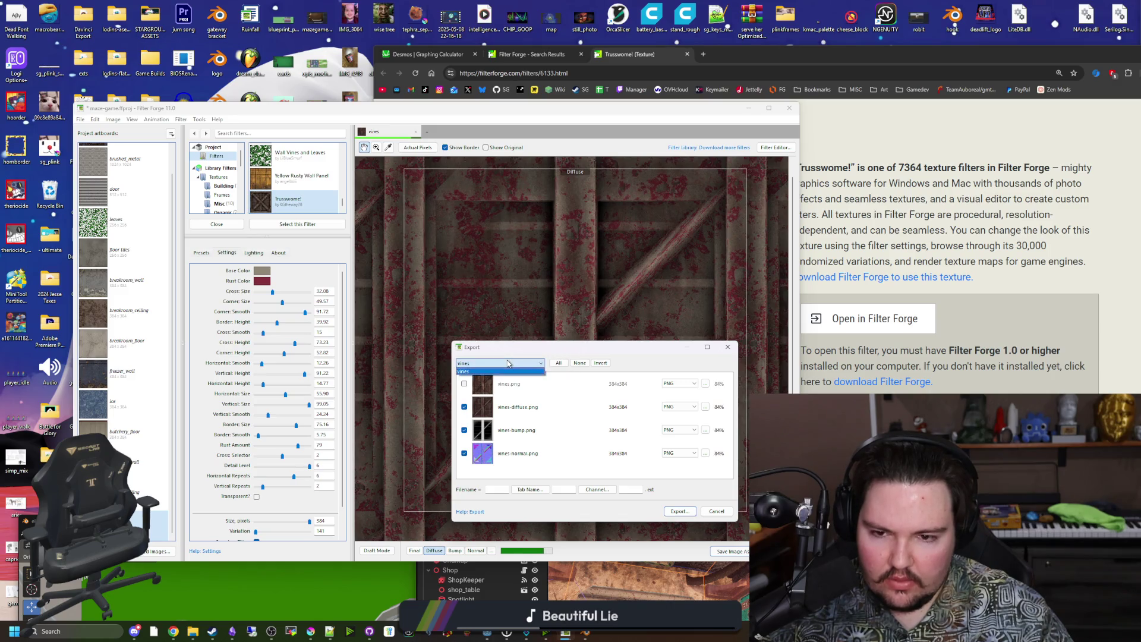
{"action": "left_click", "coordinate": [527, 489]}
{"action": "type", "text": "elevator_ceiling"}
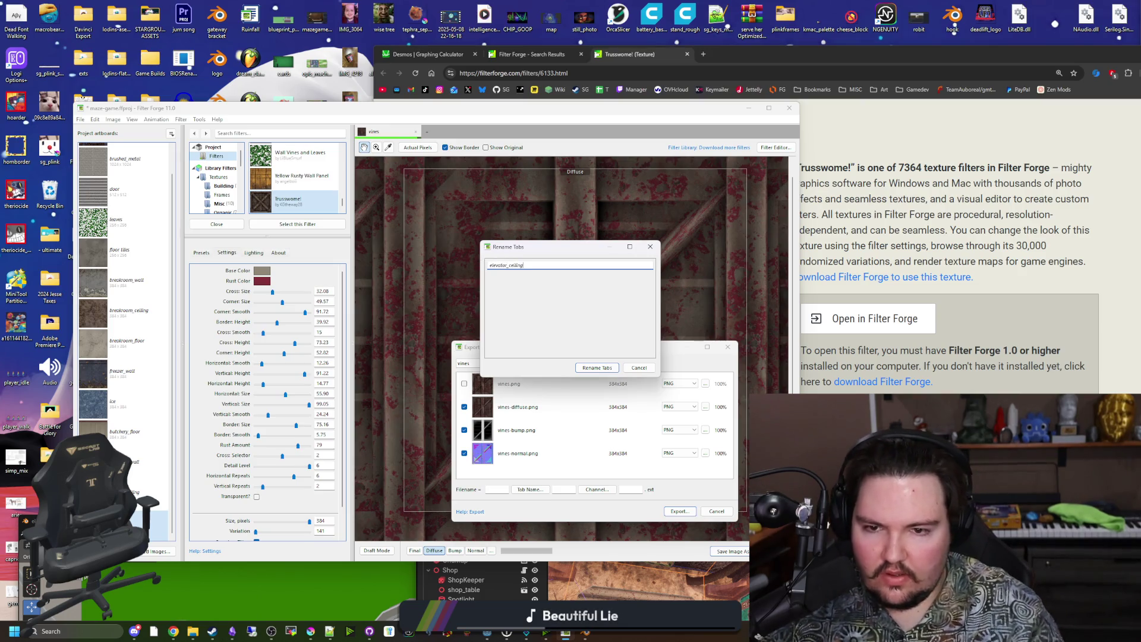
{"action": "left_click", "coordinate": [597, 367]}
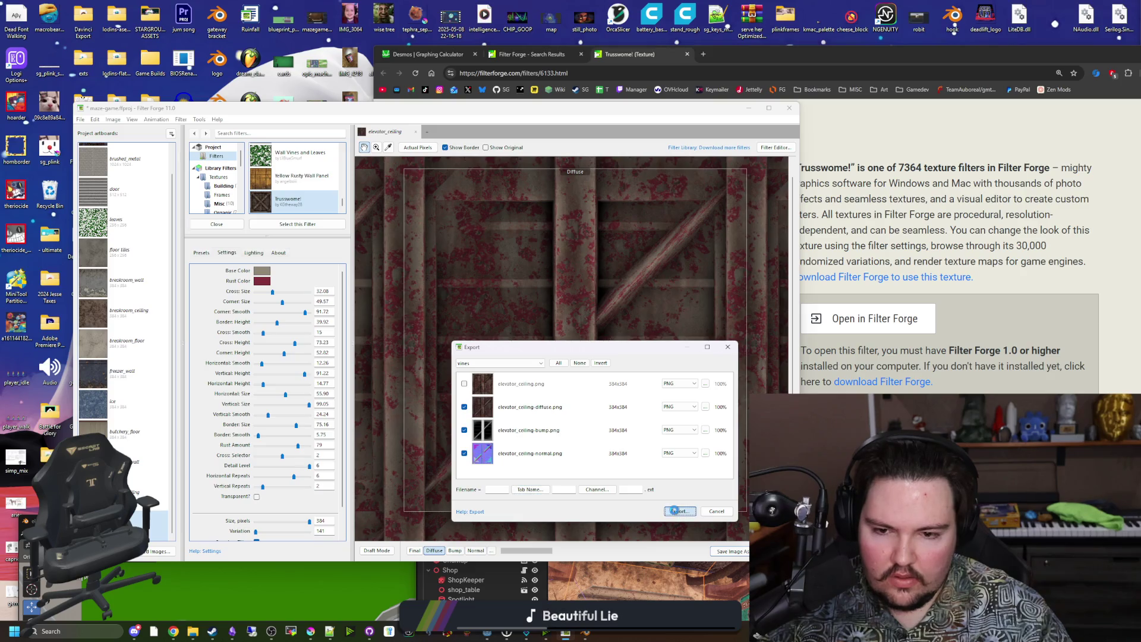
{"action": "left_click", "coordinate": [674, 511]}
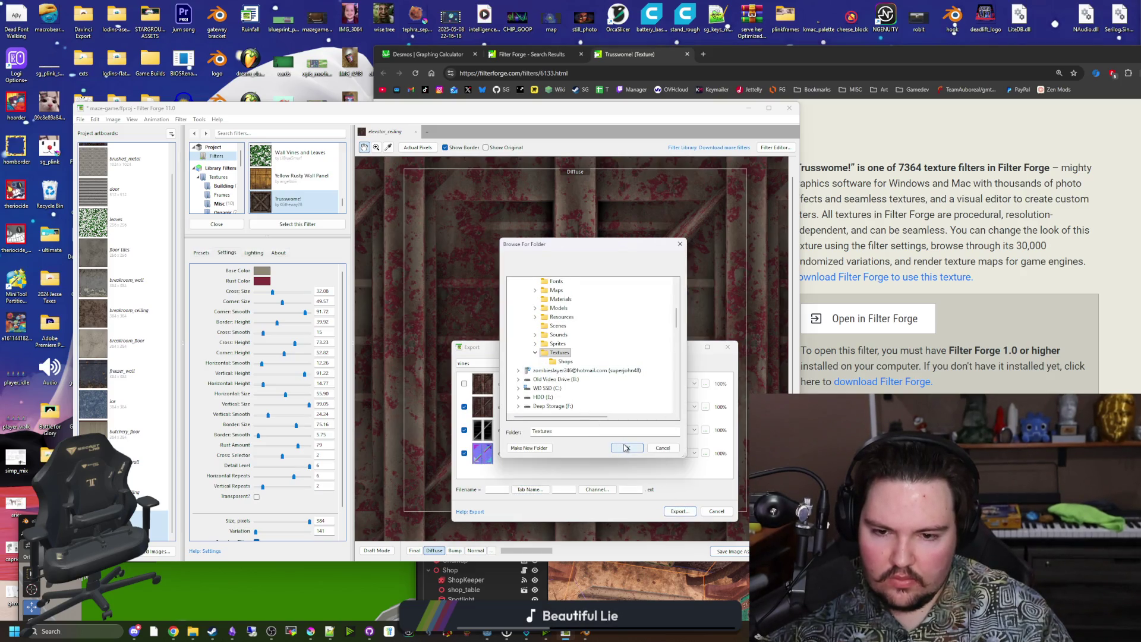
{"action": "left_click", "coordinate": [625, 447]}
Move and minimize the browser, returning to the Godot editor
{"action": "left_click_drag", "start_coordinate": [1028, 56], "coordinate": [693, 320]}
{"action": "left_click", "coordinate": [747, 307]}
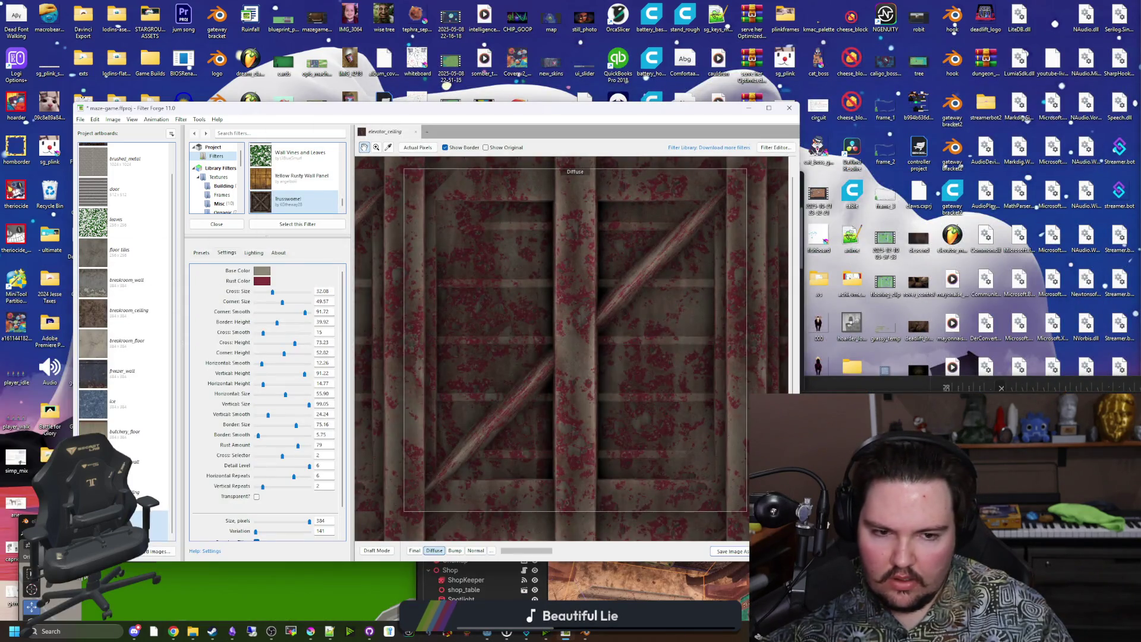
{"action": "left_click", "coordinate": [486, 631]}
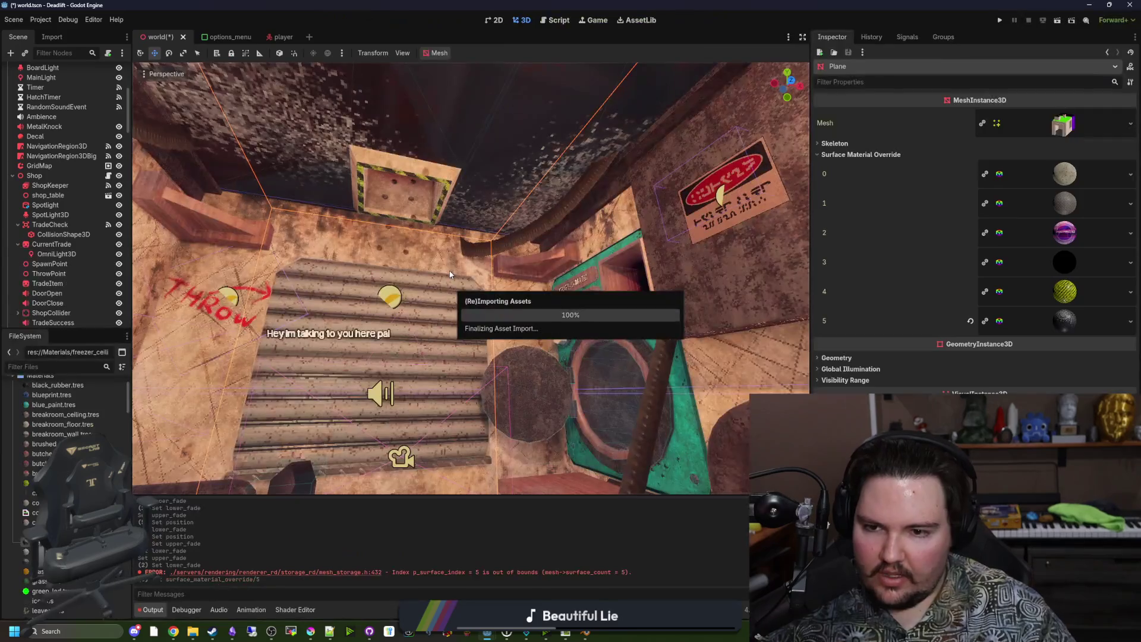
Try a new StandardMaterial3D in surface 5's override, then clear the slot back to empty
{"action": "right_click", "coordinate": [1089, 323]}
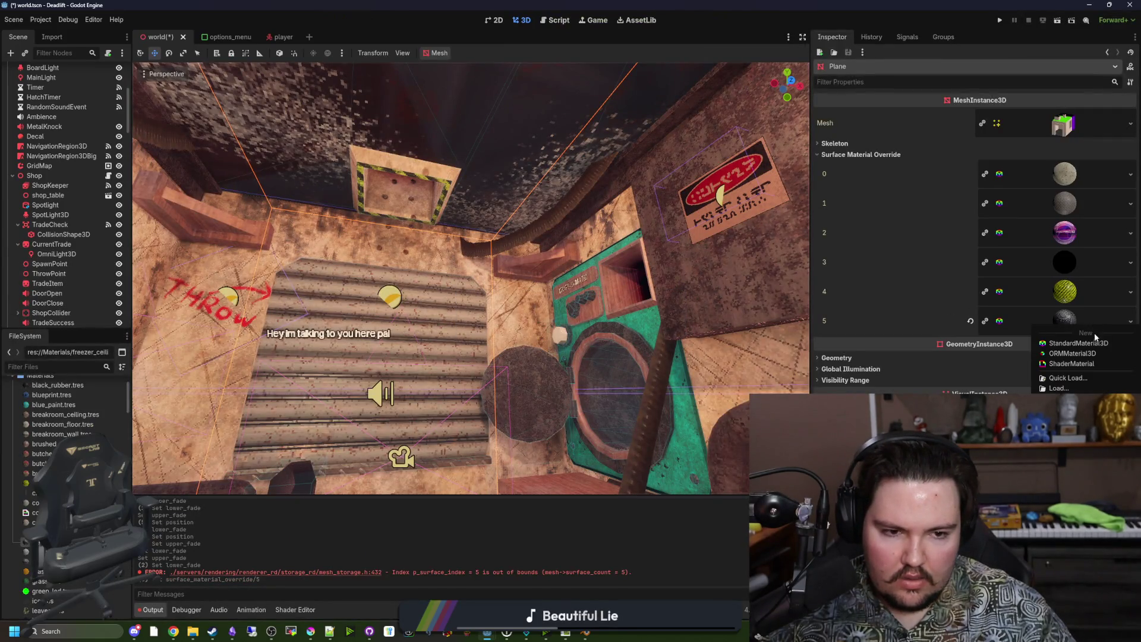
{"action": "left_click", "coordinate": [1091, 342]}
{"action": "left_click", "coordinate": [1076, 326]}
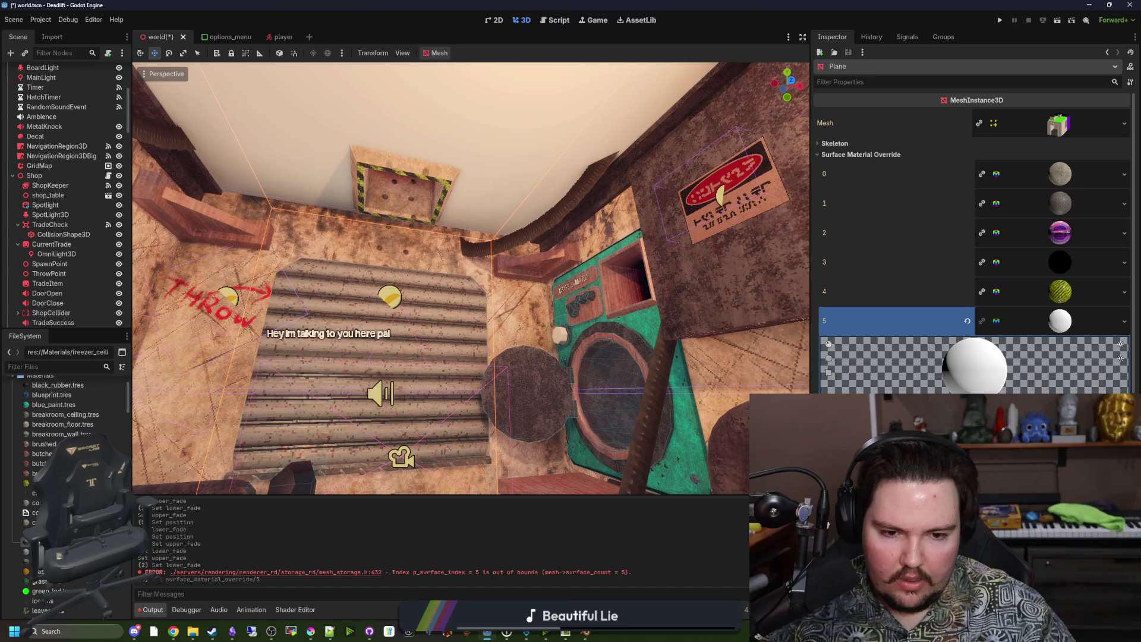
{"action": "scroll", "coordinate": [1034, 263], "scroll_direction": "down", "scroll_amount": 2}
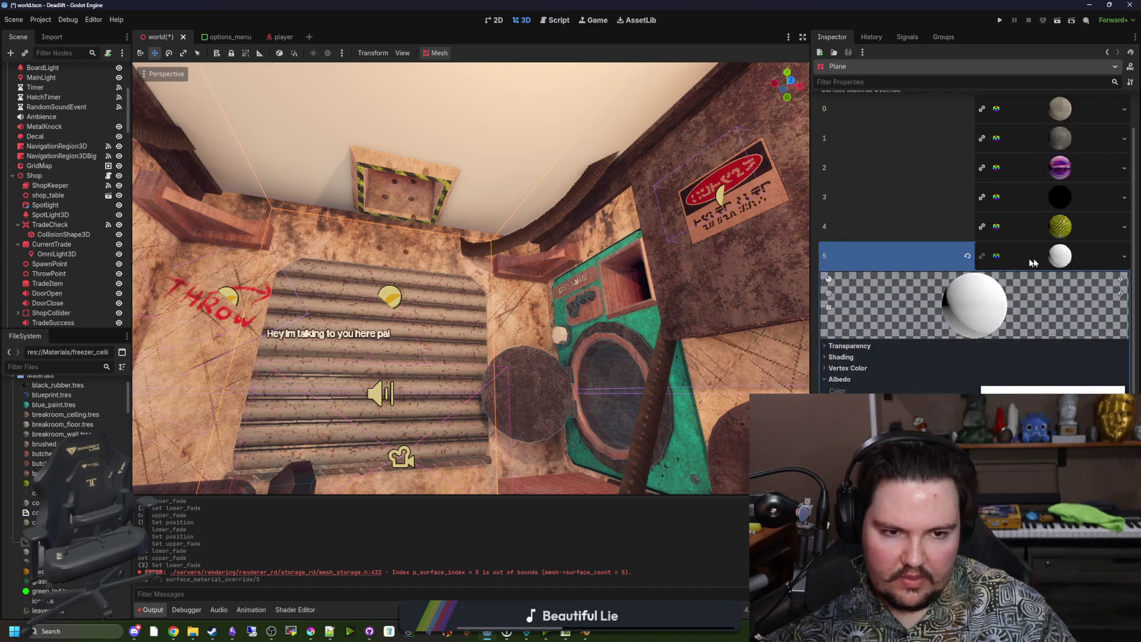
{"action": "left_click", "coordinate": [967, 263]}
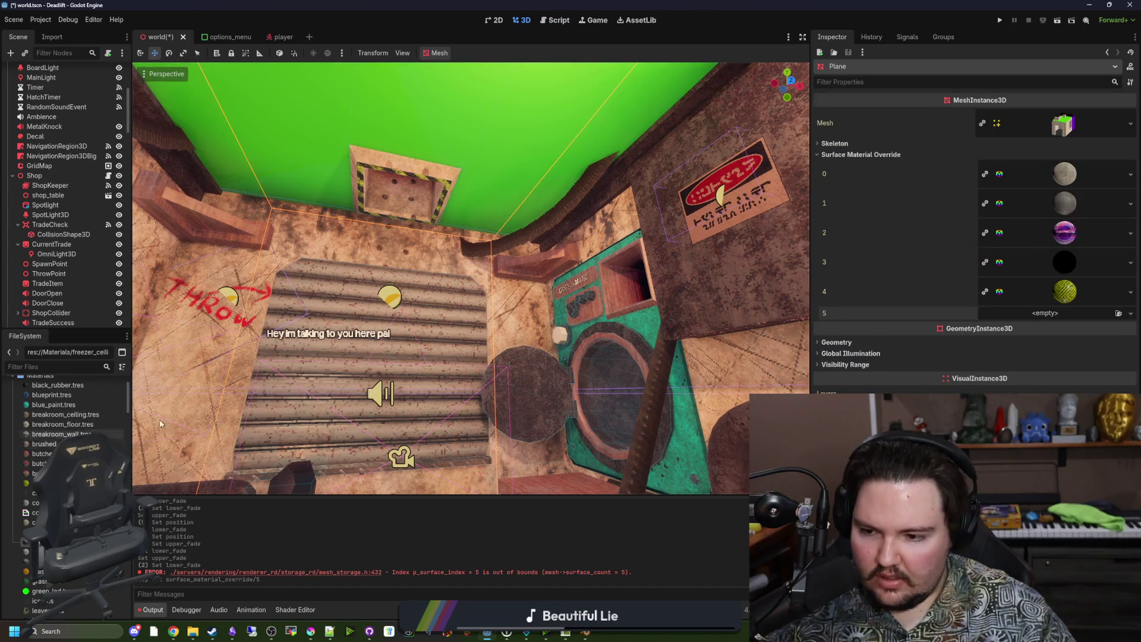
{"action": "left_click", "coordinate": [1124, 315]}
{"action": "left_click", "coordinate": [1075, 315]}
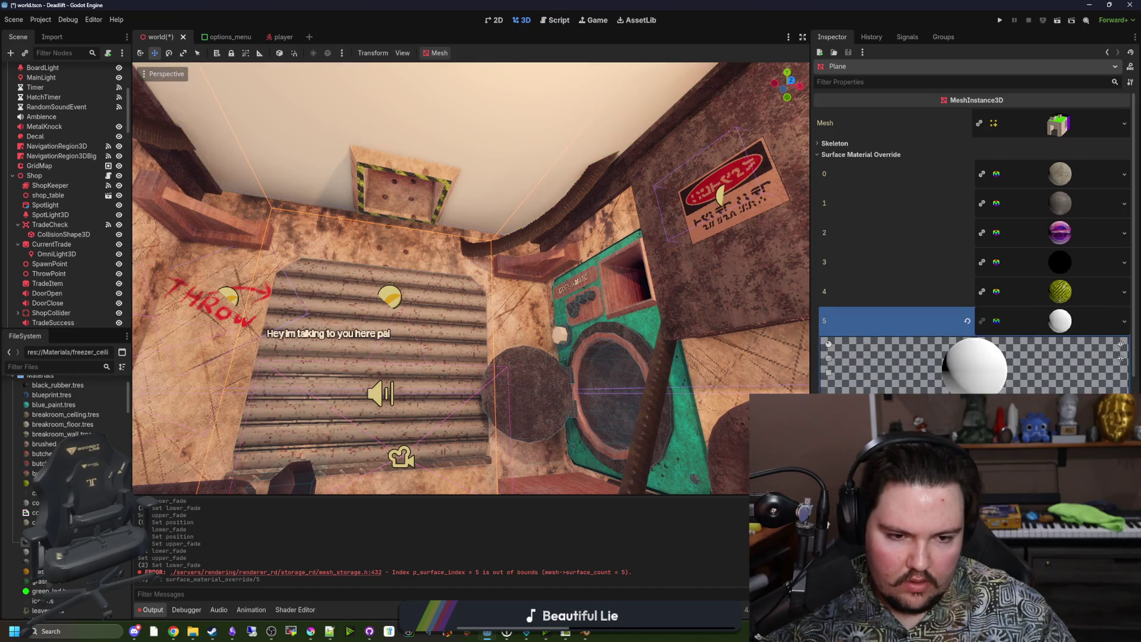
{"action": "left_click", "coordinate": [968, 322]}
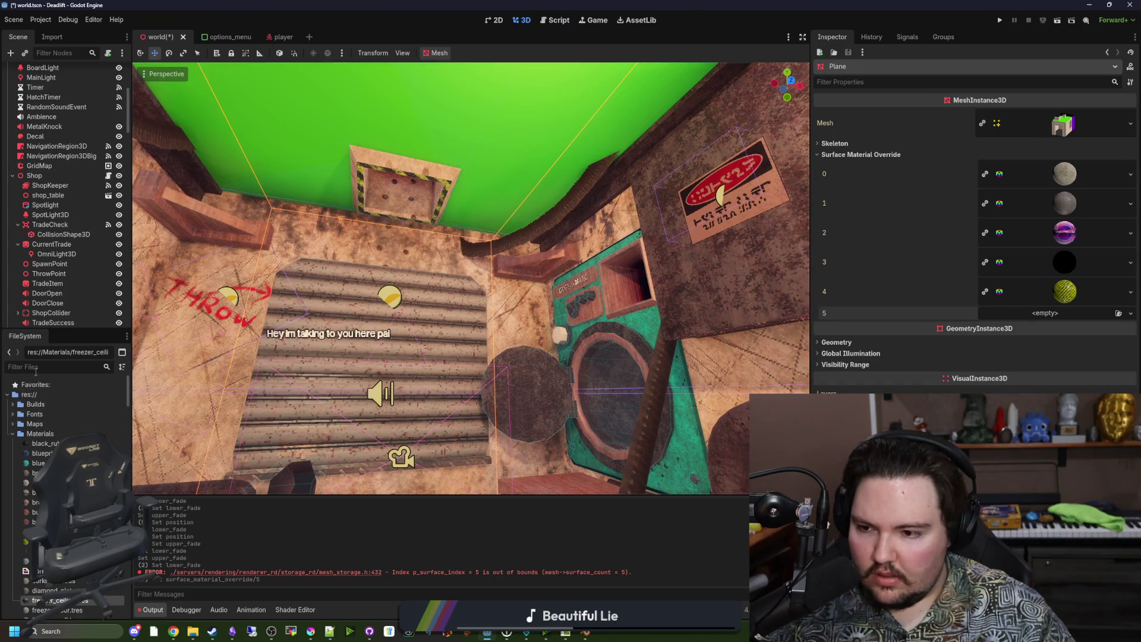
Start creating a new resource in the Materials folder
{"action": "right_click", "coordinate": [41, 434]}
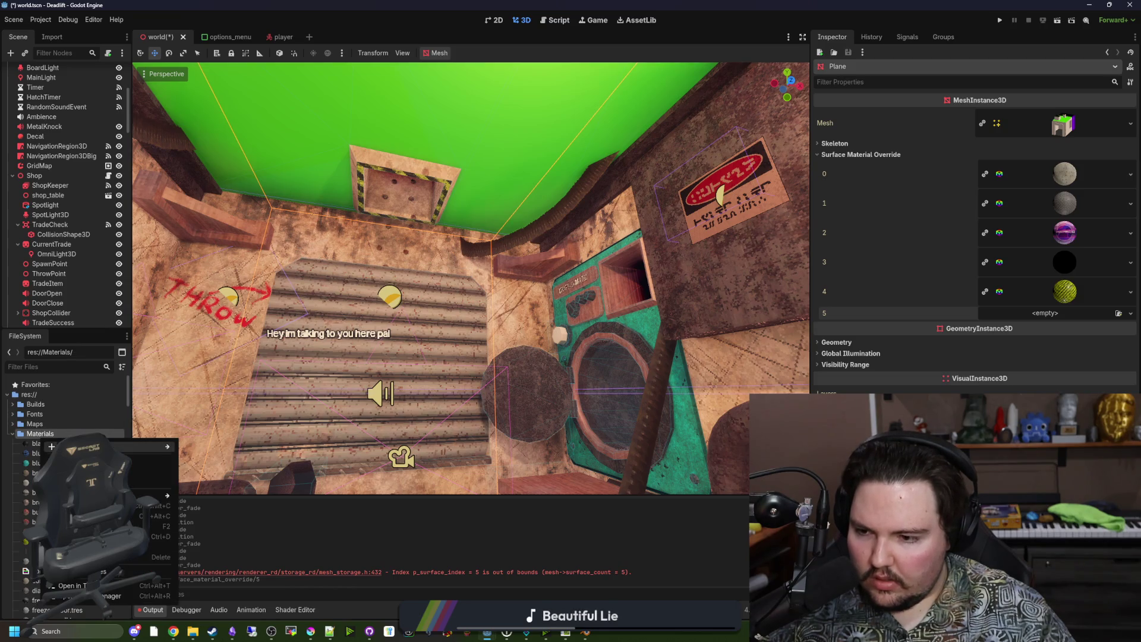
{"action": "mouse_move", "coordinate": [155, 447]}
{"action": "left_click", "coordinate": [217, 478]}
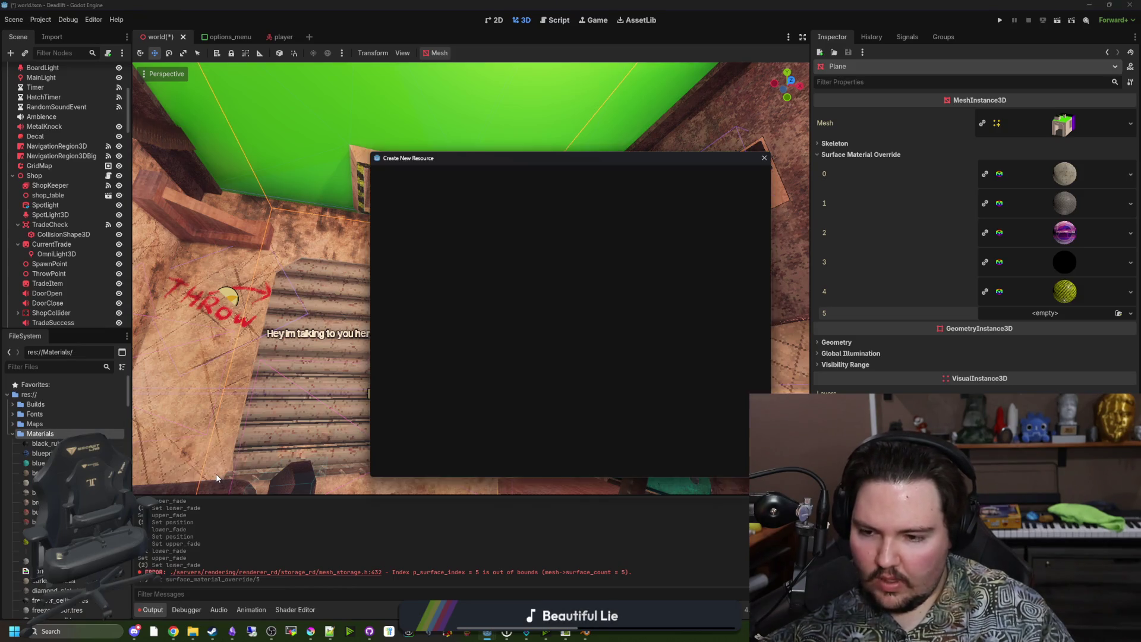
Create a StandardMaterial3D by searching 'standar' and save it as elevator_ceiling.tres
{"action": "type", "text": "standar"}
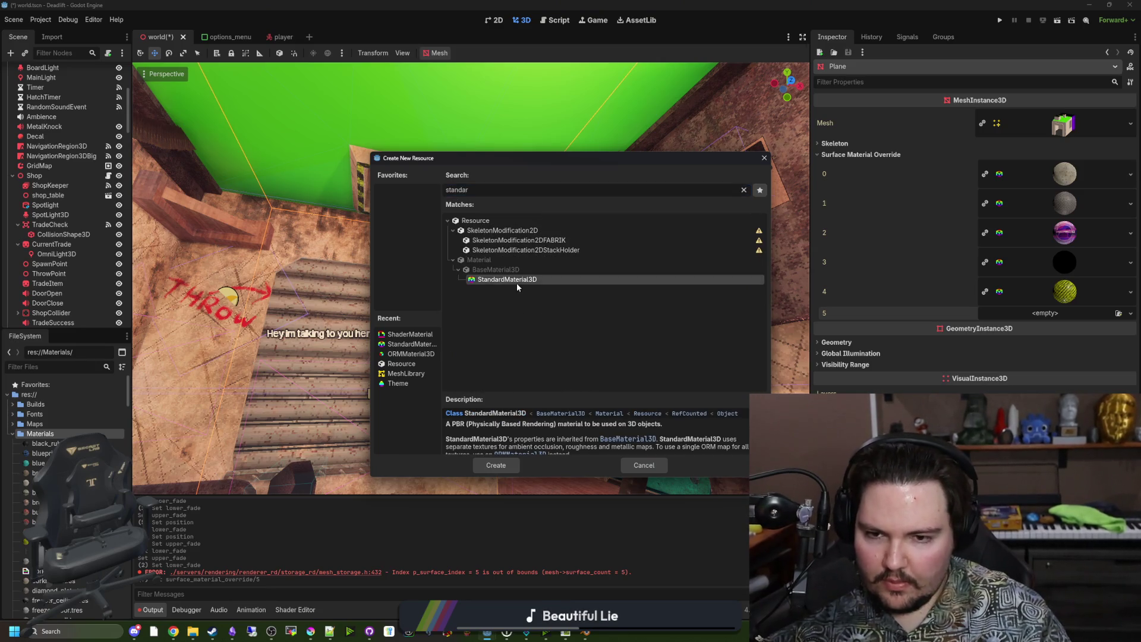
{"action": "double_click", "coordinate": [515, 280]}
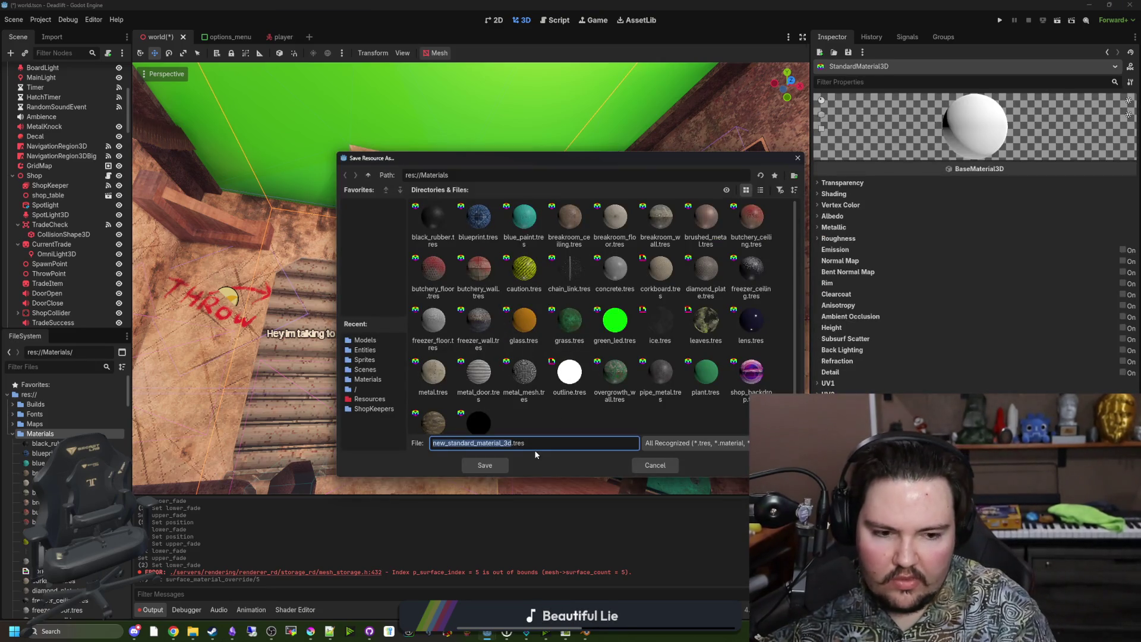
{"action": "type", "text": "elevator_ceiling"}
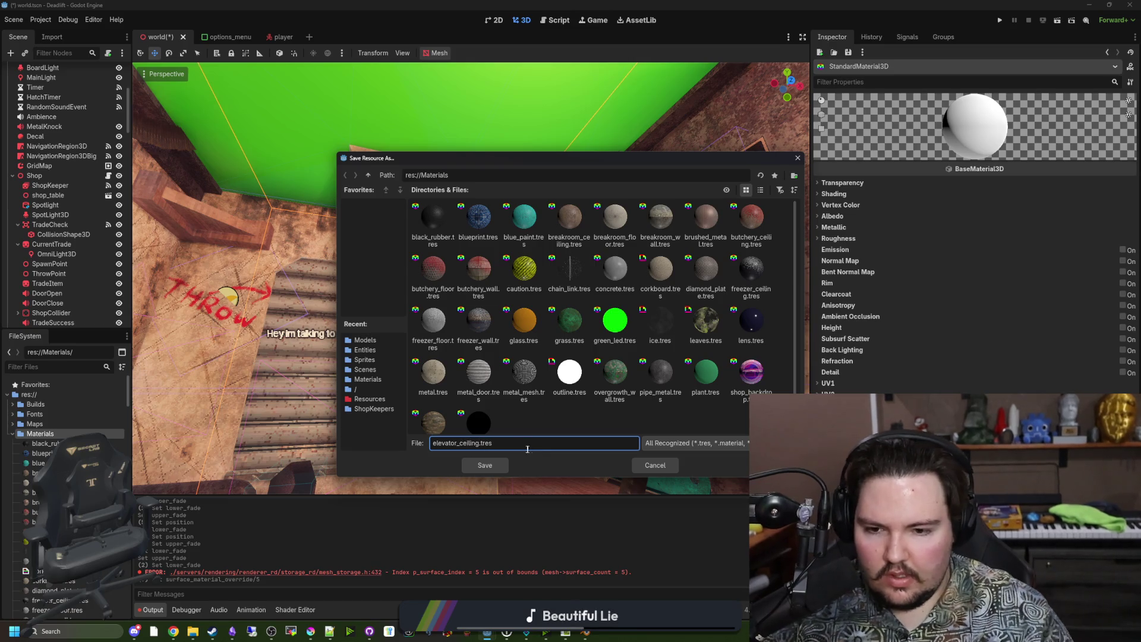
{"action": "left_click", "coordinate": [485, 464]}
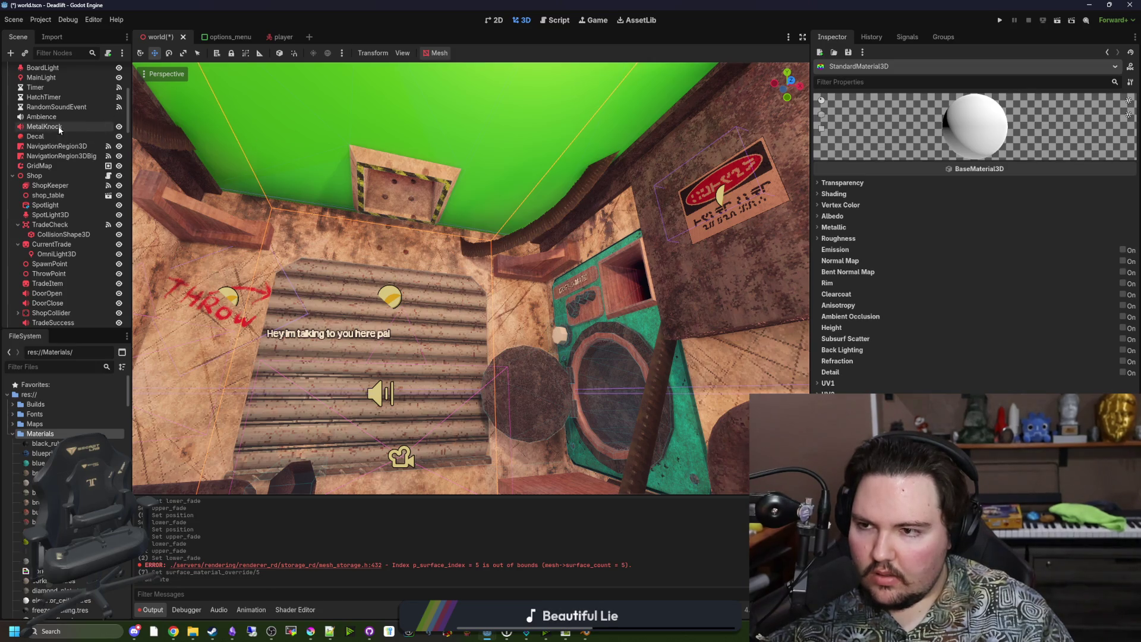
{"action": "scroll", "coordinate": [59, 129], "scroll_direction": "down", "scroll_amount": 5}
Select the Plane, filter files by 'elevat' and drop elevator_ceiling.tres onto surface slot 5
{"action": "left_click", "coordinate": [59, 107]}
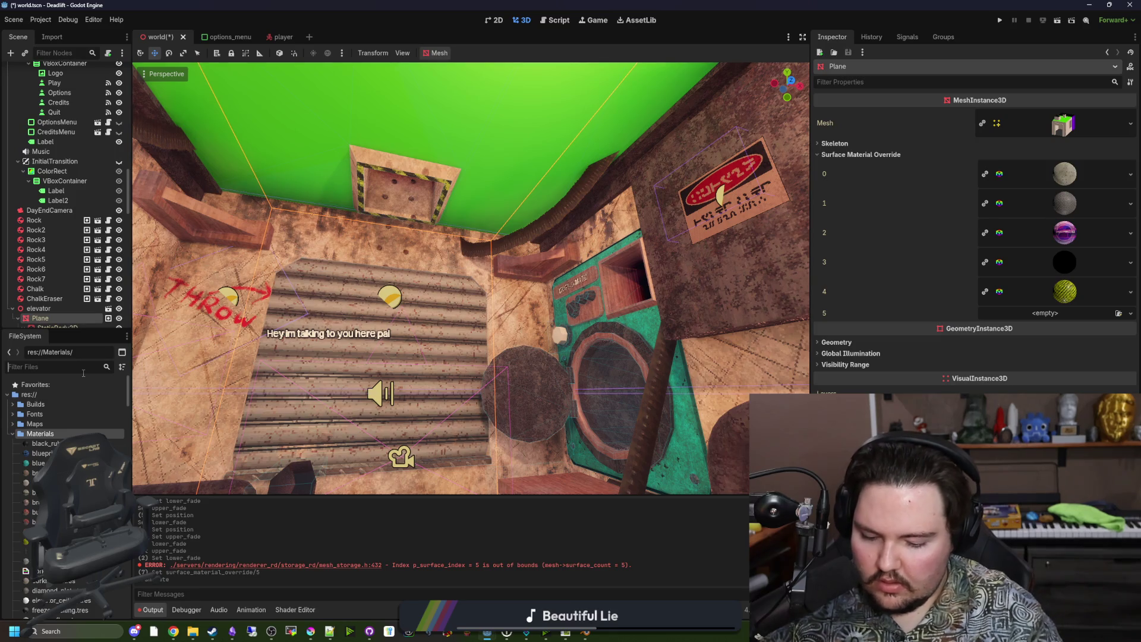
{"action": "type", "text": "eleva"}
{"action": "key", "text": "BackSpace"}
{"action": "key", "text": "BackSpace"}
{"action": "type", "text": "at"}
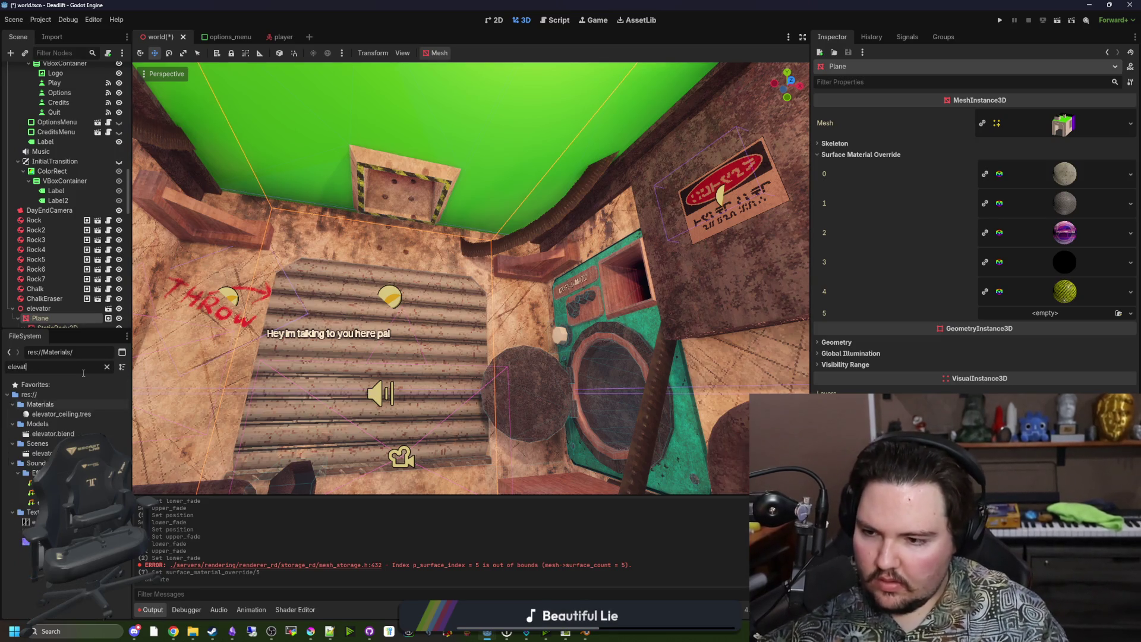
{"action": "mouse_move", "coordinate": [90, 414]}
{"action": "left_mouse_down"}
{"action": "mouse_move", "coordinate": [1027, 301]}
{"action": "mouse_move", "coordinate": [1045, 316]}
{"action": "left_mouse_up"}
Quick Load the brown elevator_ceiling diffuse texture as the ceiling material's albedo texture
{"action": "left_click", "coordinate": [66, 414]}
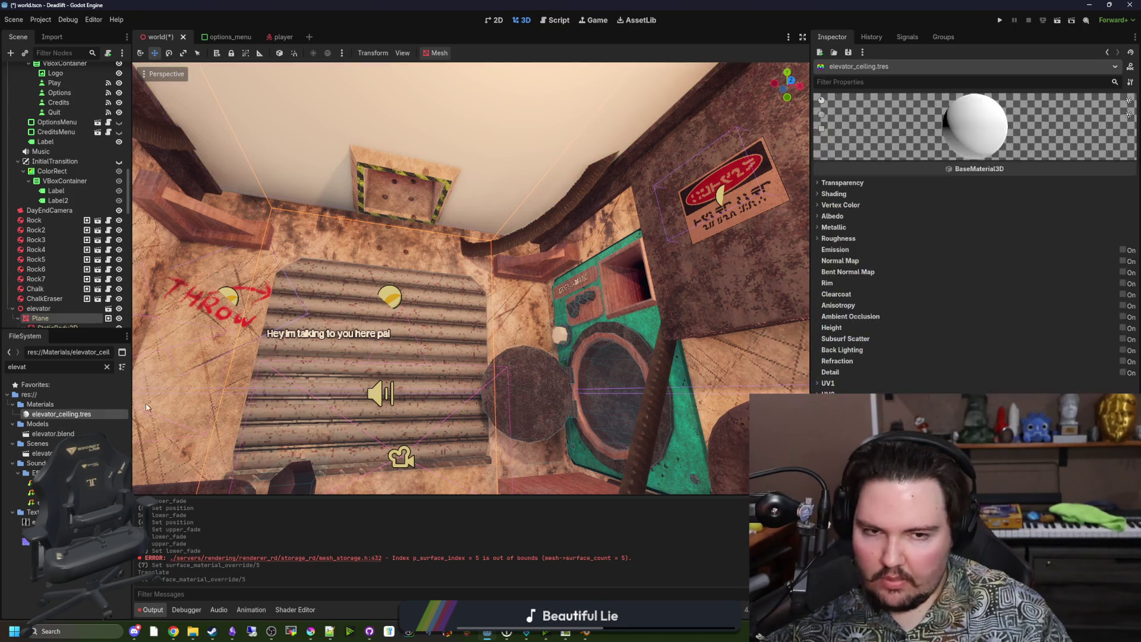
{"action": "left_click", "coordinate": [844, 216]}
{"action": "left_click", "coordinate": [1048, 241]}
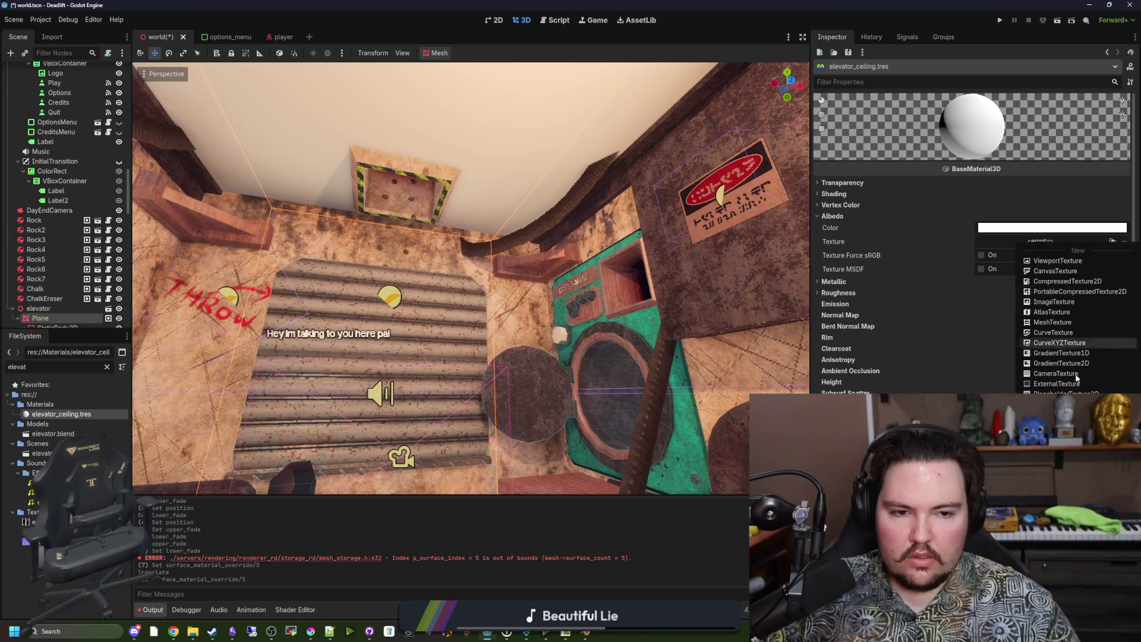
{"action": "left_click", "coordinate": [1058, 376]}
{"action": "type", "text": "elevat"}
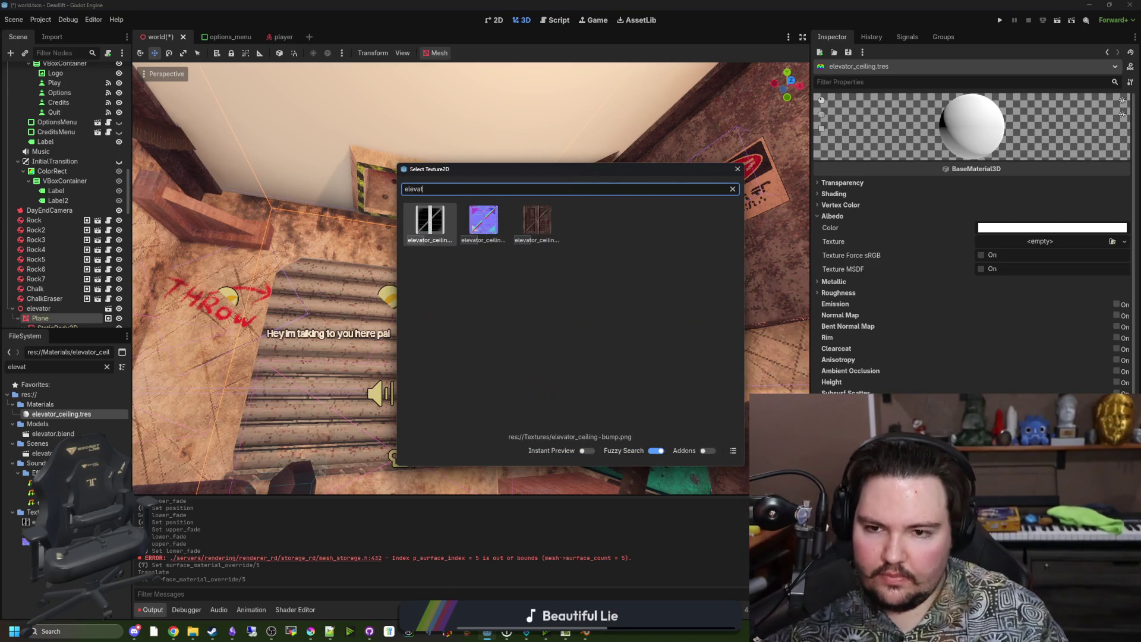
{"action": "left_click", "coordinate": [483, 221]}
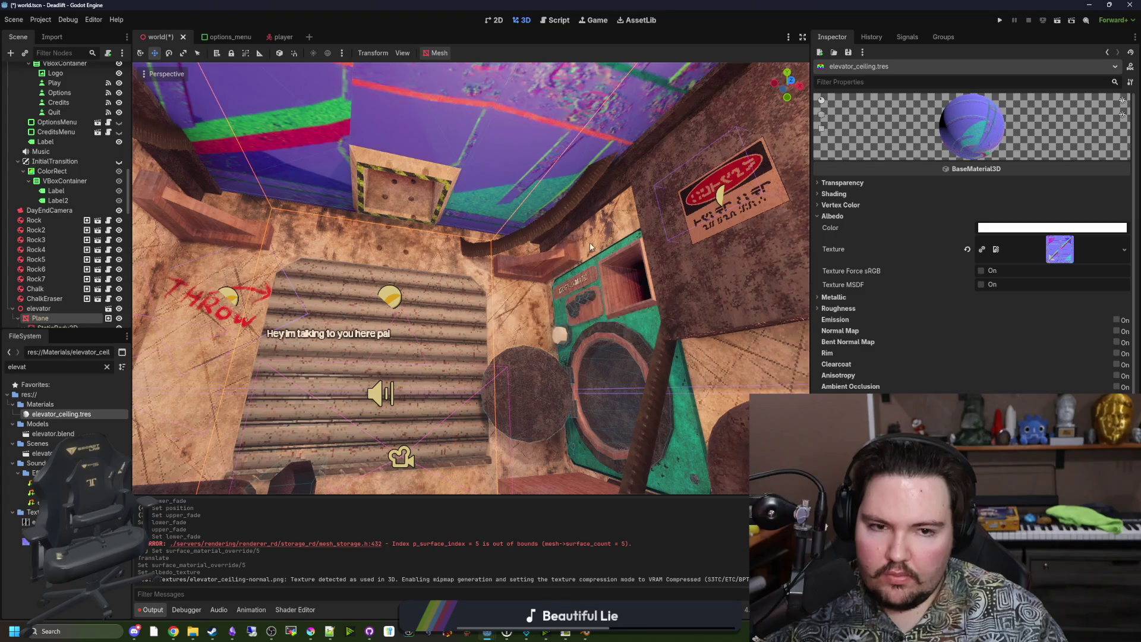
{"action": "left_click", "coordinate": [1075, 240]}
{"action": "left_click", "coordinate": [1057, 430]}
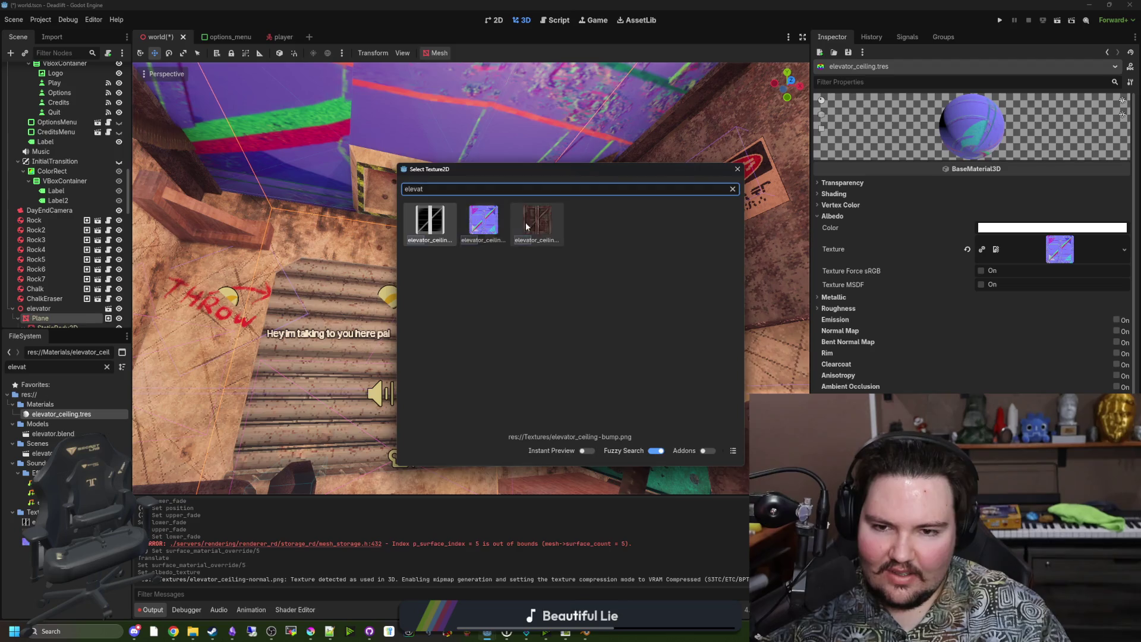
{"action": "left_click", "coordinate": [537, 221]}
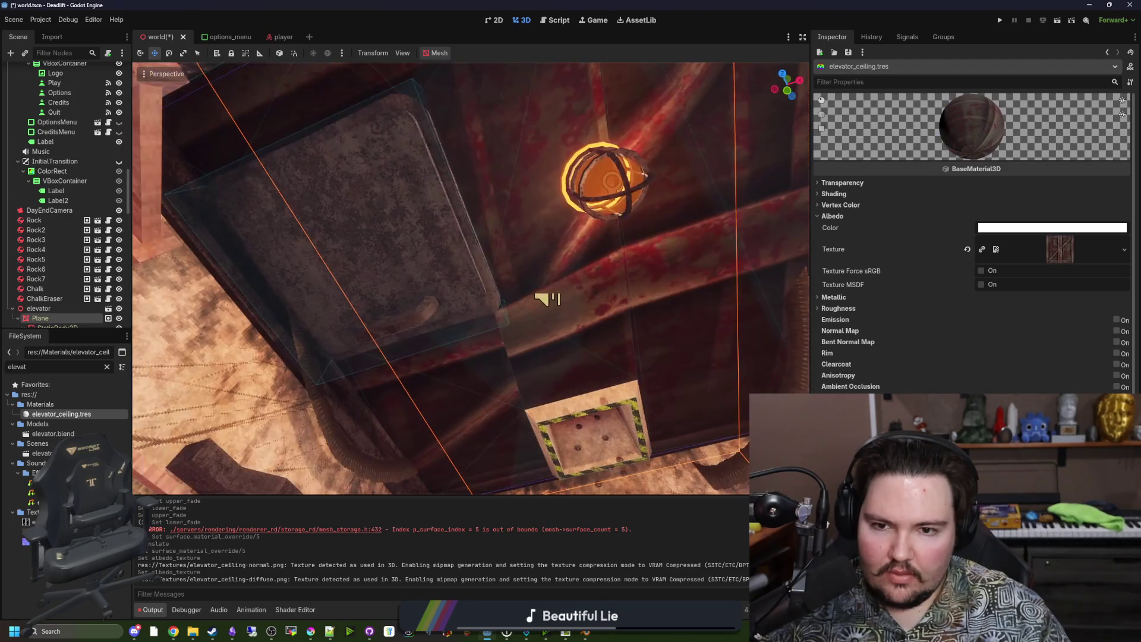
Turn on UV1 triplanar mapping for the elevator_ceiling material
{"action": "mouse_move", "coordinate": [606, 282]}
{"action": "left_mouse_down"}
{"action": "mouse_move", "coordinate": [641, 282]}
{"action": "mouse_move", "coordinate": [606, 282]}
{"action": "left_mouse_up"}
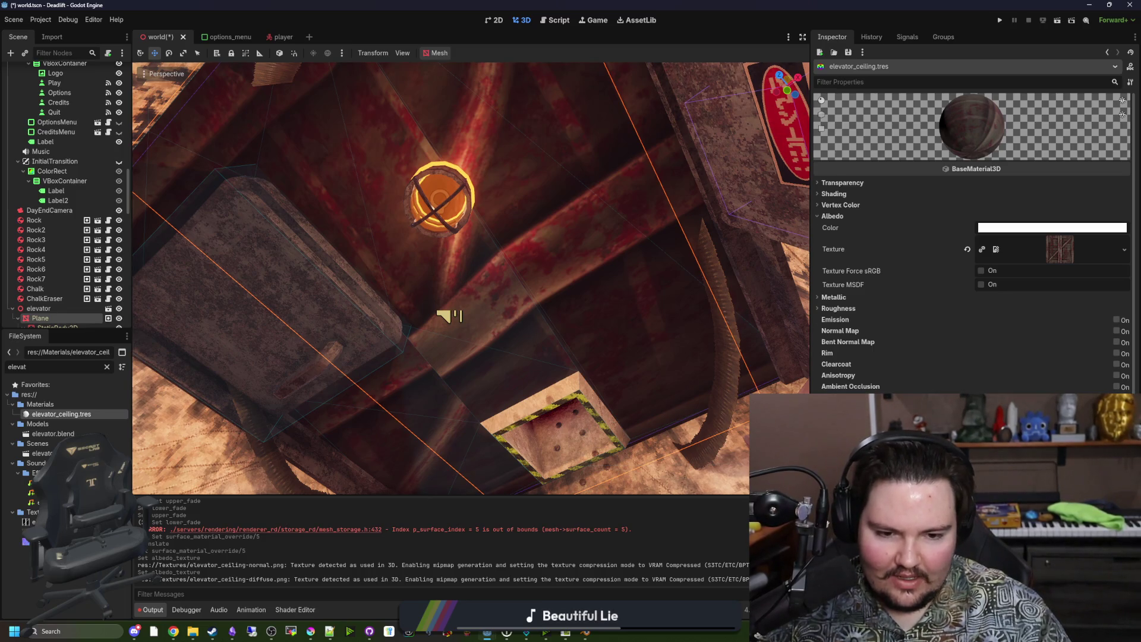
{"action": "scroll", "coordinate": [983, 356], "scroll_direction": "down", "scroll_amount": 5}
{"action": "left_click", "coordinate": [980, 387]}
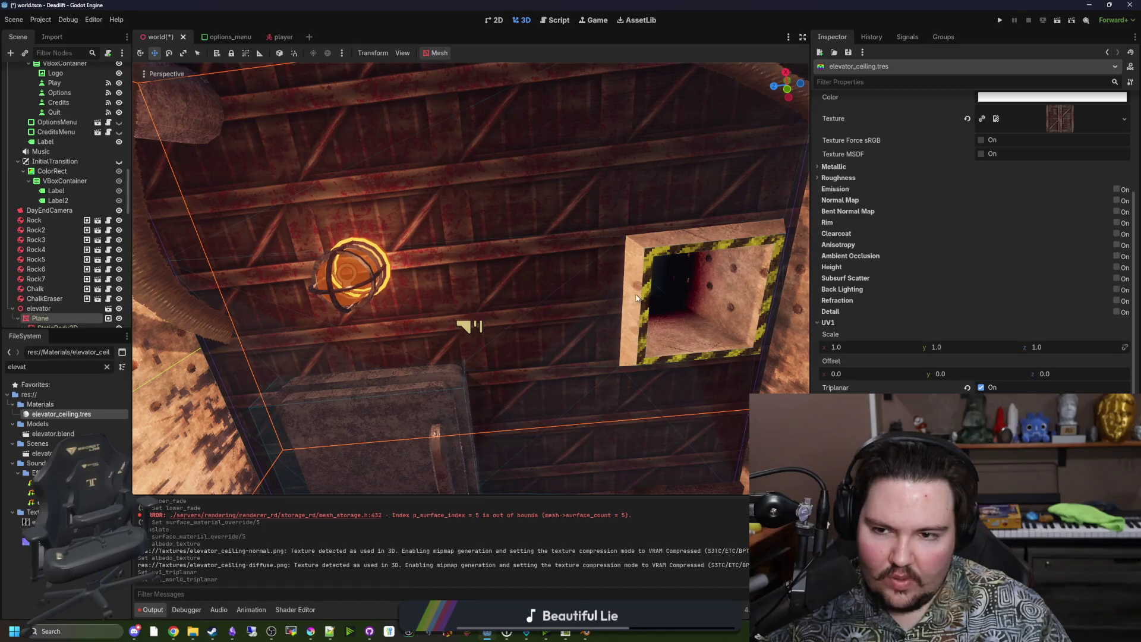
Set the ceiling material's UV1 scale to 0.5 on x, y and z
{"action": "left_click", "coordinate": [870, 346]}
{"action": "type", "text": ".5"}
{"action": "key", "text": "Return"}
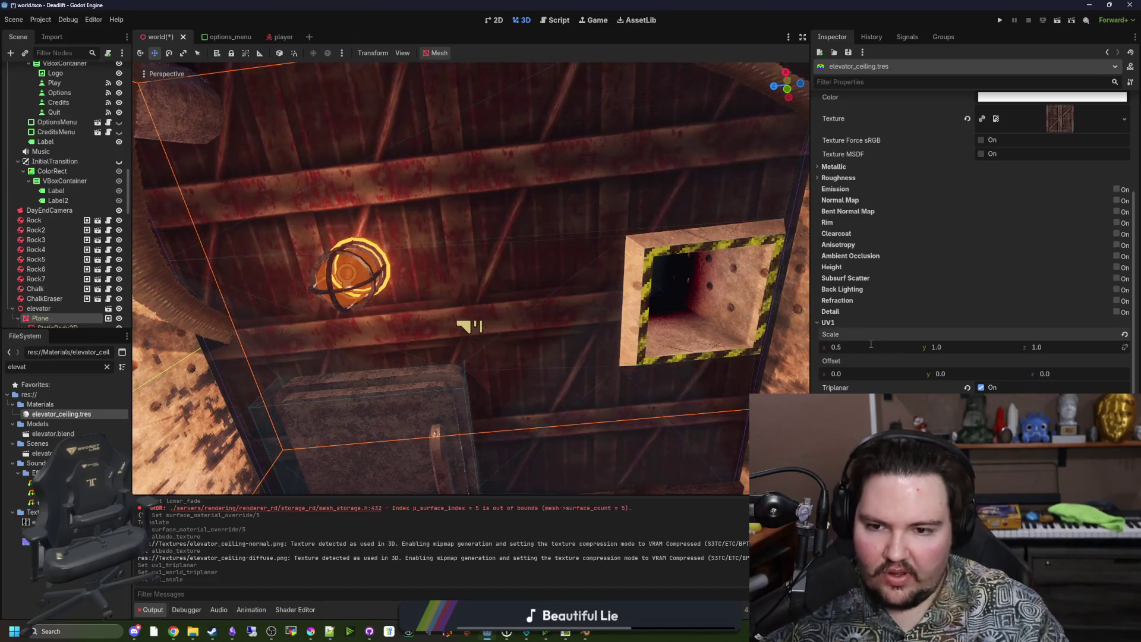
{"action": "left_click", "coordinate": [975, 347]}
{"action": "type", "text": "0.5"}
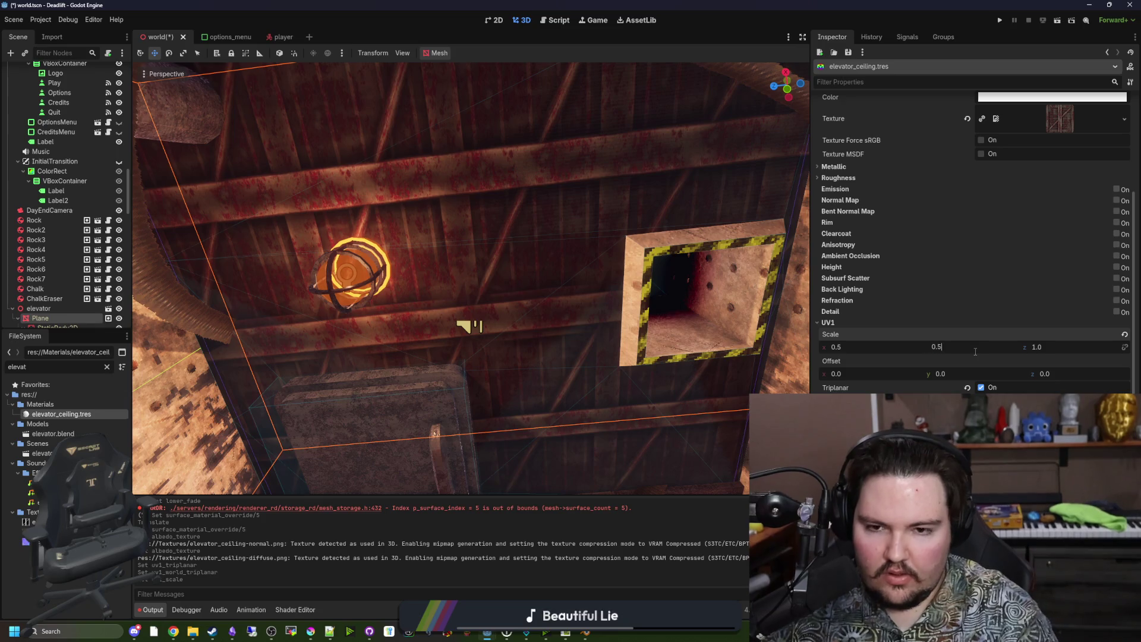
{"action": "key", "text": "Return"}
{"action": "left_click", "coordinate": [1050, 346]}
{"action": "type", "text": "0.5"}
{"action": "key", "text": "Return"}
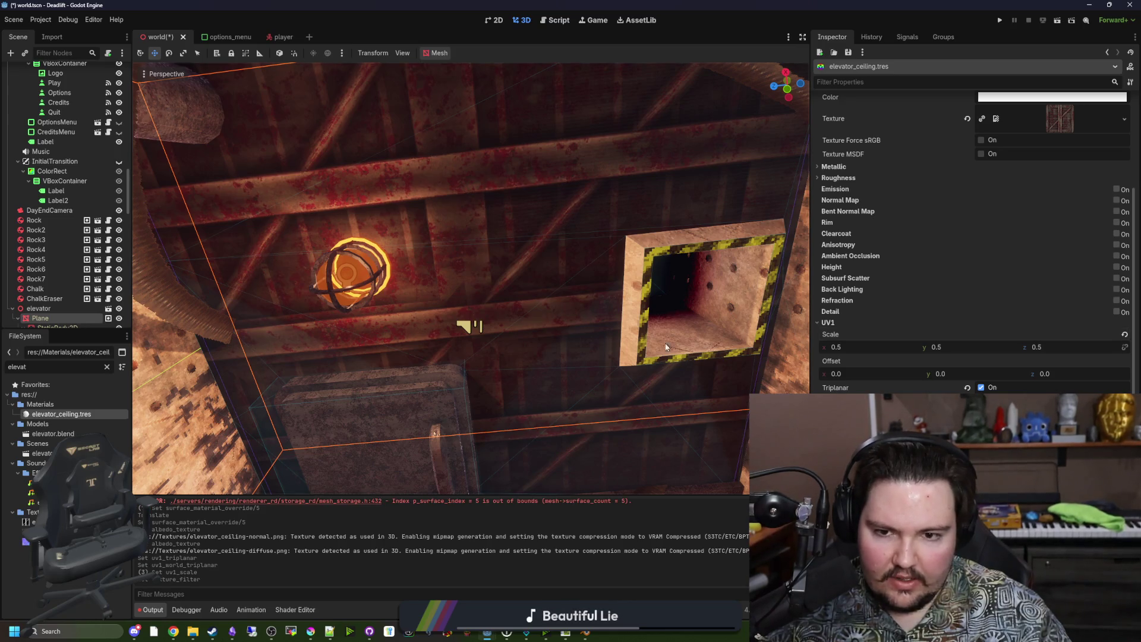
{"action": "scroll", "coordinate": [469, 279], "scroll_direction": "up", "scroll_amount": 5}
{"action": "scroll", "coordinate": [481, 462], "scroll_direction": "down", "scroll_amount": 5}
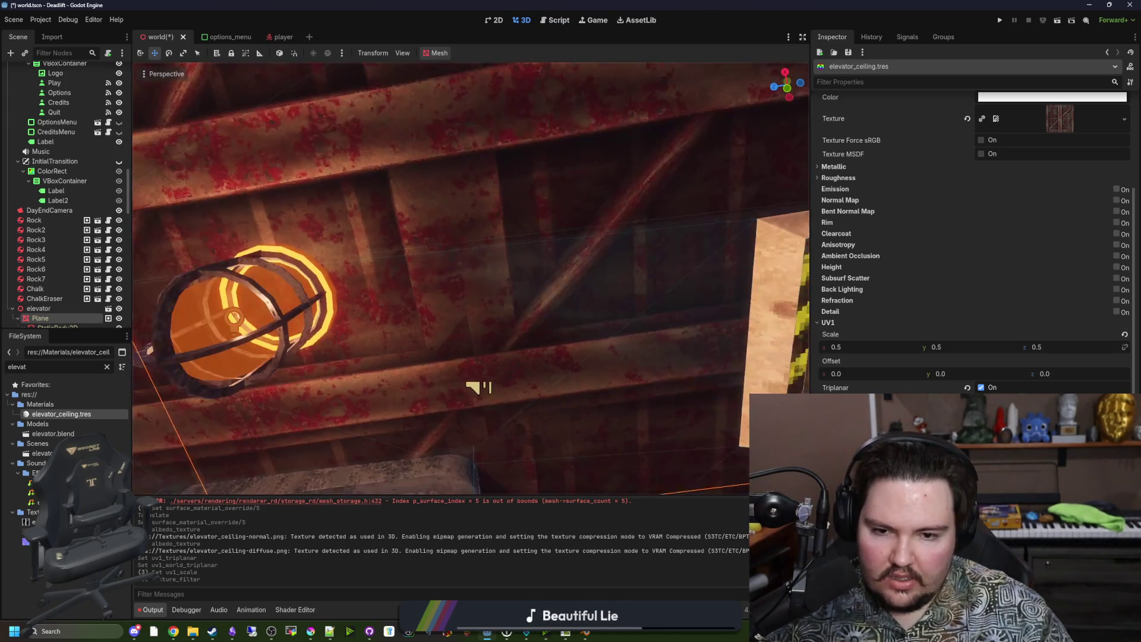
{"action": "scroll", "coordinate": [484, 469], "scroll_direction": "up", "scroll_amount": 5}
{"action": "scroll", "coordinate": [487, 463], "scroll_direction": "down", "scroll_amount": 5}
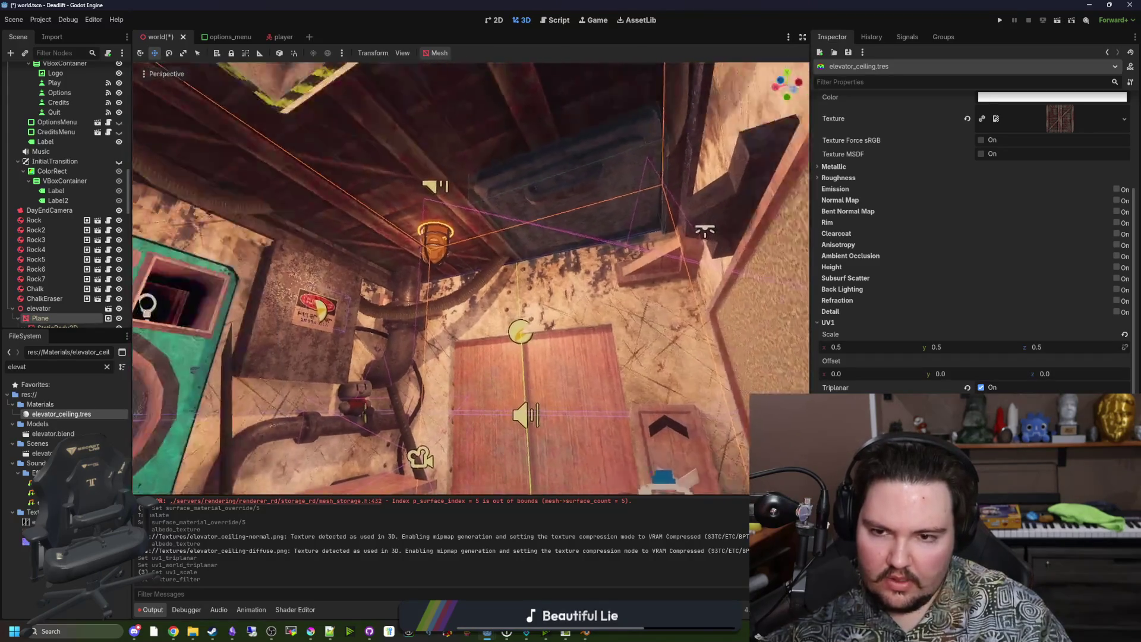
{"action": "left_click_drag", "start_coordinate": [487, 464], "coordinate": [510, 428]}
Lower the UV1 scale x and z values further to 0.25
{"action": "left_click", "coordinate": [871, 347]}
{"action": "type", "text": "0.25"}
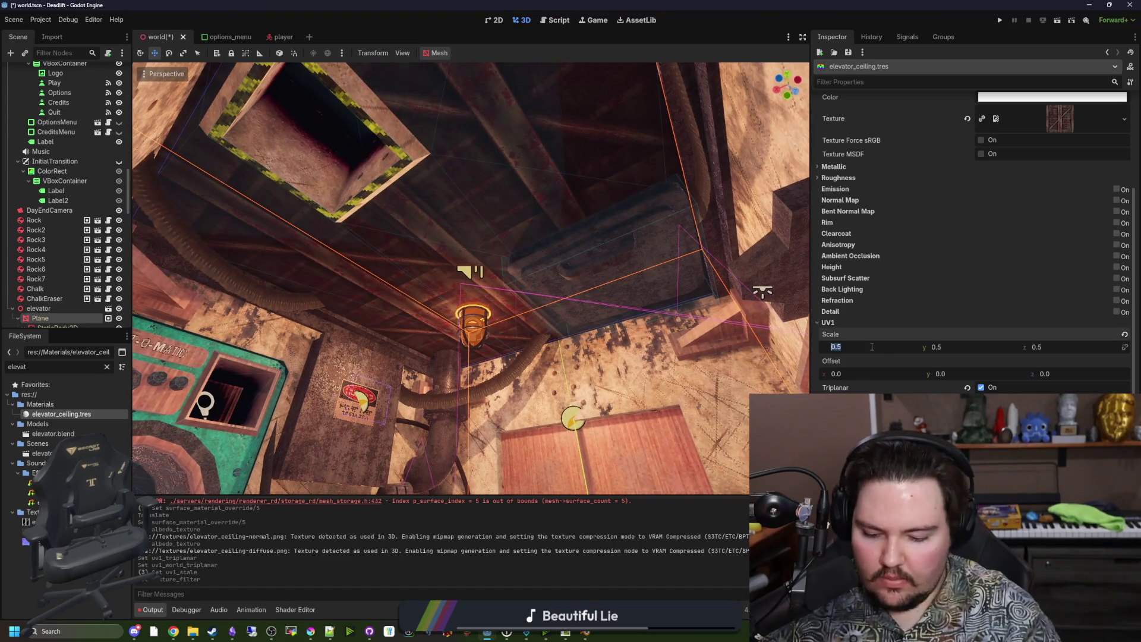
{"action": "key", "text": "Return"}
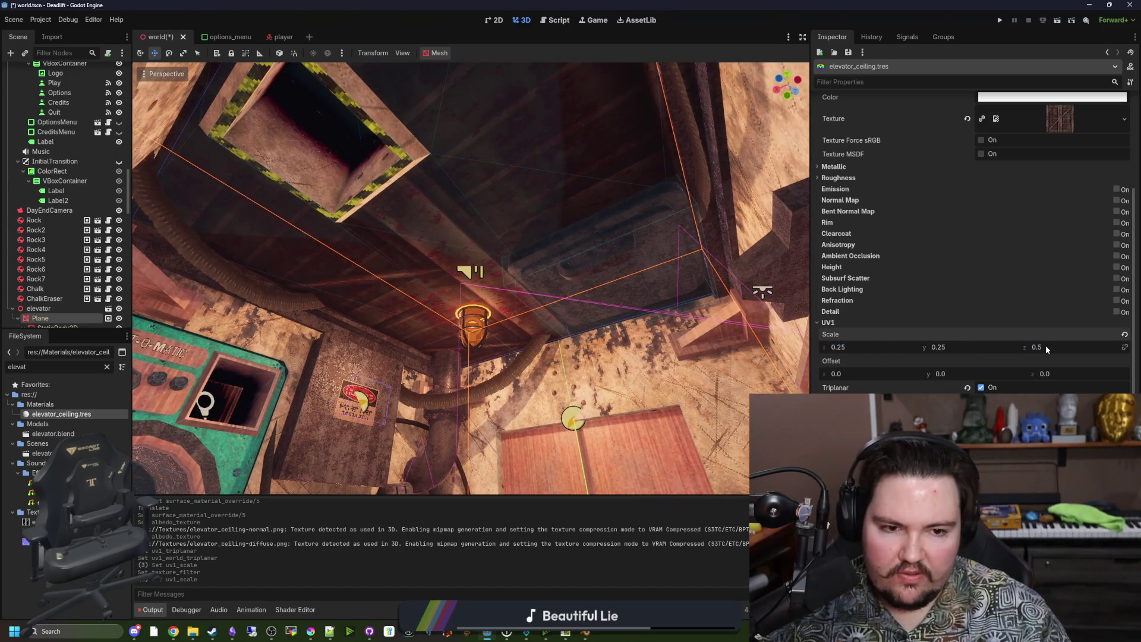
{"action": "left_click", "coordinate": [1036, 347]}
{"action": "type", "text": "0.25"}
{"action": "key", "text": "Return"}
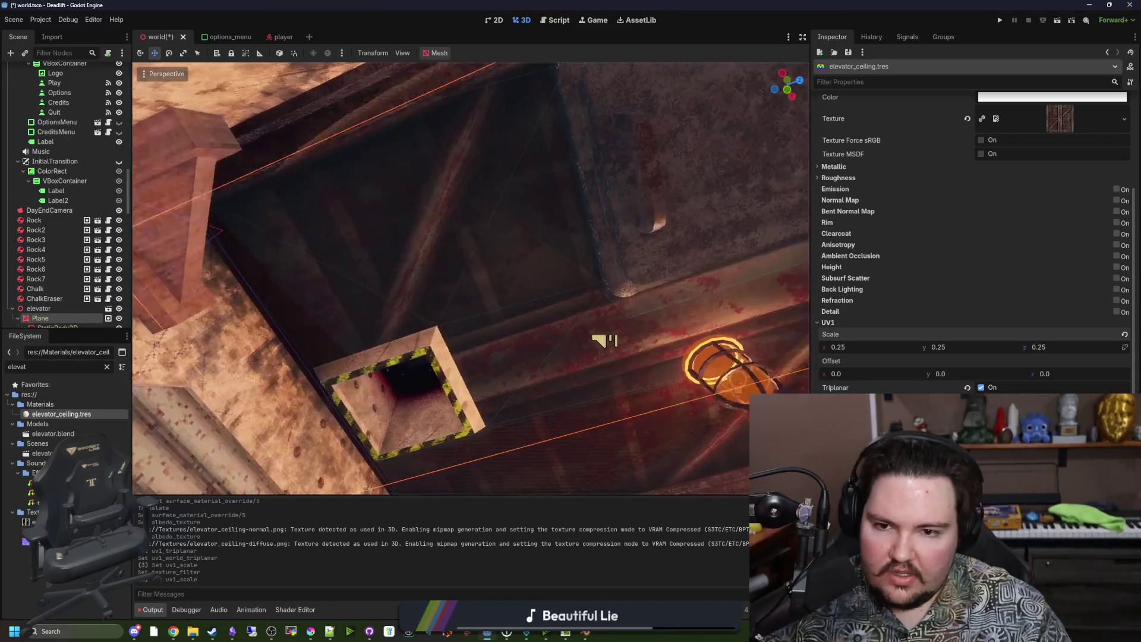
{"action": "left_click_drag", "start_coordinate": [469, 279], "coordinate": [481, 256]}
{"action": "scroll", "coordinate": [1082, 247], "scroll_direction": "up", "scroll_amount": 3}
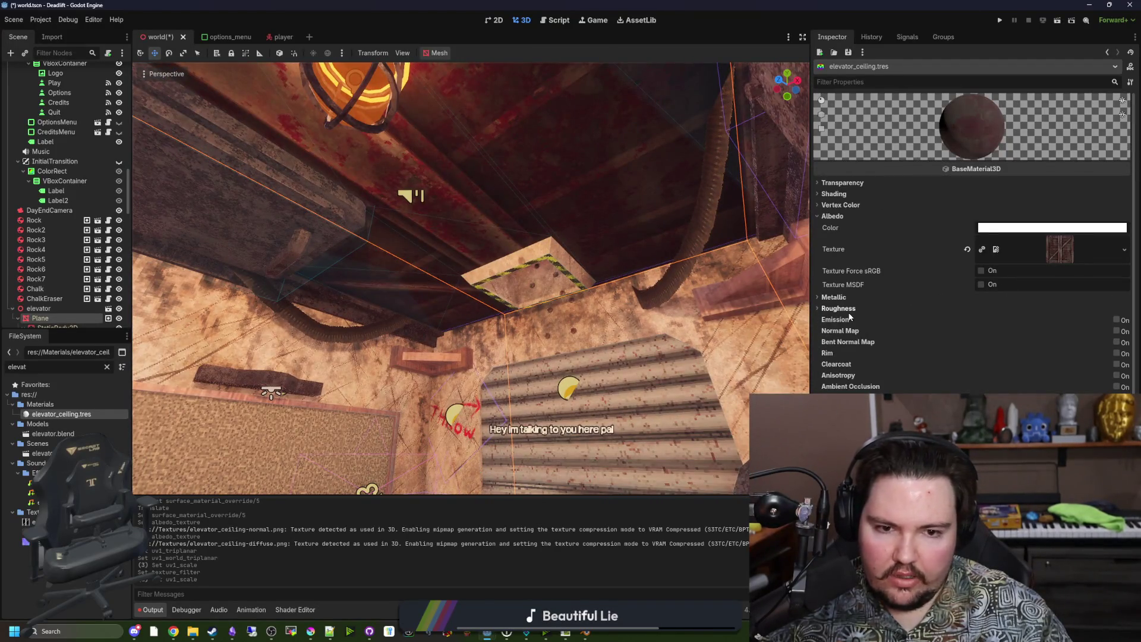
{"action": "left_click", "coordinate": [585, 633]}
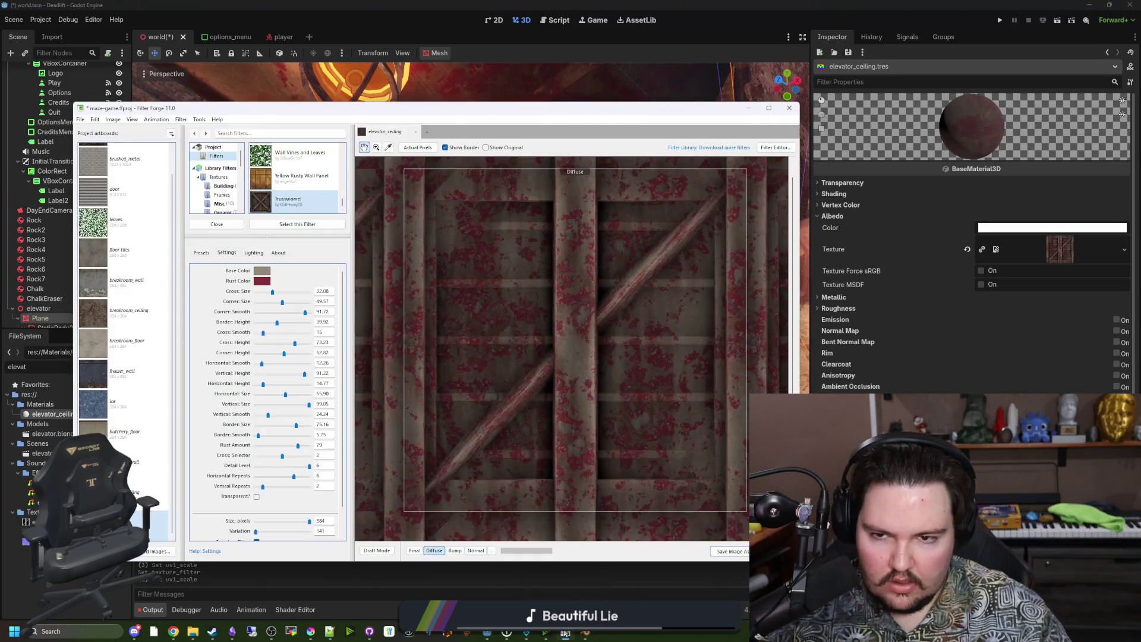
Change the truss texture's Base Color to a light beige
{"action": "left_click", "coordinate": [261, 271]}
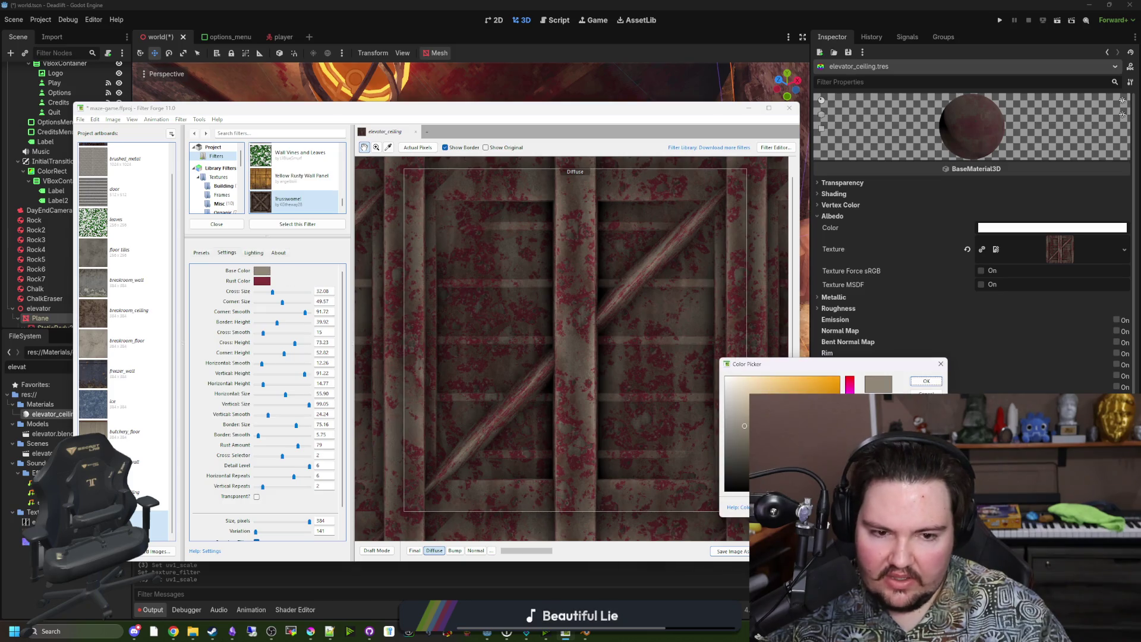
{"action": "left_click", "coordinate": [744, 395]}
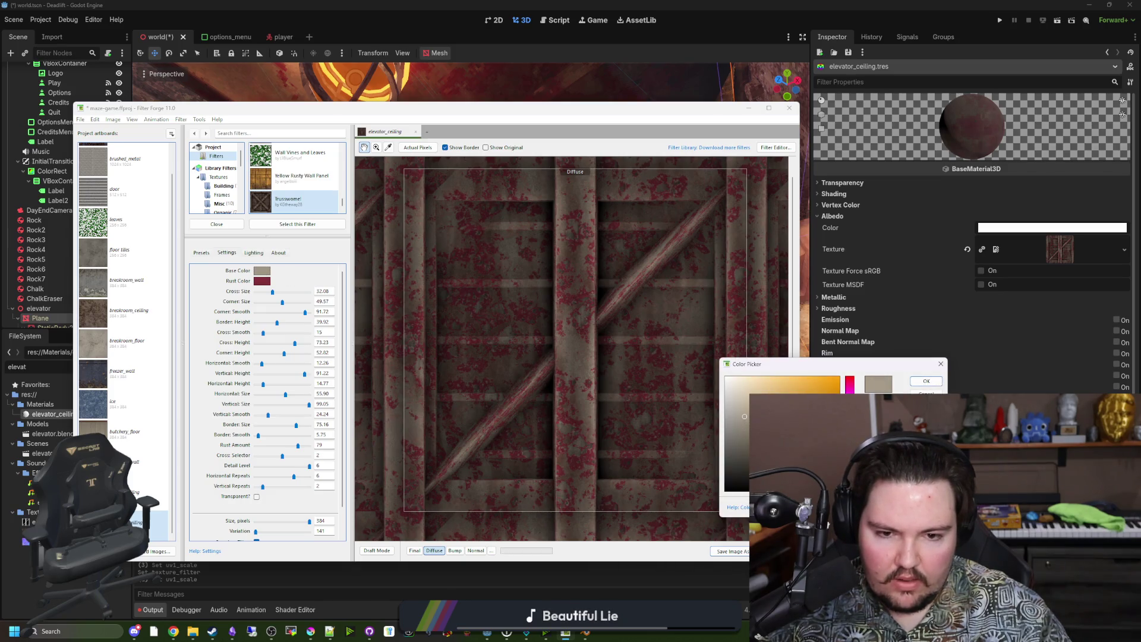
{"action": "left_click", "coordinate": [744, 392]}
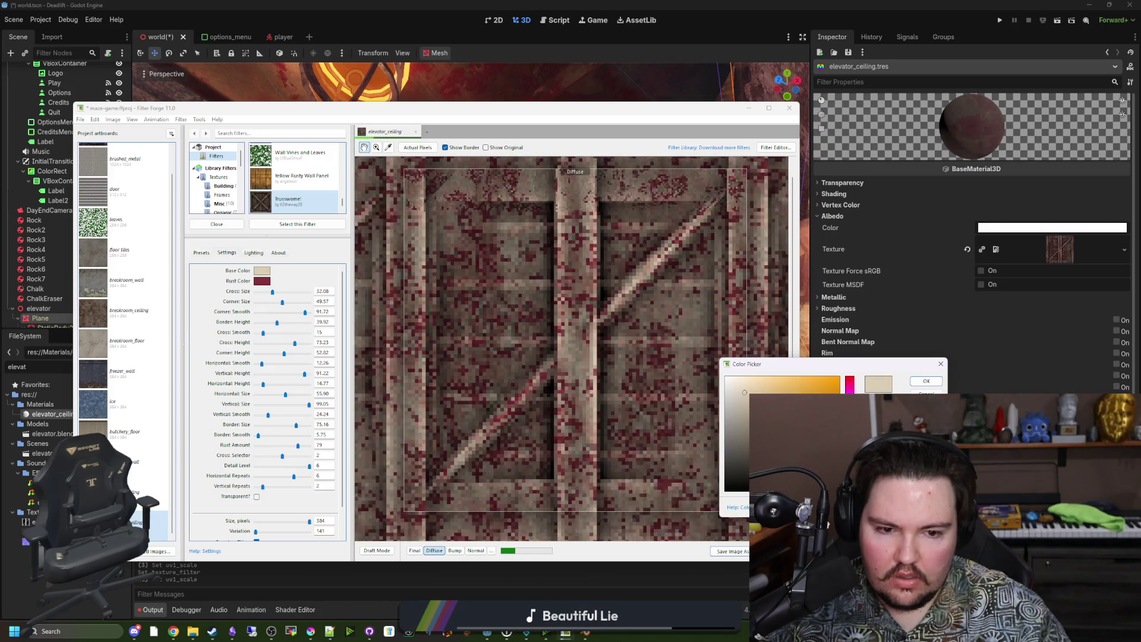
{"action": "left_click", "coordinate": [926, 381]}
Export the elevator_ceiling maps into the Textures folder, overwriting the old files
{"action": "left_click", "coordinate": [80, 120]}
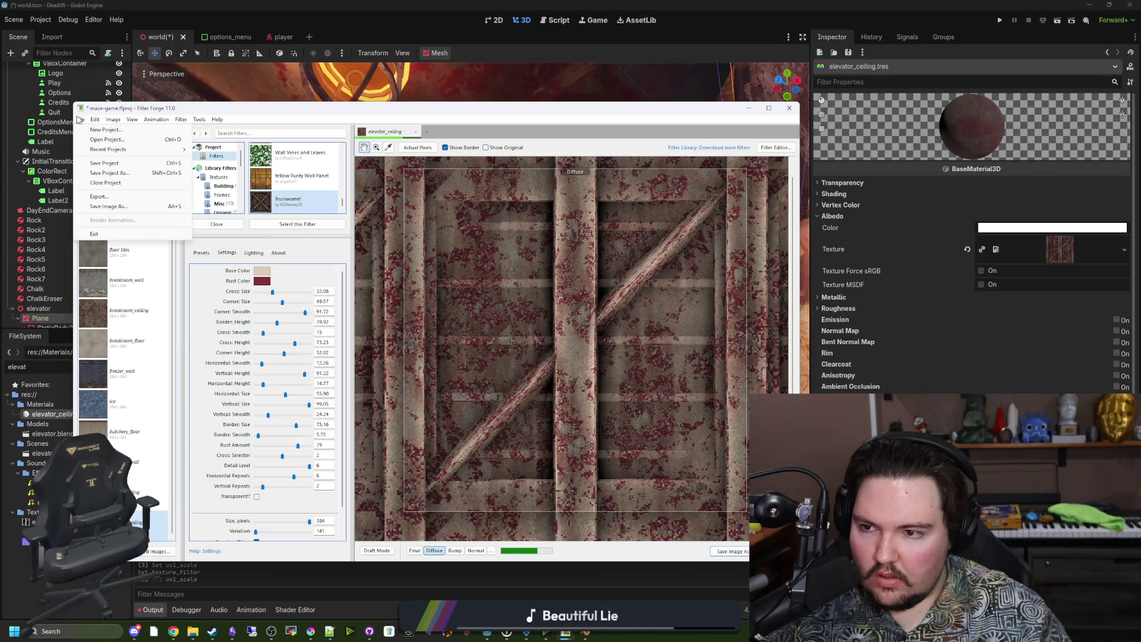
{"action": "left_click", "coordinate": [127, 196]}
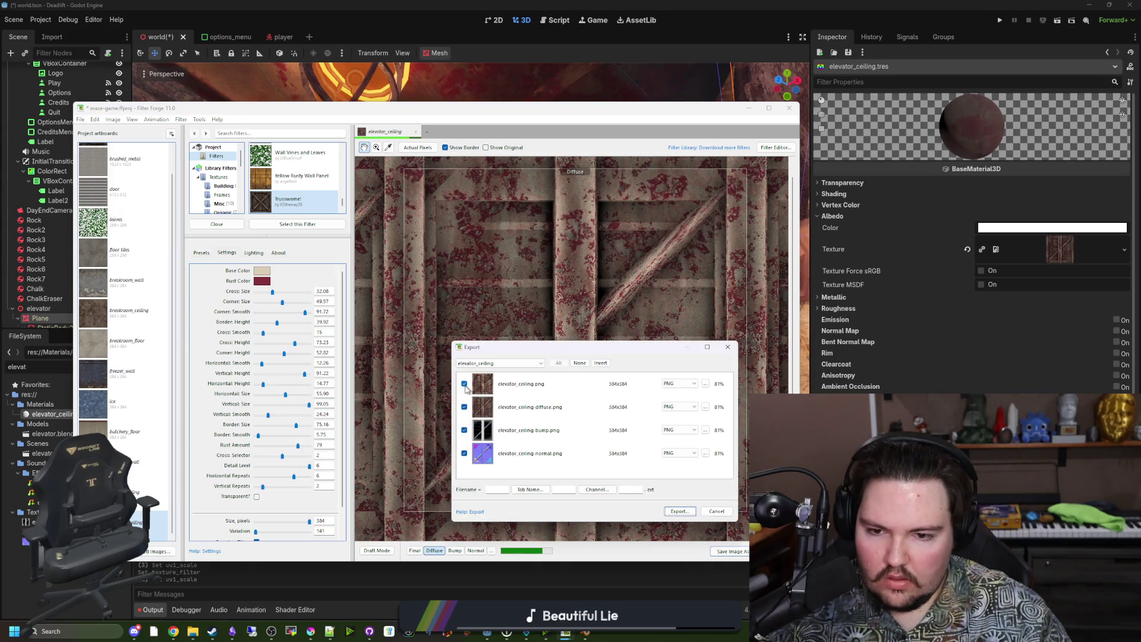
{"action": "left_click", "coordinate": [678, 511]}
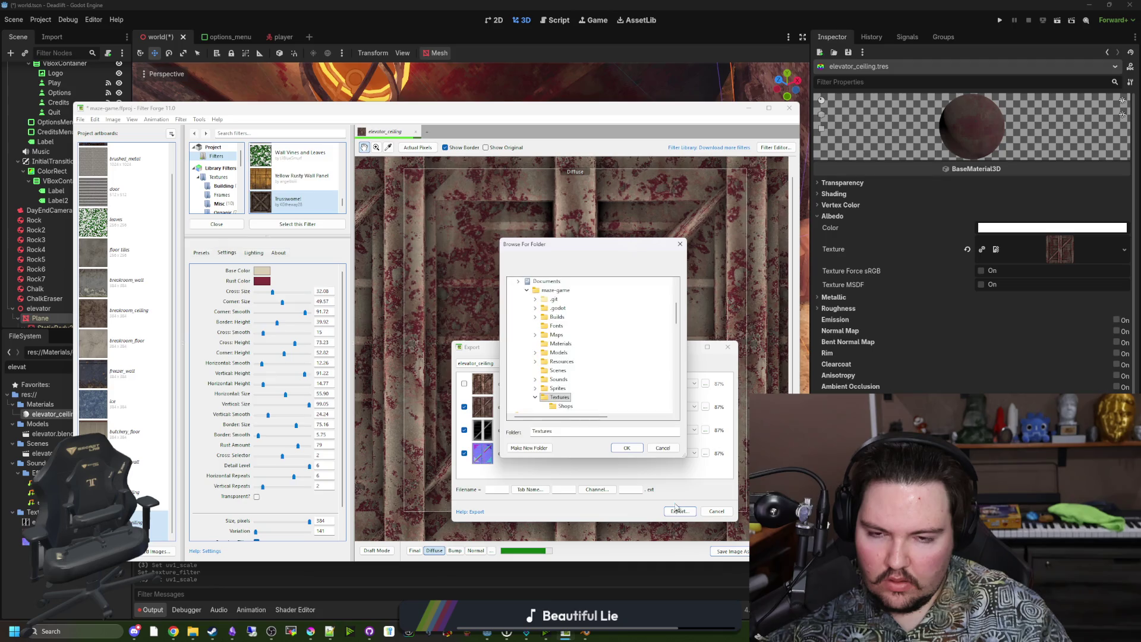
{"action": "left_click", "coordinate": [629, 455]}
{"action": "left_click", "coordinate": [602, 333]}
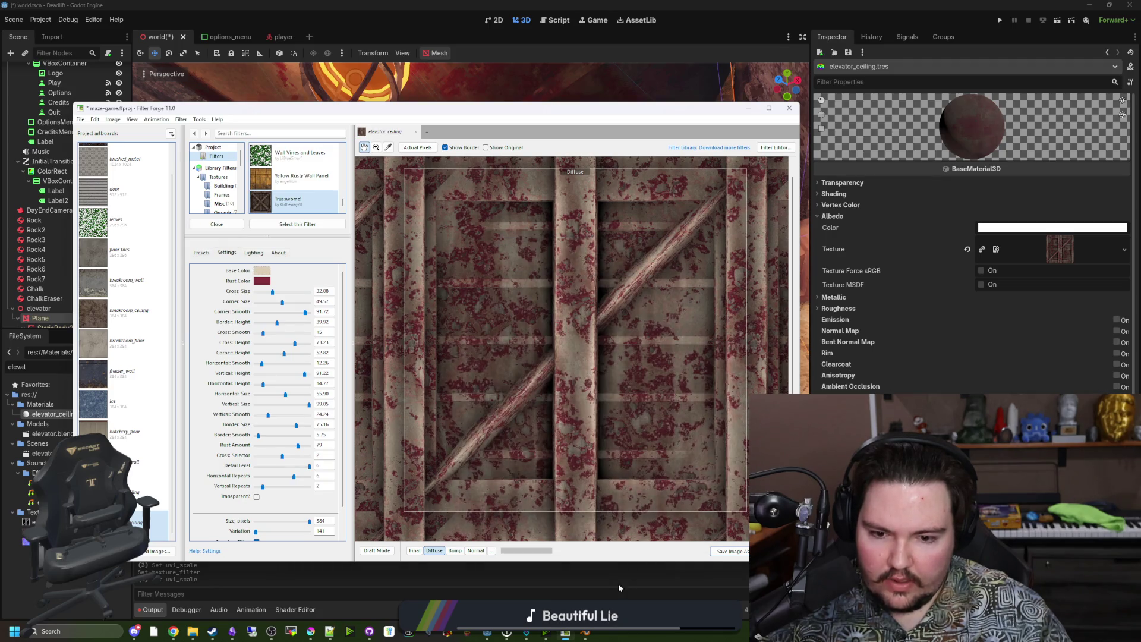
{"action": "left_click", "coordinate": [618, 587]}
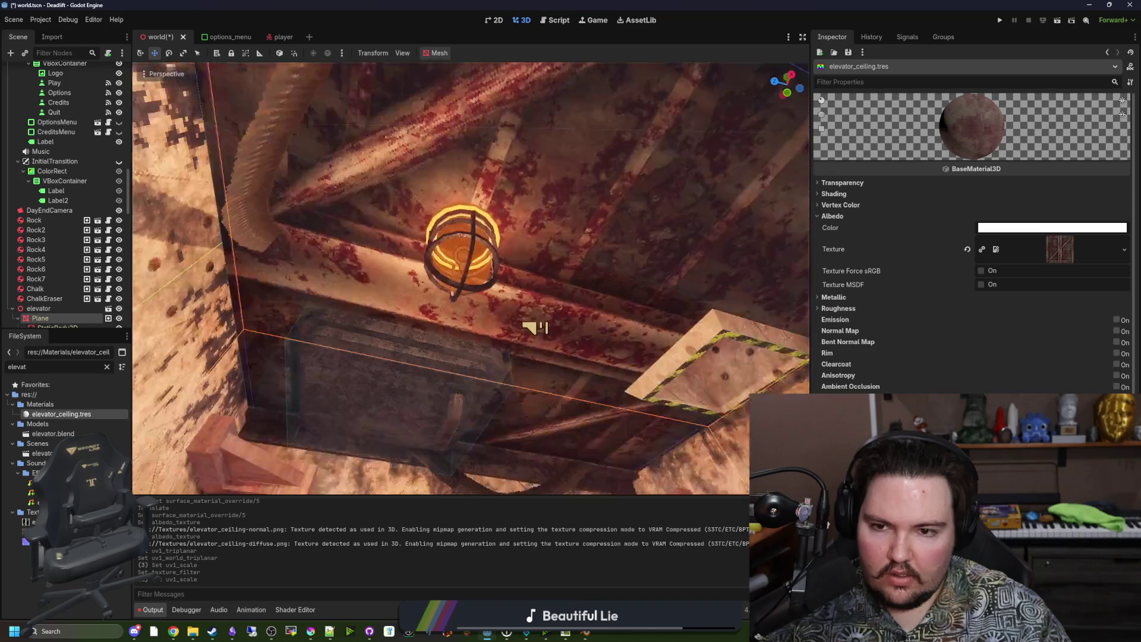
{"action": "mouse_move", "coordinate": [471, 278]}
{"action": "left_mouse_down"}
{"action": "mouse_move", "coordinate": [565, 289]}
{"action": "mouse_move", "coordinate": [475, 280]}
{"action": "mouse_move", "coordinate": [472, 309]}
{"action": "mouse_move", "coordinate": [490, 276]}
{"action": "left_mouse_up"}
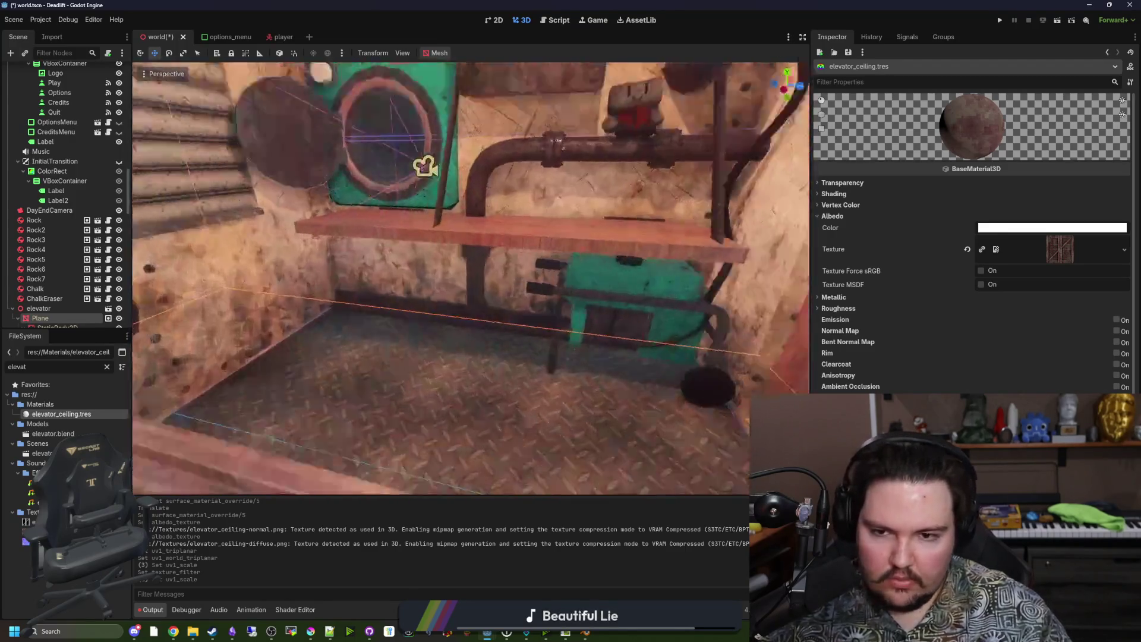
{"action": "left_click_drag", "start_coordinate": [471, 278], "coordinate": [470, 278]}
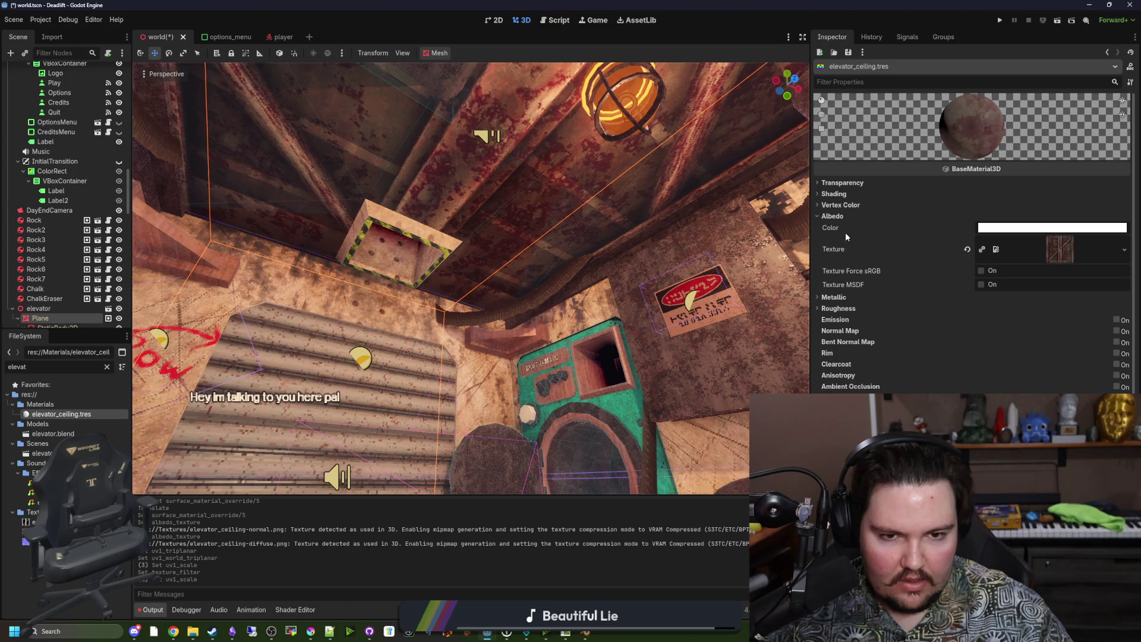
Enable Normal Map on the ceiling material and Quick Load the elevator_ceiling normal texture
{"action": "left_click", "coordinate": [833, 217]}
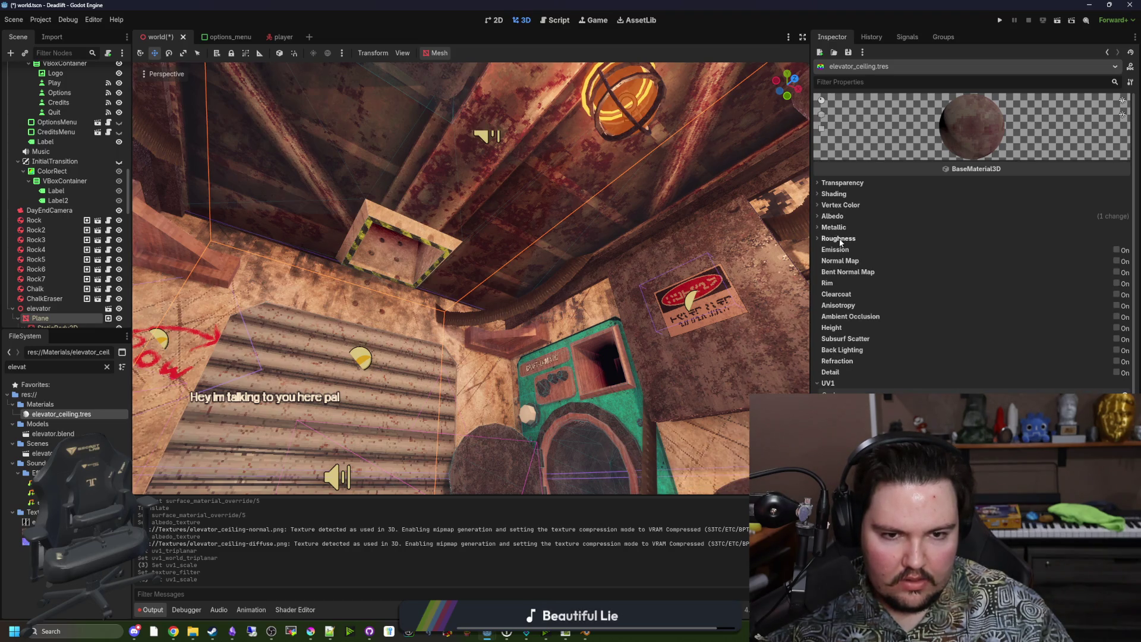
{"action": "left_click", "coordinate": [1117, 261]}
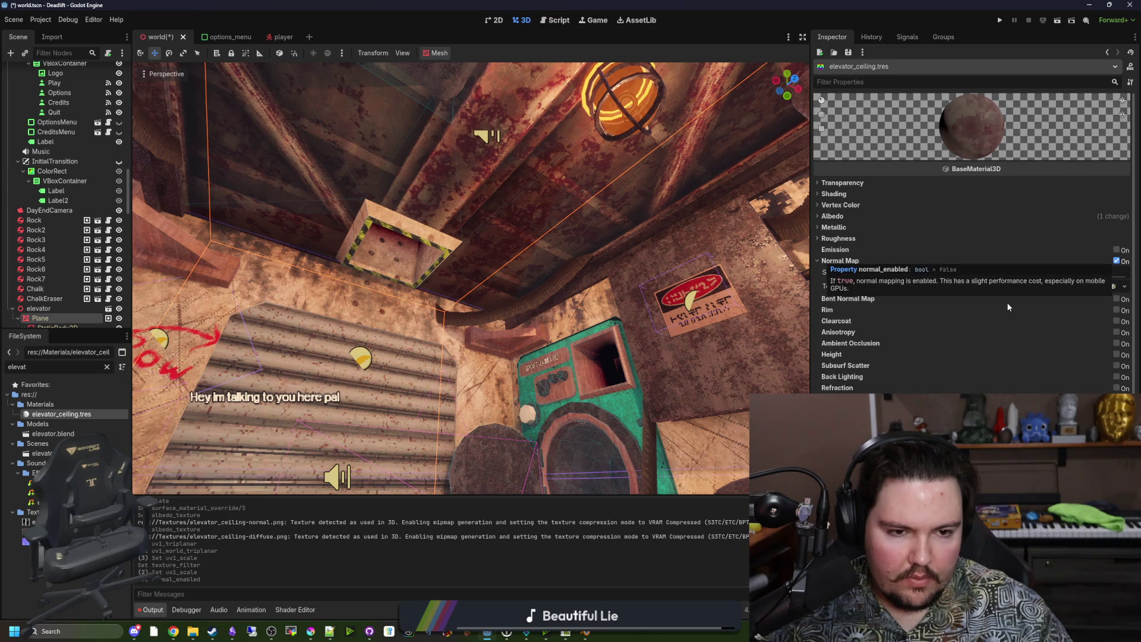
{"action": "left_click", "coordinate": [1047, 286]}
{"action": "left_click", "coordinate": [1069, 300]}
{"action": "type", "text": "nor"}
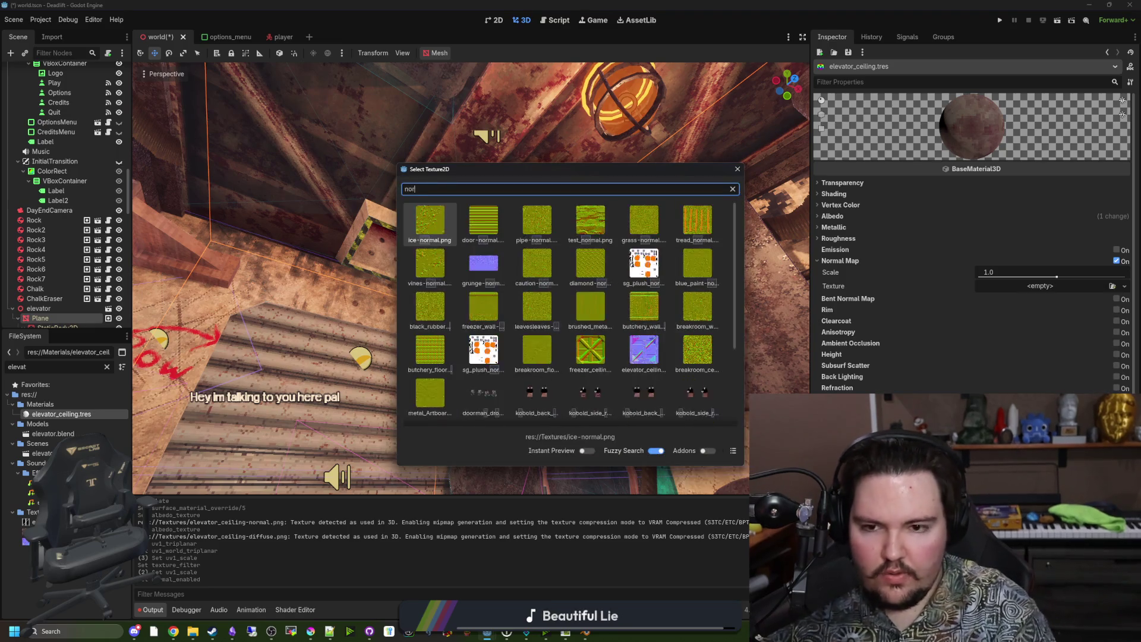
{"action": "type", "text": "ma"}
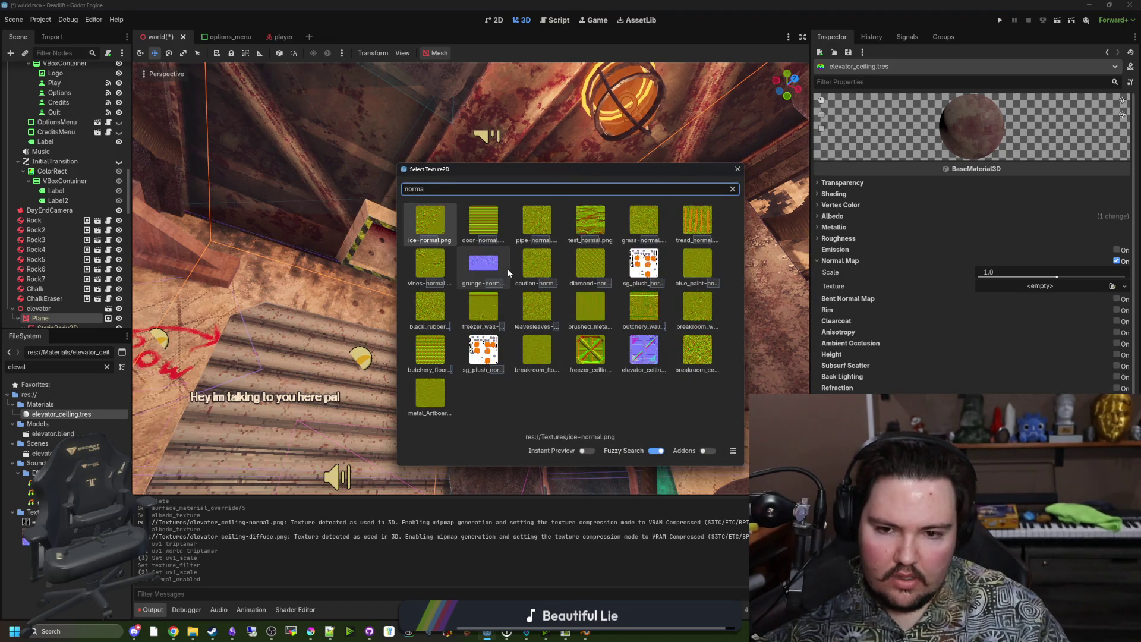
{"action": "left_click", "coordinate": [653, 346]}
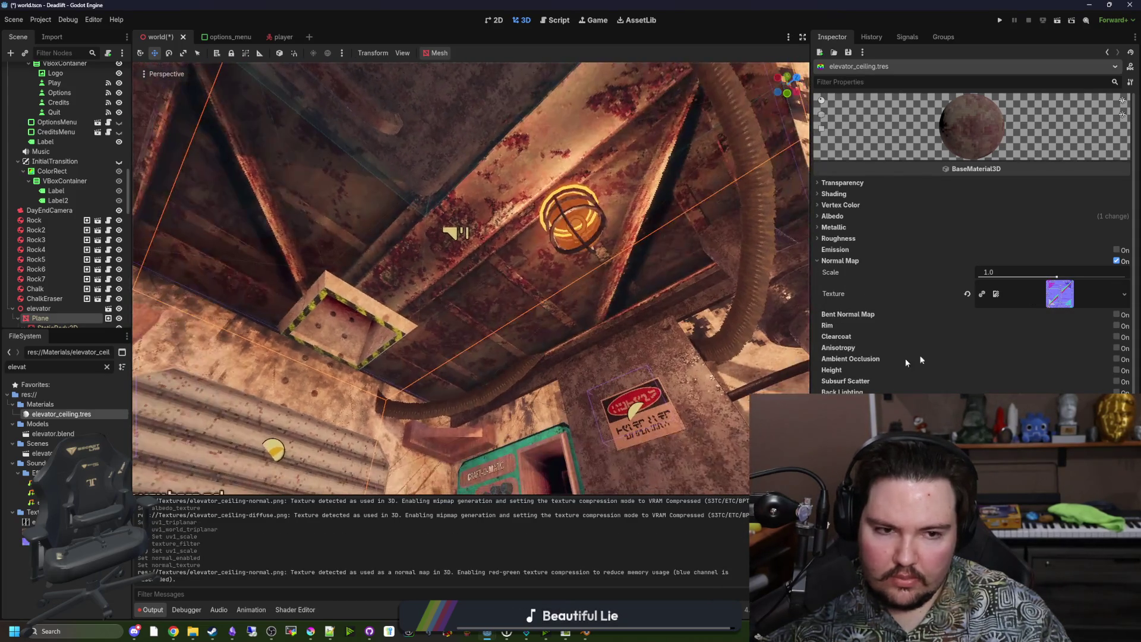
Set the normal map strength to 0.5
{"action": "mouse_move", "coordinate": [1057, 281]}
{"action": "left_mouse_down"}
{"action": "mouse_move", "coordinate": [962, 278]}
{"action": "mouse_move", "coordinate": [1051, 287]}
{"action": "mouse_move", "coordinate": [1029, 284]}
{"action": "left_mouse_up"}
{"action": "type", "text": "1"}
{"action": "key", "text": "Return"}
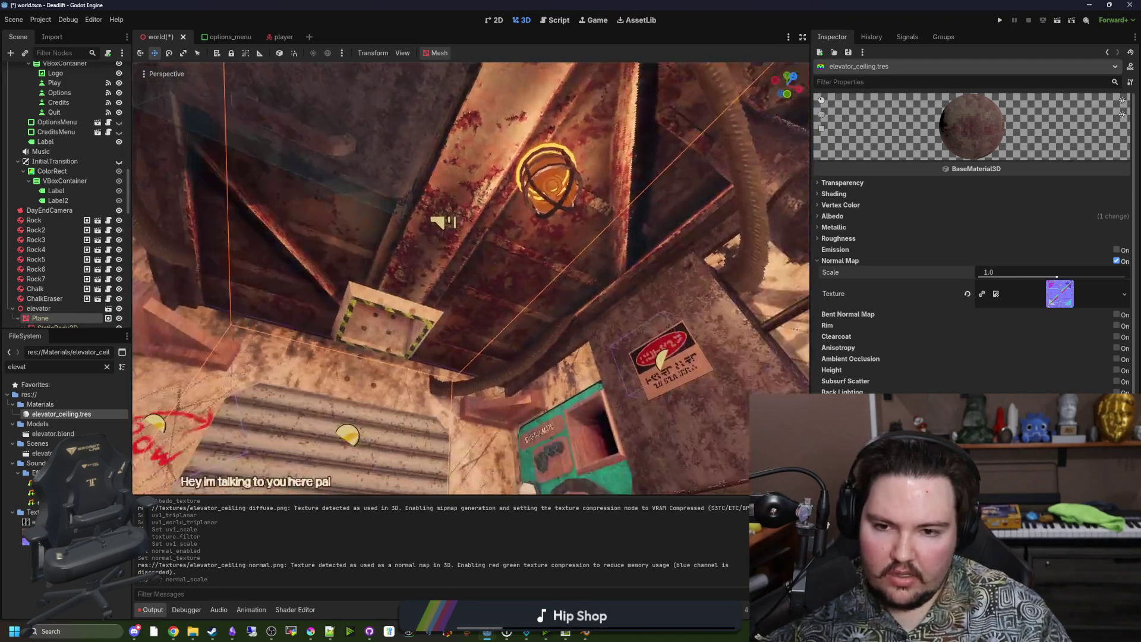
{"action": "type", "text": "0.5"}
{"action": "key", "text": "Return"}
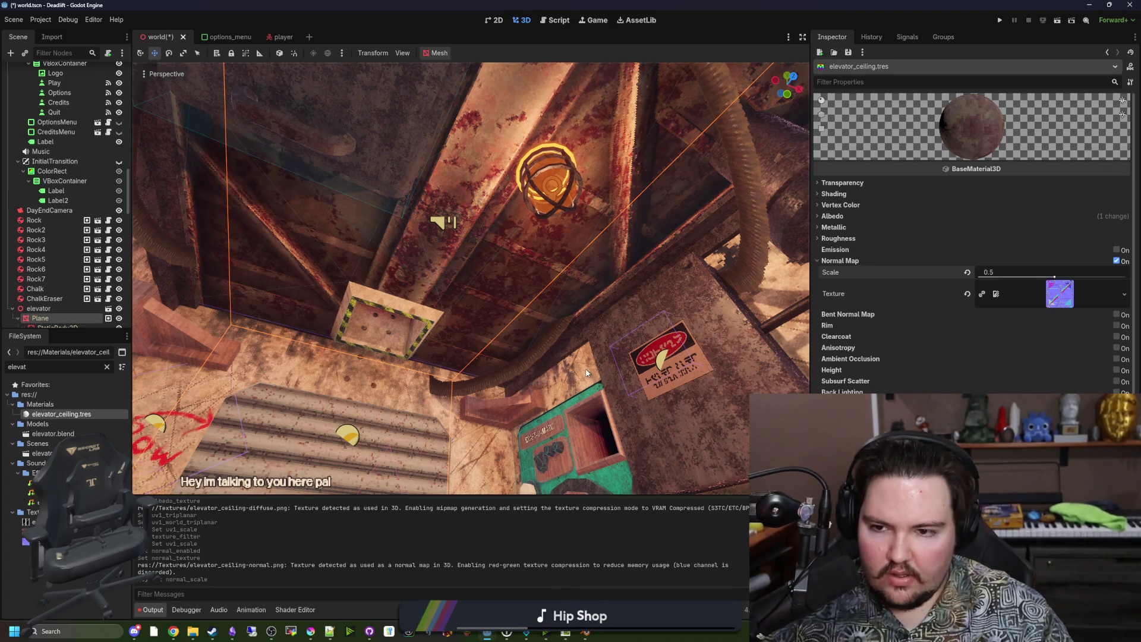
{"action": "scroll", "coordinate": [586, 373], "scroll_direction": "up", "scroll_amount": 3}
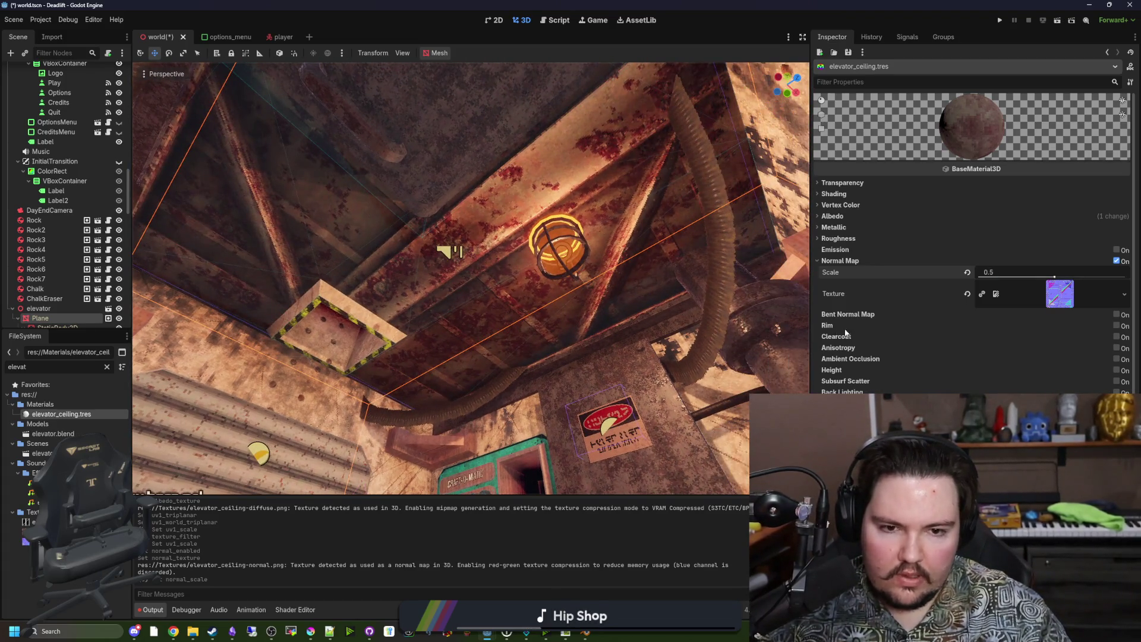
Set the elevator_ceiling material's roughness to 0.7
{"action": "left_click", "coordinate": [850, 239]}
{"action": "mouse_move", "coordinate": [1126, 254]}
{"action": "left_mouse_down"}
{"action": "mouse_move", "coordinate": [994, 255]}
{"action": "mouse_move", "coordinate": [1082, 265]}
{"action": "mouse_move", "coordinate": [936, 259]}
{"action": "mouse_move", "coordinate": [1136, 278]}
{"action": "mouse_move", "coordinate": [952, 257]}
{"action": "left_mouse_up"}
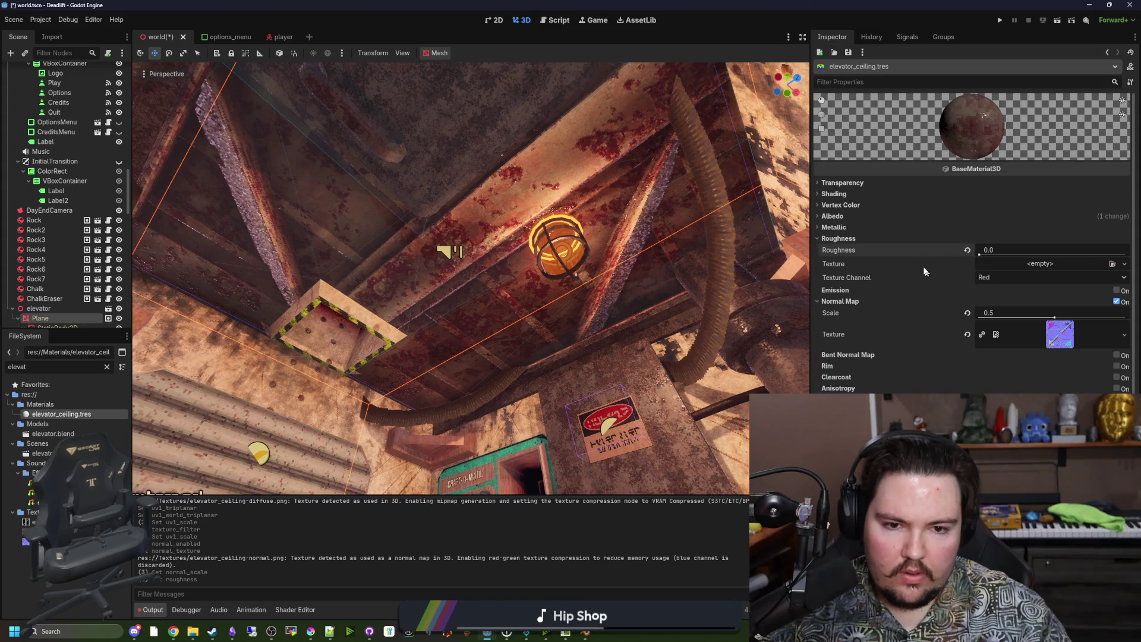
{"action": "mouse_move", "coordinate": [986, 254]}
{"action": "left_mouse_down"}
{"action": "mouse_move", "coordinate": [1064, 257]}
{"action": "mouse_move", "coordinate": [1048, 268]}
{"action": "left_mouse_up"}
{"action": "type", "text": "."}
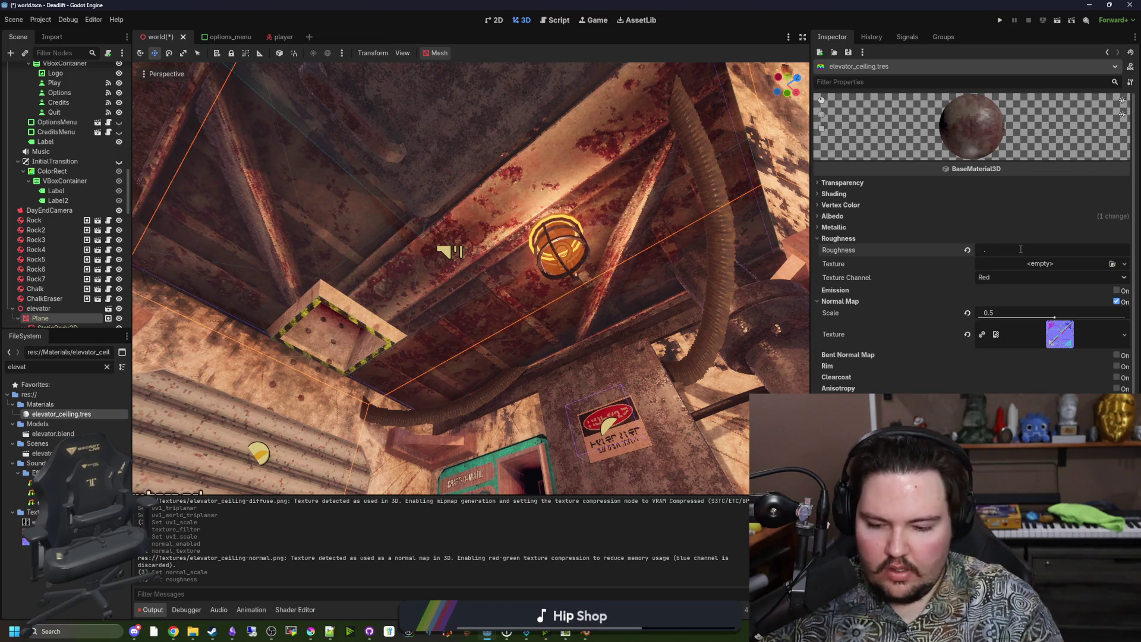
{"action": "type", "text": "7"}
{"action": "key", "text": "Return"}
Save the world scene with Ctrl+S
{"action": "key", "text": "ctrl+s"}
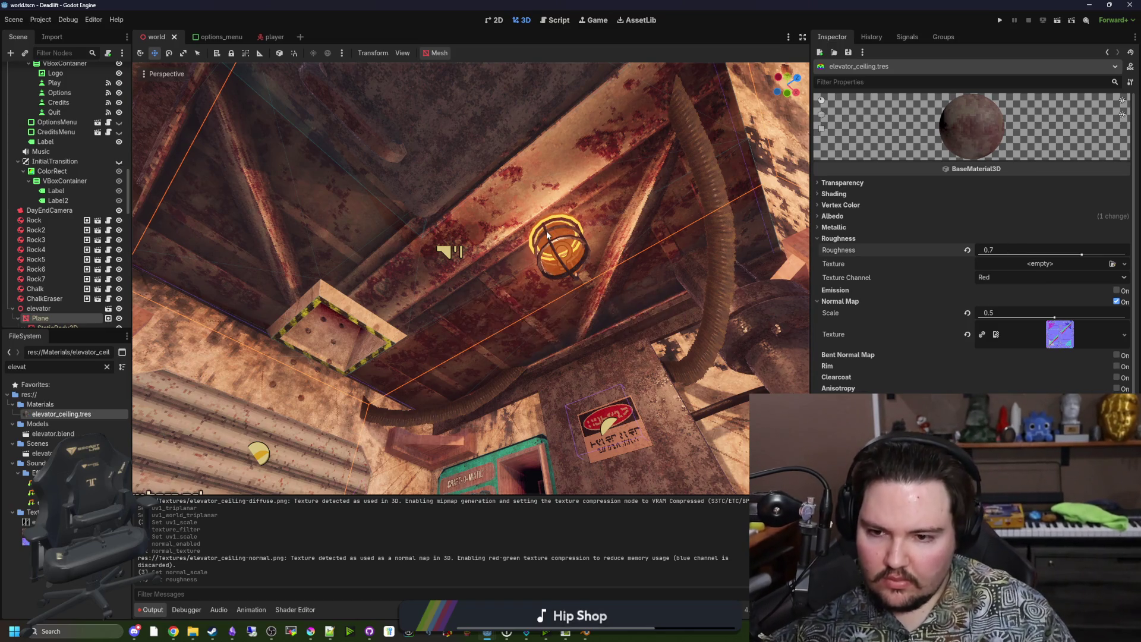
{"action": "mouse_move", "coordinate": [564, 434]}
{"action": "left_mouse_down"}
{"action": "mouse_move", "coordinate": [408, 297]}
{"action": "mouse_move", "coordinate": [467, 283]}
{"action": "left_mouse_up"}
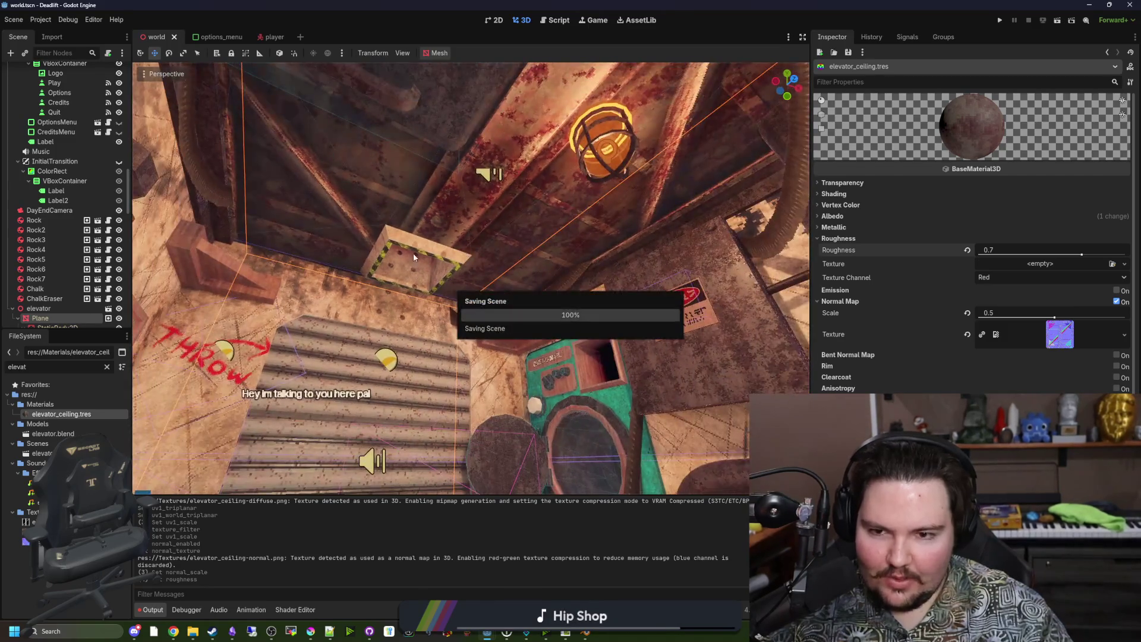
{"action": "left_click", "coordinate": [586, 632]}
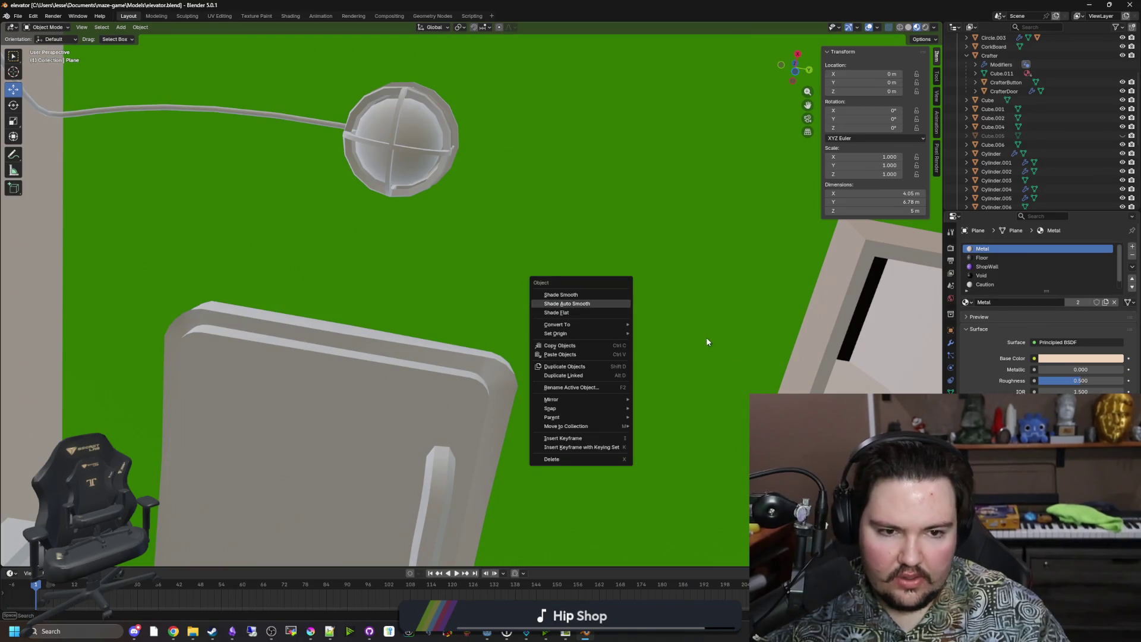
Enter Edit Mode on the elevator mesh and clear the selection
{"action": "mouse_move", "coordinate": [693, 298]}
{"action": "left_mouse_down"}
{"action": "mouse_move", "coordinate": [689, 334]}
{"action": "mouse_move", "coordinate": [701, 330]}
{"action": "left_mouse_up"}
{"action": "scroll", "coordinate": [1045, 283], "scroll_direction": "down", "scroll_amount": 1}
{"action": "scroll", "coordinate": [1044, 283], "scroll_direction": "up", "scroll_amount": 1}
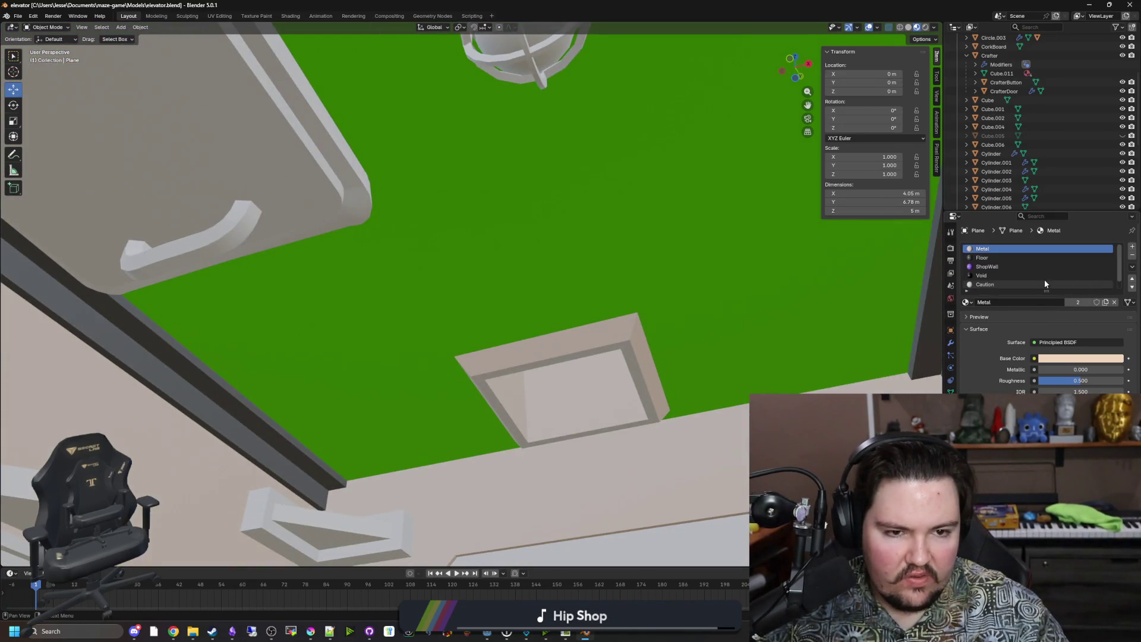
{"action": "left_click_drag", "start_coordinate": [575, 301], "coordinate": [575, 319]}
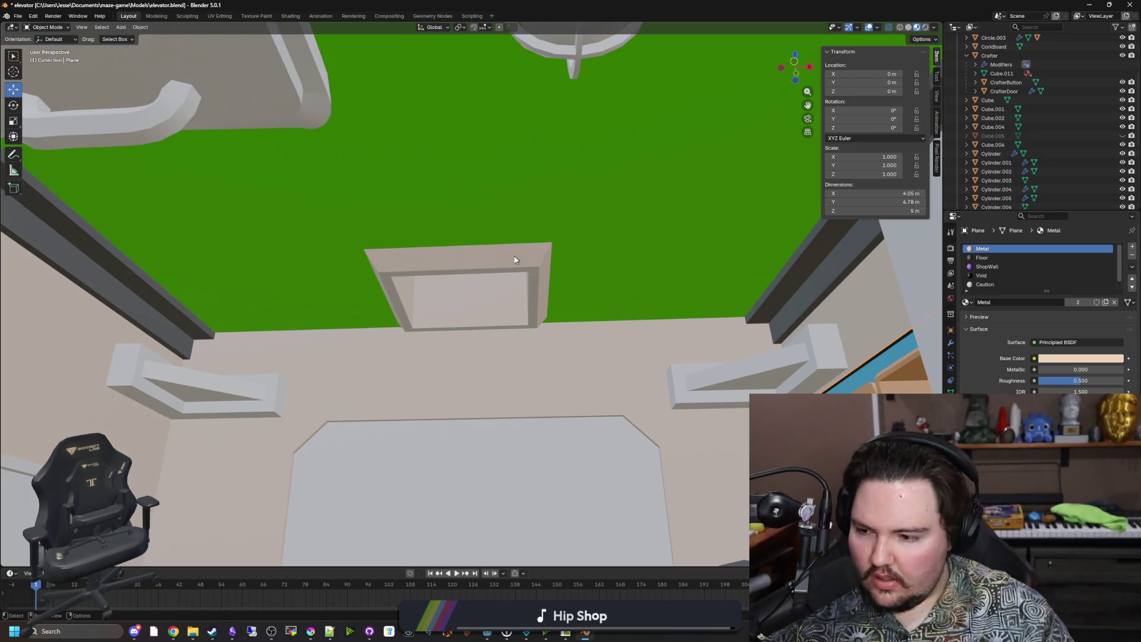
{"action": "key", "text": "Tab"}
{"action": "left_click_drag", "start_coordinate": [539, 222], "coordinate": [483, 296]}
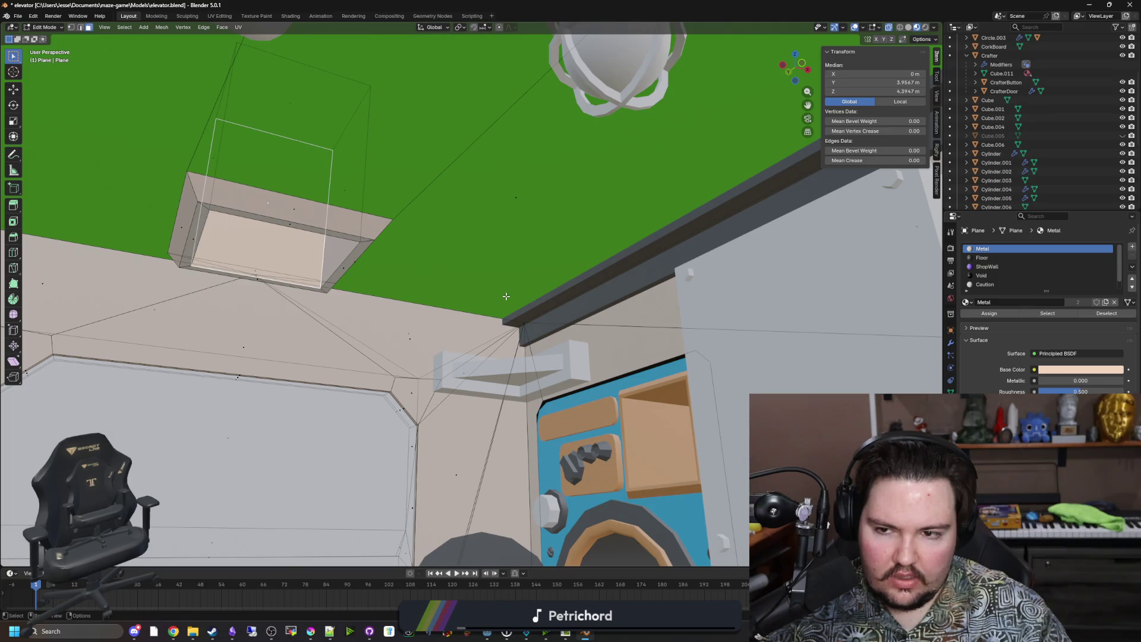
{"action": "key", "text": "a"}
{"action": "key", "text": "alt+a"}
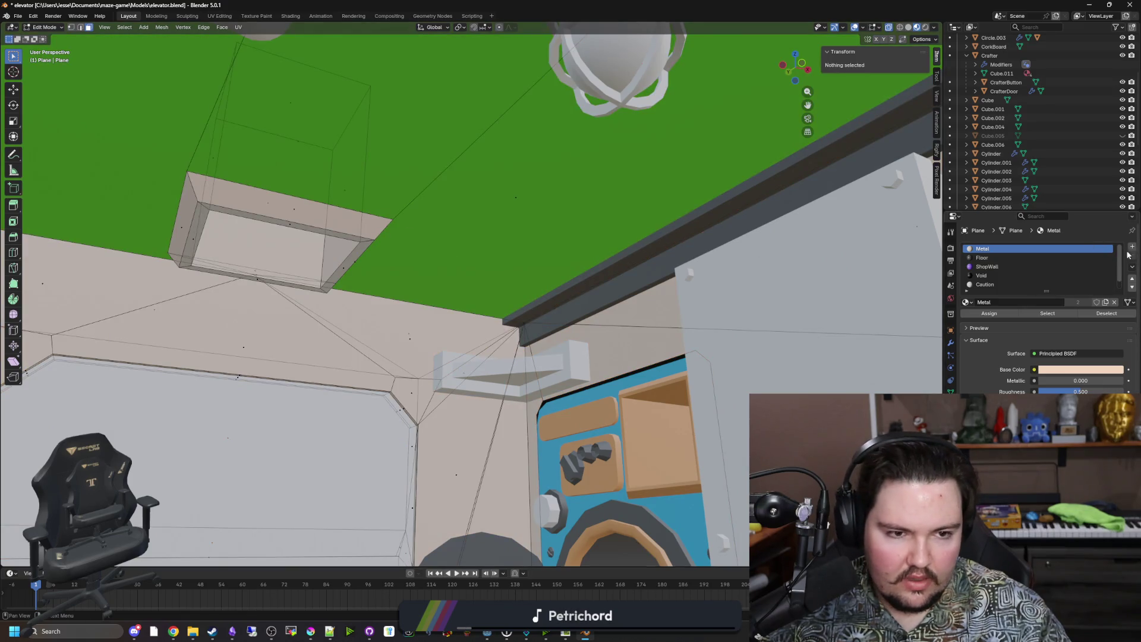
Add a material slot with a new material named shiny_metal and a grey base colour
{"action": "left_click", "coordinate": [1131, 248]}
{"action": "left_click", "coordinate": [1031, 301]}
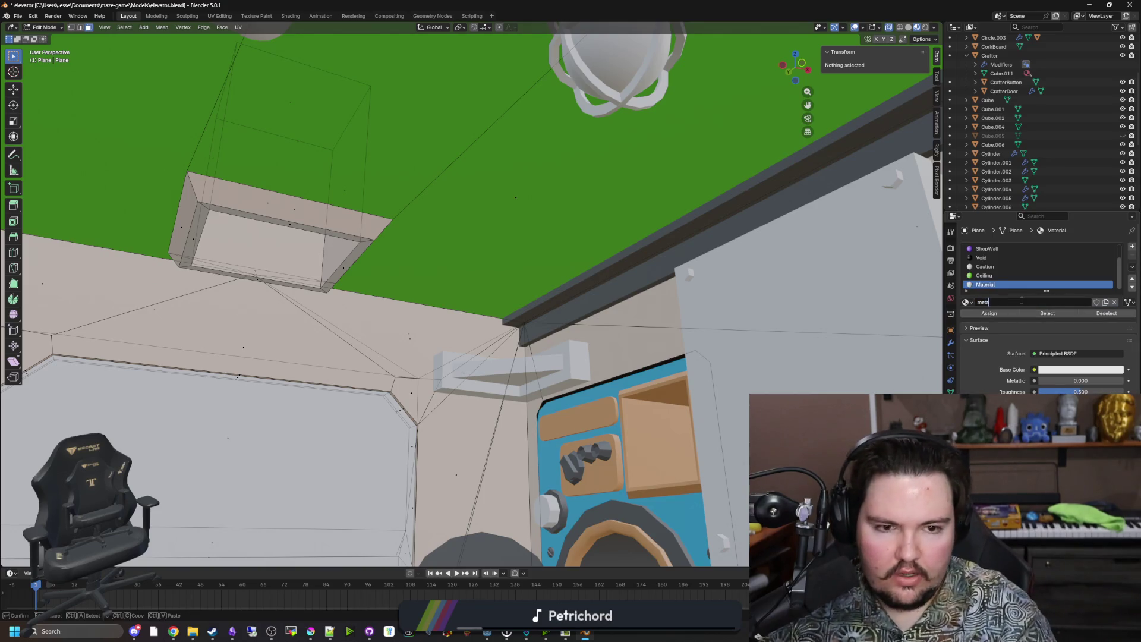
{"action": "left_click", "coordinate": [1007, 302]}
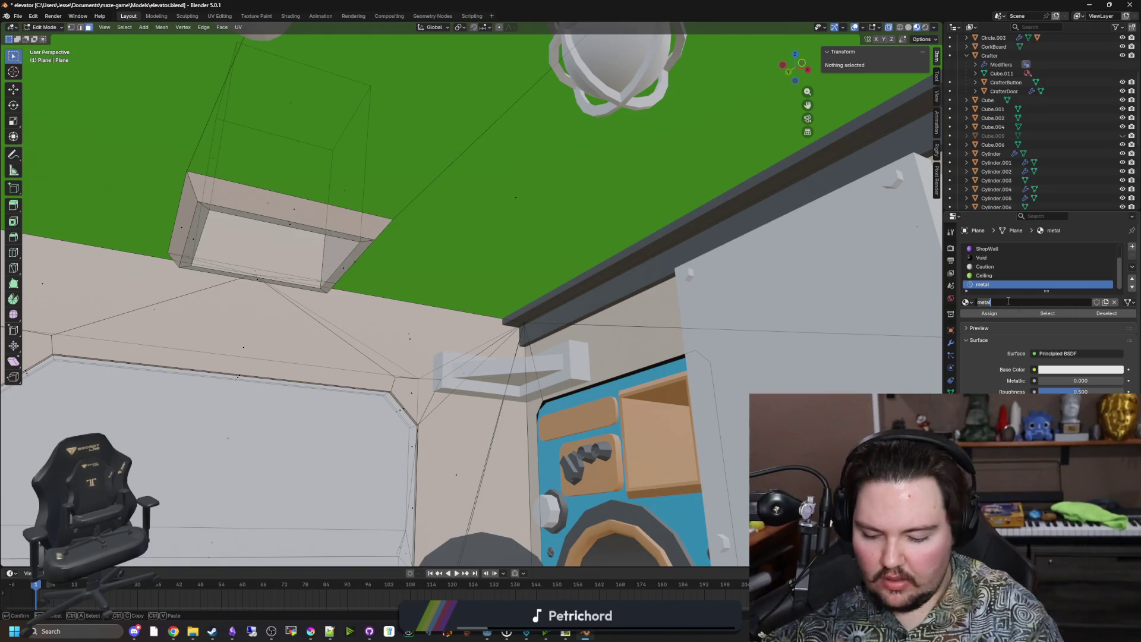
{"action": "type", "text": "brushed_metal"}
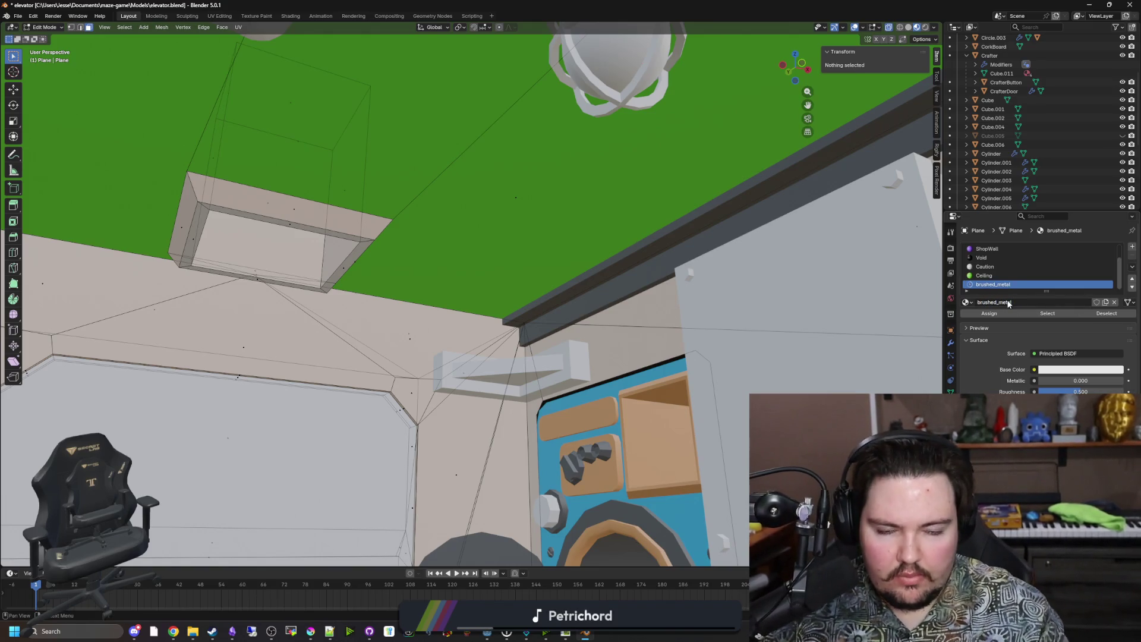
{"action": "key", "text": "Return"}
{"action": "left_click", "coordinate": [1030, 303]}
{"action": "type", "text": "pipe_me"}
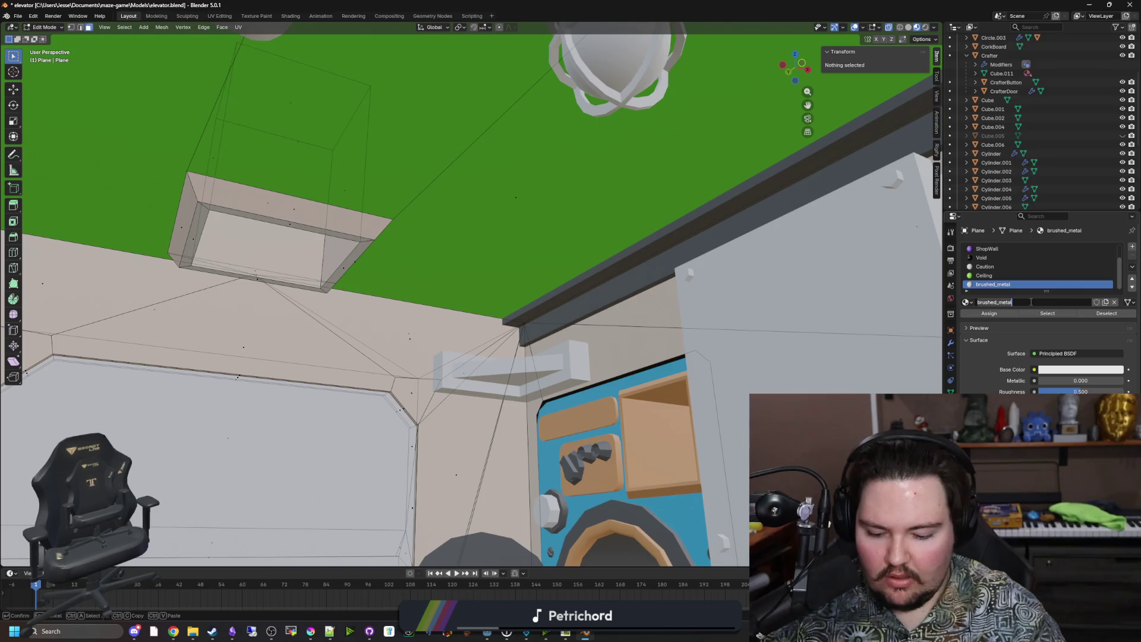
{"action": "key", "text": "BackSpace"}
{"action": "key", "text": "BackSpace"}
{"action": "key", "text": "BackSpace"}
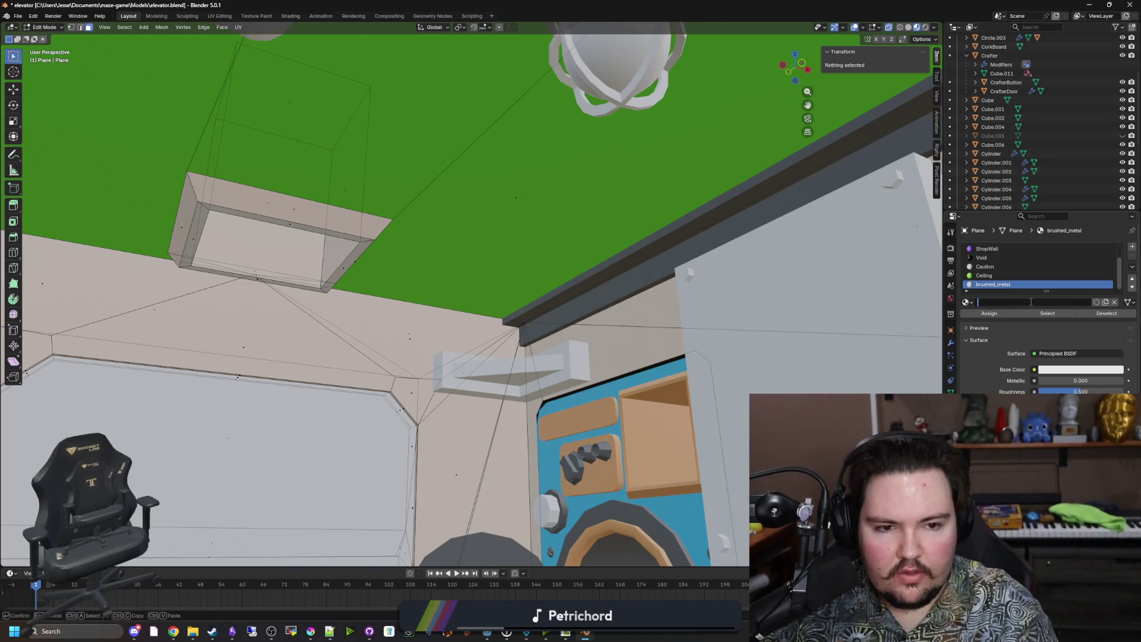
{"action": "type", "text": "shiny_metal"}
{"action": "key", "text": "Return"}
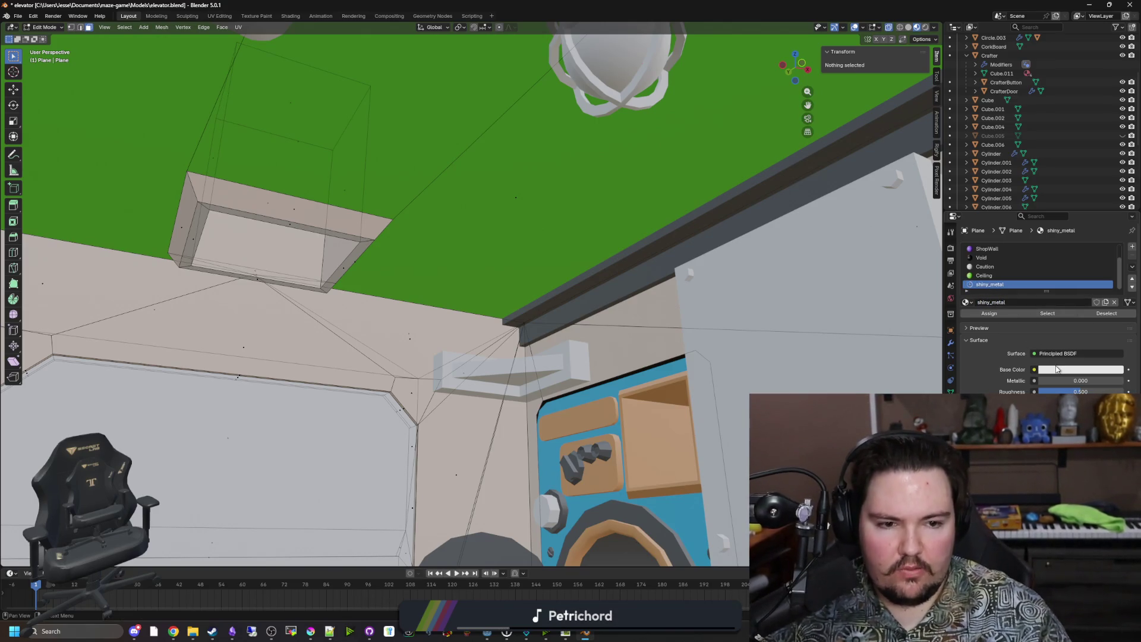
{"action": "left_click", "coordinate": [1056, 368]}
{"action": "left_click_drag", "start_coordinate": [1121, 220], "coordinate": [1120, 261]}
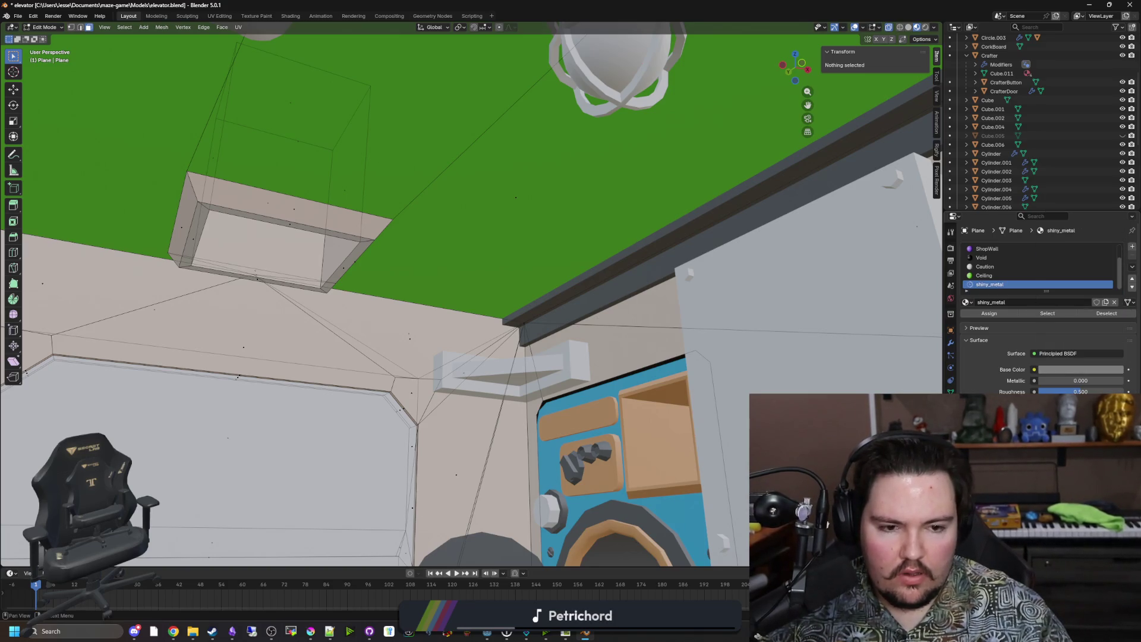
Select the faces of the ceiling hatch box and its recess
{"action": "left_click", "coordinate": [291, 197]}
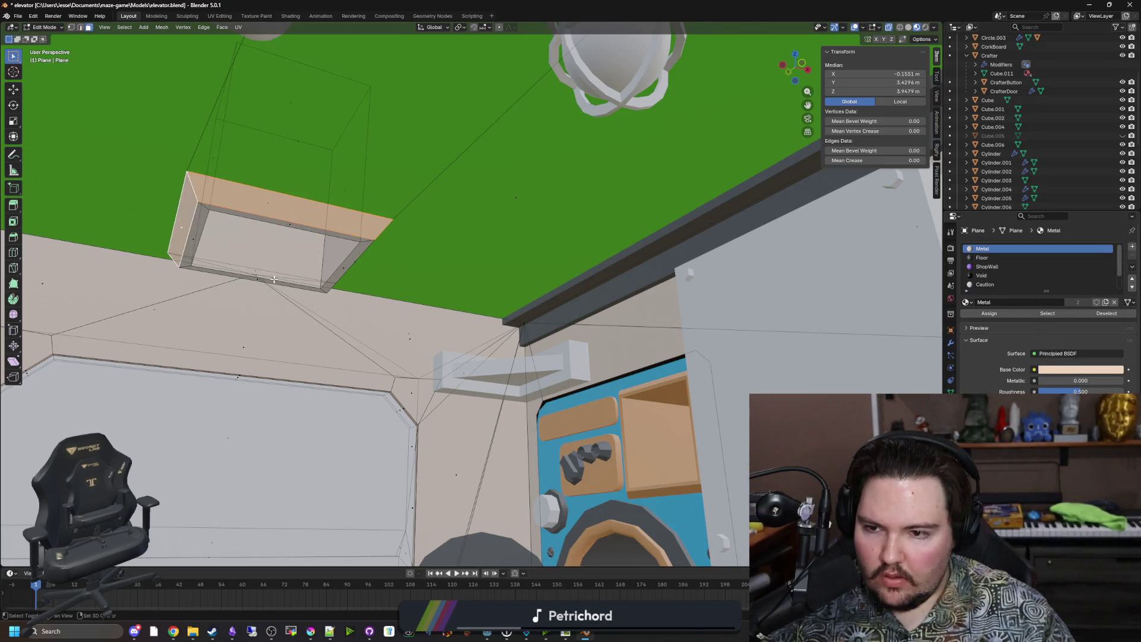
{"action": "right_click", "coordinate": [394, 330]}
{"action": "key", "text": "Escape"}
{"action": "mouse_move", "coordinate": [392, 334]}
{"action": "left_mouse_down"}
{"action": "mouse_move", "coordinate": [401, 281]}
{"action": "mouse_move", "coordinate": [280, 255]}
{"action": "mouse_move", "coordinate": [594, 295]}
{"action": "mouse_move", "coordinate": [596, 270]}
{"action": "left_mouse_up"}
{"action": "left_click", "coordinate": [279, 255]}
{"action": "left_click", "coordinate": [451, 333]}
{"action": "left_click_drag", "start_coordinate": [451, 332], "coordinate": [463, 235]}
{"action": "scroll", "coordinate": [462, 235], "scroll_direction": "down", "scroll_amount": 3}
{"action": "left_click", "coordinate": [493, 196]}
{"action": "mouse_move", "coordinate": [493, 196]}
{"action": "left_mouse_down"}
{"action": "mouse_move", "coordinate": [322, 231]}
{"action": "mouse_move", "coordinate": [386, 262]}
{"action": "left_mouse_up"}
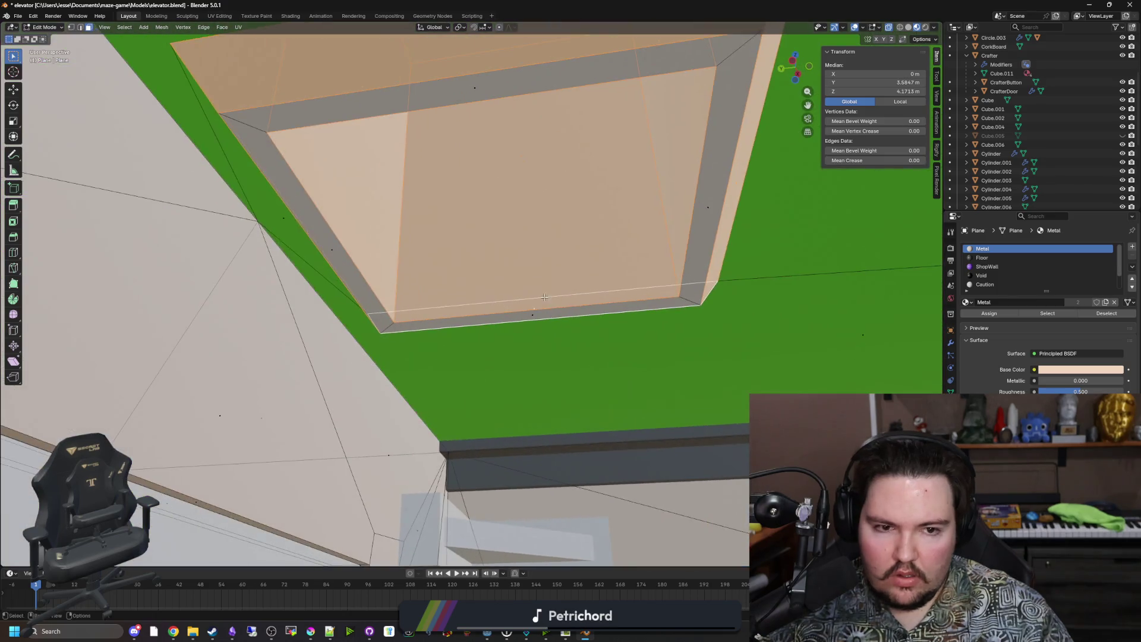
{"action": "scroll", "coordinate": [990, 282], "scroll_direction": "down", "scroll_amount": 2}
Assign shiny_metal to the selected hatch faces
{"action": "left_click", "coordinate": [990, 284]}
{"action": "left_click", "coordinate": [989, 313]}
{"action": "key", "text": "alt+a"}
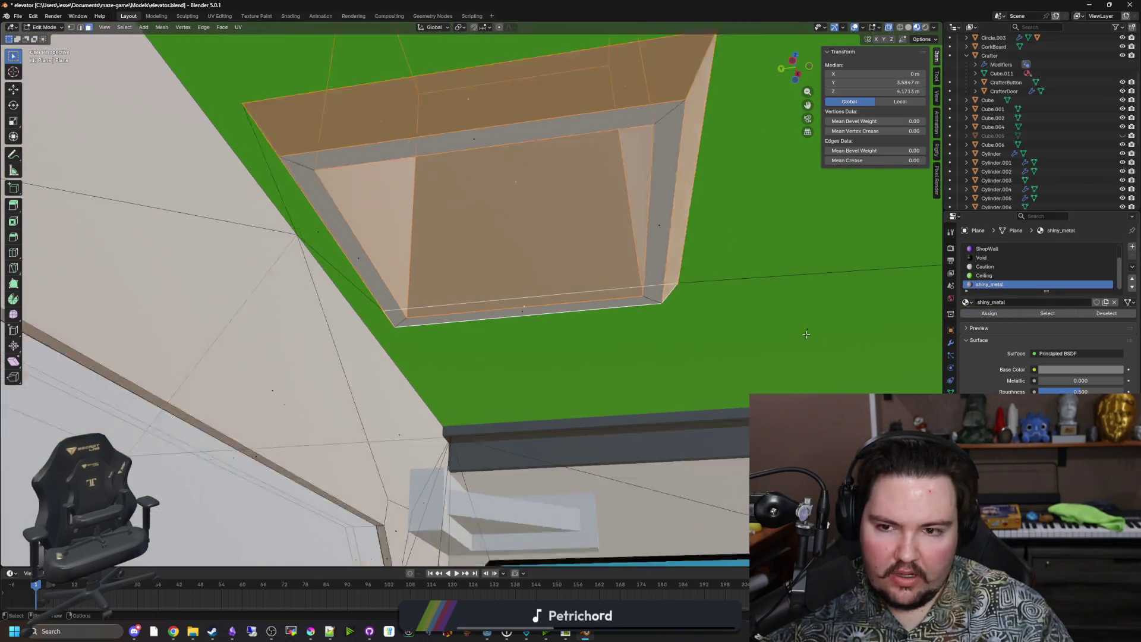
{"action": "left_click_drag", "start_coordinate": [805, 331], "coordinate": [665, 325]}
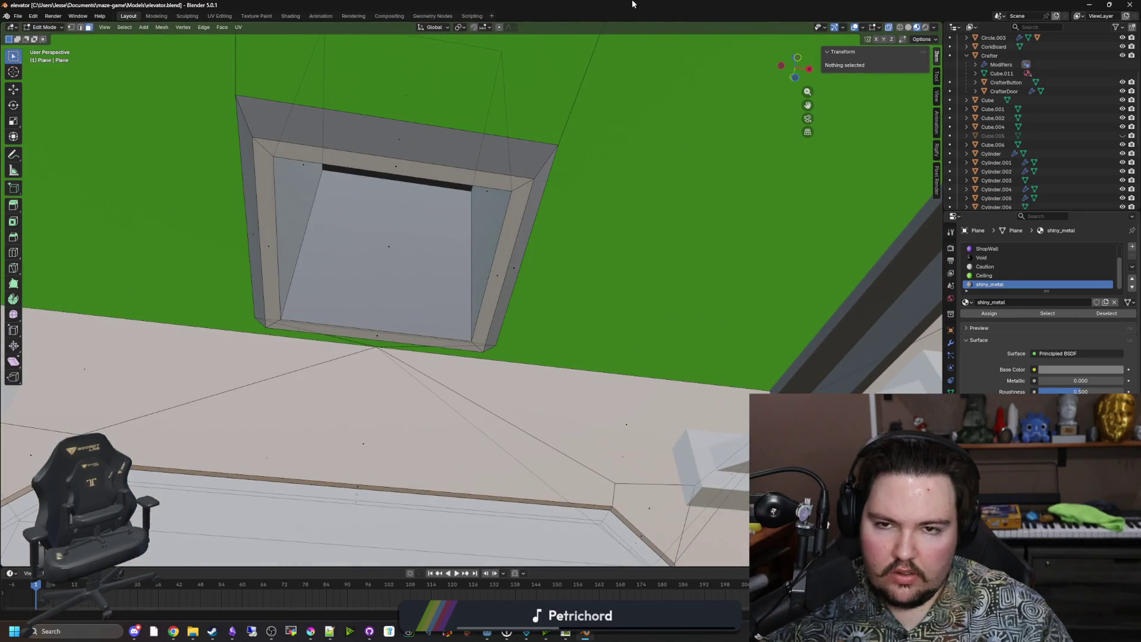
In Godot, filter files by 'pipe' and drop pipe_metal.tres into the Plane's override slot 6
{"action": "key", "text": "alt+Tab"}
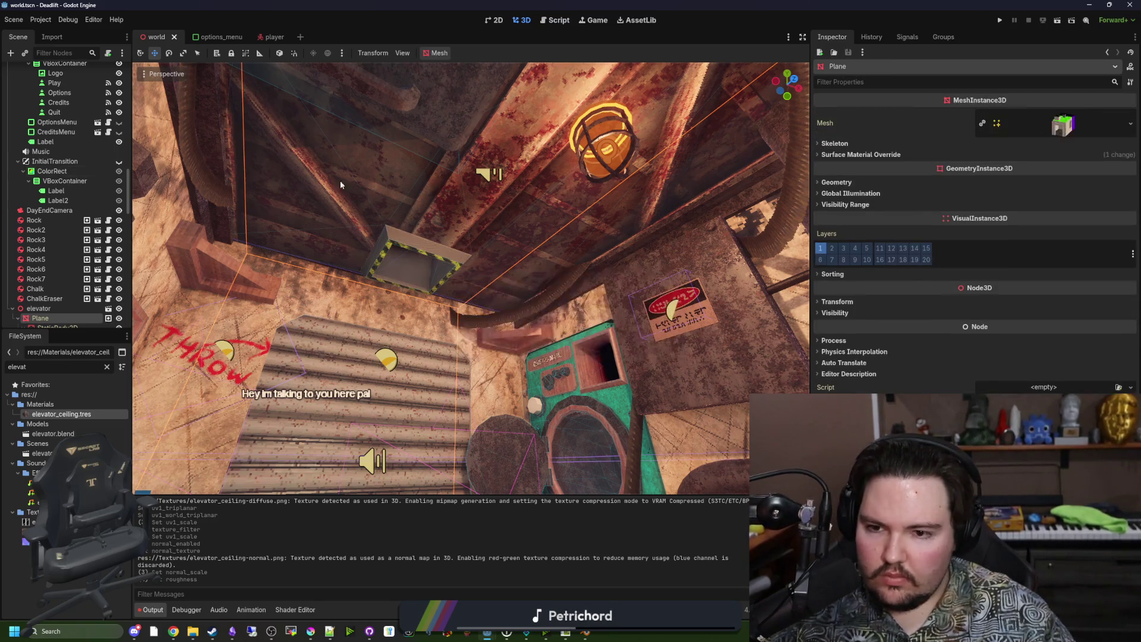
{"action": "left_click", "coordinate": [871, 156]}
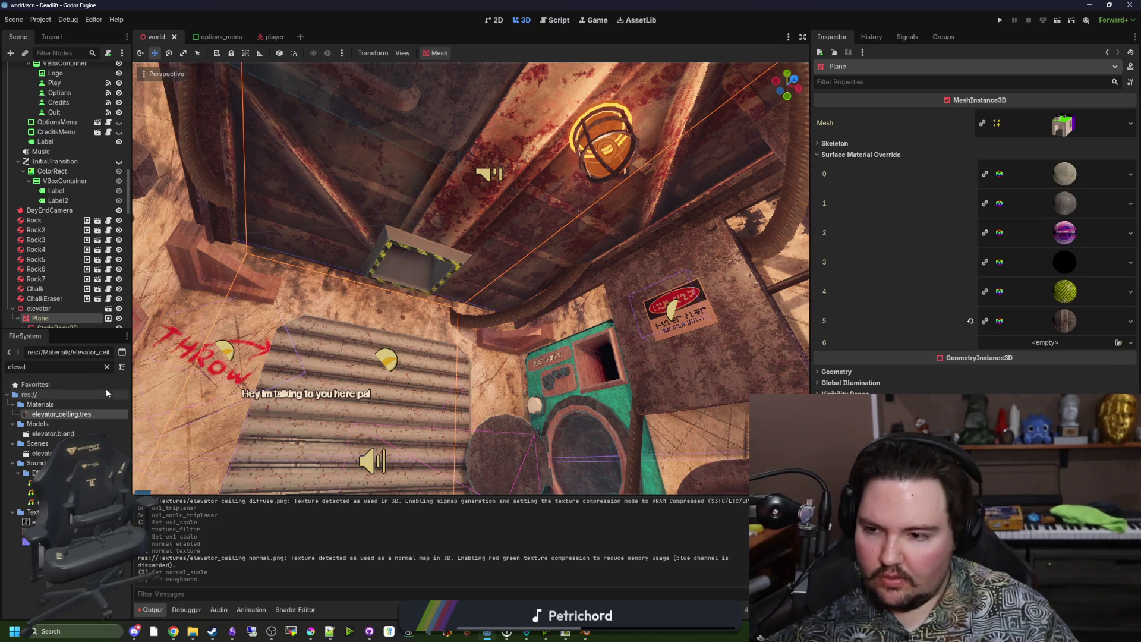
{"action": "left_click", "coordinate": [107, 366]}
{"action": "type", "text": "pipe"}
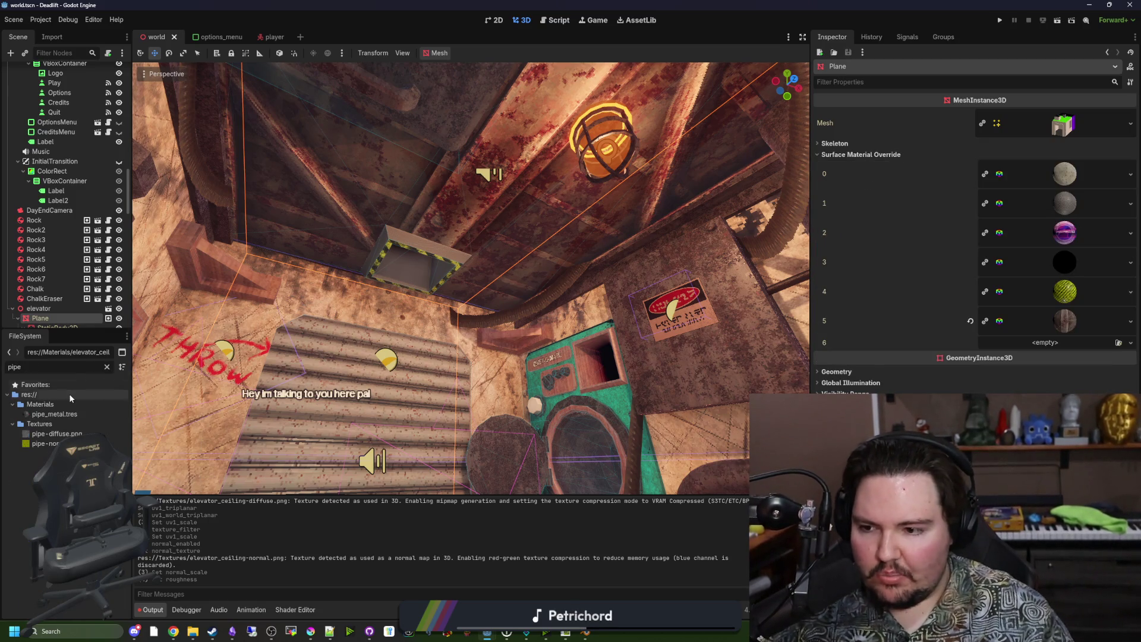
{"action": "left_click_drag", "start_coordinate": [55, 413], "coordinate": [998, 350]}
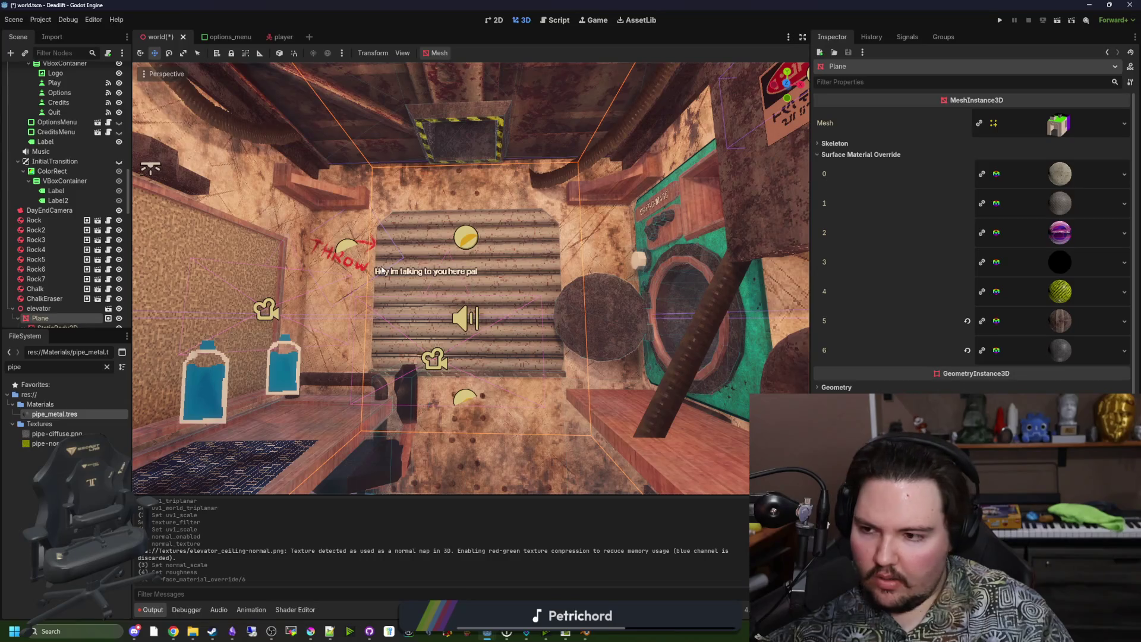
Set Albedo Mix of grunge decals Decal2–Decal9 to 0.9 and save the world scene
{"action": "scroll", "coordinate": [78, 236], "scroll_direction": "down", "scroll_amount": 10}
{"action": "left_click", "coordinate": [50, 251]}
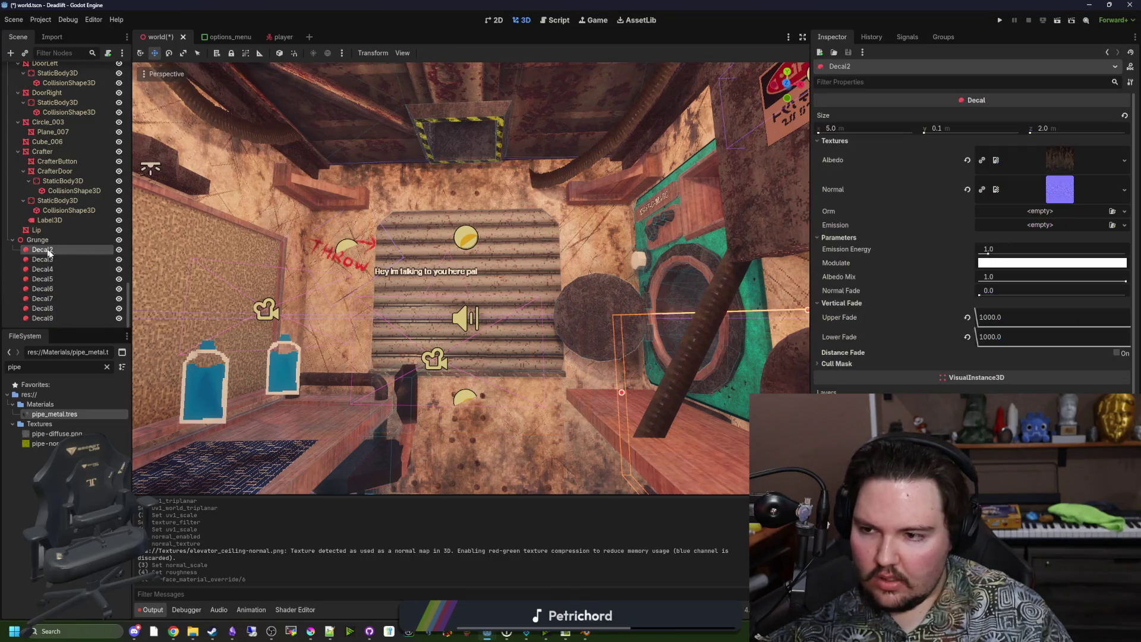
{"action": "left_click", "coordinate": [42, 318], "text": "shift"}
{"action": "left_click", "coordinate": [837, 153]}
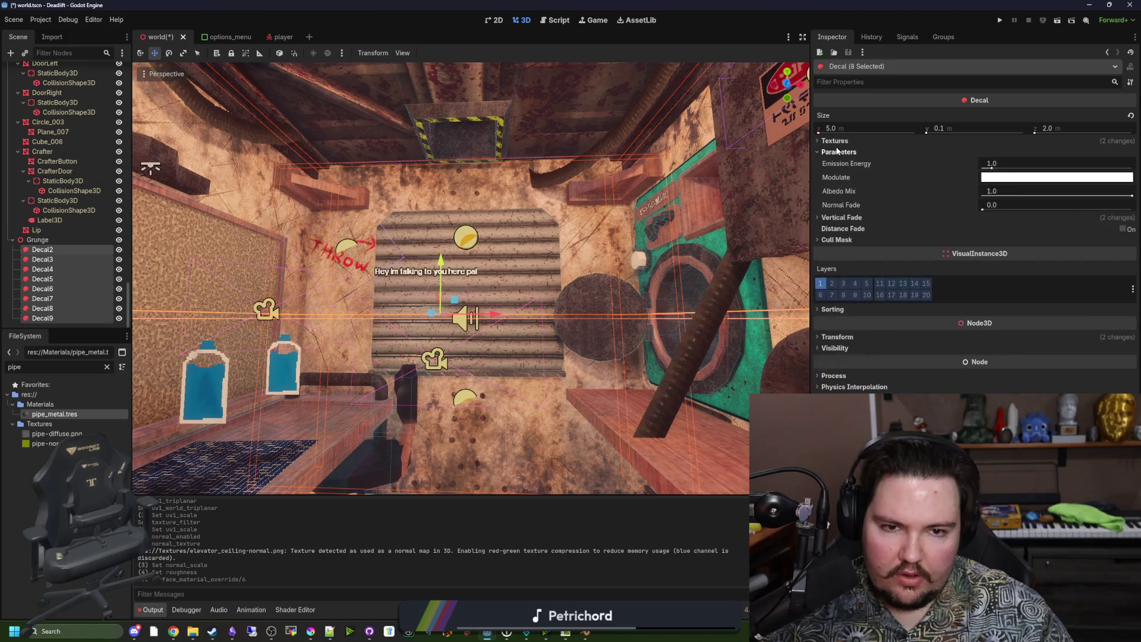
{"action": "mouse_move", "coordinate": [1132, 196]}
{"action": "left_mouse_down"}
{"action": "mouse_move", "coordinate": [943, 200]}
{"action": "mouse_move", "coordinate": [1129, 199]}
{"action": "mouse_move", "coordinate": [1090, 201]}
{"action": "left_mouse_up"}
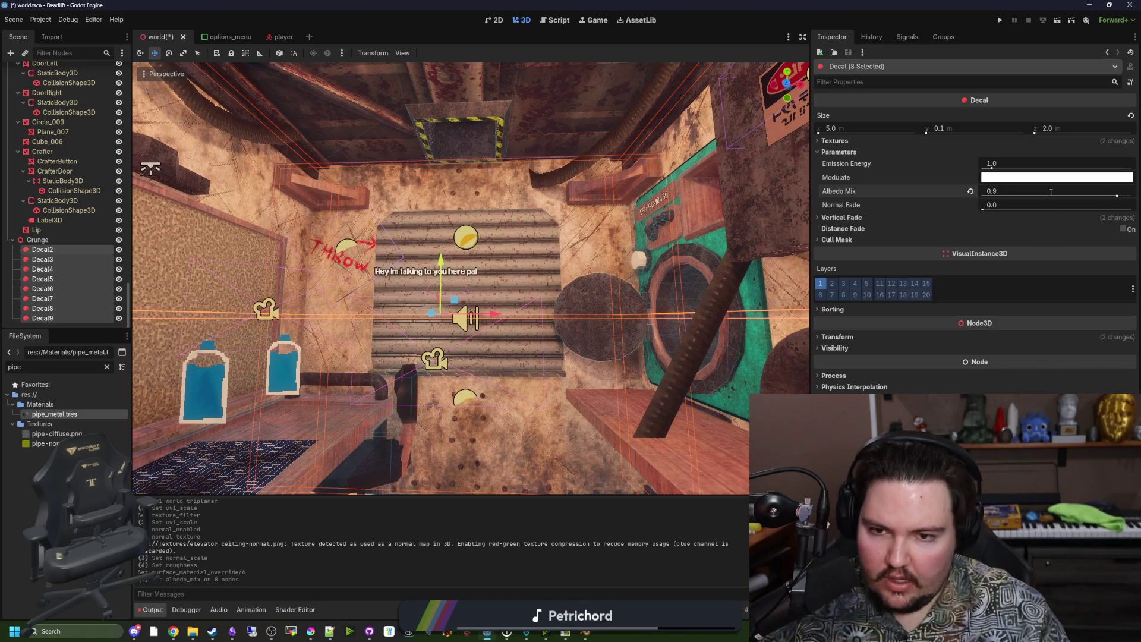
{"action": "left_click", "coordinate": [698, 185]}
{"action": "key", "text": "ctrl+s"}
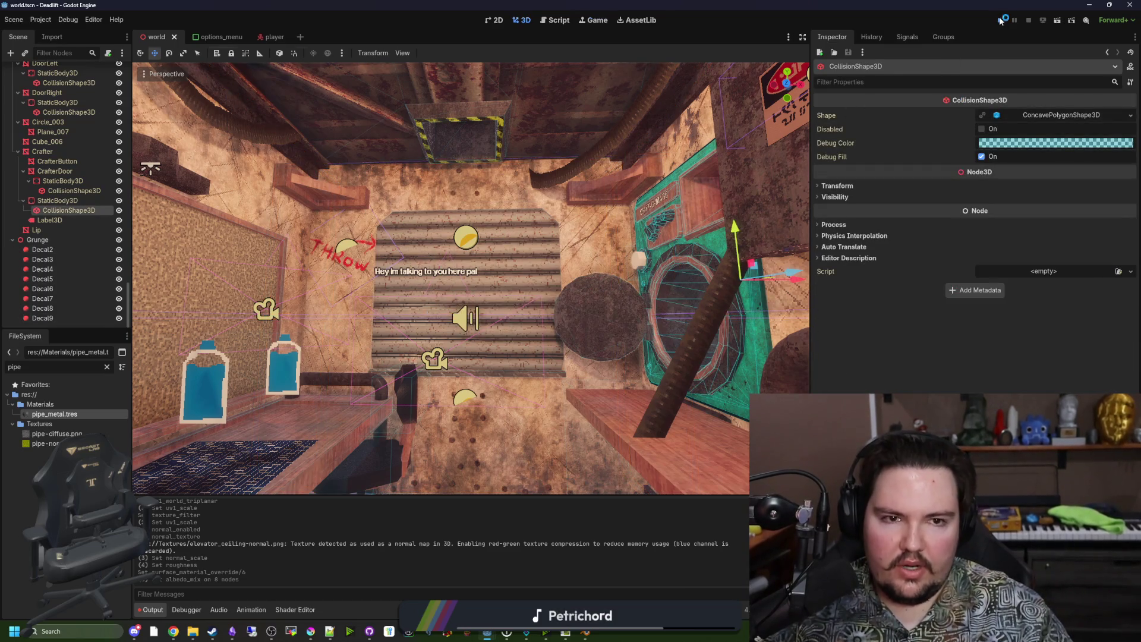
Run the project, click Play, walk into the elevator and pause the game
{"action": "left_click", "coordinate": [1000, 21]}
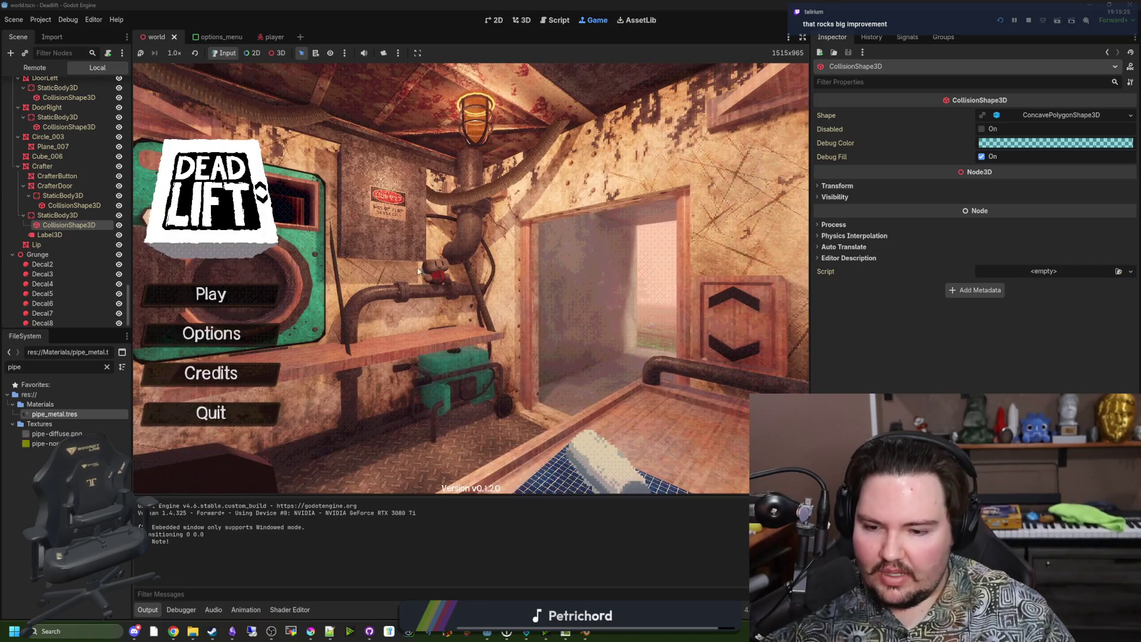
{"action": "left_click", "coordinate": [251, 295]}
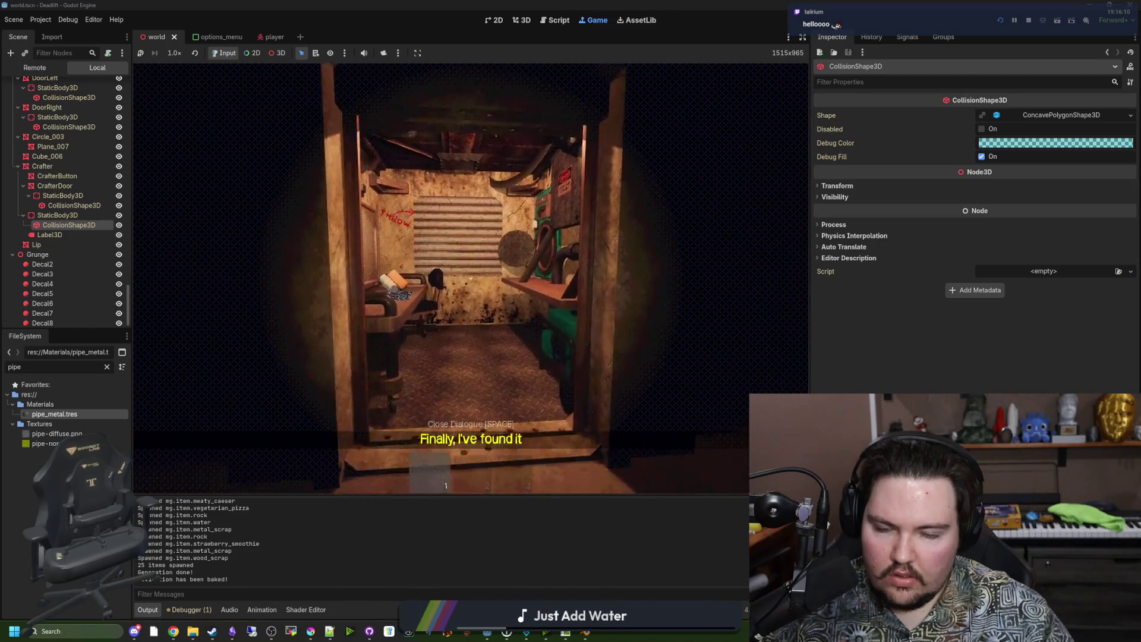
{"action": "key", "text": "w"}
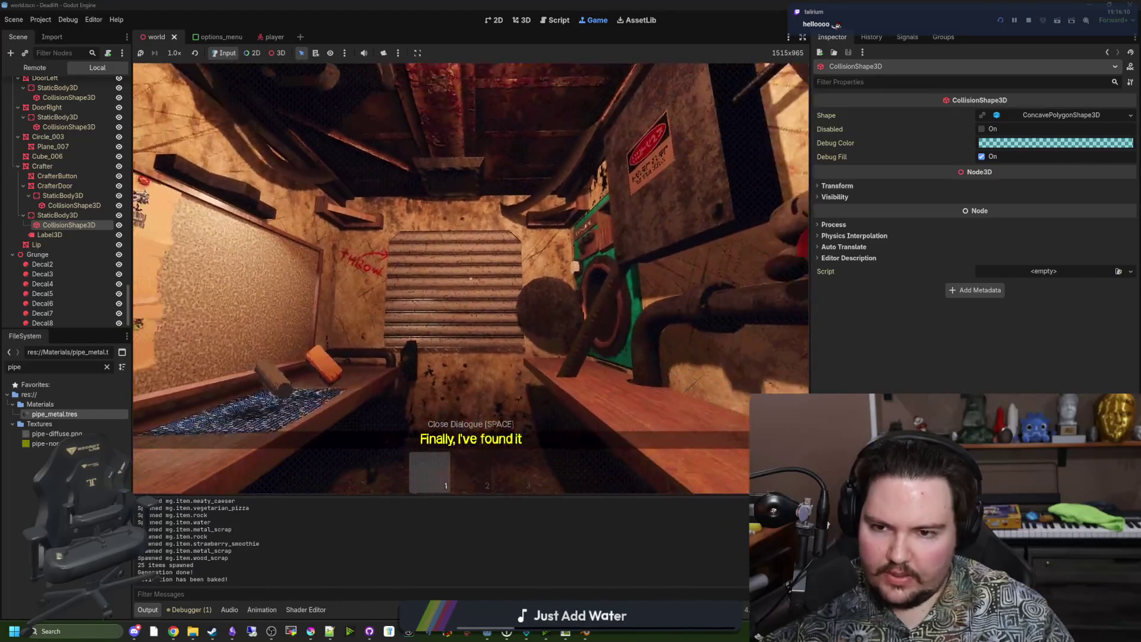
{"action": "key", "text": "Escape"}
{"action": "scroll", "coordinate": [64, 153], "scroll_direction": "up", "scroll_amount": 5}
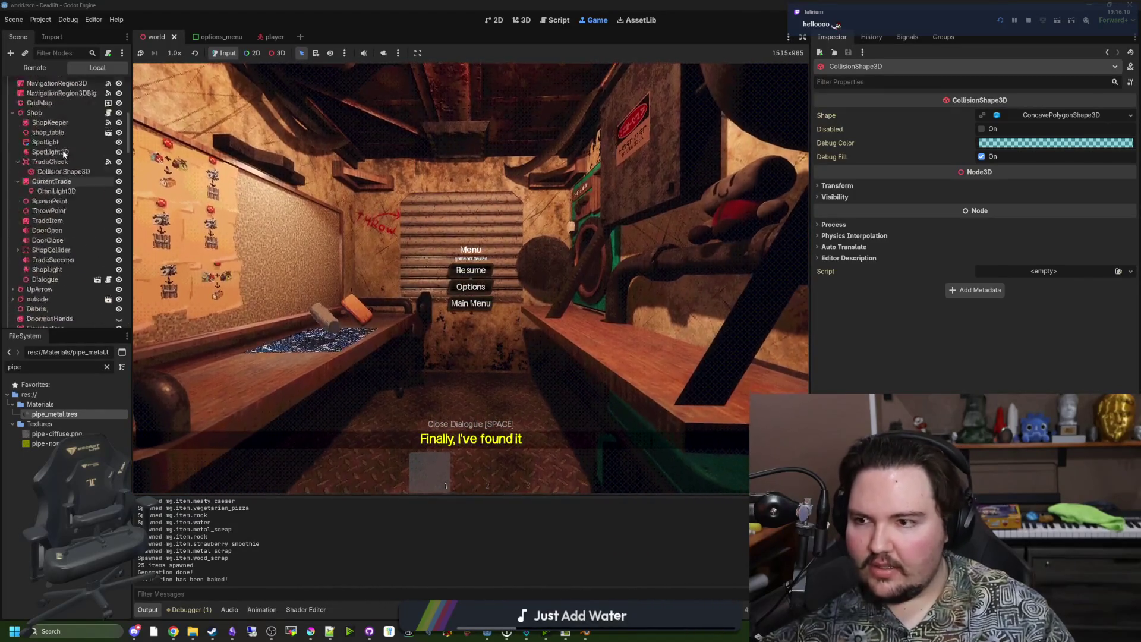
Select the WorldEnvironment node and resume the paused game
{"action": "scroll", "coordinate": [62, 154], "scroll_direction": "up", "scroll_amount": 10}
{"action": "left_click", "coordinate": [70, 95]}
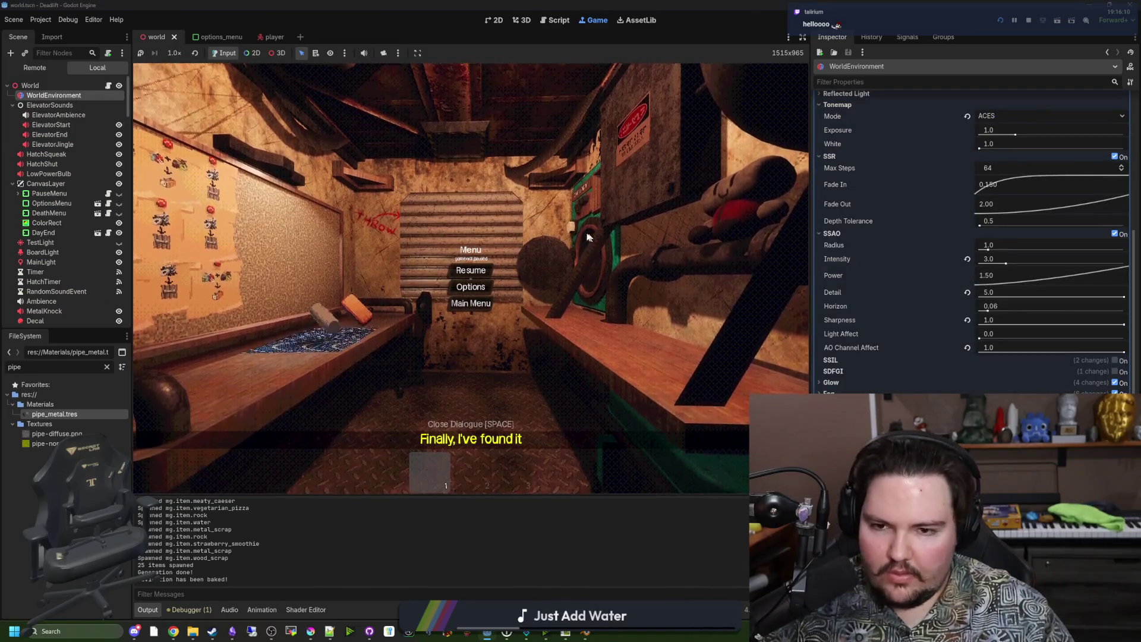
{"action": "left_click", "coordinate": [471, 271]}
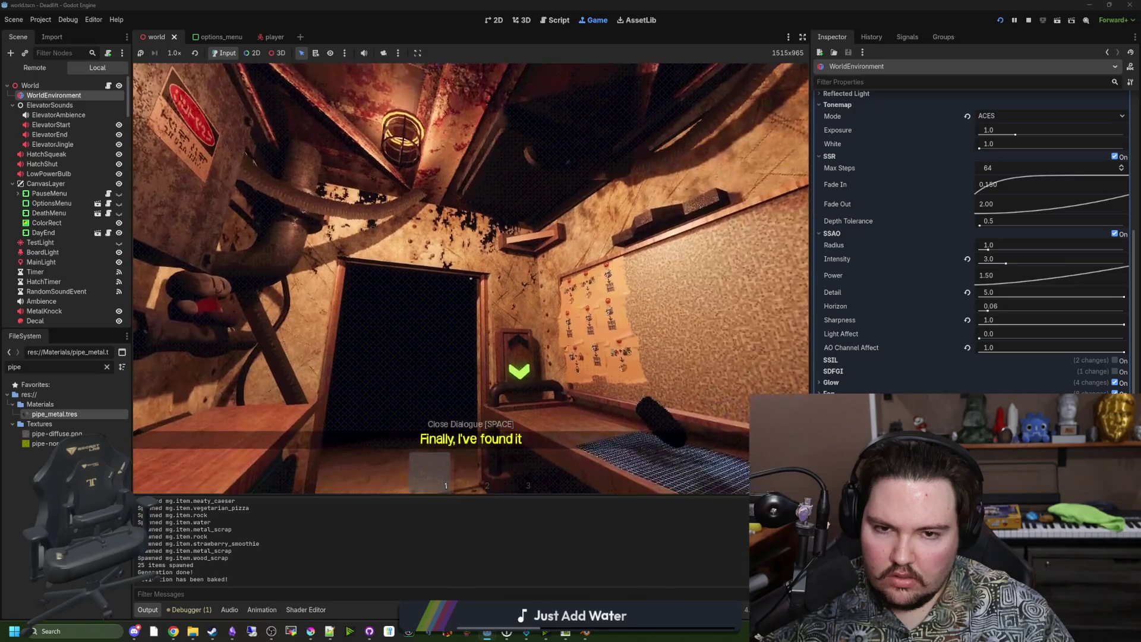
{"action": "key", "text": "super"}
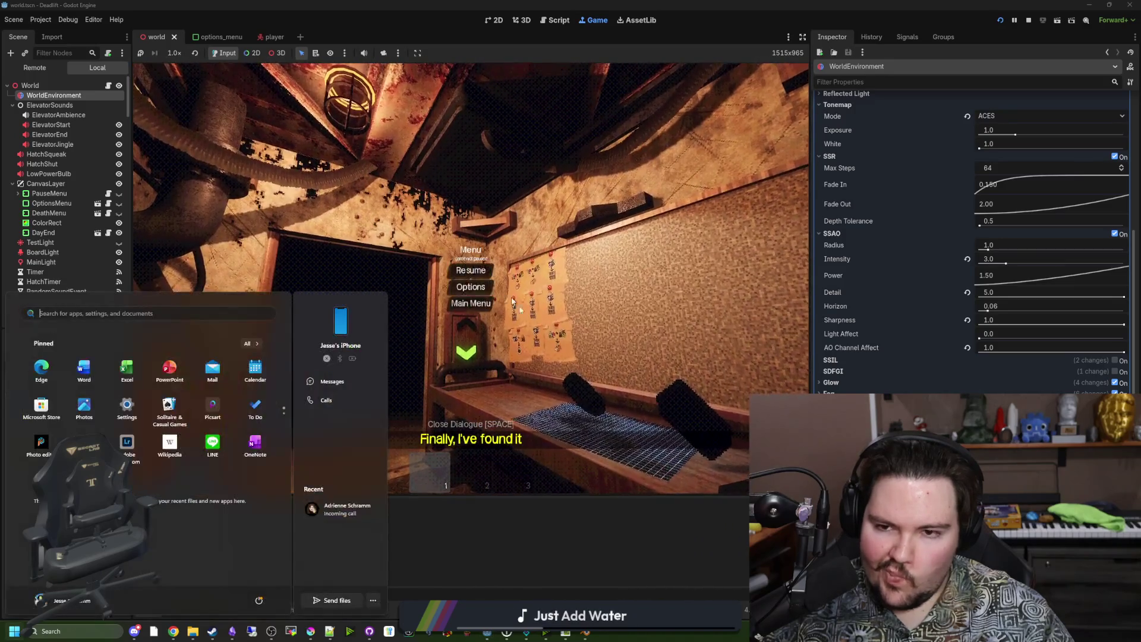
{"action": "left_click", "coordinate": [625, 551]}
{"action": "scroll", "coordinate": [975, 238], "scroll_direction": "down", "scroll_amount": 5}
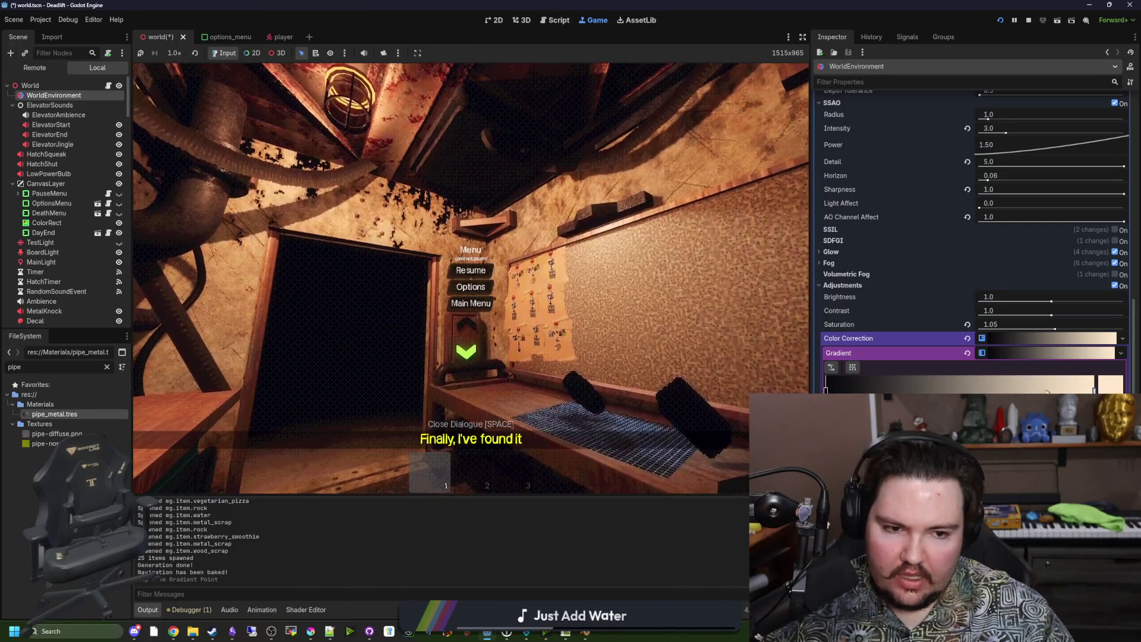
Make the colour-correction gradient stops opaque and brighter, shift the middle stop left, and resume play
{"action": "double_click", "coordinate": [1095, 391]}
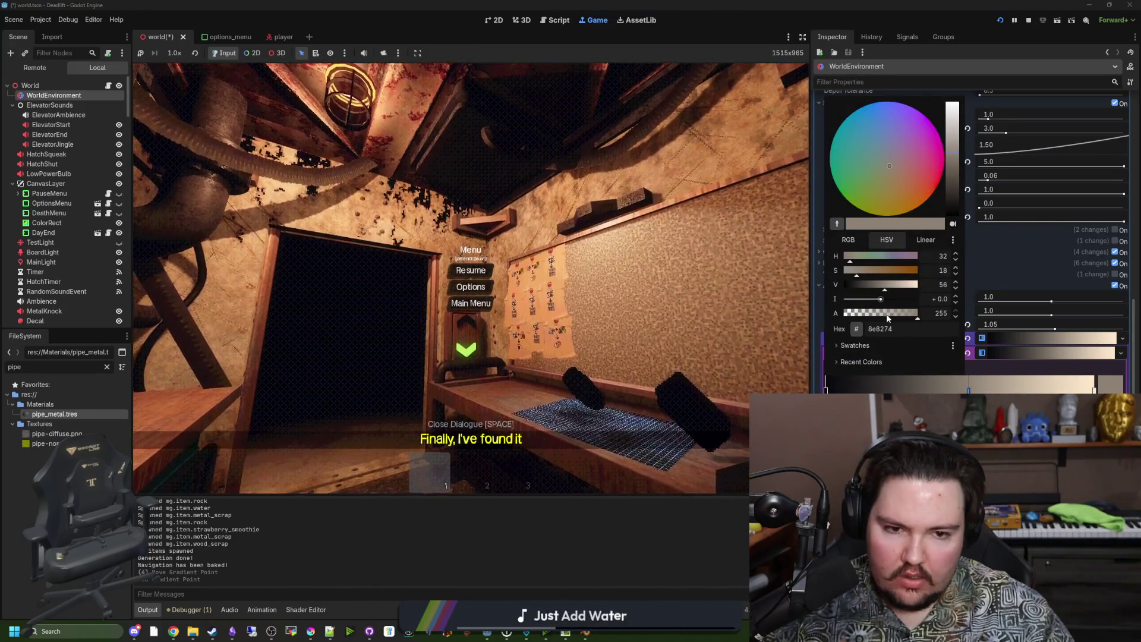
{"action": "mouse_move", "coordinate": [870, 315]}
{"action": "left_mouse_down"}
{"action": "mouse_move", "coordinate": [921, 314]}
{"action": "mouse_move", "coordinate": [879, 286]}
{"action": "mouse_move", "coordinate": [899, 287]}
{"action": "mouse_move", "coordinate": [868, 286]}
{"action": "mouse_move", "coordinate": [888, 287]}
{"action": "left_mouse_up"}
{"action": "left_click", "coordinate": [980, 386]}
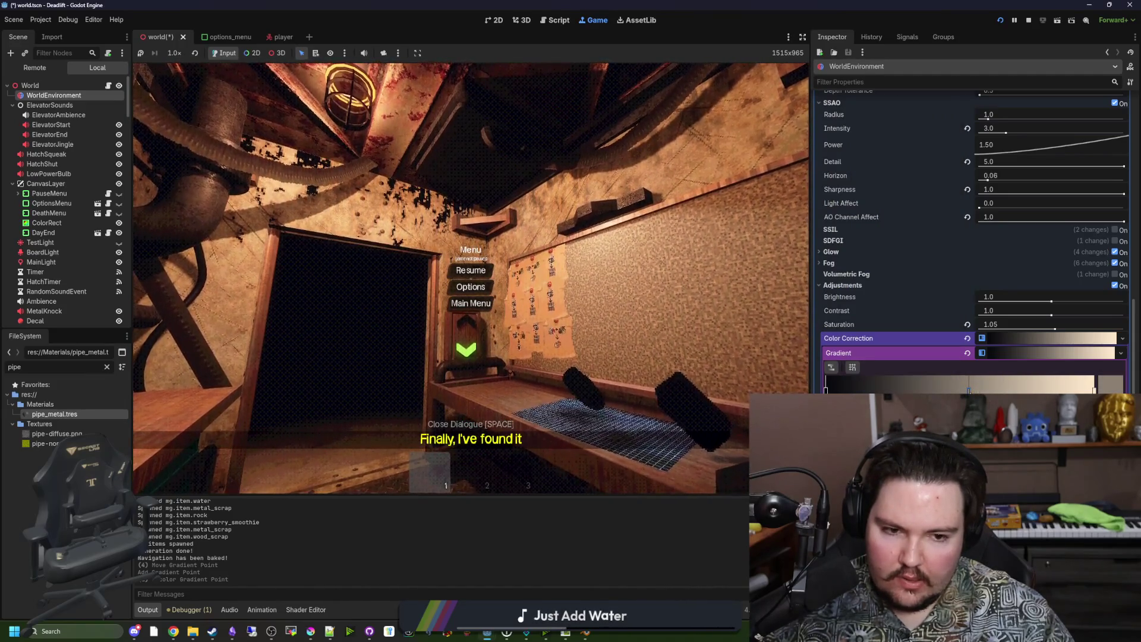
{"action": "left_click_drag", "start_coordinate": [968, 389], "coordinate": [918, 389]}
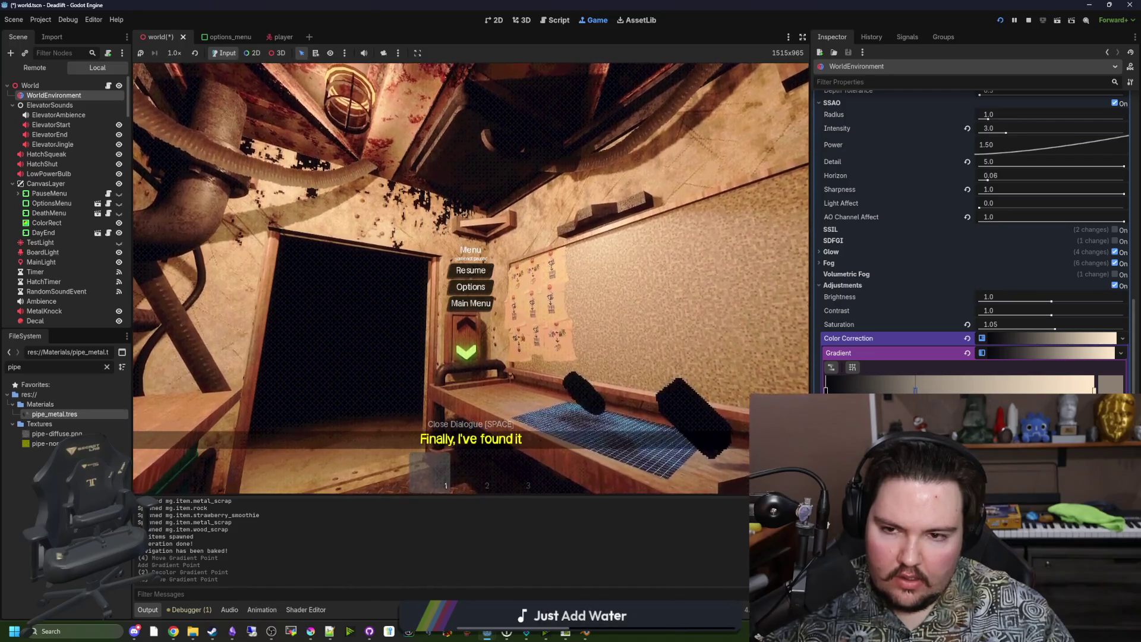
{"action": "double_click", "coordinate": [916, 389]}
{"action": "mouse_move", "coordinate": [882, 291]}
{"action": "left_mouse_down"}
{"action": "mouse_move", "coordinate": [864, 291]}
{"action": "mouse_move", "coordinate": [885, 291]}
{"action": "left_mouse_up"}
{"action": "key", "text": "Escape"}
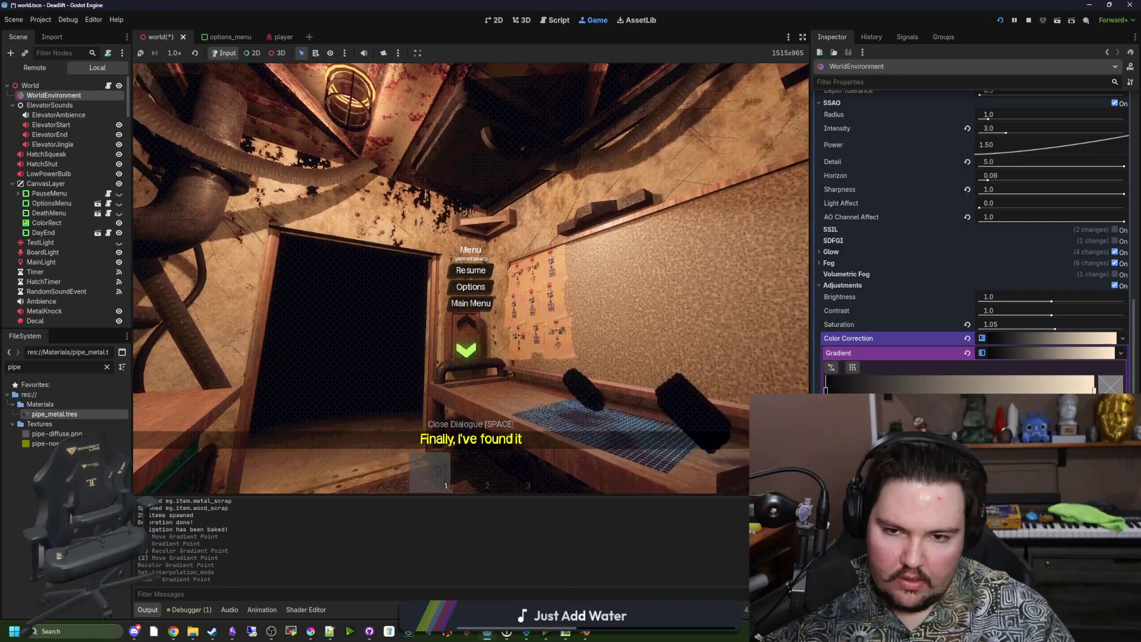
{"action": "left_click", "coordinate": [482, 277]}
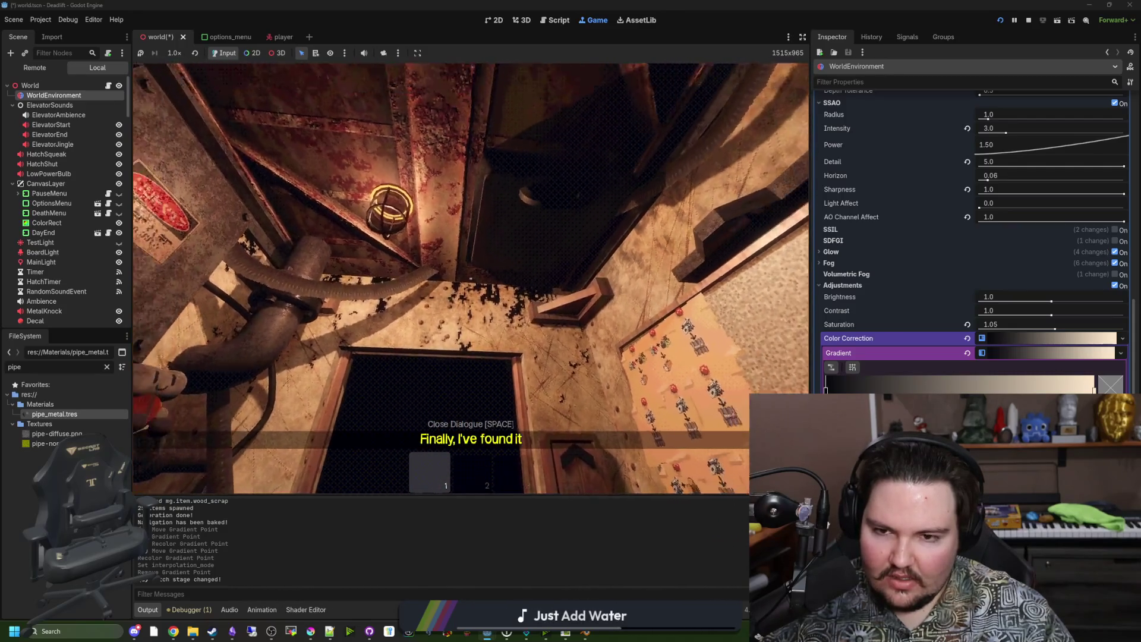
{"action": "key", "text": "super"}
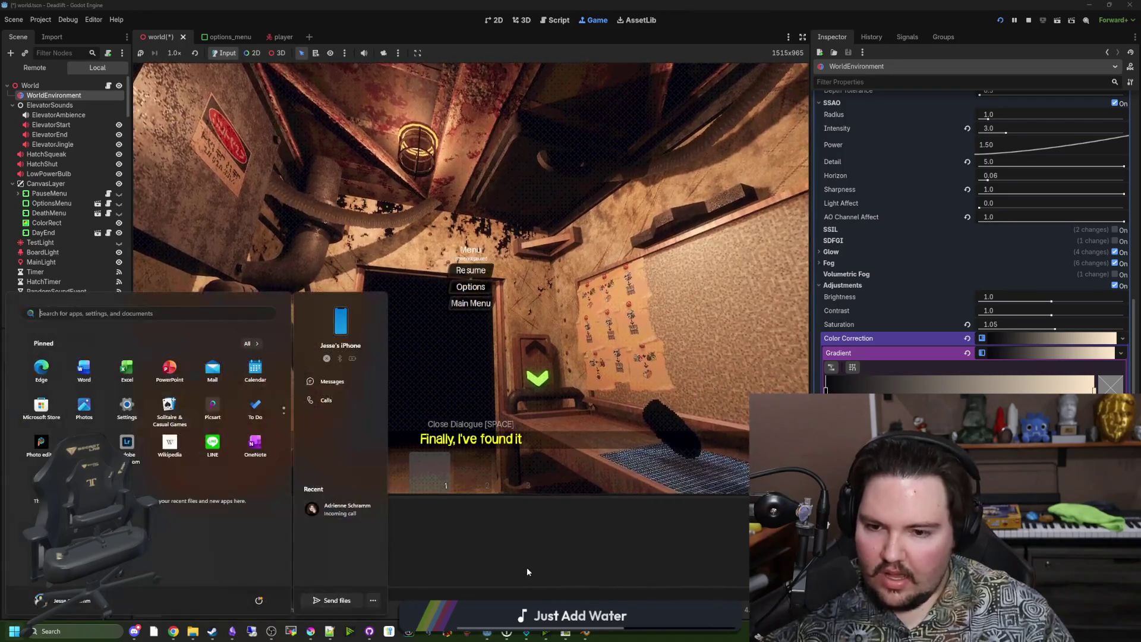
Select MainLight, drag its attenuation upward, and preview the lighting in the running game
{"action": "key", "text": "super"}
{"action": "left_click", "coordinate": [46, 262]}
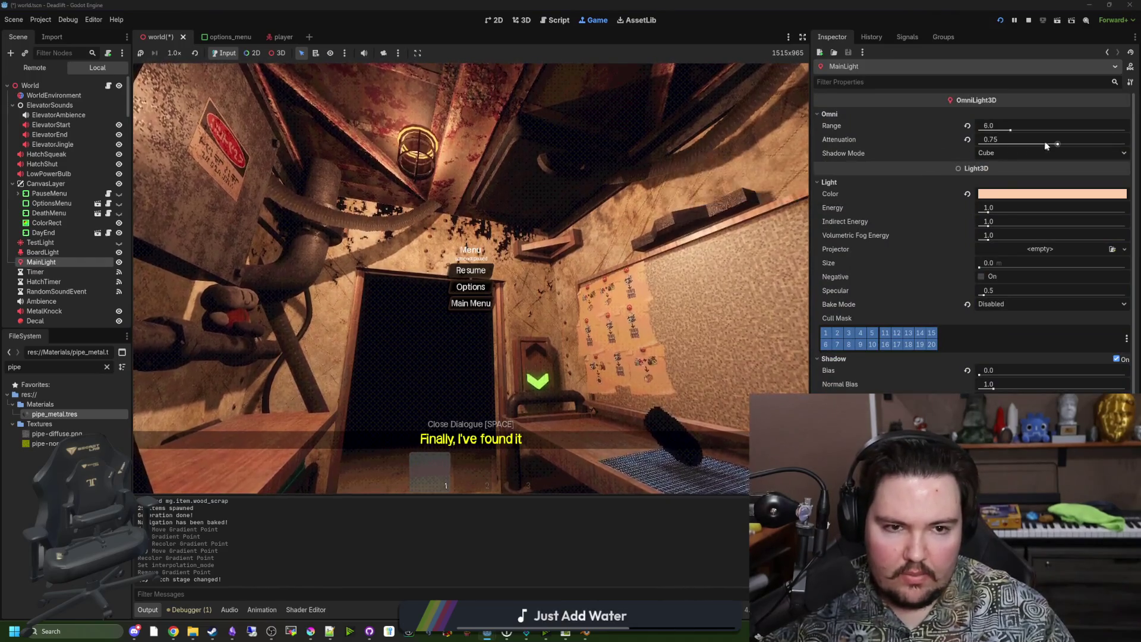
{"action": "mouse_move", "coordinate": [1058, 145]}
{"action": "left_mouse_down"}
{"action": "mouse_move", "coordinate": [1006, 143]}
{"action": "mouse_move", "coordinate": [1073, 145]}
{"action": "left_mouse_up"}
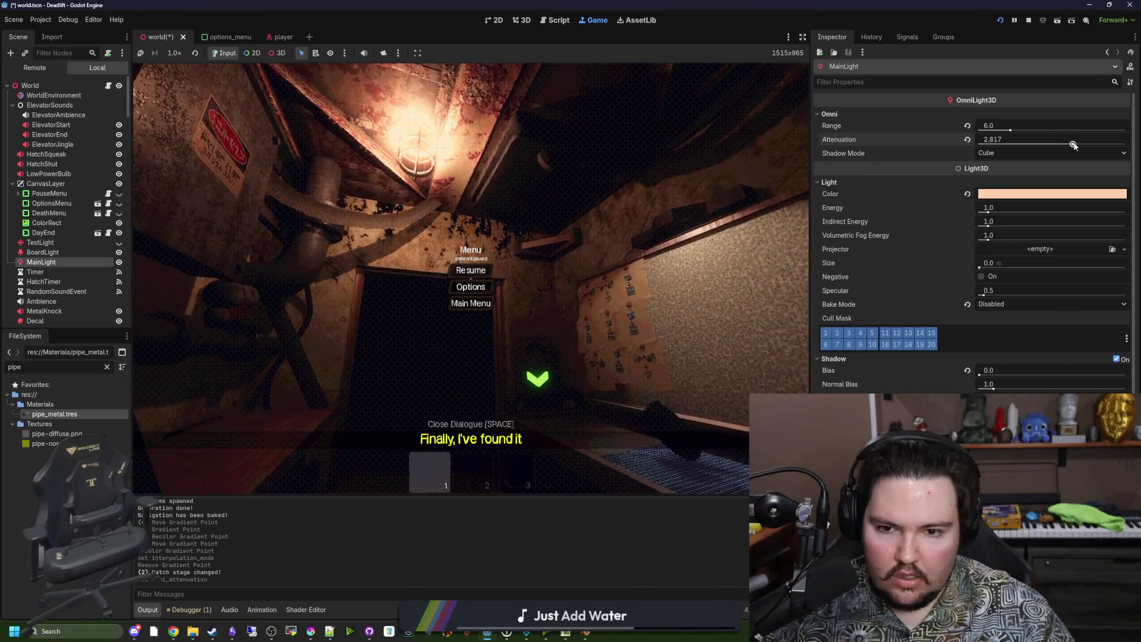
{"action": "left_click", "coordinate": [464, 271]}
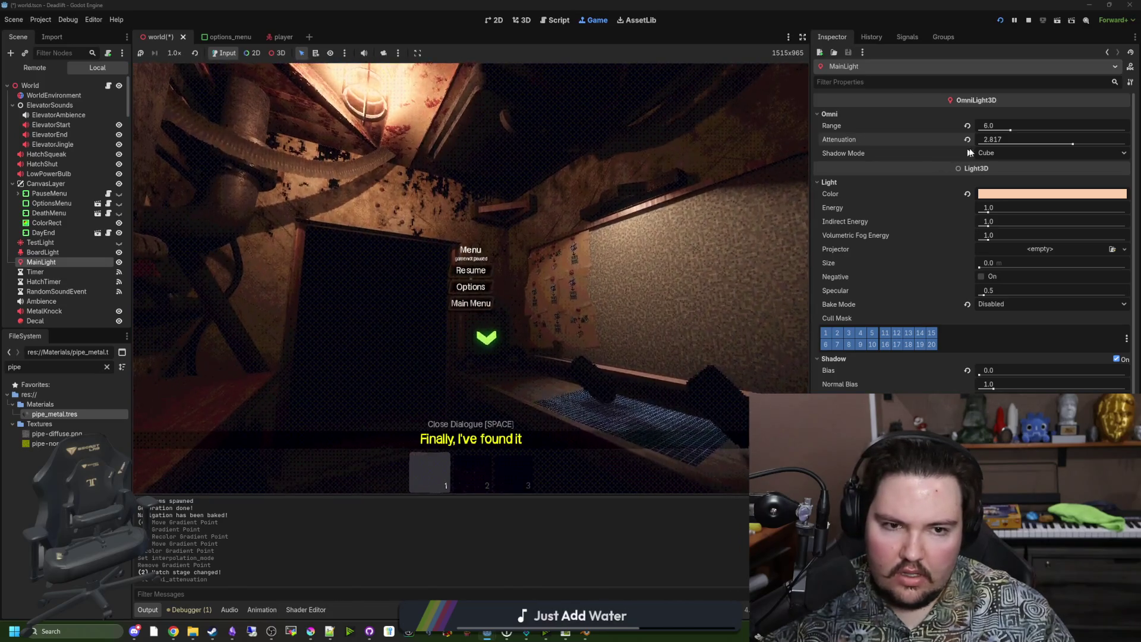
Set MainLight attenuation to 1, then to 2.0, and compare in the game
{"action": "type", "text": "1"}
{"action": "key", "text": "Return"}
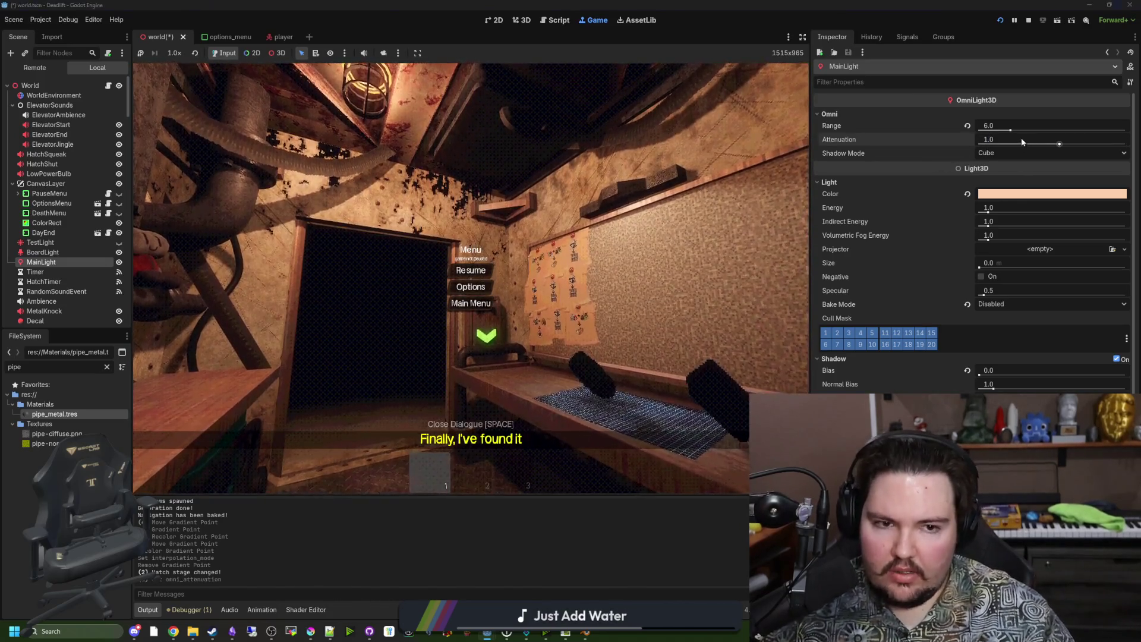
{"action": "type", "text": "2"}
{"action": "key", "text": "Return"}
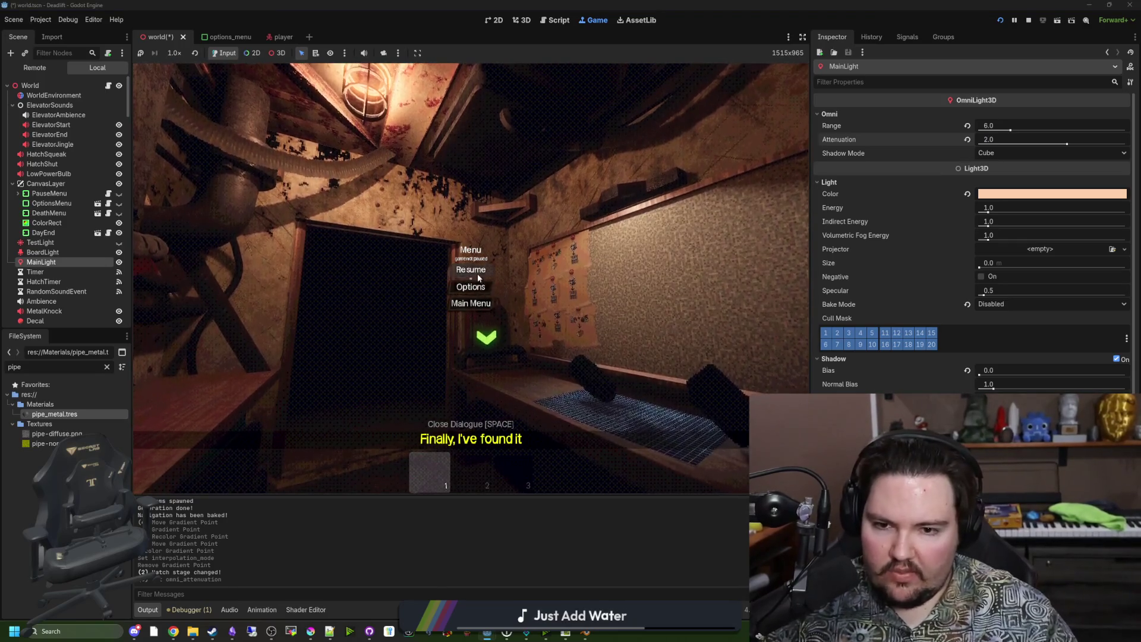
{"action": "left_click", "coordinate": [477, 274]}
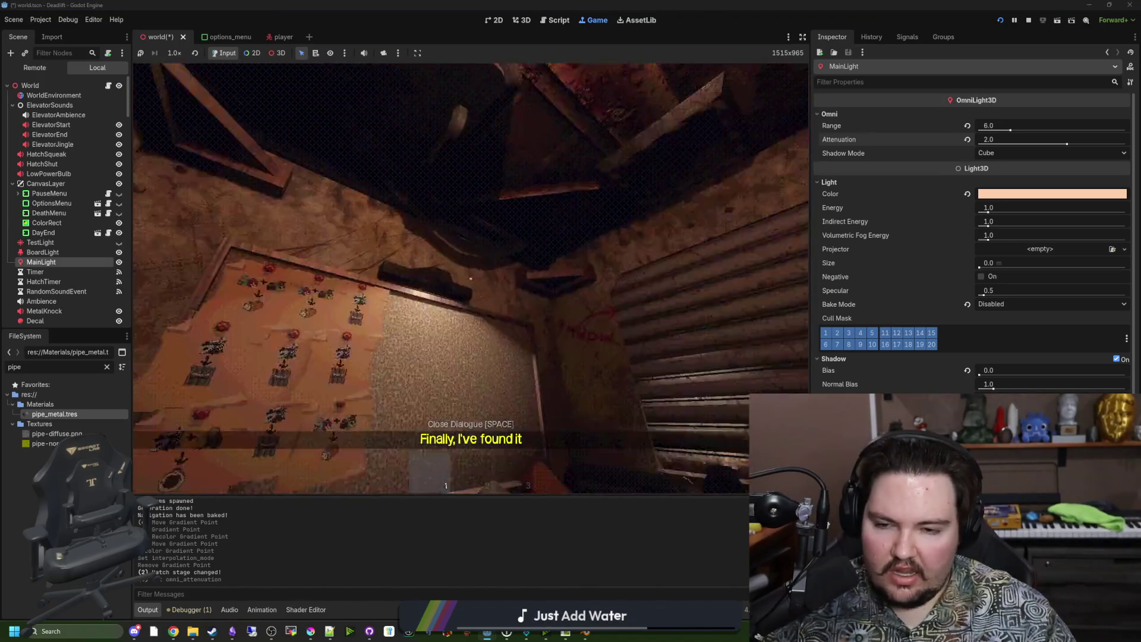
{"action": "mouse_move", "coordinate": [471, 278]}
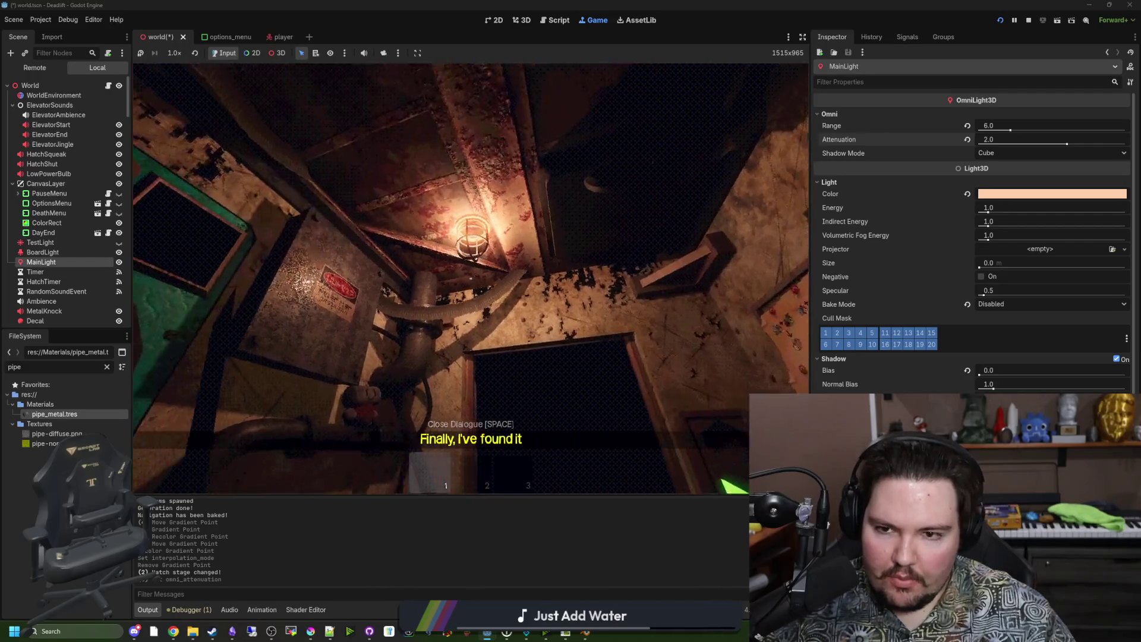
Revert the attenuation to 1.0 and walk forward toward the desk in-game
{"action": "key", "text": "Escape"}
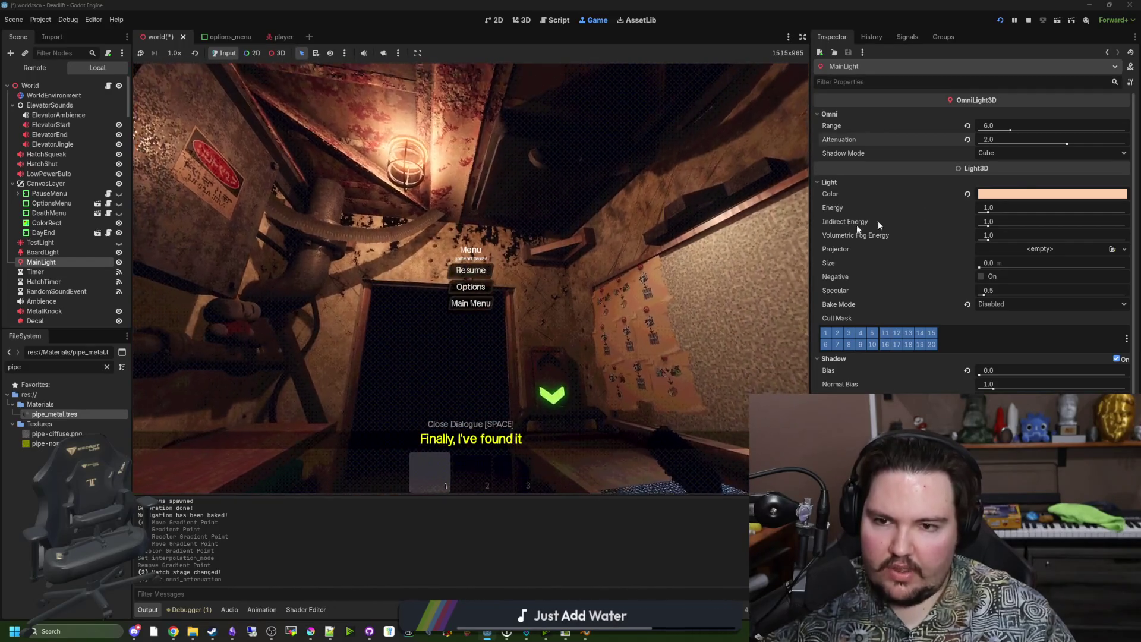
{"action": "key", "text": "ctrl+z"}
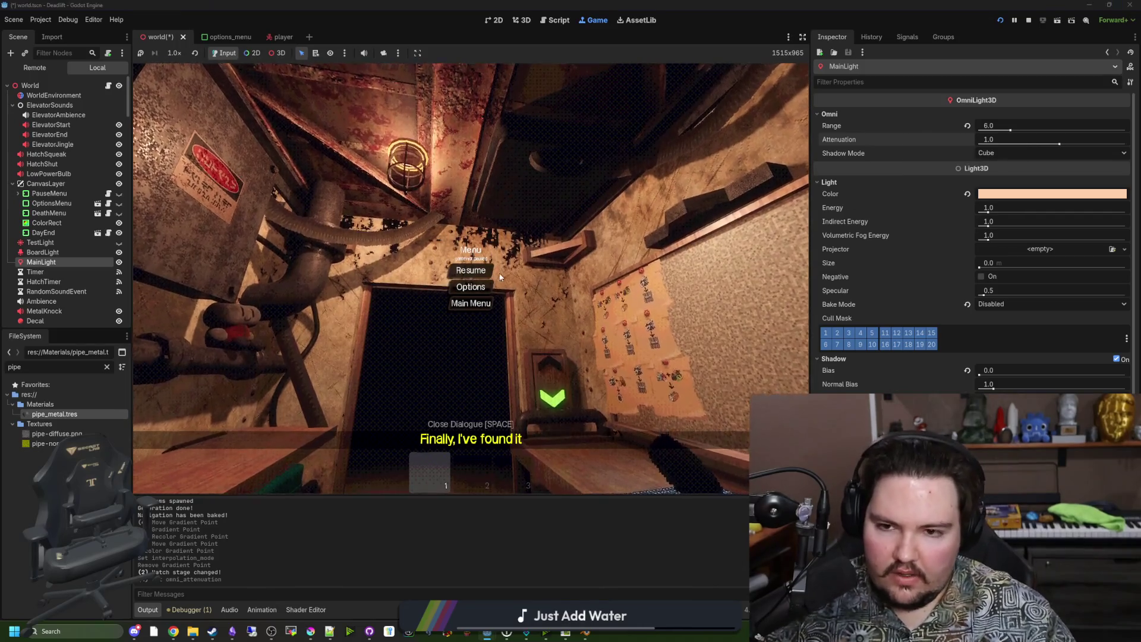
{"action": "left_click", "coordinate": [470, 270]}
{"action": "mouse_move", "coordinate": [471, 278]}
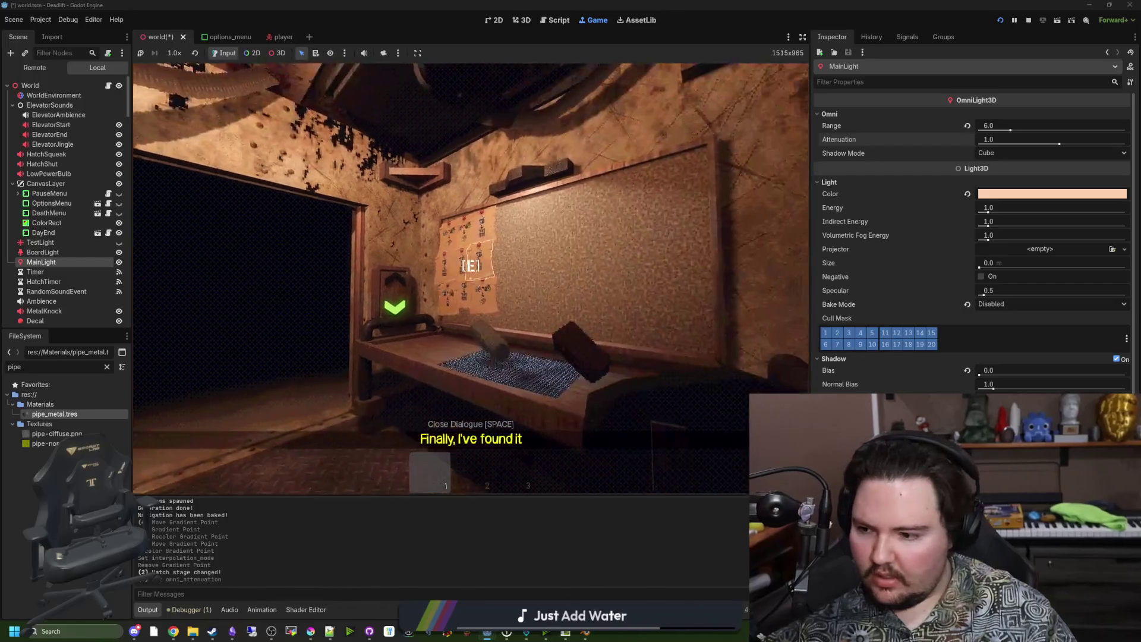
{"action": "key", "text": "w"}
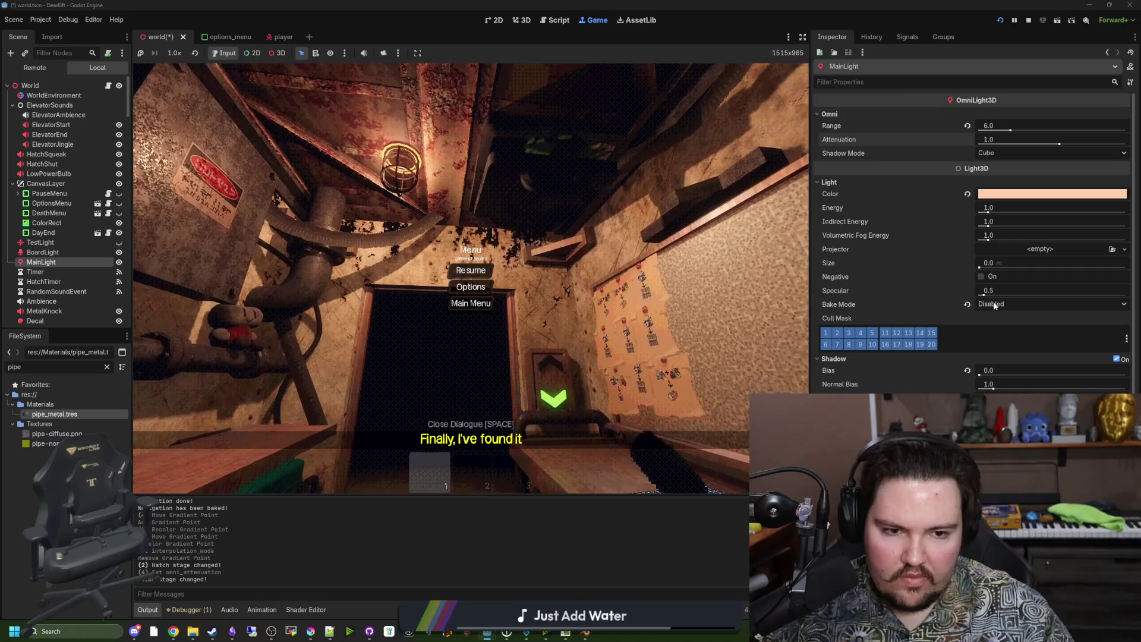
Set MainLight bake mode back to Disabled, lower its specular strength, and preview in game
{"action": "left_click", "coordinate": [993, 304]}
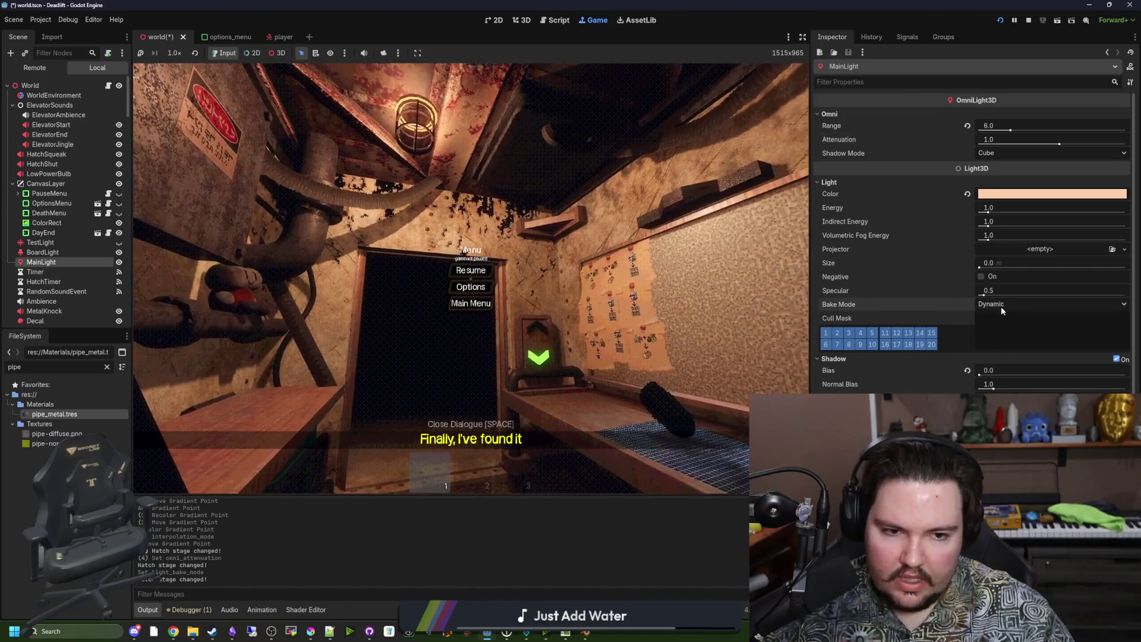
{"action": "left_click", "coordinate": [1007, 304]}
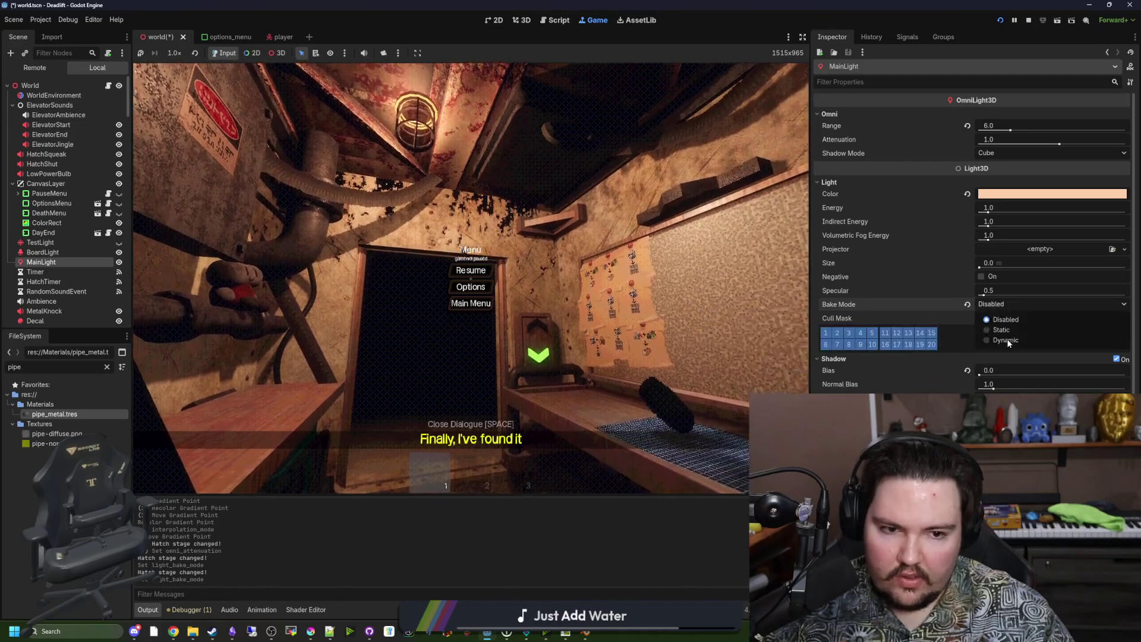
{"action": "left_click", "coordinate": [1008, 341]}
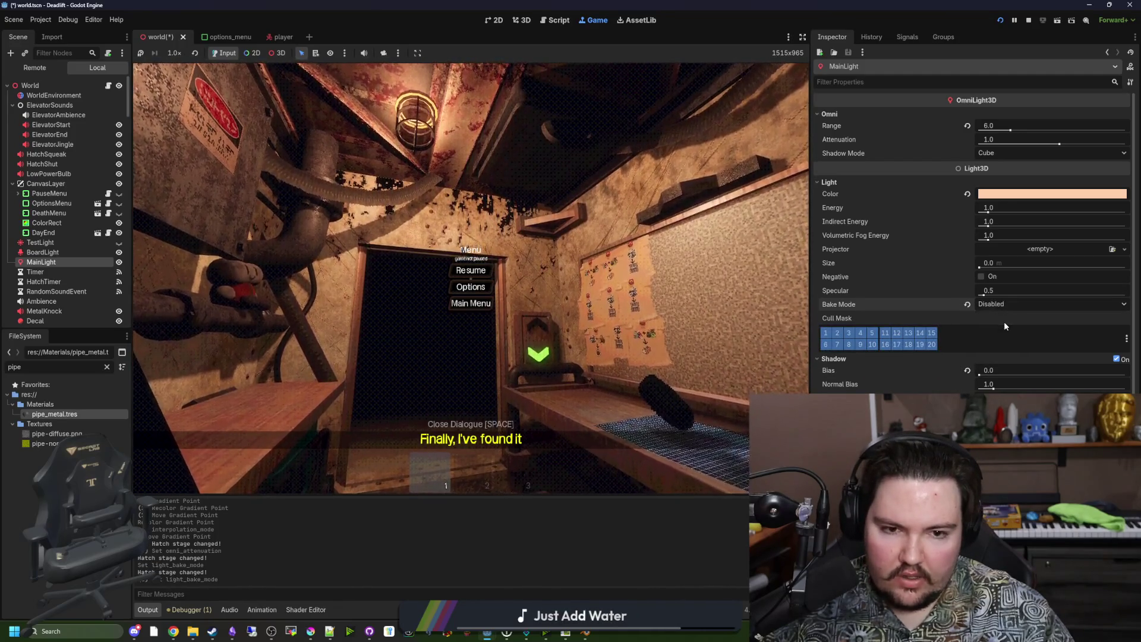
{"action": "mouse_move", "coordinate": [984, 295]}
{"action": "left_mouse_down"}
{"action": "mouse_move", "coordinate": [1064, 300]}
{"action": "mouse_move", "coordinate": [949, 303]}
{"action": "left_mouse_up"}
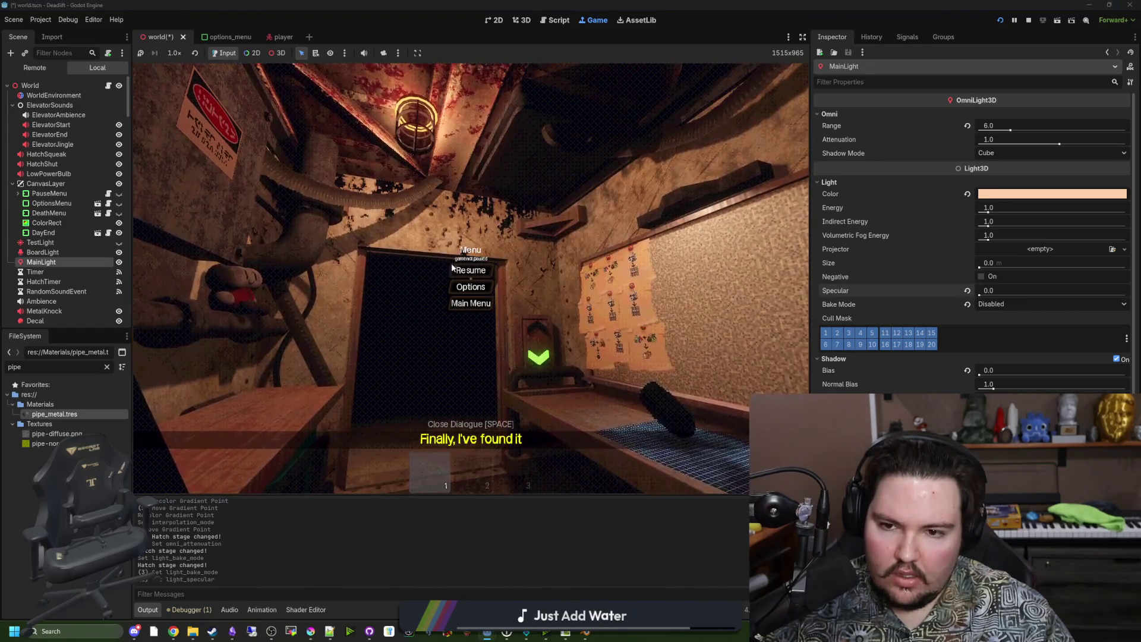
{"action": "left_click", "coordinate": [454, 269]}
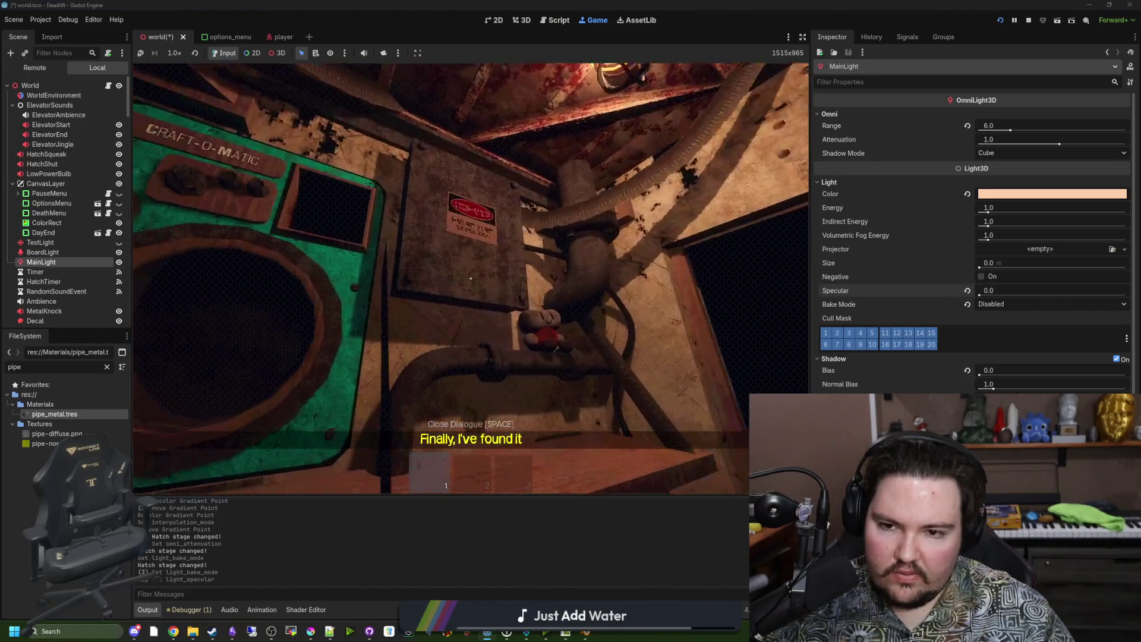
Raise MainLight attenuation, preview the darker room, then reset attenuation to 1.0
{"action": "key", "text": "Escape"}
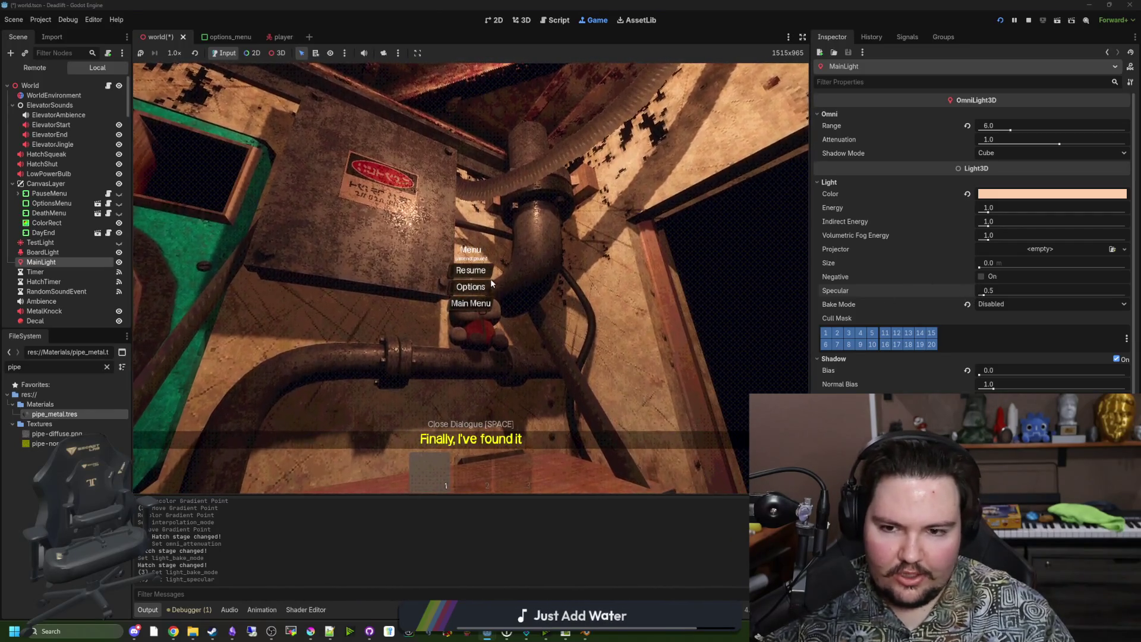
{"action": "left_click", "coordinate": [475, 271]}
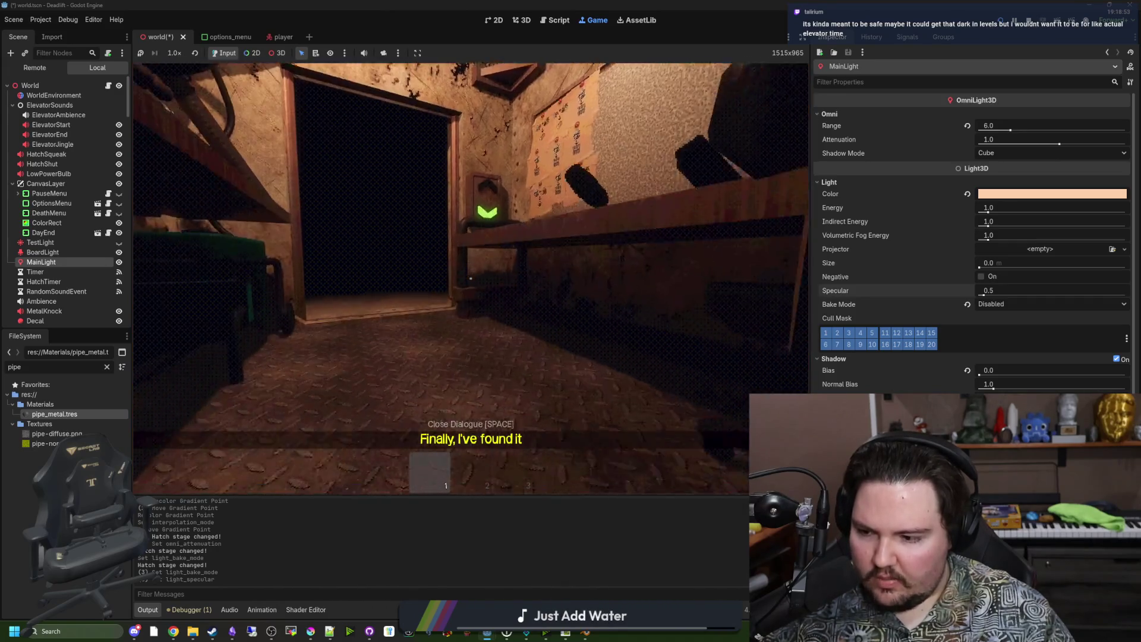
{"action": "key", "text": "Escape"}
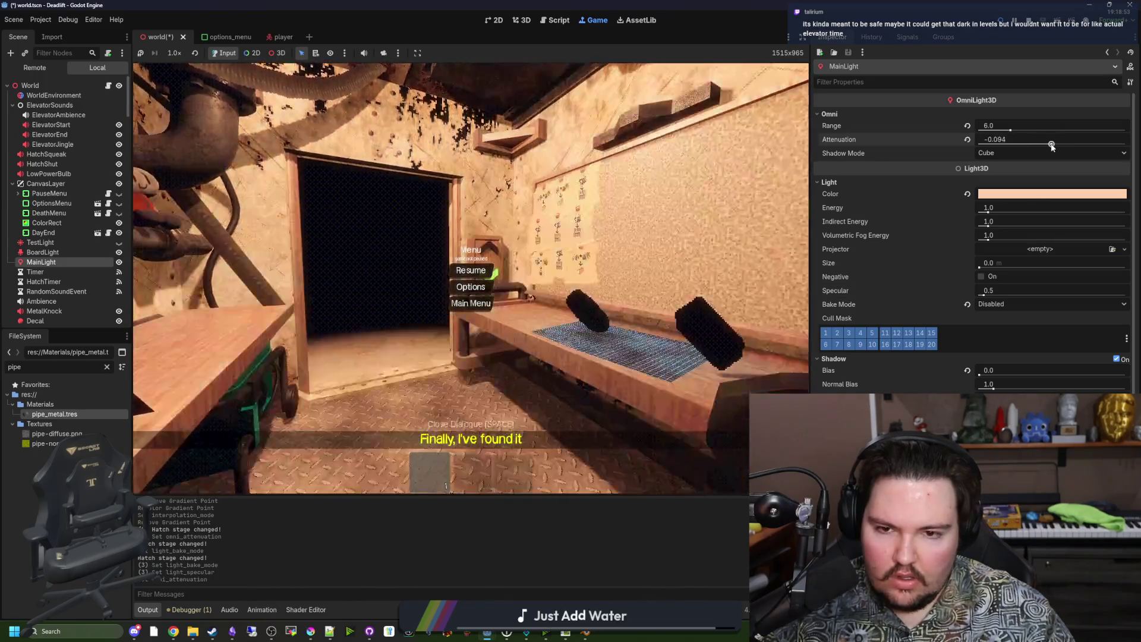
{"action": "left_click_drag", "start_coordinate": [1058, 147], "coordinate": [1090, 155]}
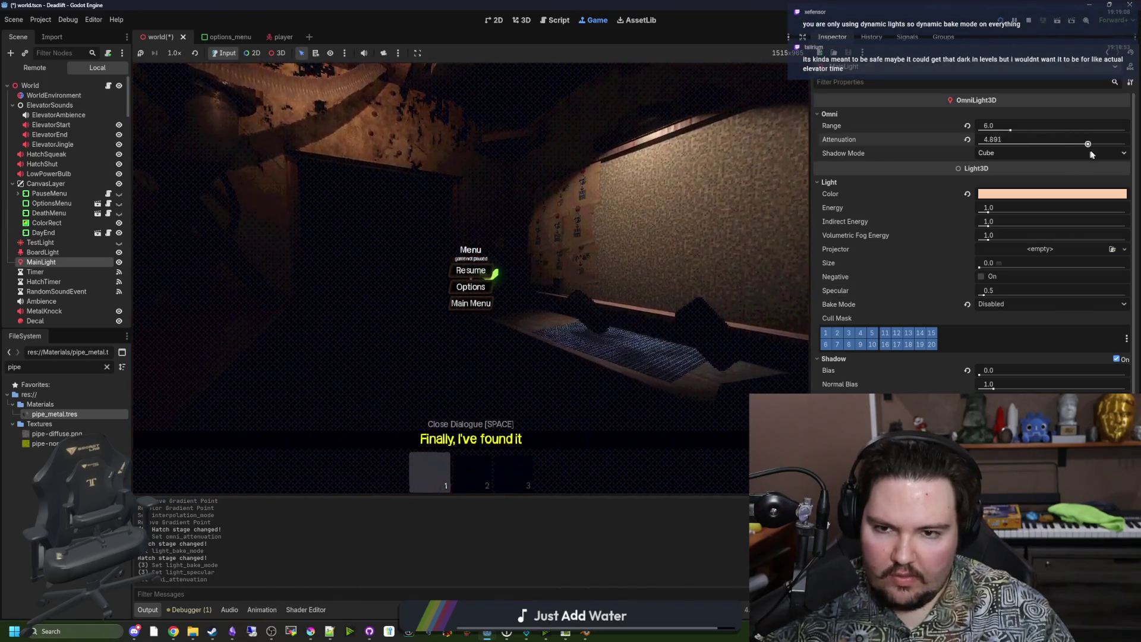
{"action": "key", "text": "Escape"}
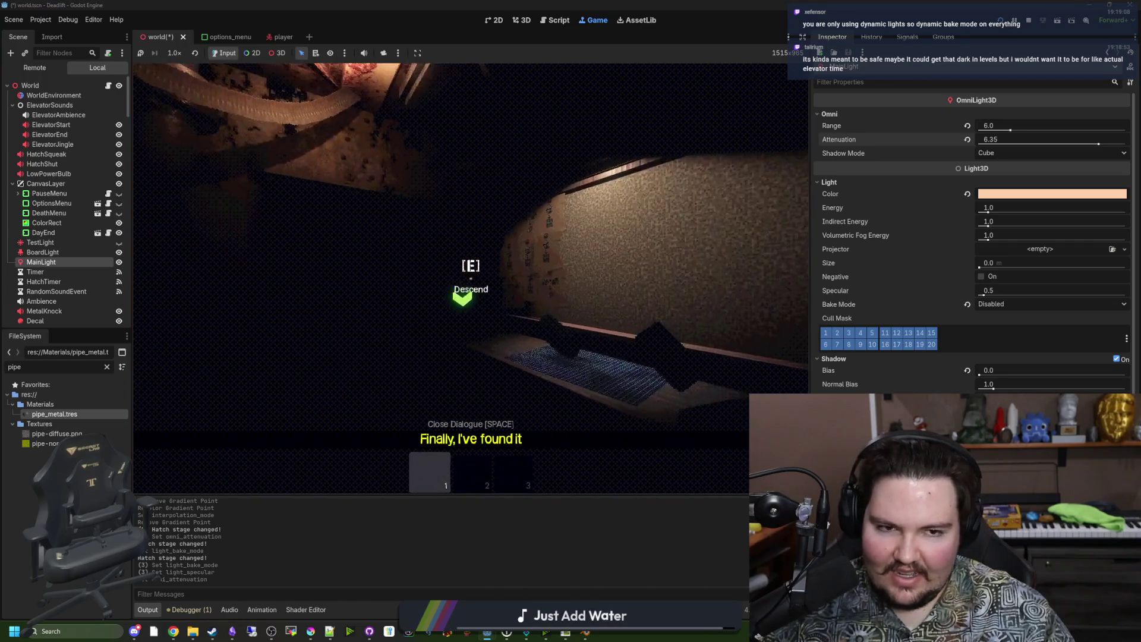
{"action": "left_click", "coordinate": [966, 139]}
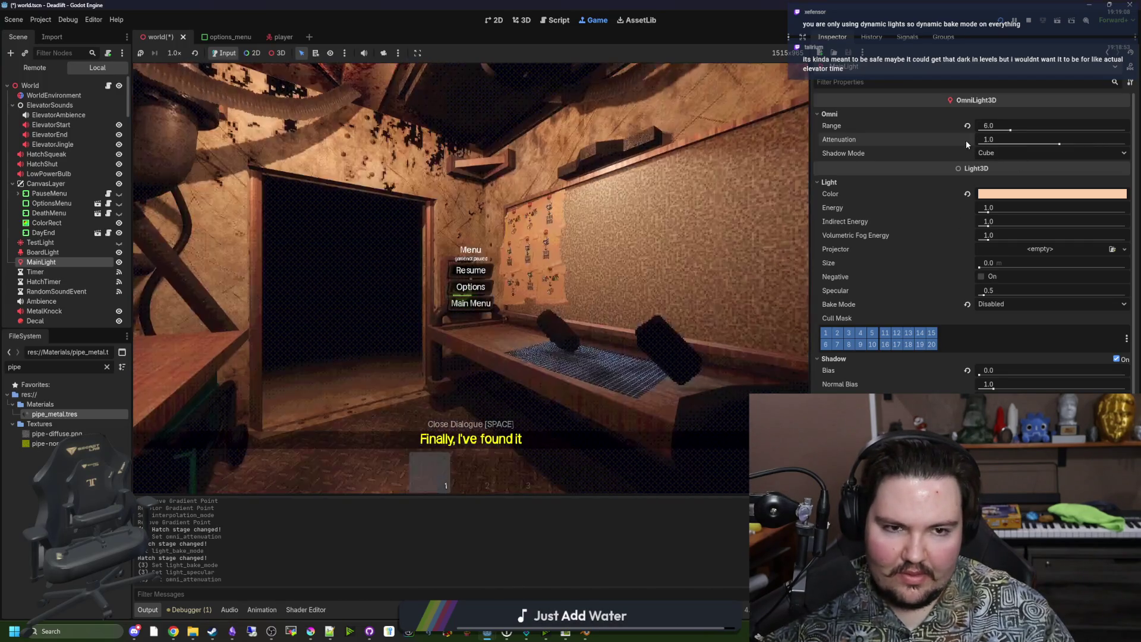
Set MainLight attenuation to 0 and check the lighting in game
{"action": "left_click", "coordinate": [1010, 140]}
{"action": "type", "text": "0"}
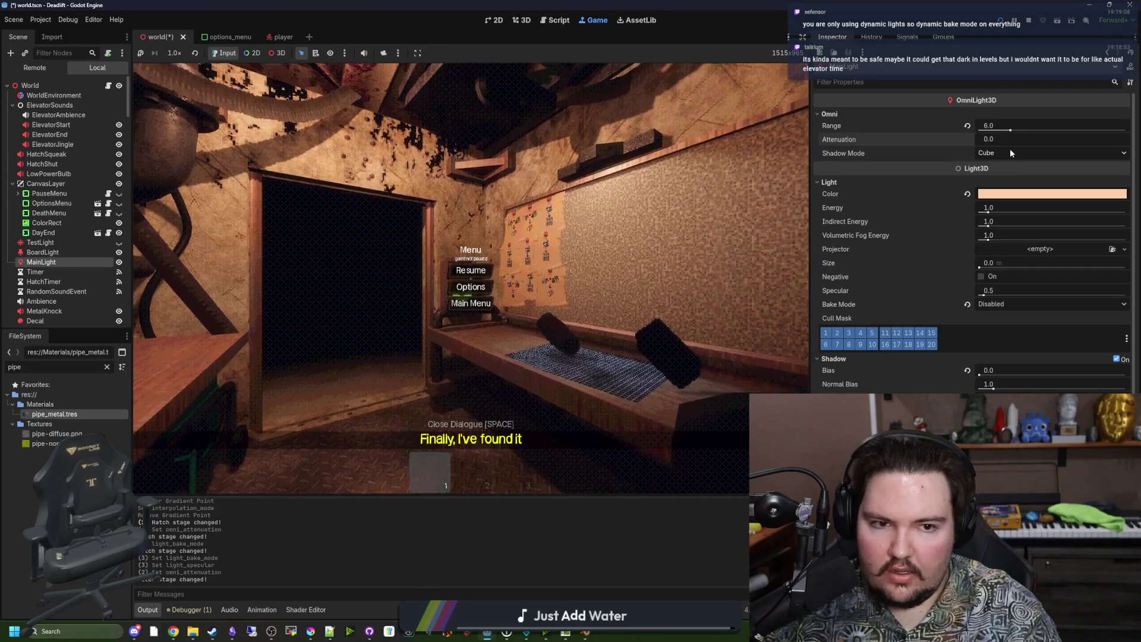
{"action": "key", "text": "Return"}
{"action": "left_click", "coordinate": [471, 270]}
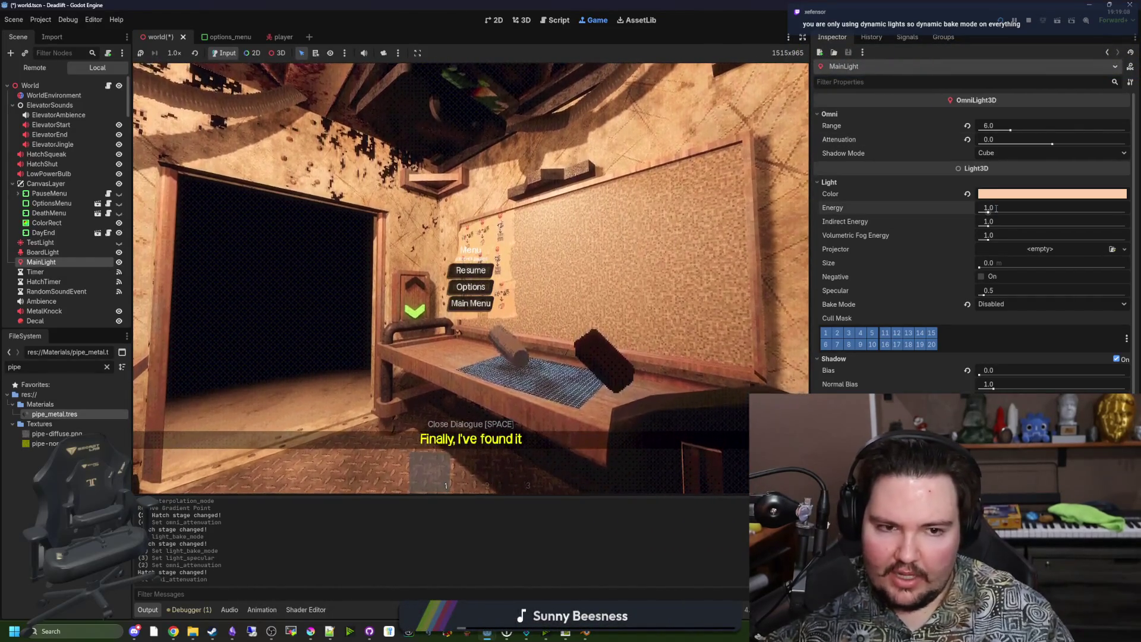
Dim the light energy to 0.5 and preview the dimmer room
{"action": "type", "text": "0.5"}
{"action": "key", "text": "Return"}
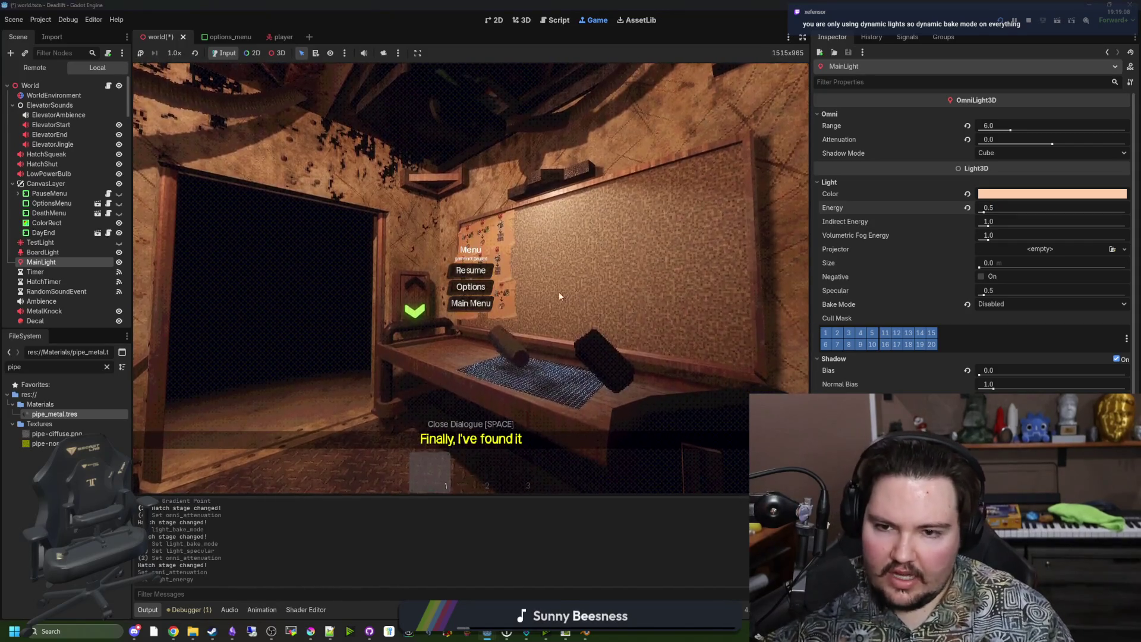
{"action": "left_click", "coordinate": [457, 273]}
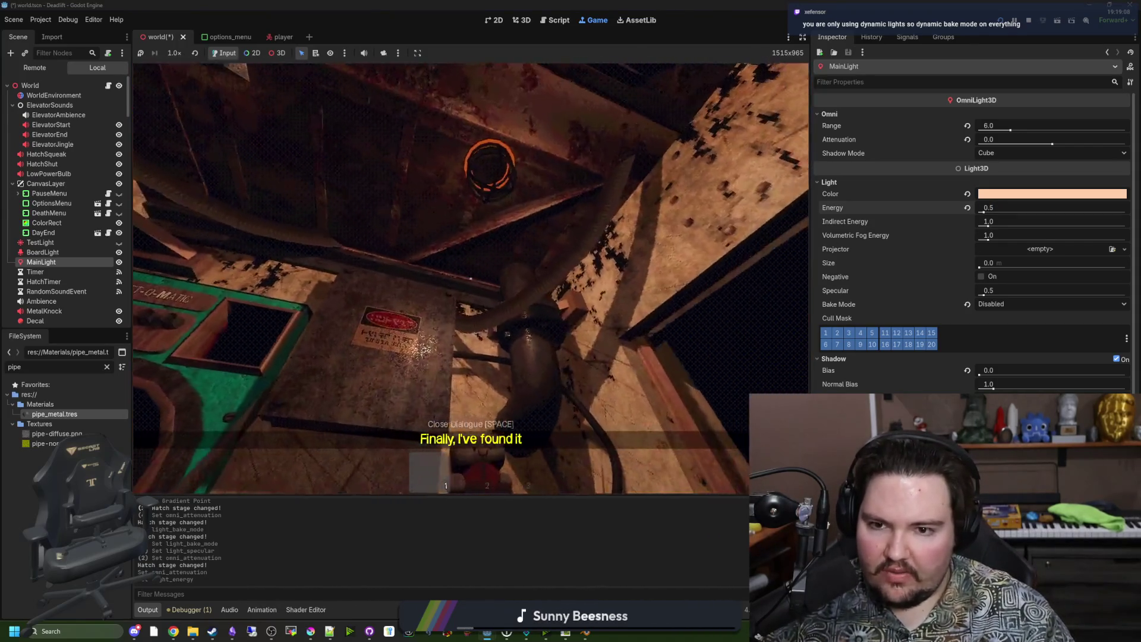
{"action": "key", "text": "Escape"}
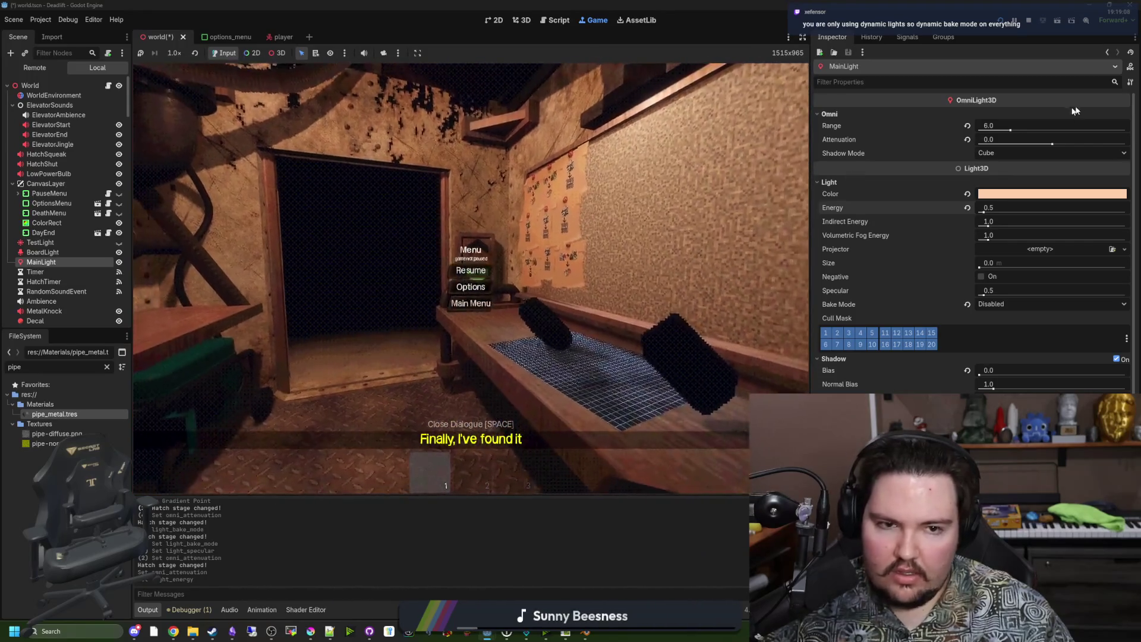
Set attenuation to 0.75 and energy back to 1.0, then walk around in game
{"action": "type", "text": "1"}
{"action": "key", "text": "Return"}
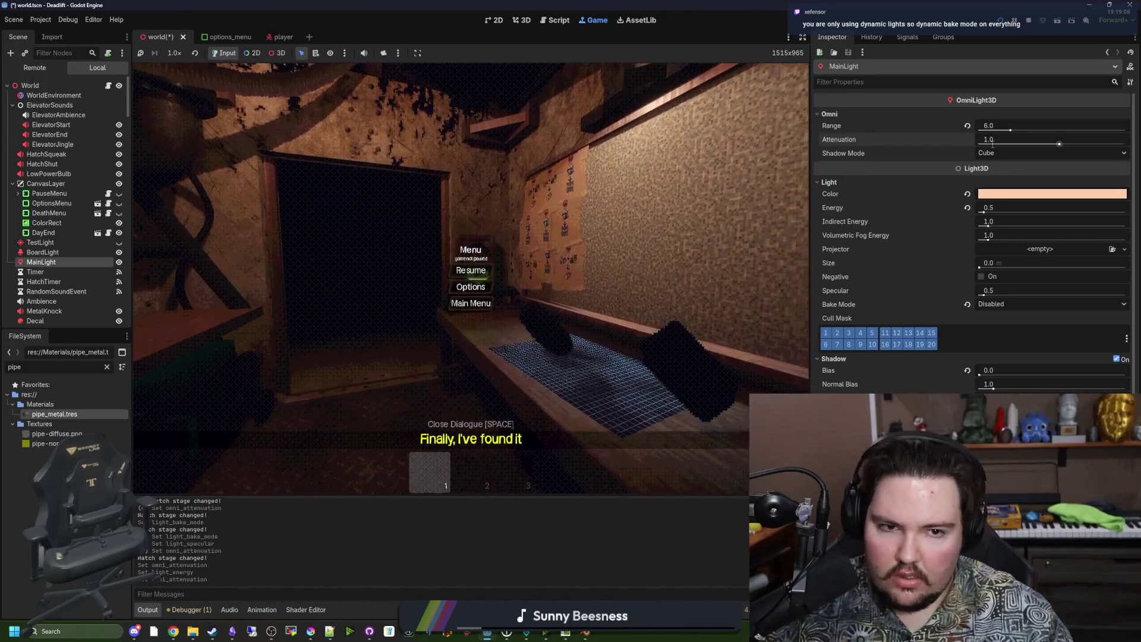
{"action": "type", "text": "5"}
{"action": "key", "text": "Return"}
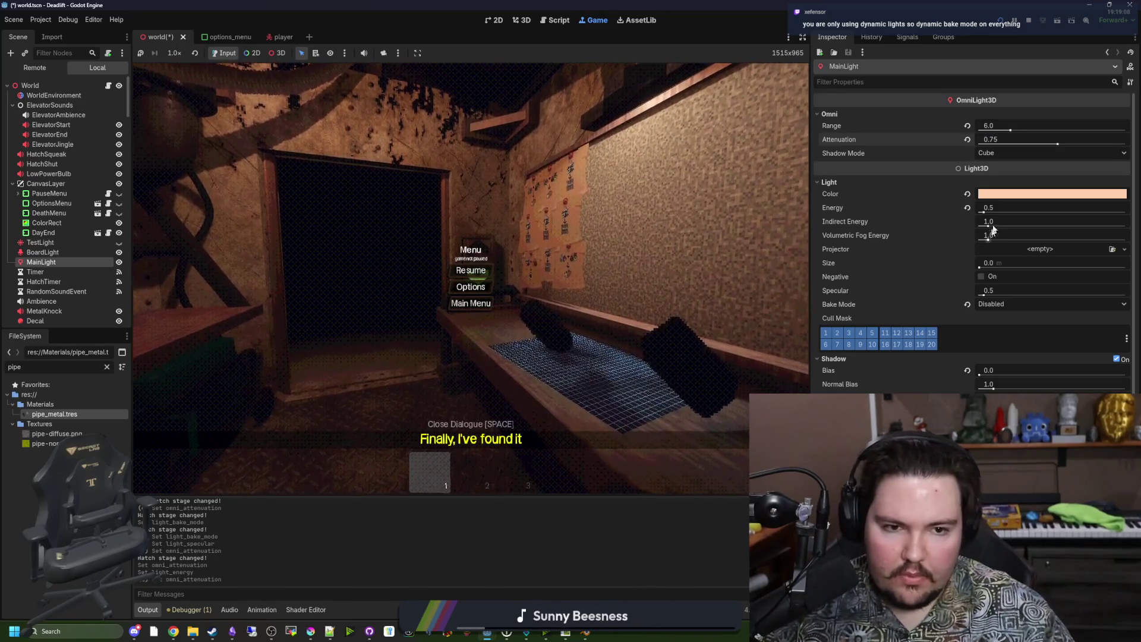
{"action": "left_click", "coordinate": [1006, 205]}
{"action": "type", "text": "1"}
{"action": "key", "text": "Return"}
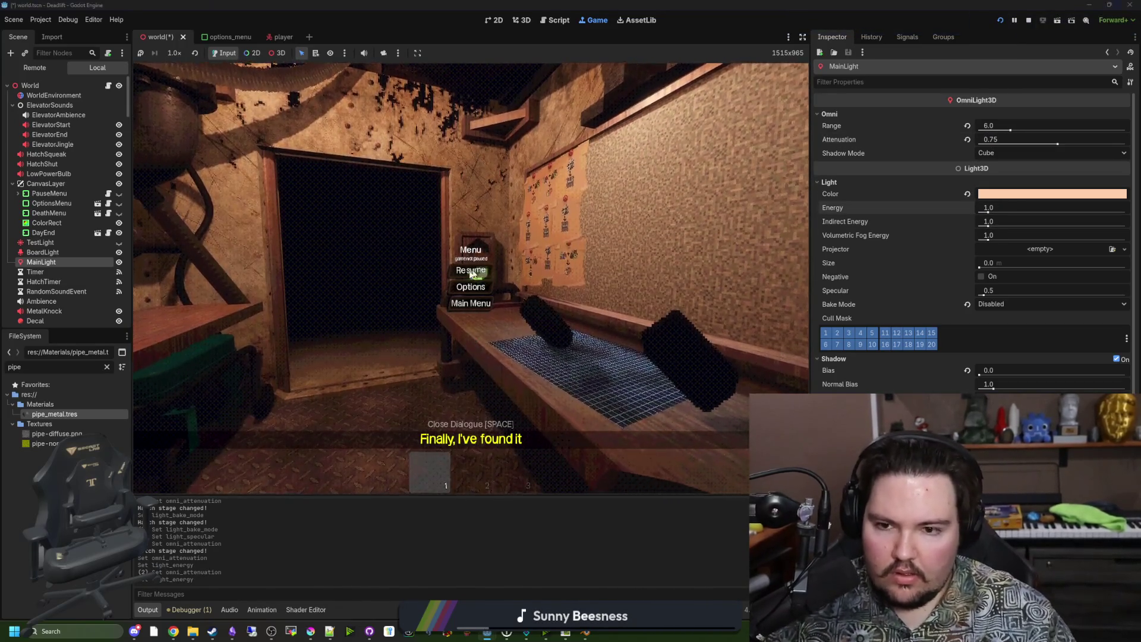
{"action": "left_click", "coordinate": [471, 270]}
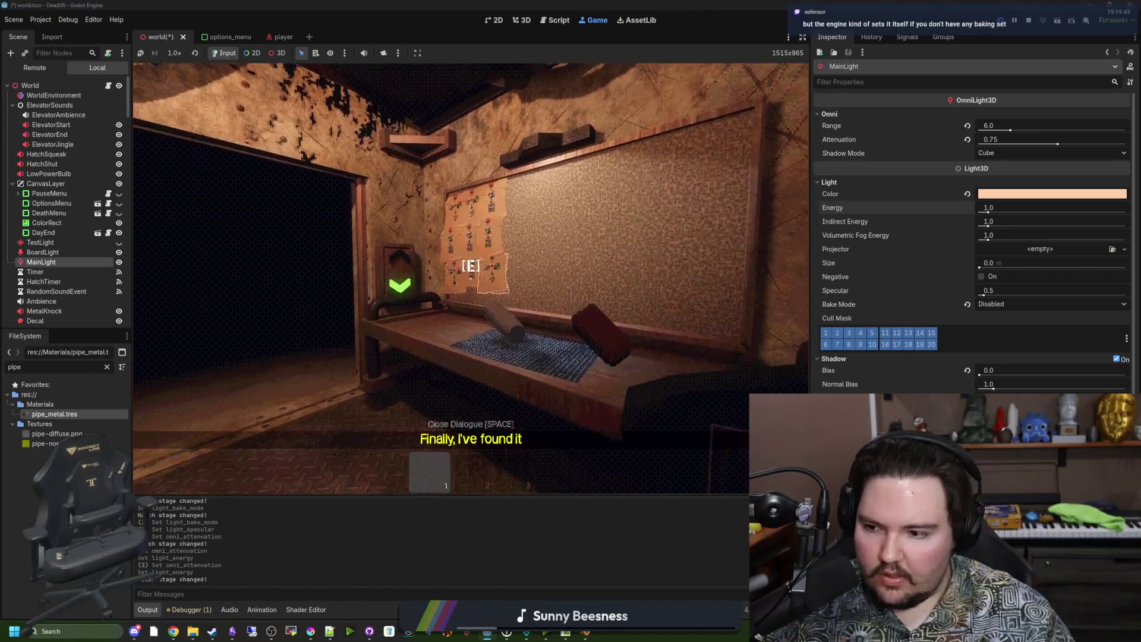
{"action": "key", "text": "s"}
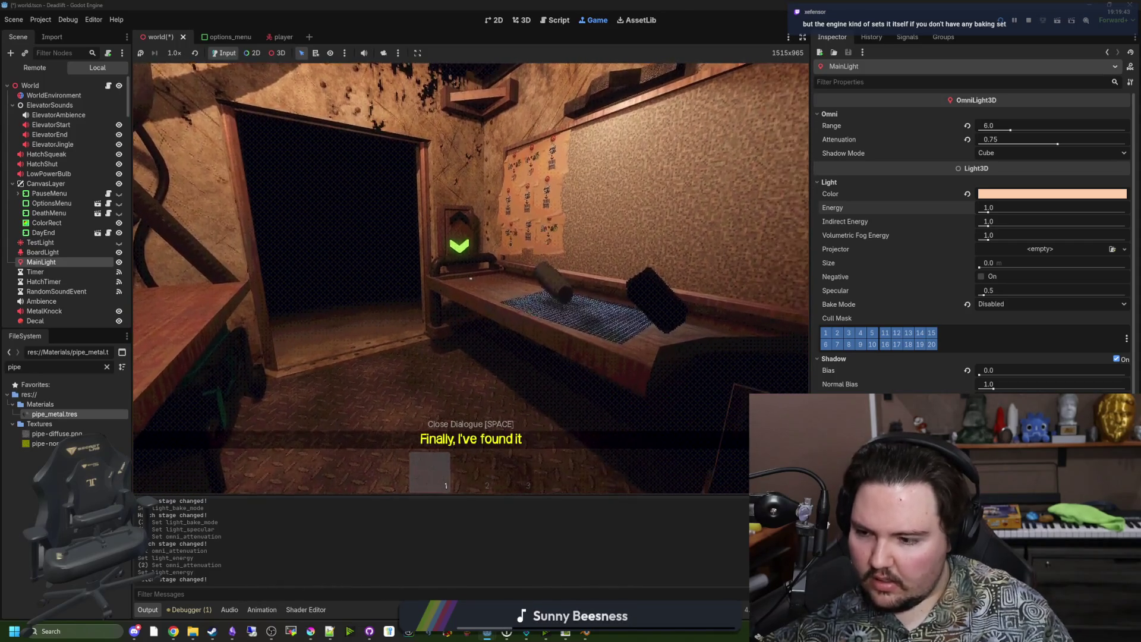
{"action": "key", "text": "Escape"}
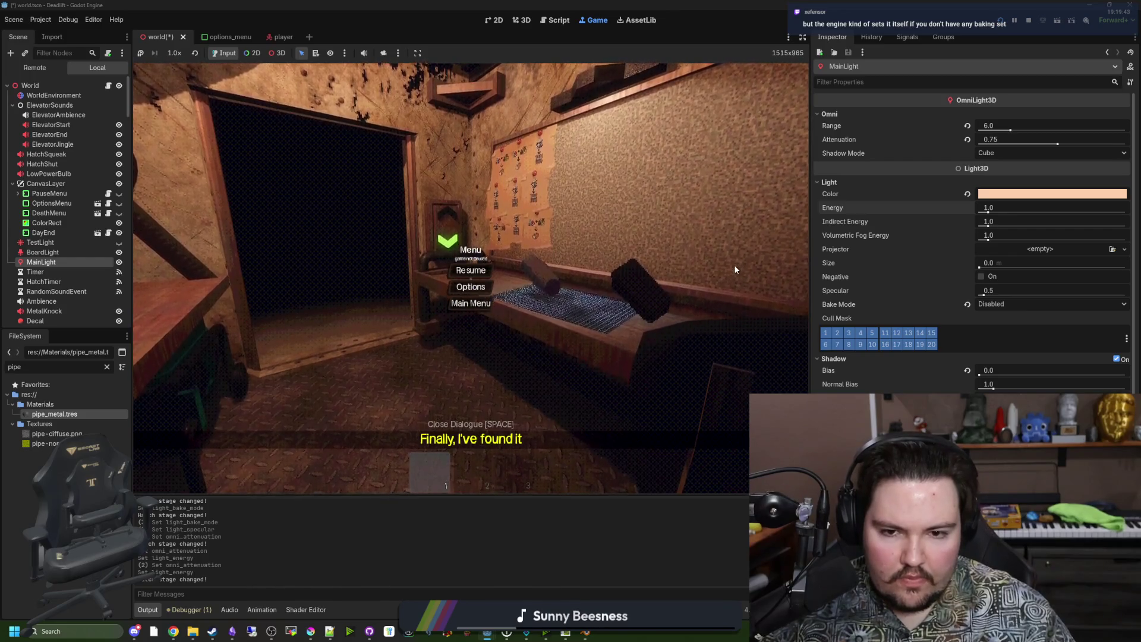
{"action": "left_click", "coordinate": [982, 276]}
{"action": "left_click", "coordinate": [982, 276]}
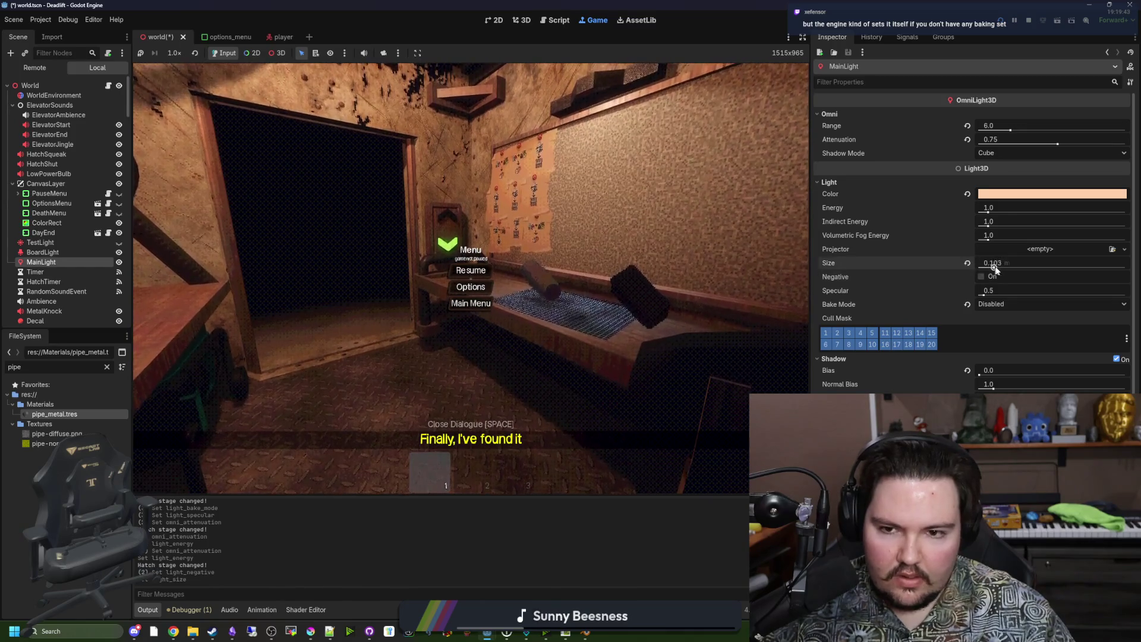
{"action": "mouse_move", "coordinate": [979, 267]}
{"action": "left_mouse_down"}
{"action": "mouse_move", "coordinate": [1064, 268]}
{"action": "mouse_move", "coordinate": [950, 267]}
{"action": "left_mouse_up"}
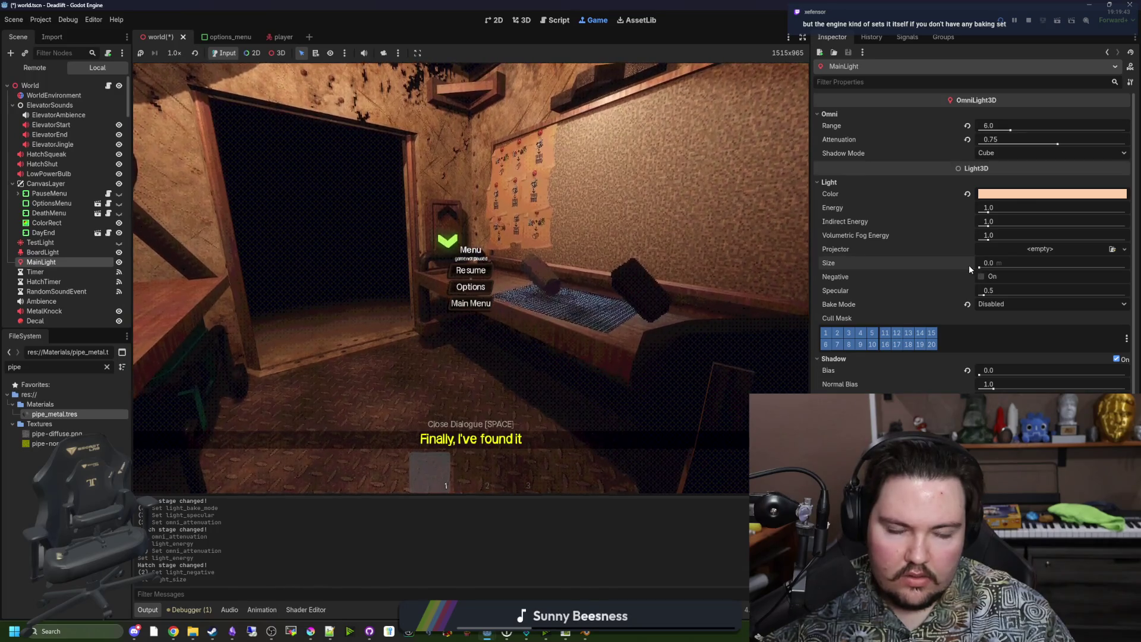
{"action": "mouse_move", "coordinate": [988, 225]}
{"action": "left_mouse_down"}
{"action": "mouse_move", "coordinate": [1093, 227]}
{"action": "mouse_move", "coordinate": [1070, 229]}
{"action": "mouse_move", "coordinate": [1088, 243]}
{"action": "mouse_move", "coordinate": [1063, 228]}
{"action": "mouse_move", "coordinate": [985, 228]}
{"action": "left_mouse_up"}
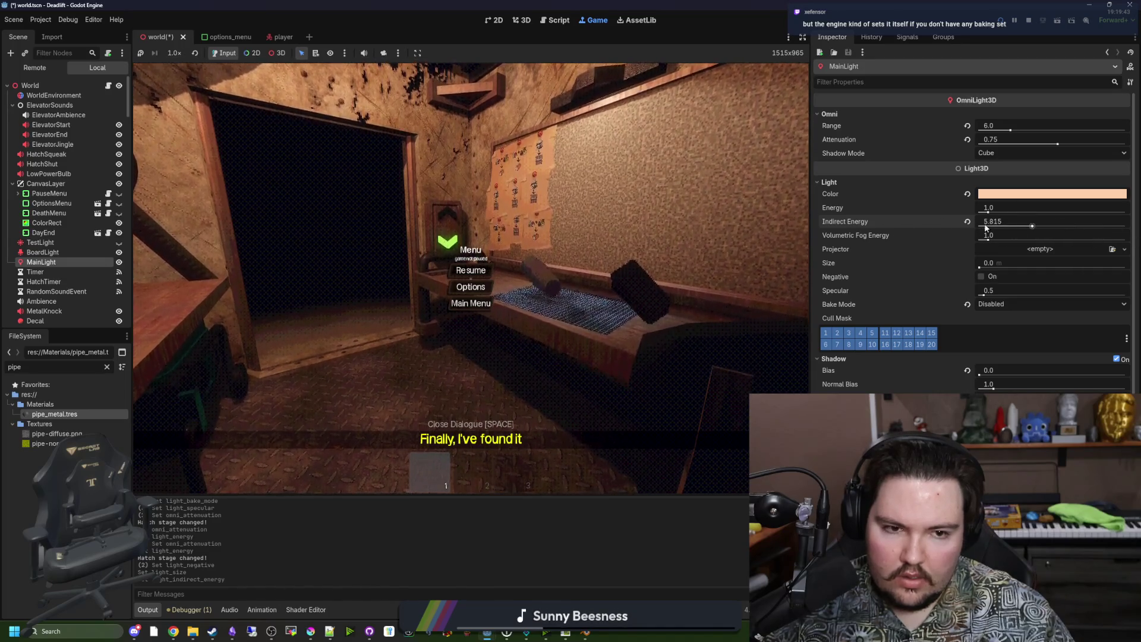
{"action": "left_click", "coordinate": [986, 236]}
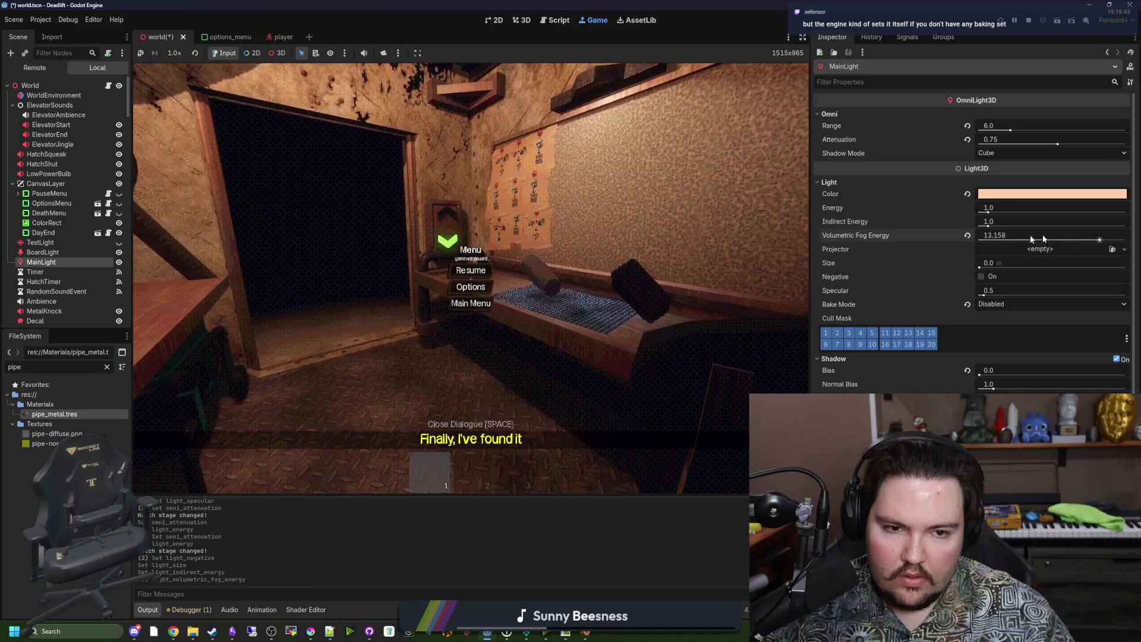
{"action": "left_click_drag", "start_coordinate": [988, 209], "coordinate": [1124, 212]}
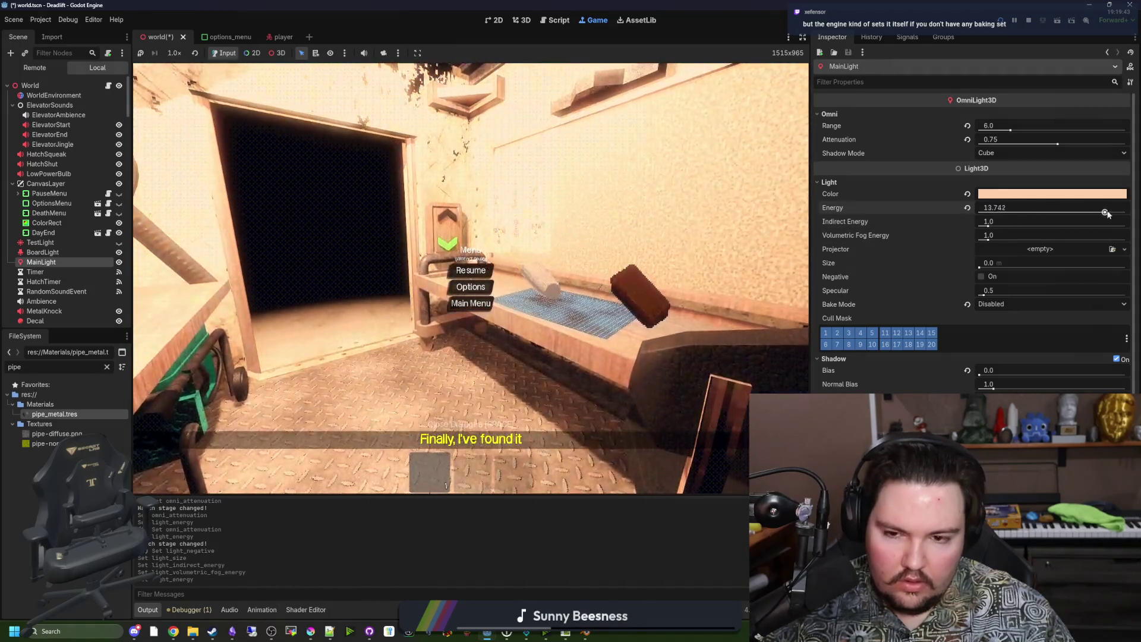
{"action": "key", "text": "ctrl+z"}
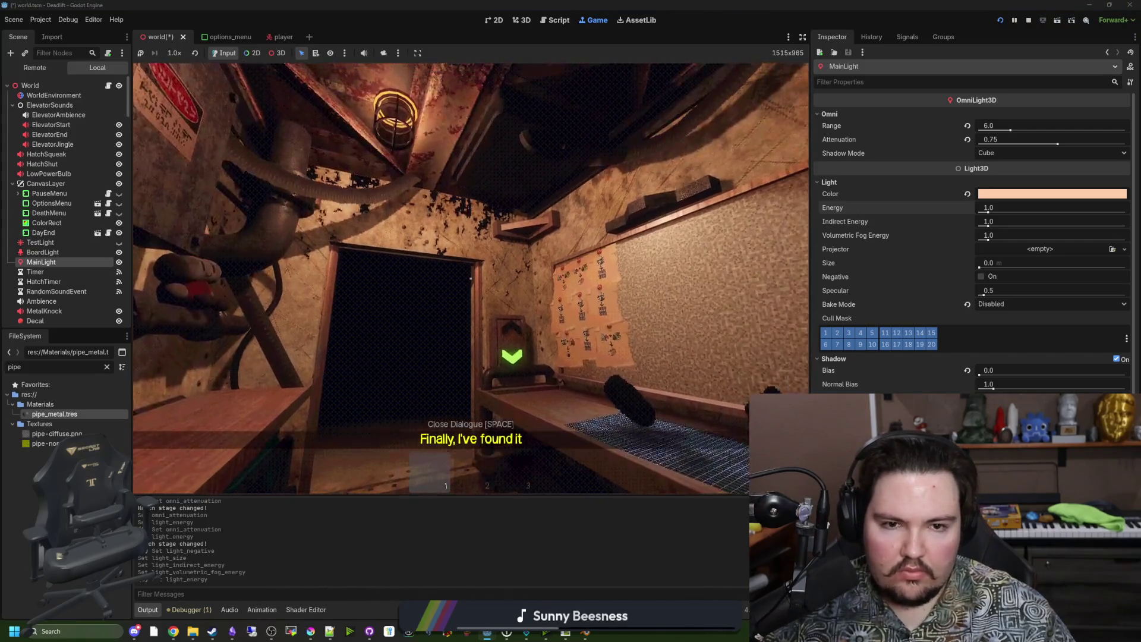
{"action": "left_click_drag", "start_coordinate": [1009, 128], "coordinate": [1096, 139]}
{"action": "left_click", "coordinate": [999, 125]}
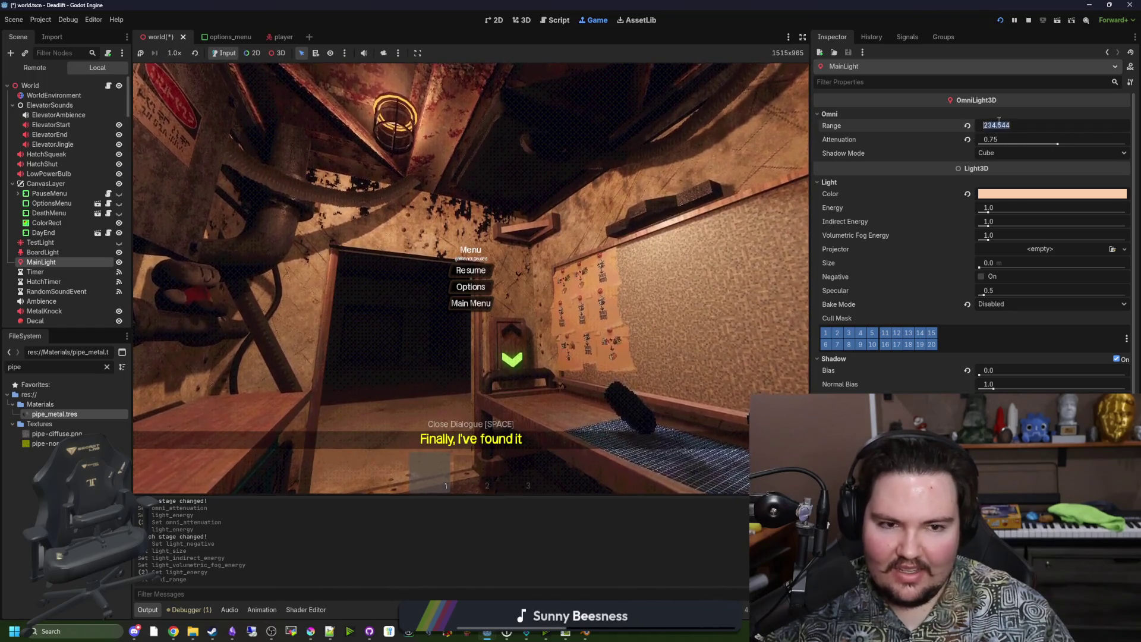
{"action": "type", "text": "6"}
{"action": "key", "text": "Return"}
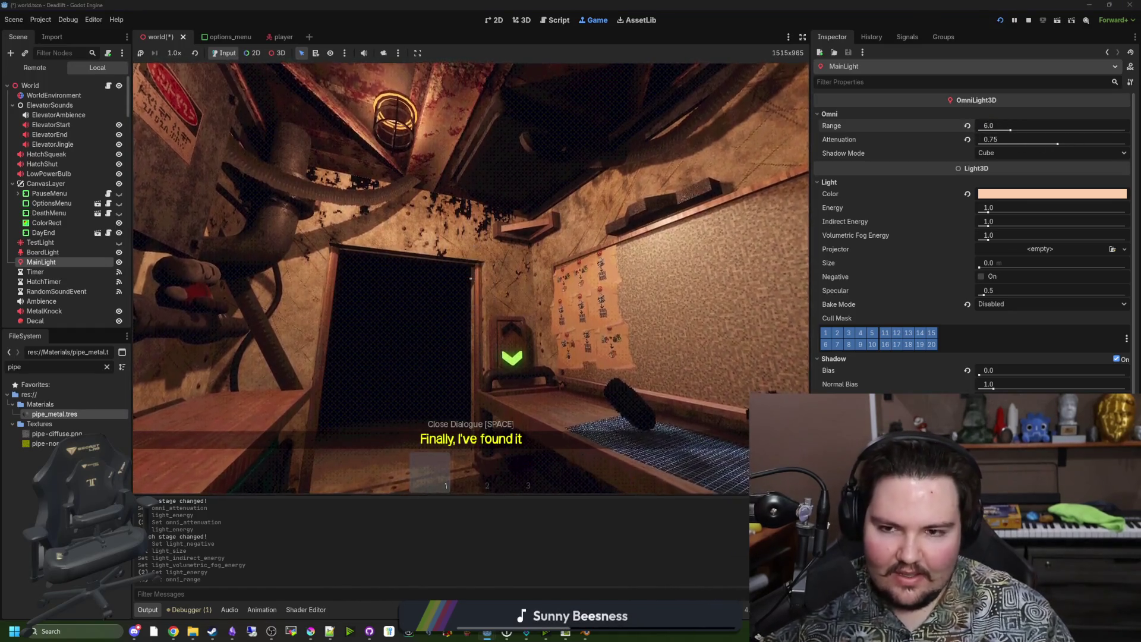
{"action": "key", "text": "w"}
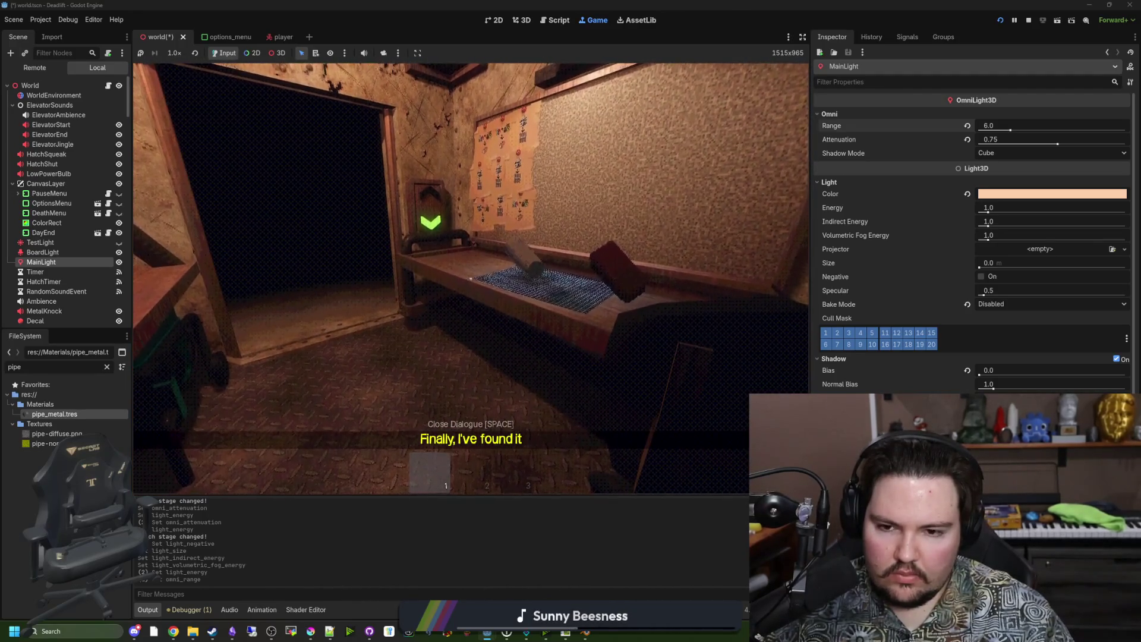
{"action": "key", "text": "super"}
{"action": "left_click", "coordinate": [581, 505]}
{"action": "key", "text": "Escape"}
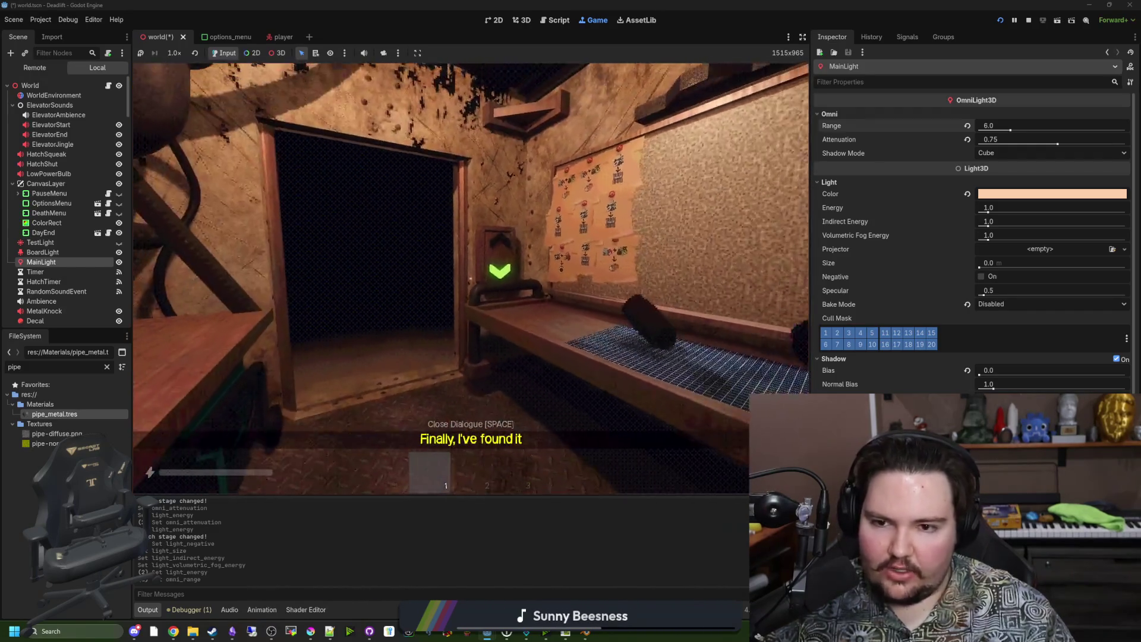
Resume the game and walk up to the Craft-O-Matic machine
{"action": "key", "text": "Escape"}
{"action": "key", "text": "super"}
{"action": "key", "text": "super"}
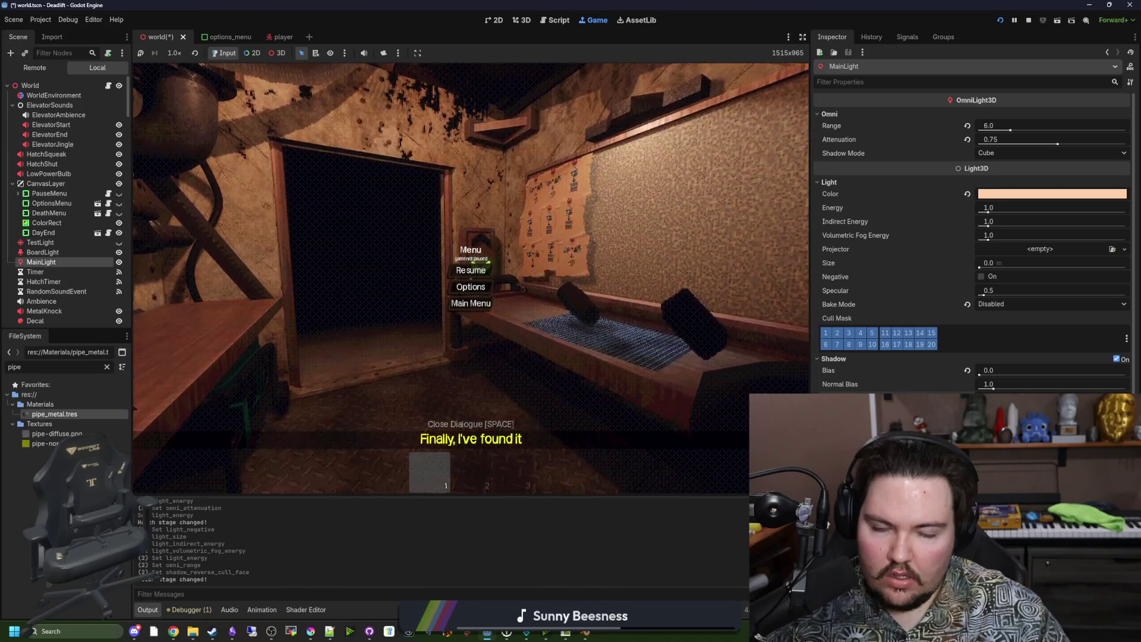
{"action": "left_click", "coordinate": [470, 269]}
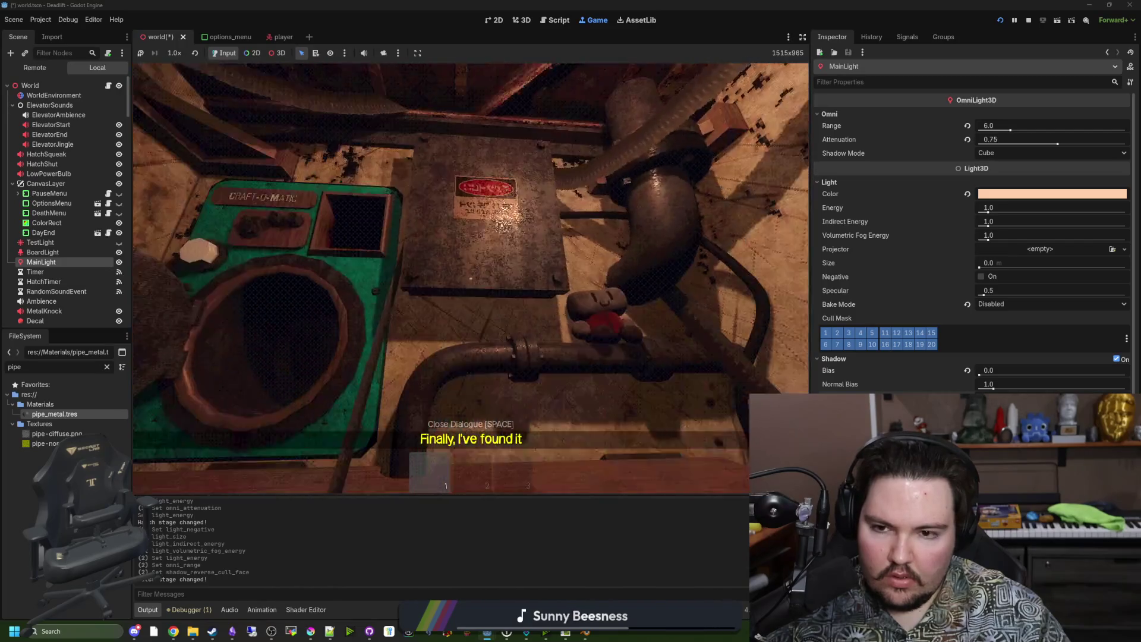
{"action": "key", "text": "w"}
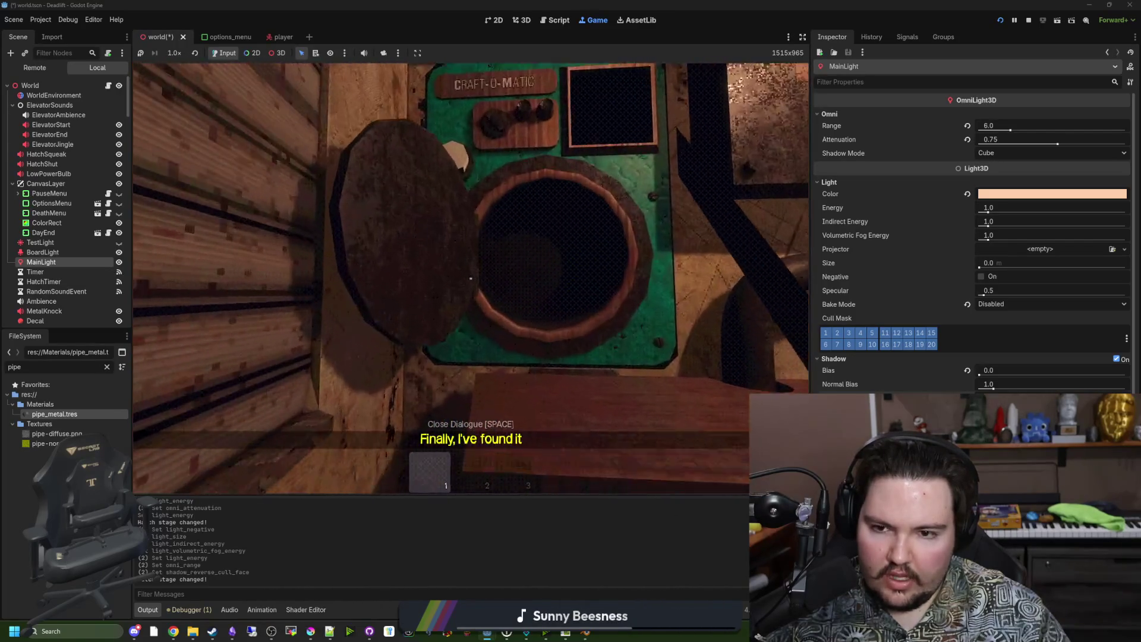
{"action": "key", "text": "super"}
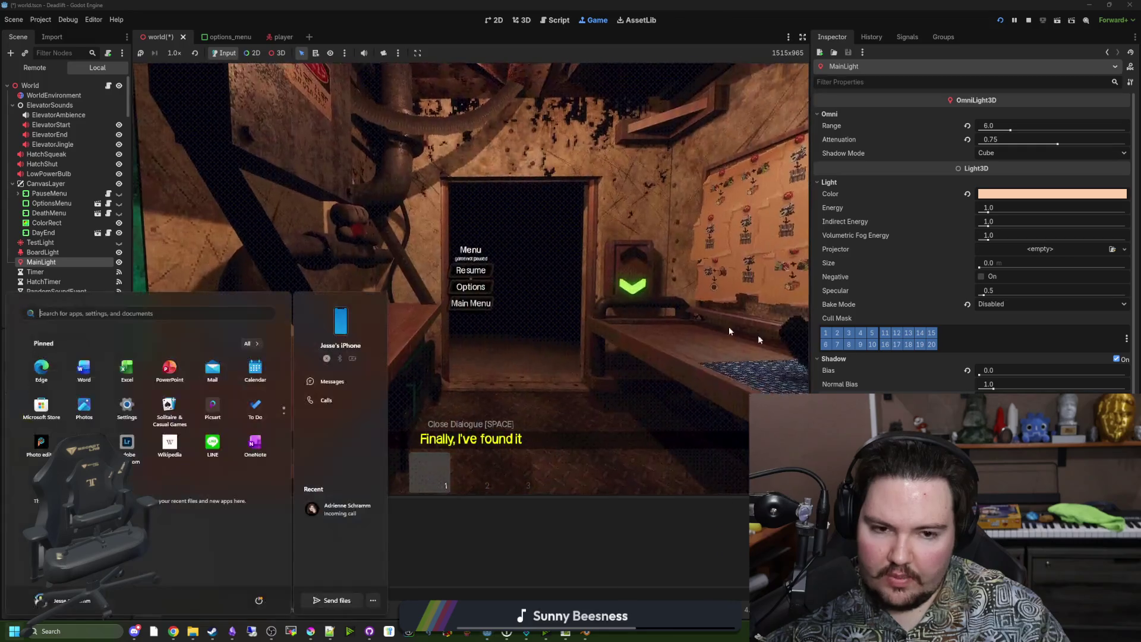
{"action": "key", "text": "super"}
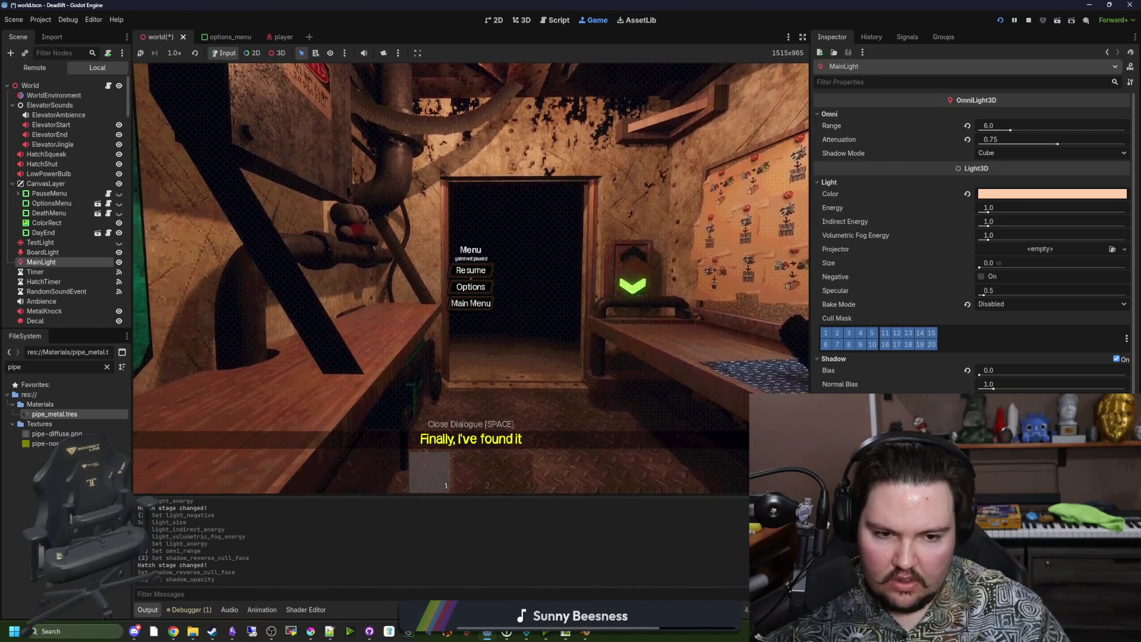
Walk toward the elevator doorway, look at the Descend wall and bunk wall, then pause
{"action": "key", "text": "Escape"}
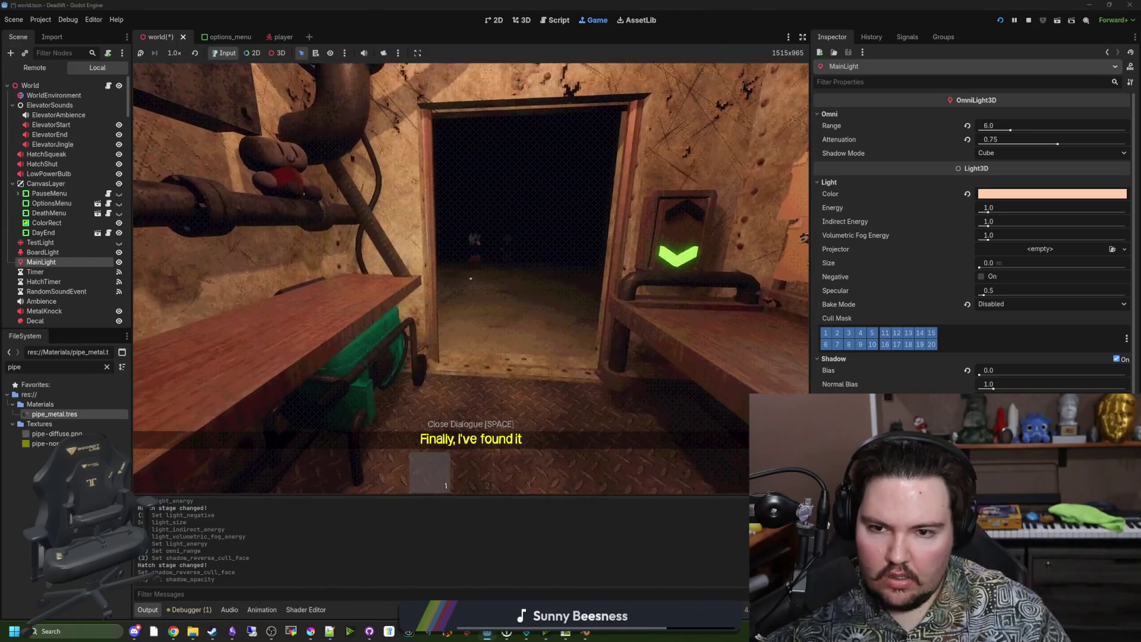
{"action": "key", "text": "w"}
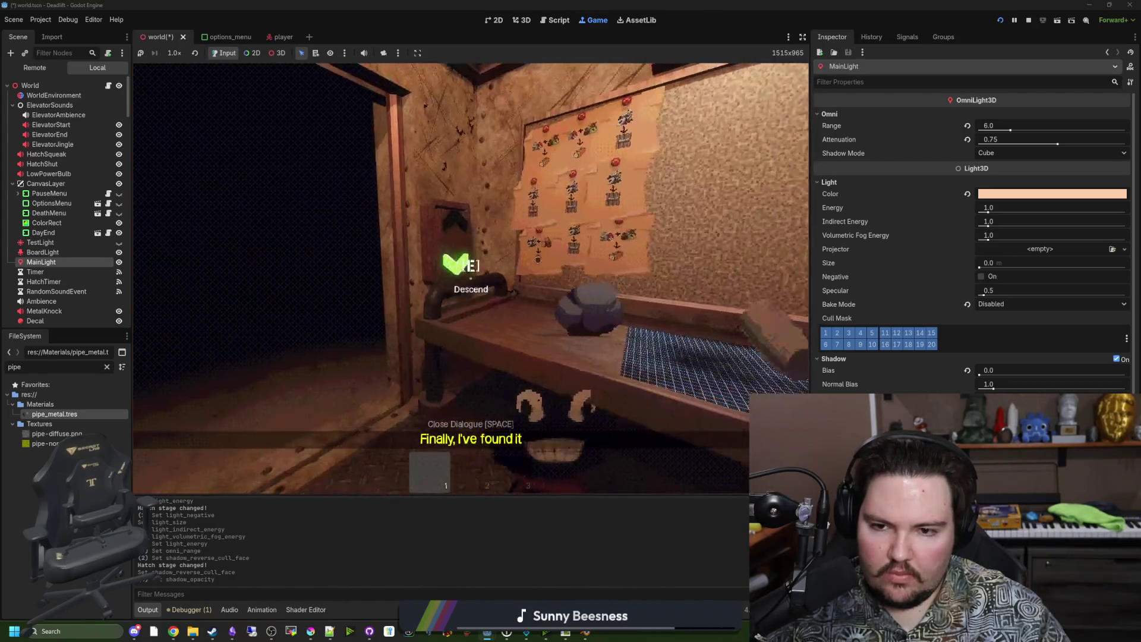
{"action": "key", "text": "F1"}
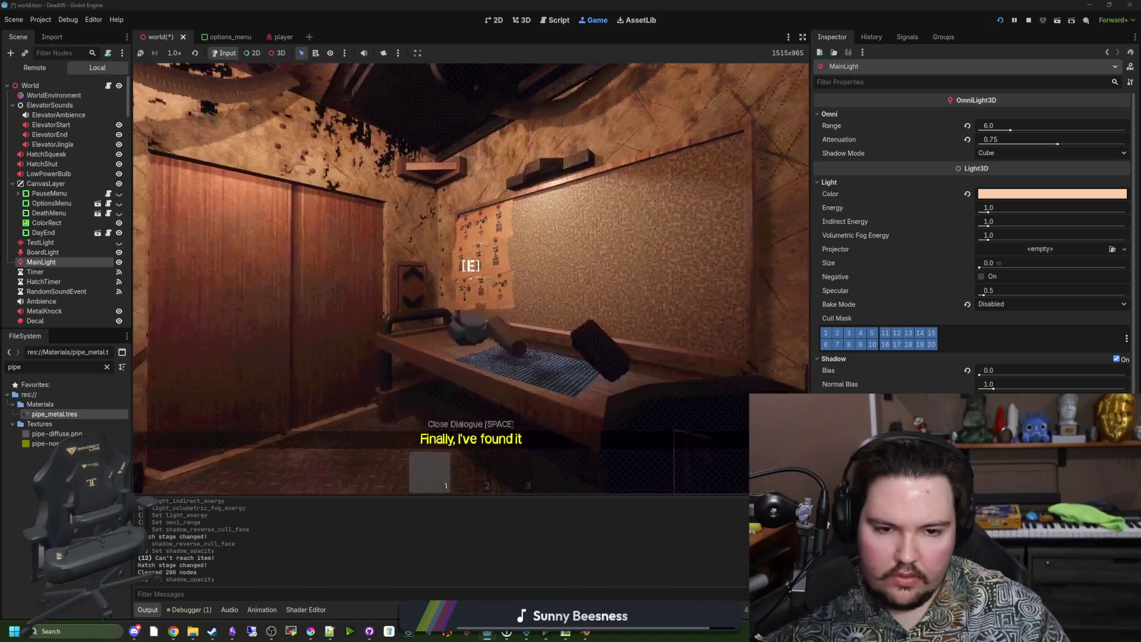
{"action": "key", "text": "super"}
{"action": "key", "text": "Escape"}
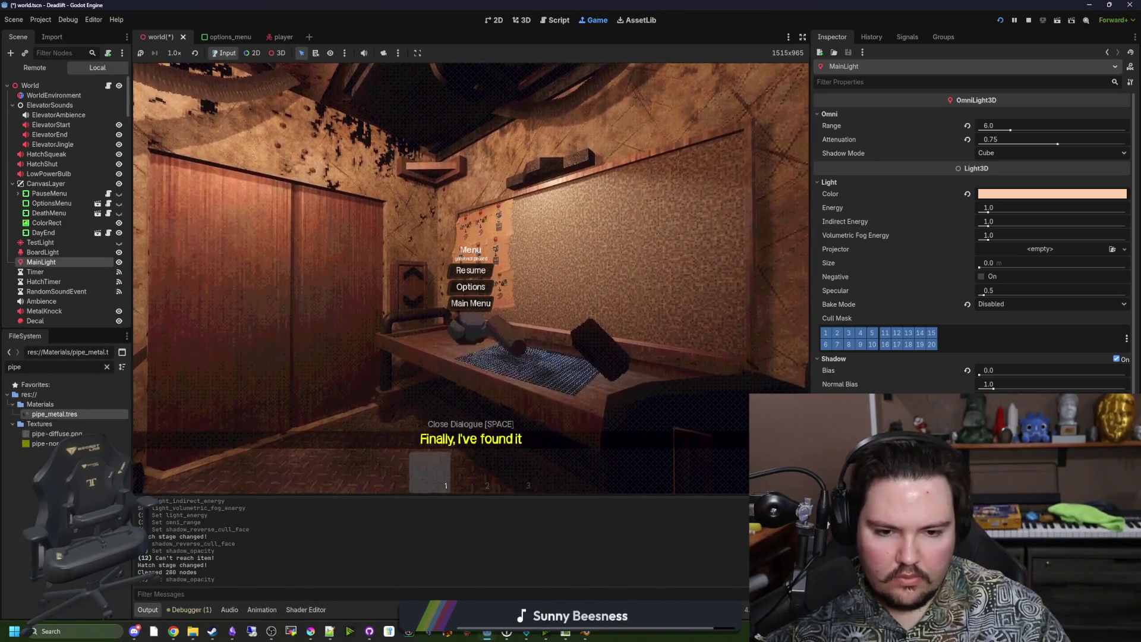
Set the MainLight colour to pure white and check it in the running game
{"action": "left_click", "coordinate": [1006, 196]}
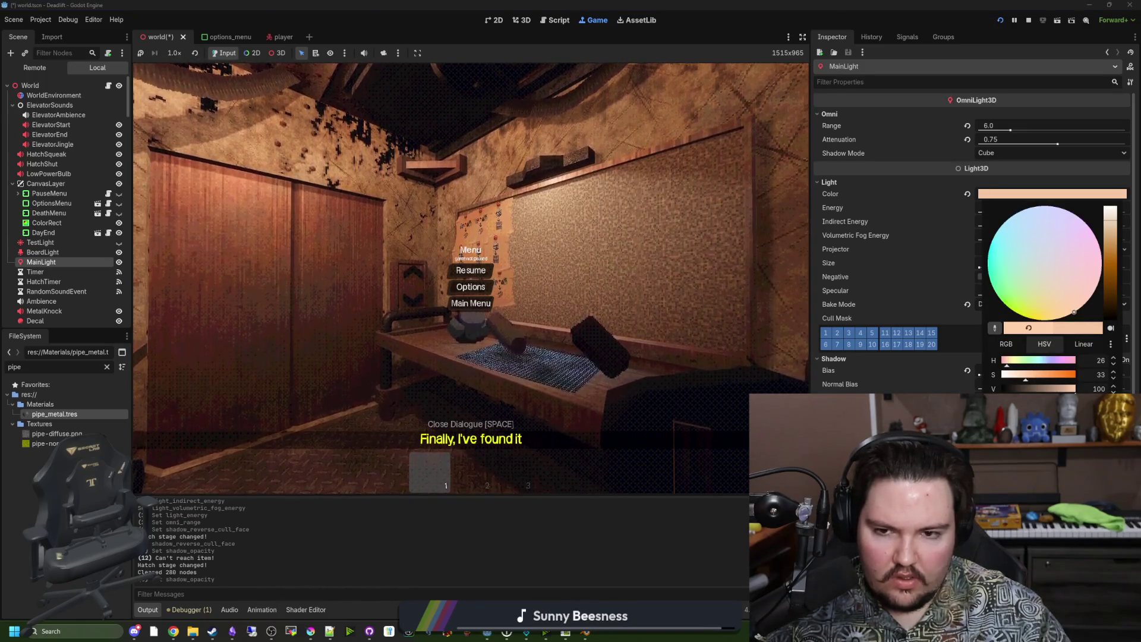
{"action": "left_click", "coordinate": [1054, 325]}
{"action": "left_click", "coordinate": [678, 521]}
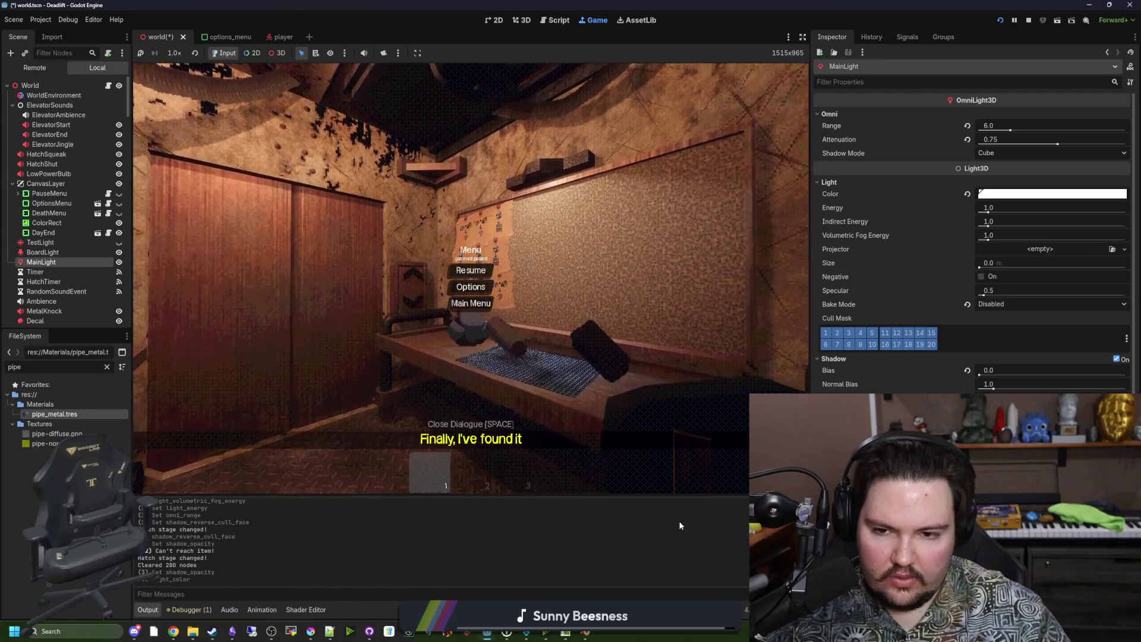
{"action": "left_click", "coordinate": [993, 196]}
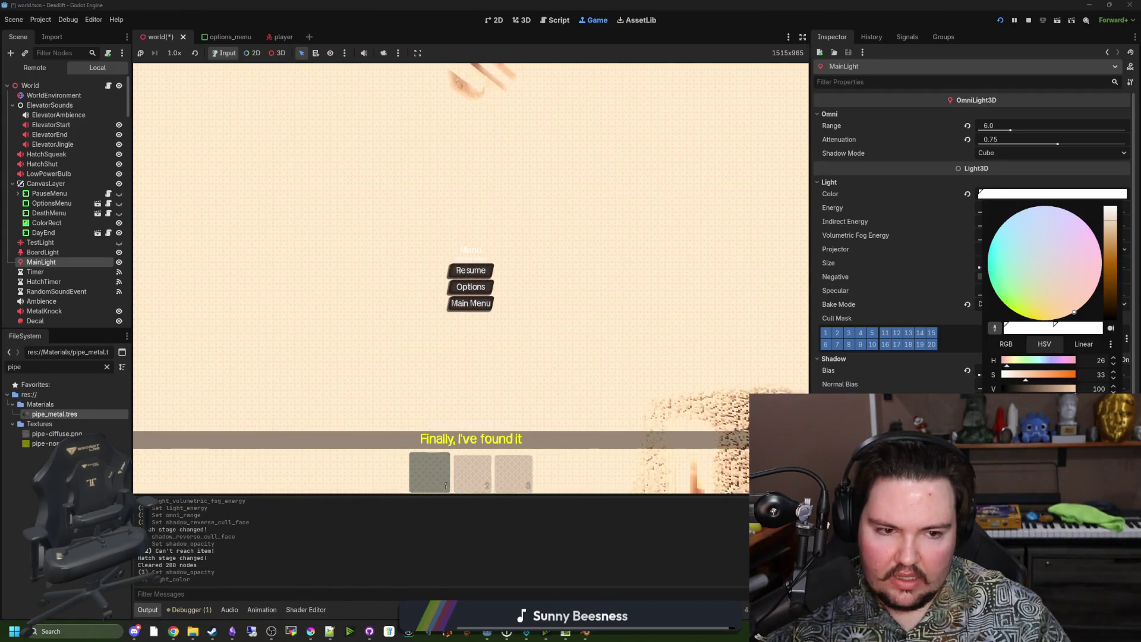
{"action": "left_click", "coordinate": [622, 542]}
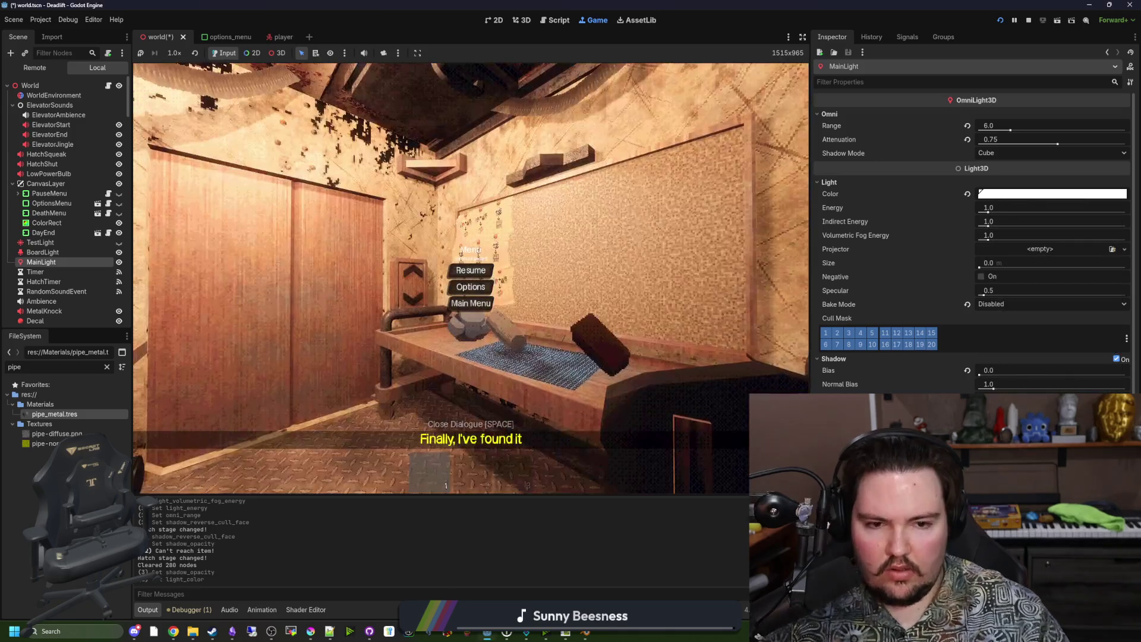
{"action": "key", "text": "Escape"}
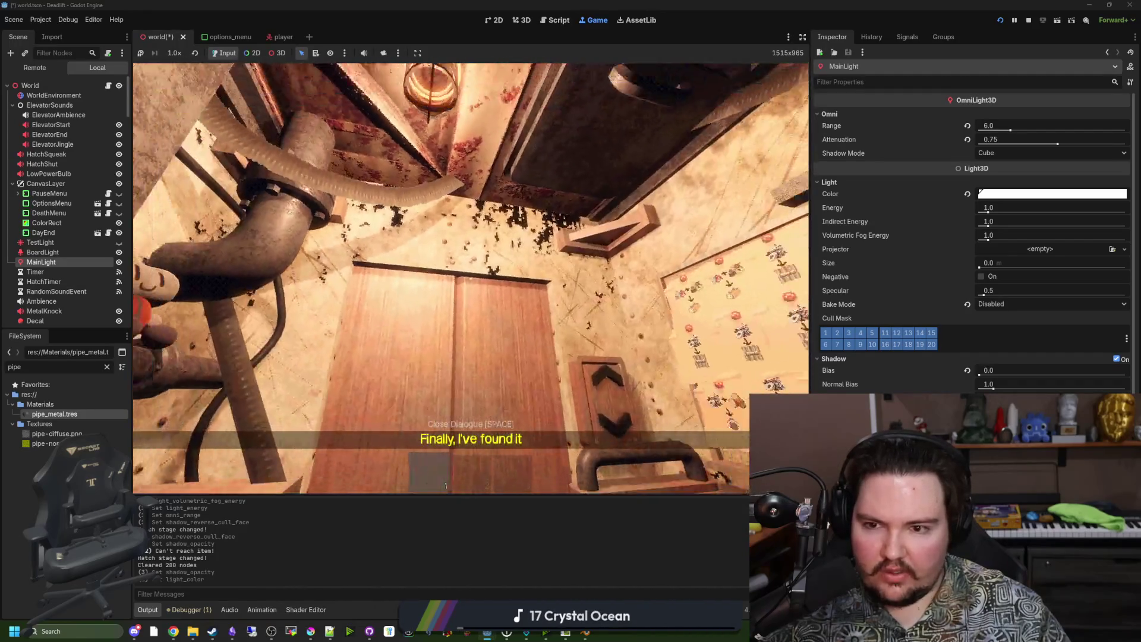
{"action": "key", "text": "Escape"}
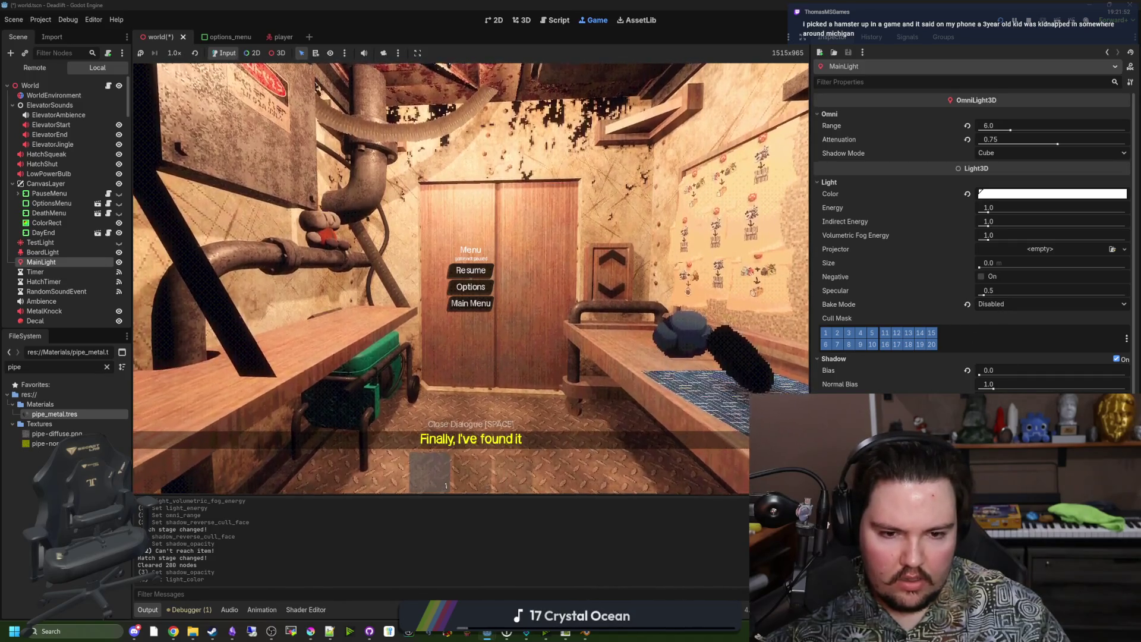
Tint the light to warm cream (hue 26, saturation 33, value 100) and preview it
{"action": "left_click", "coordinate": [1018, 253]}
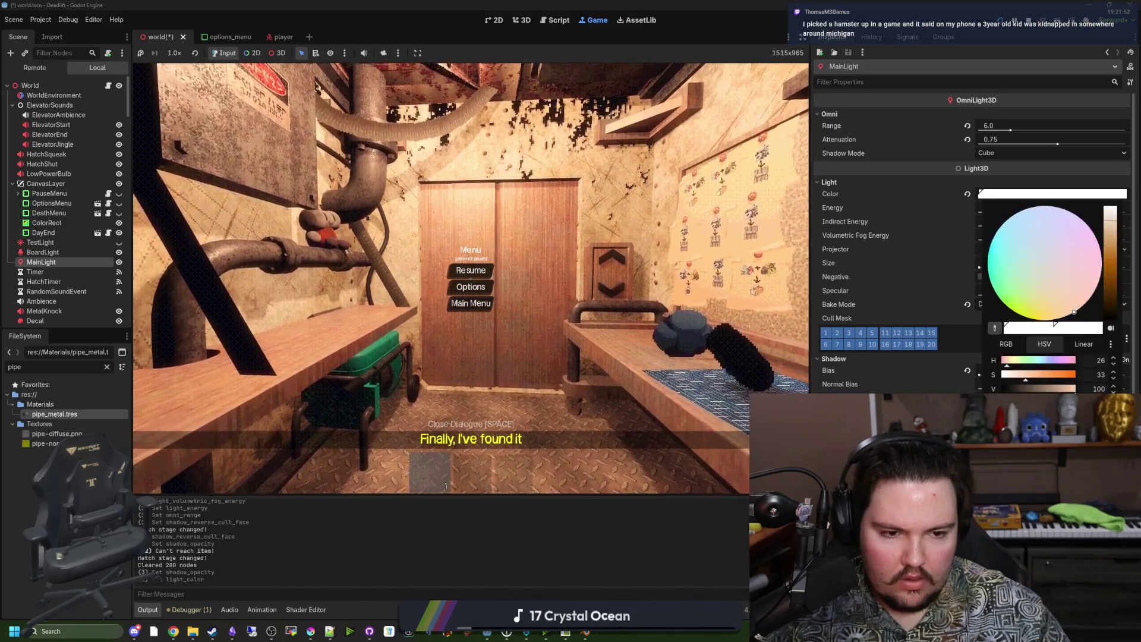
{"action": "key", "text": "Escape"}
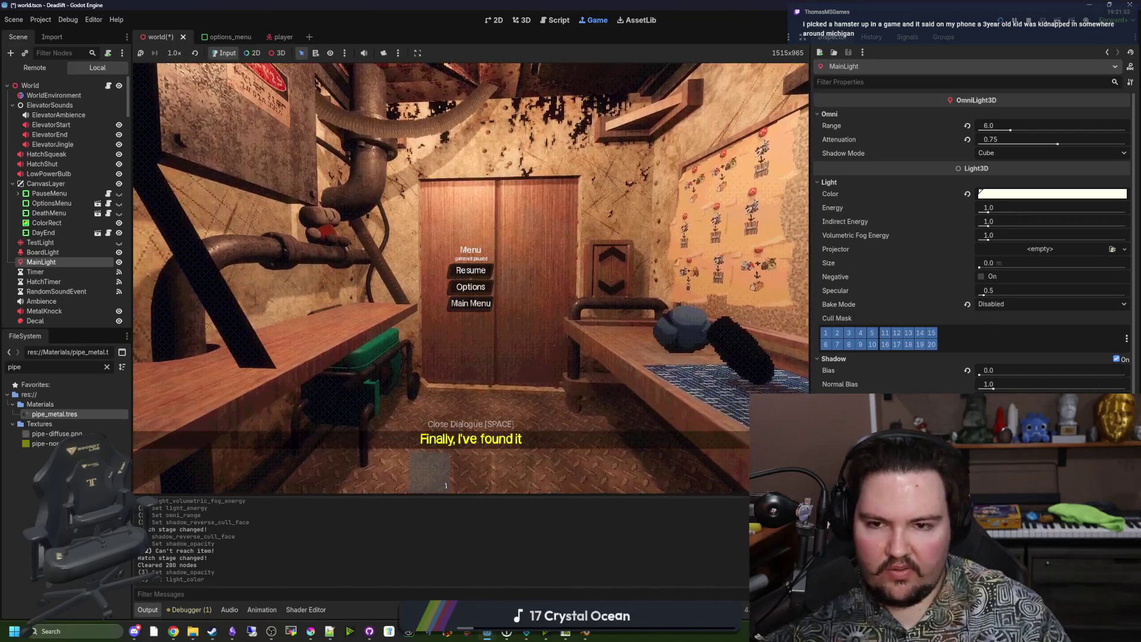
{"action": "left_click", "coordinate": [471, 270]}
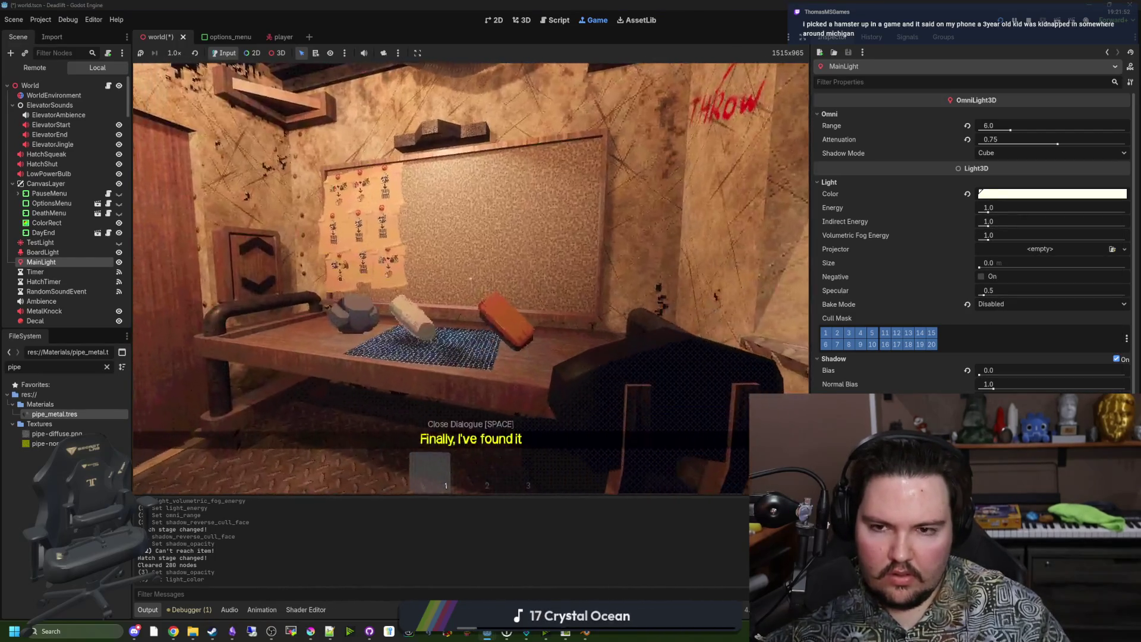
{"action": "key", "text": "Escape"}
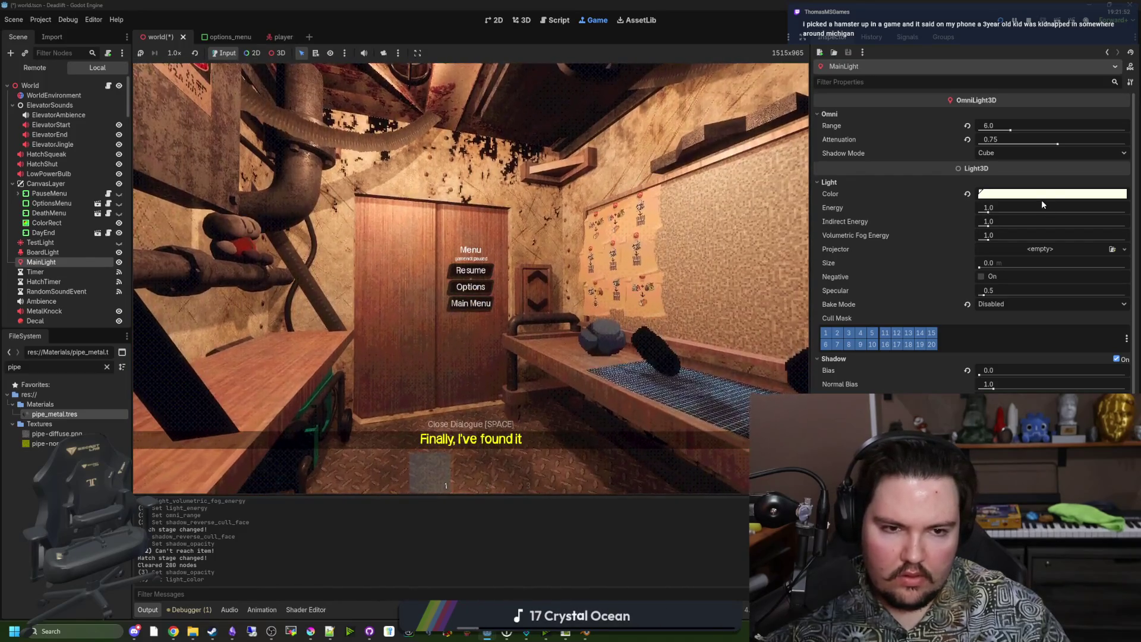
{"action": "left_click", "coordinate": [1043, 195]}
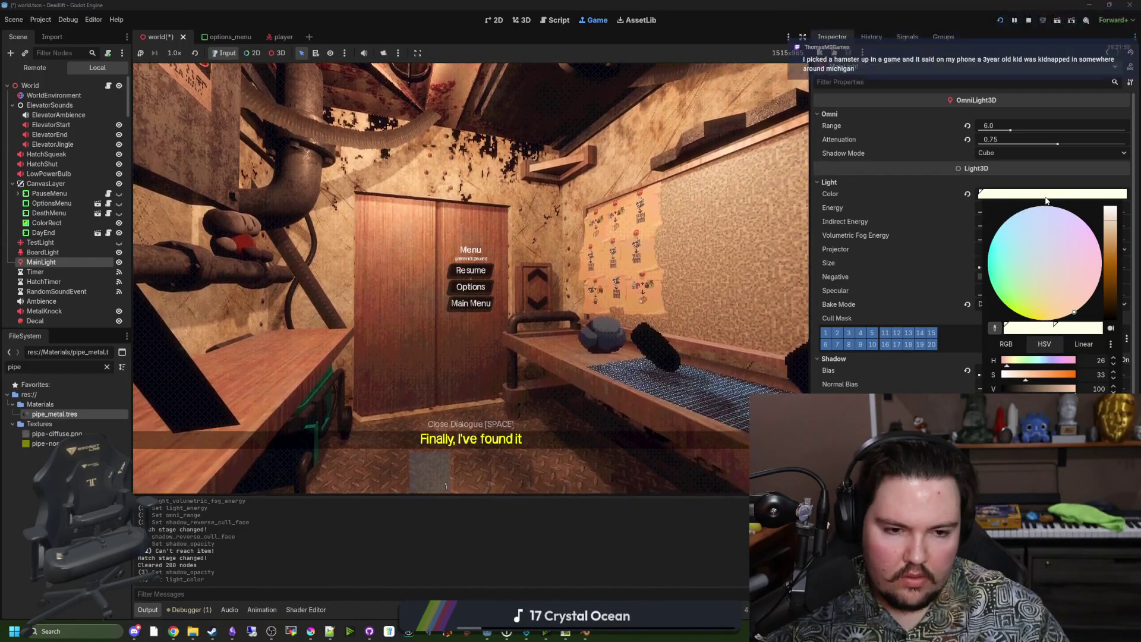
{"action": "left_click", "coordinate": [627, 518]}
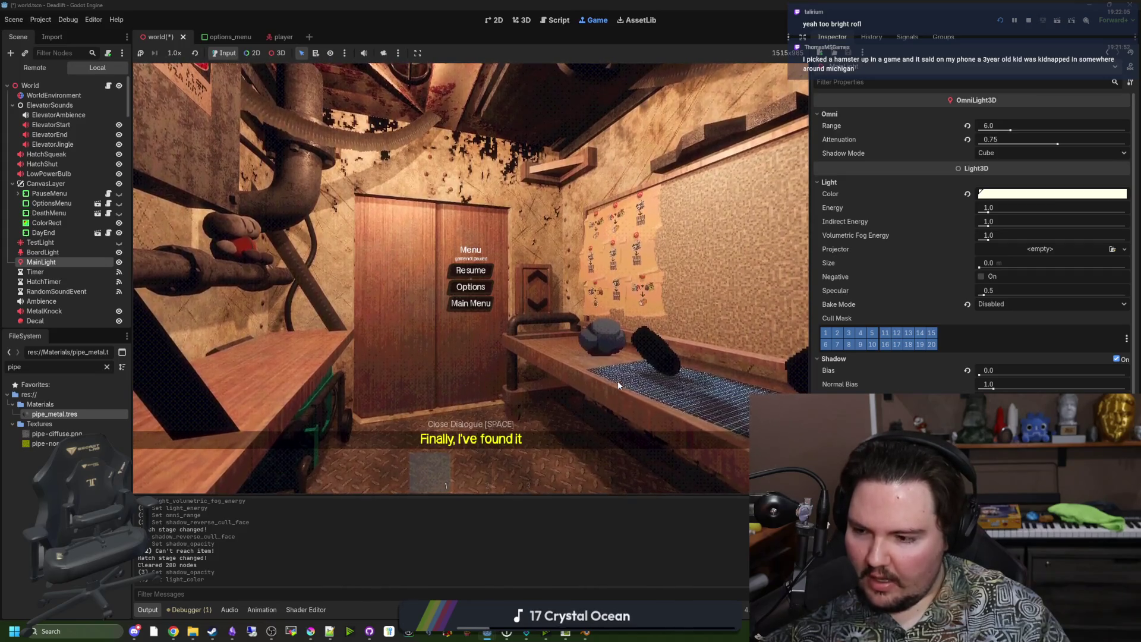
{"action": "key", "text": "Escape"}
{"action": "mouse_move", "coordinate": [471, 278]}
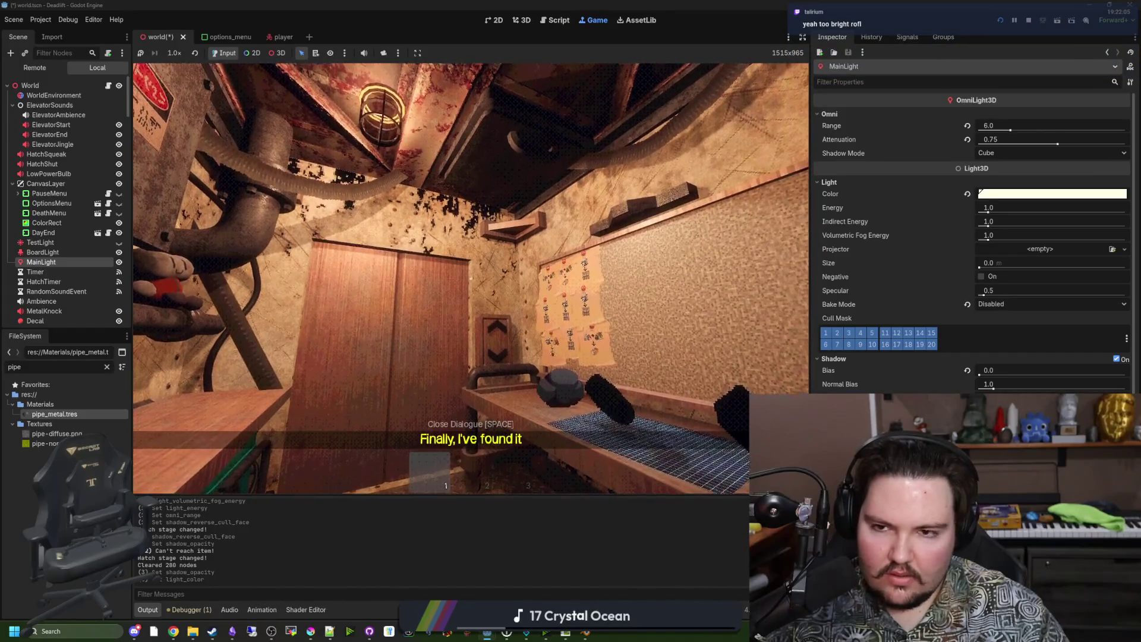
{"action": "key", "text": "Escape"}
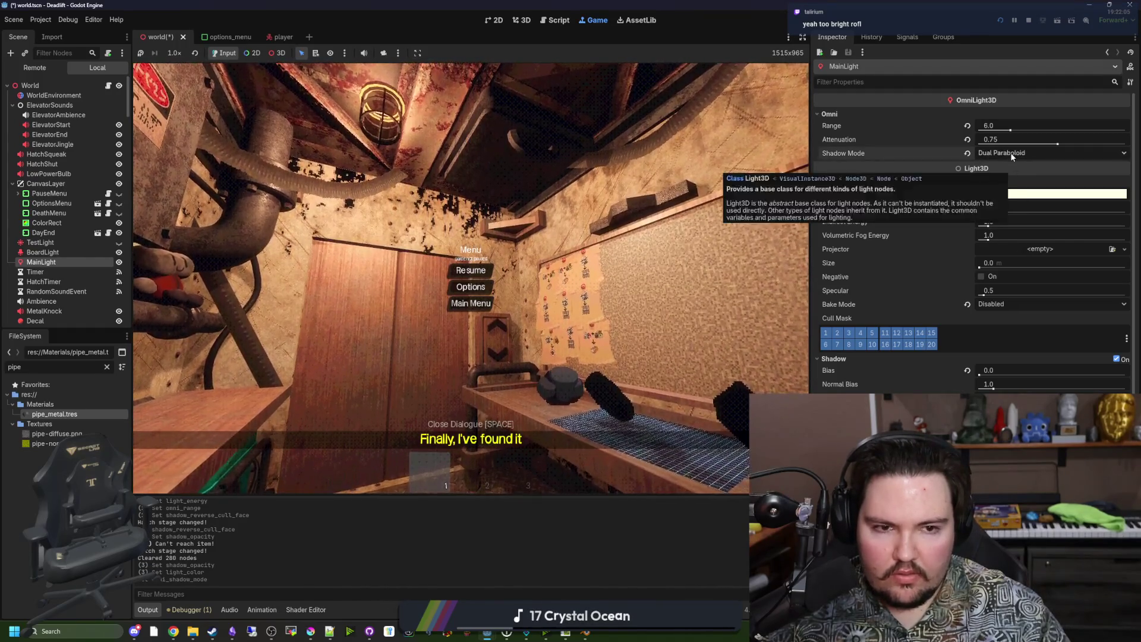
{"action": "left_click", "coordinate": [1010, 152]}
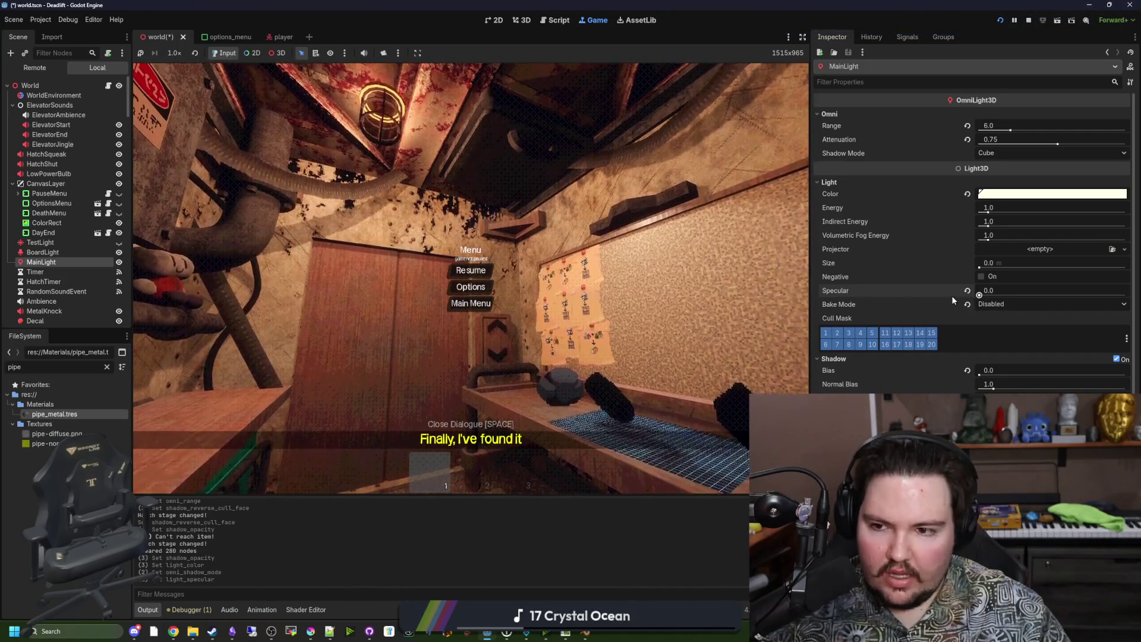
{"action": "left_click_drag", "start_coordinate": [978, 295], "coordinate": [984, 304]}
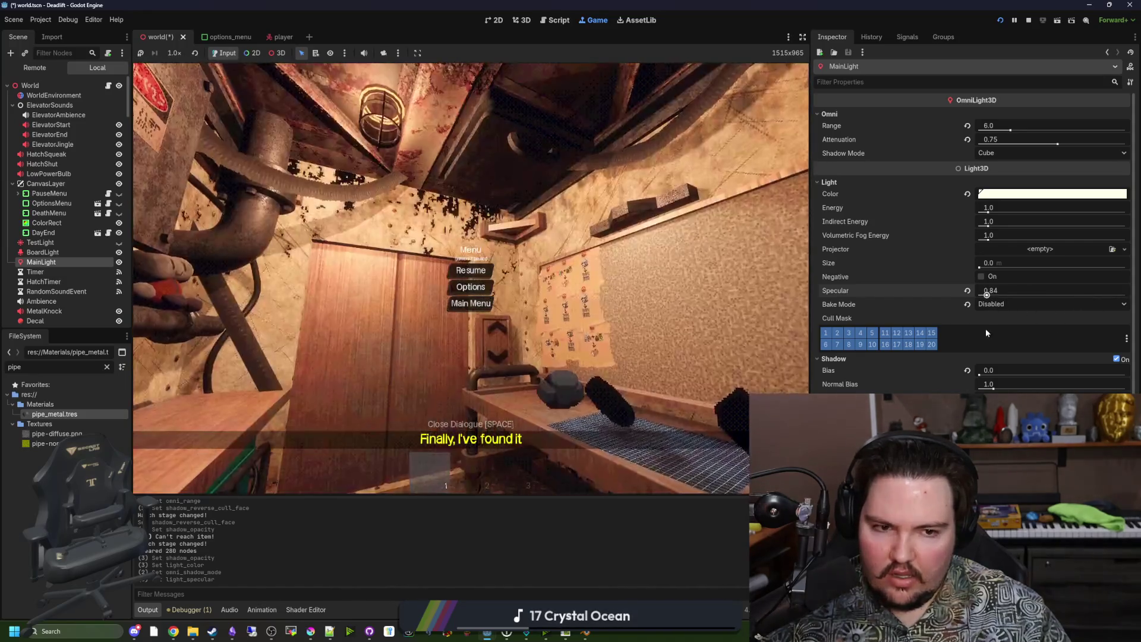
{"action": "type", "text": "0.5"}
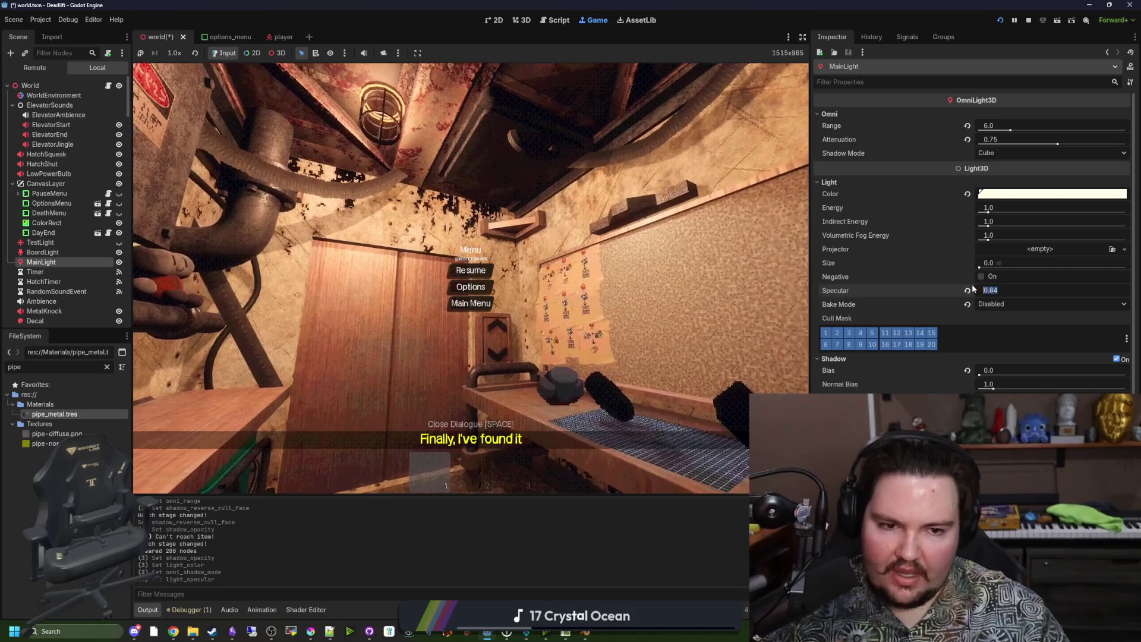
{"action": "key", "text": "Return"}
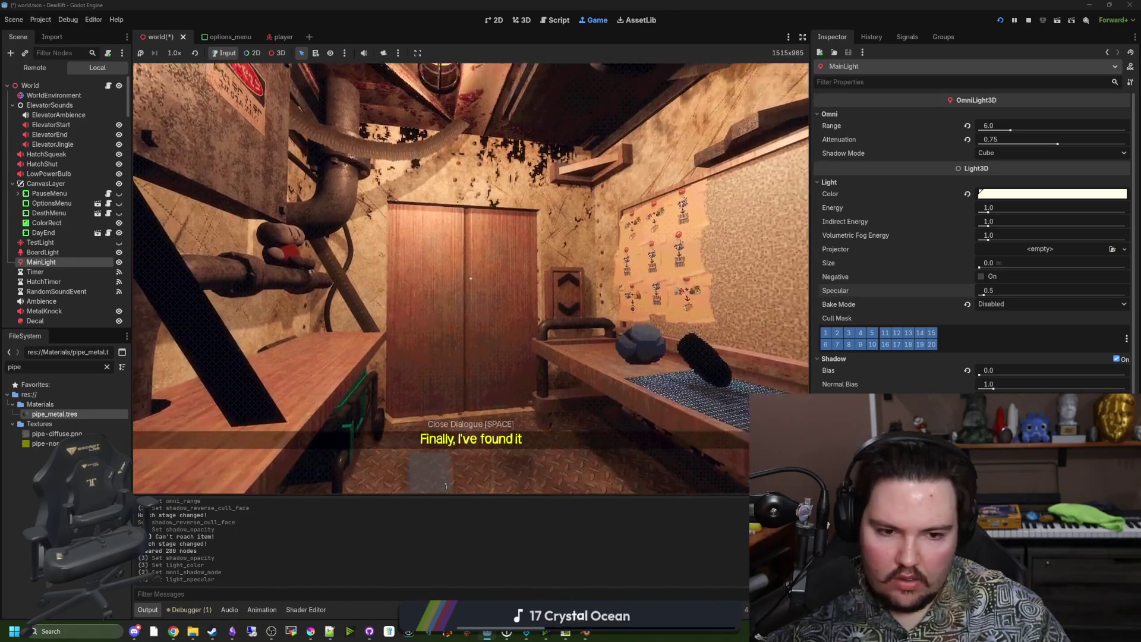
{"action": "key", "text": "Escape"}
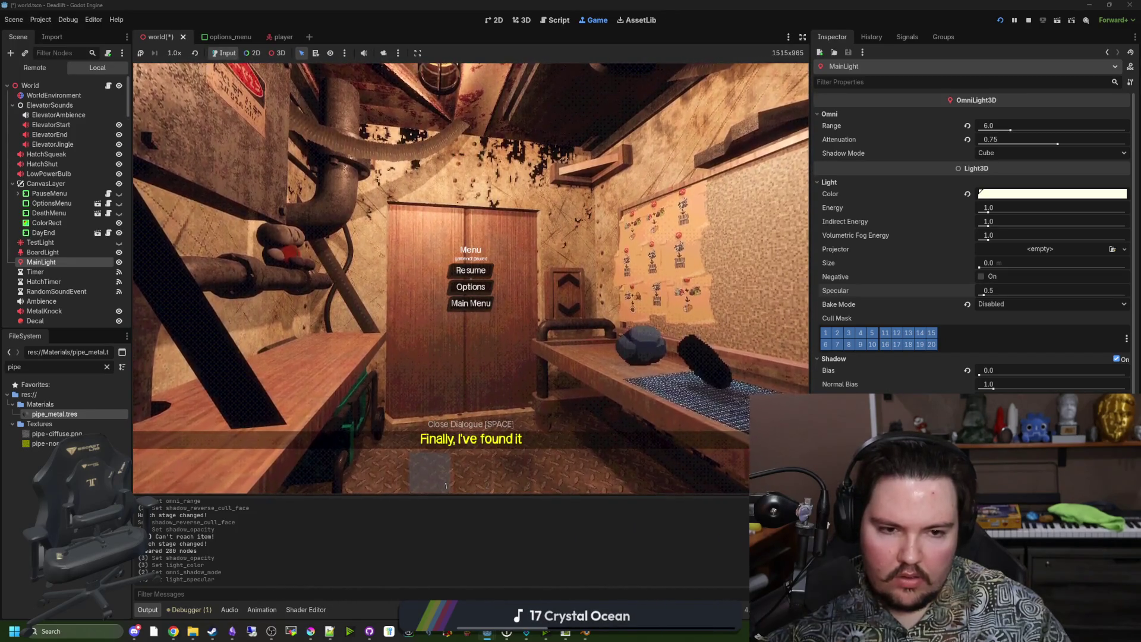
{"action": "left_click", "coordinate": [981, 303]}
{"action": "left_click", "coordinate": [988, 346]}
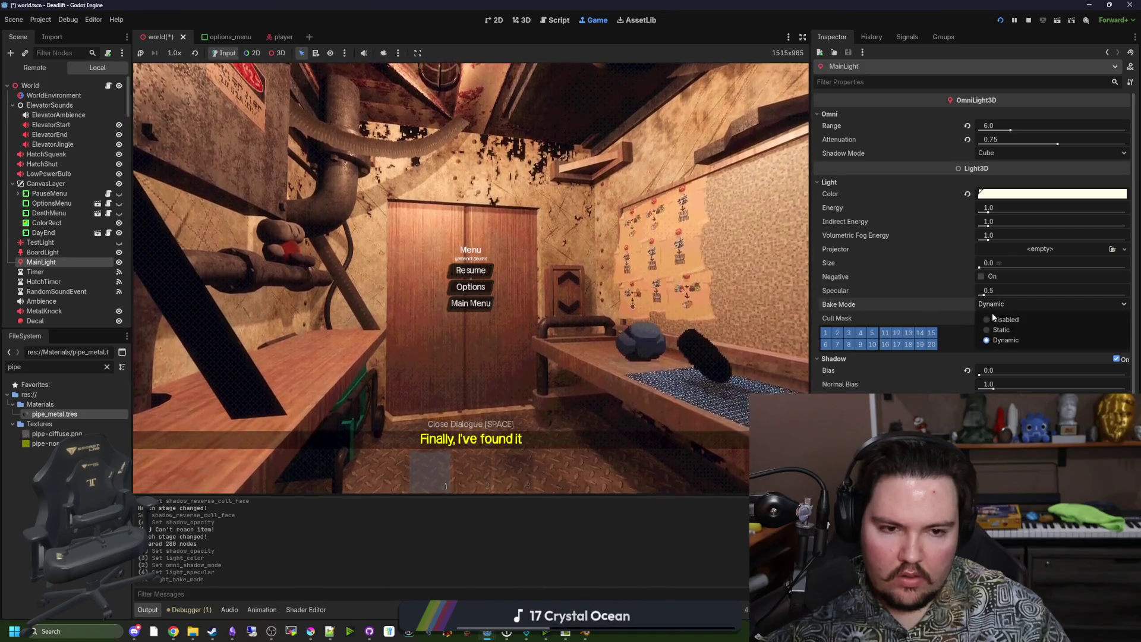
{"action": "left_click", "coordinate": [993, 306]}
{"action": "left_click", "coordinate": [995, 318]}
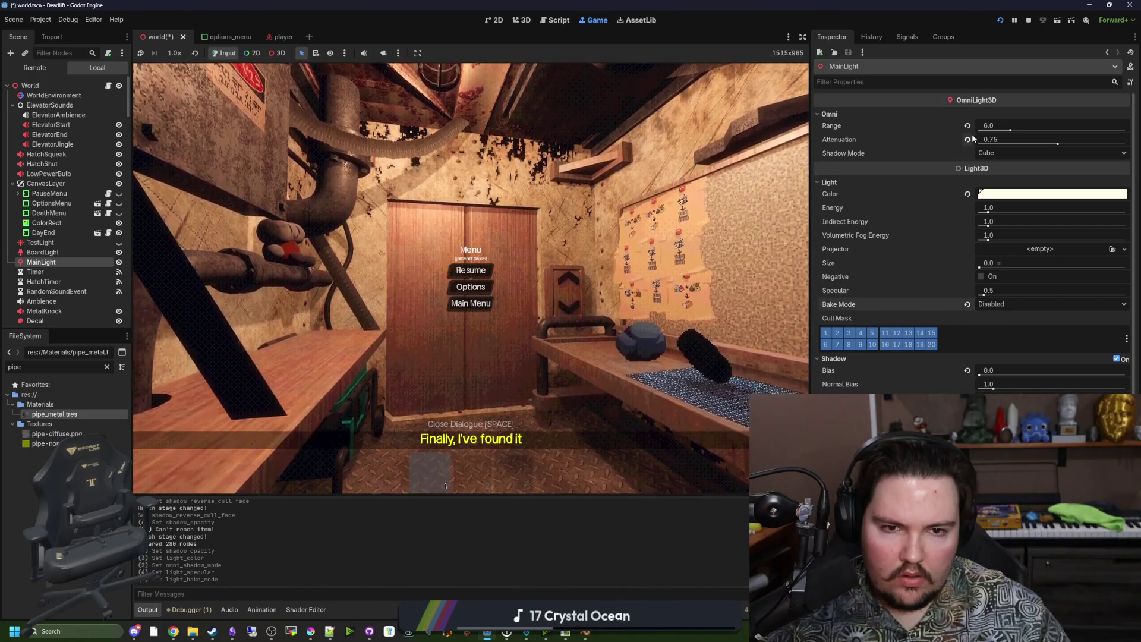
{"action": "left_click", "coordinate": [1004, 140]}
{"action": "type", "text": "1"}
{"action": "key", "text": "Return"}
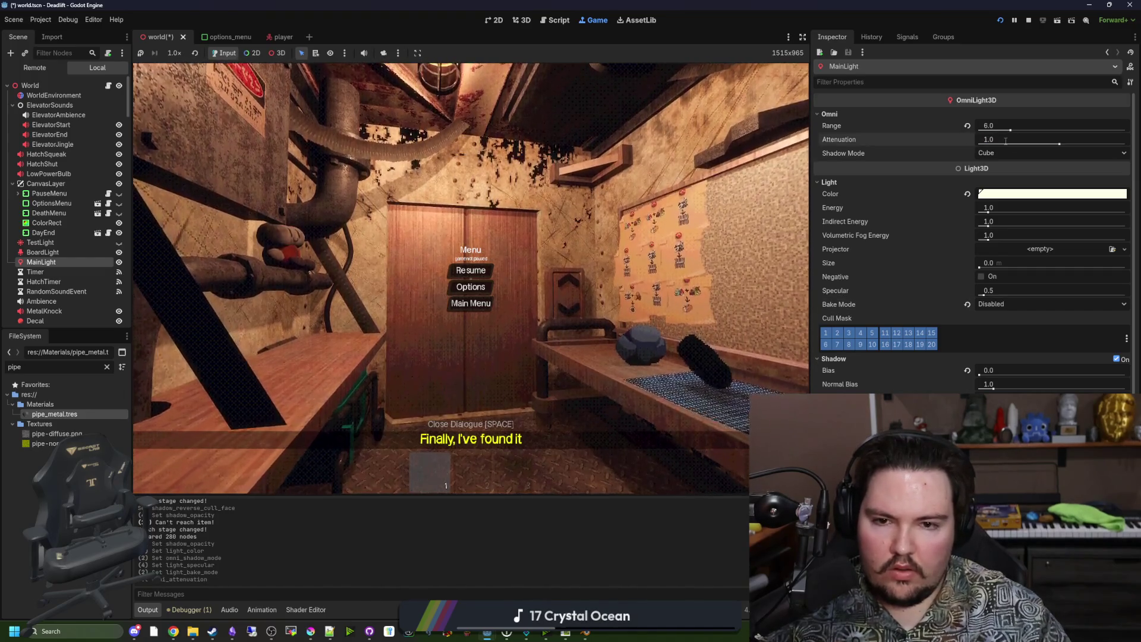
{"action": "left_click", "coordinate": [1004, 141]}
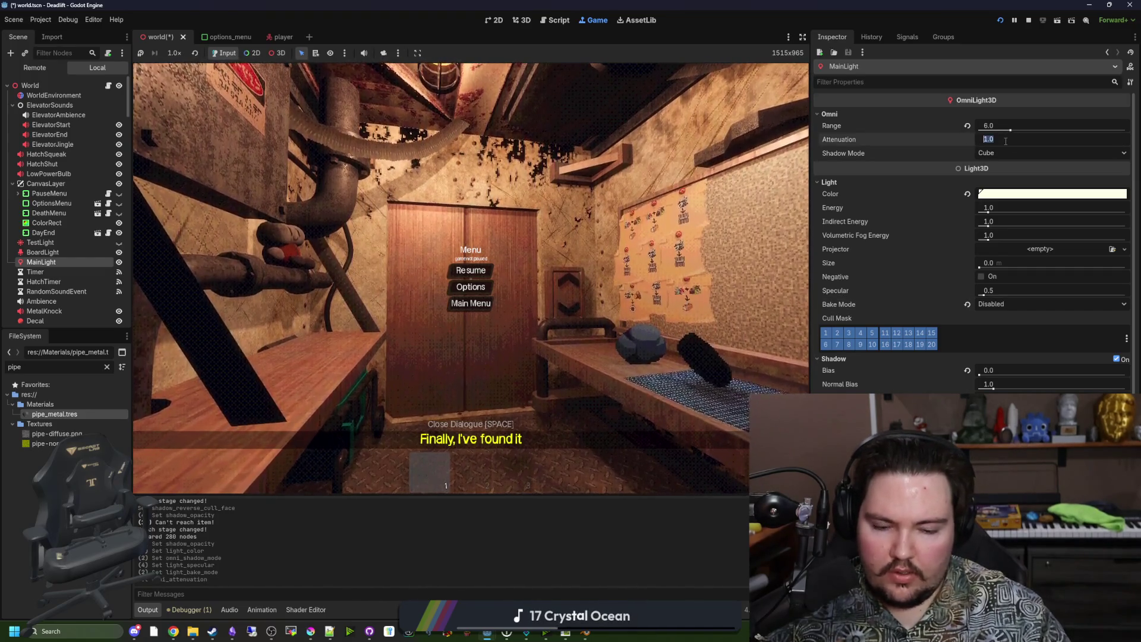
{"action": "type", "text": "0.5"}
{"action": "key", "text": "Return"}
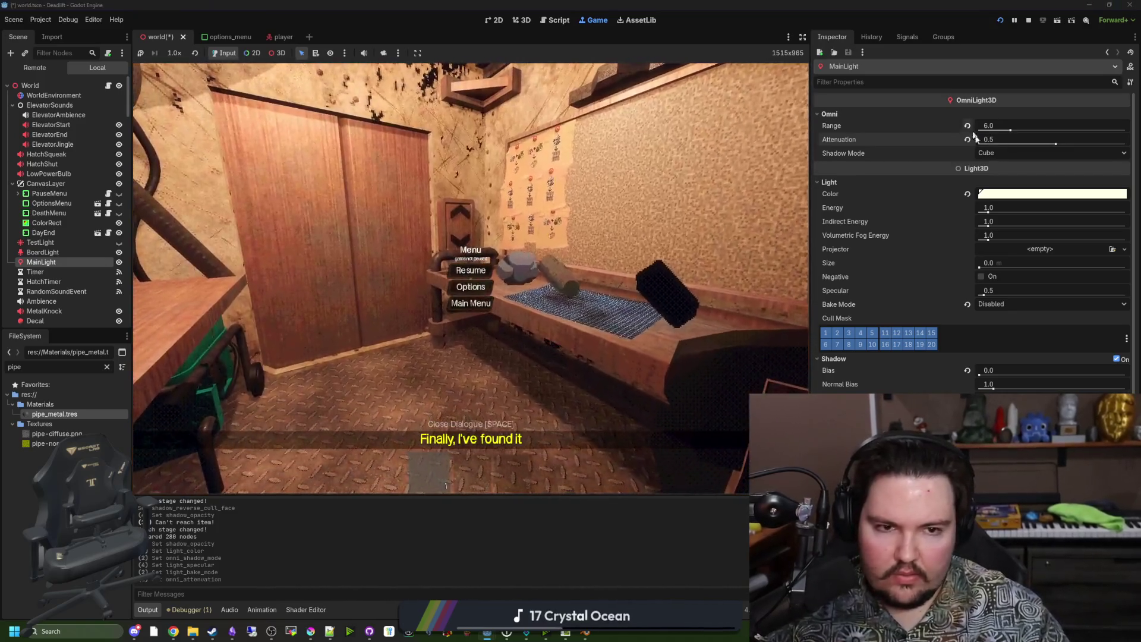
{"action": "left_click", "coordinate": [983, 141]}
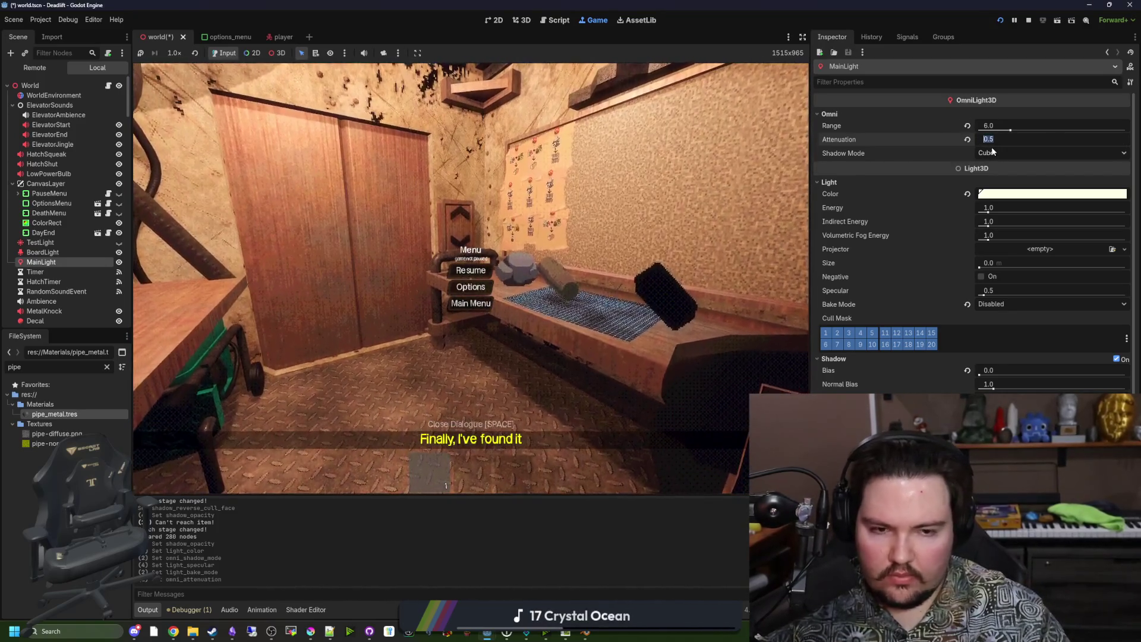
{"action": "type", "text": "0.75"}
{"action": "key", "text": "Return"}
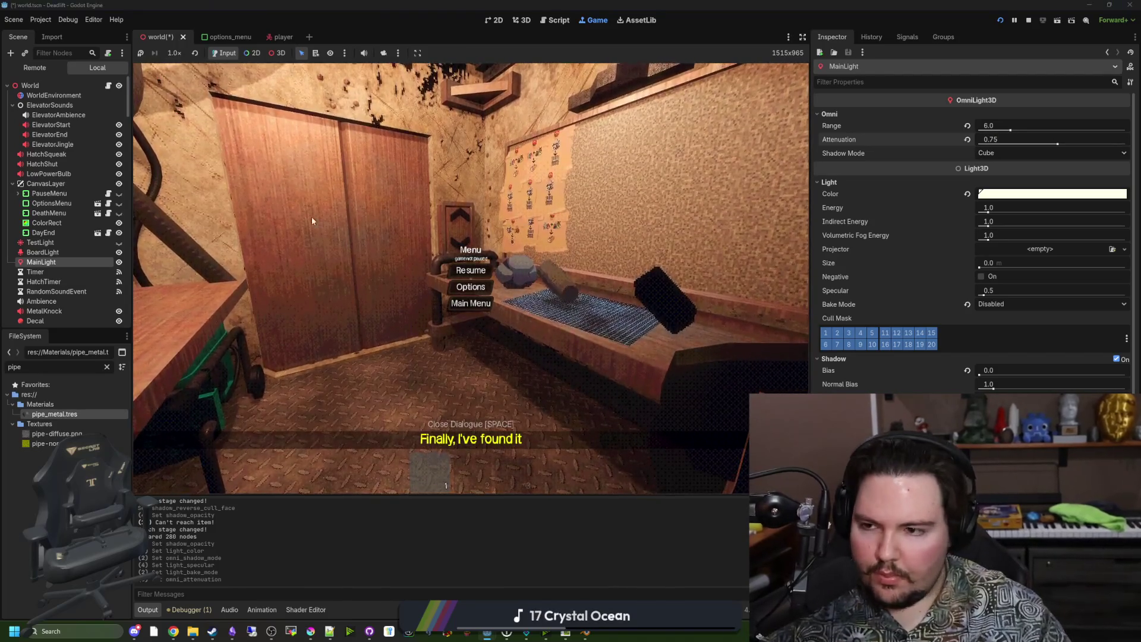
Add a stop at the right end of the colour-correction gradient and make it white
{"action": "left_click", "coordinate": [54, 95]}
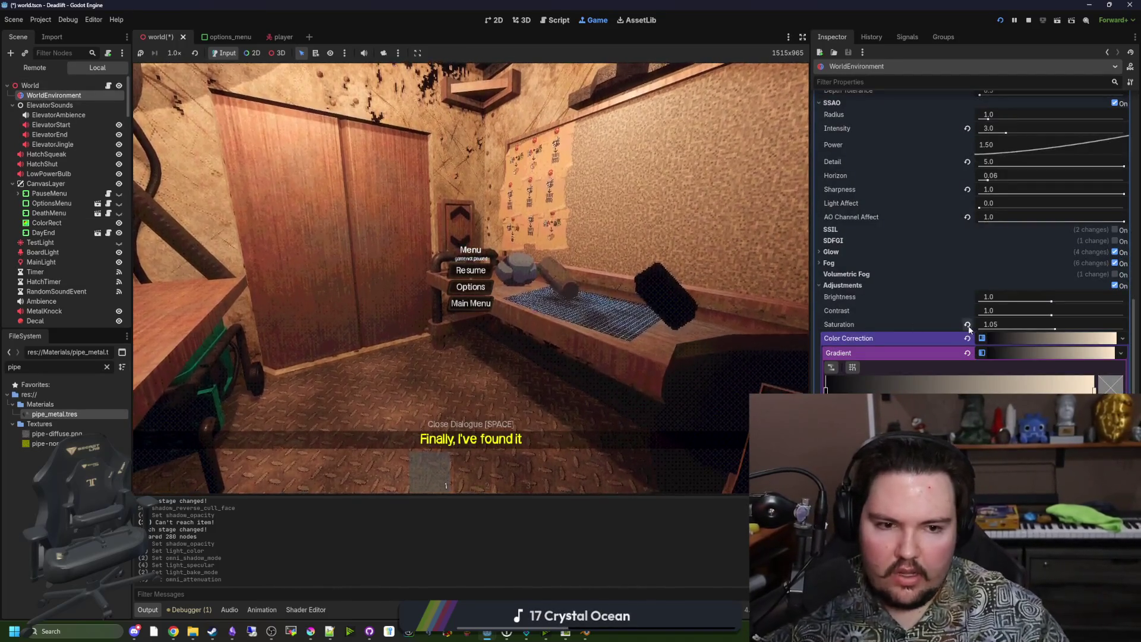
{"action": "left_click", "coordinate": [1038, 388]}
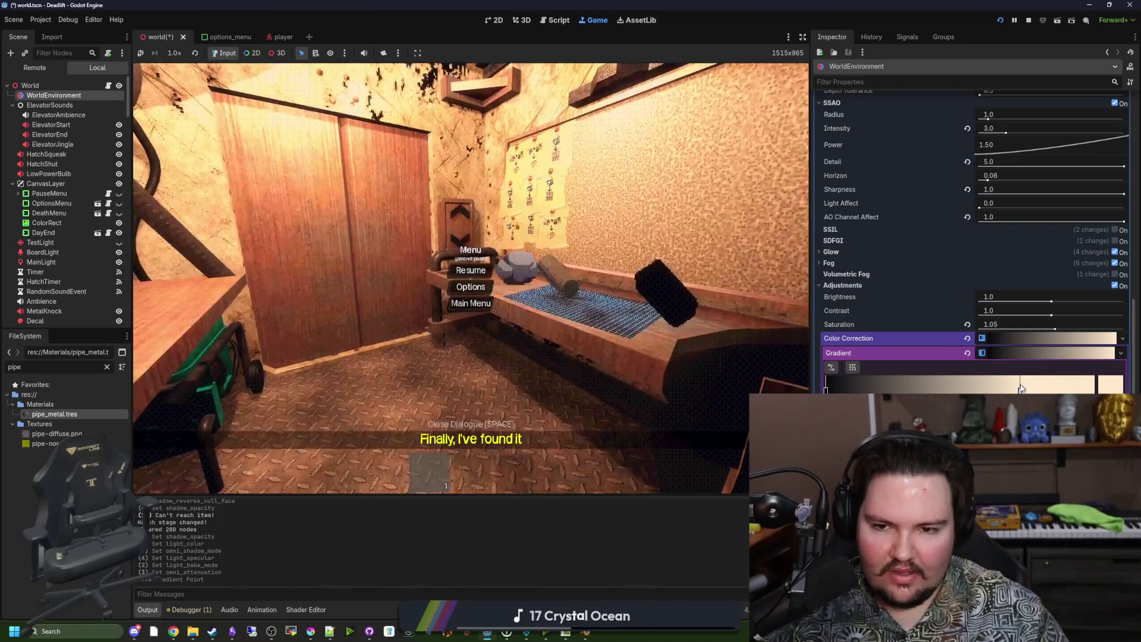
{"action": "left_click_drag", "start_coordinate": [1037, 389], "coordinate": [1116, 392]}
{"action": "left_click", "coordinate": [1116, 390]}
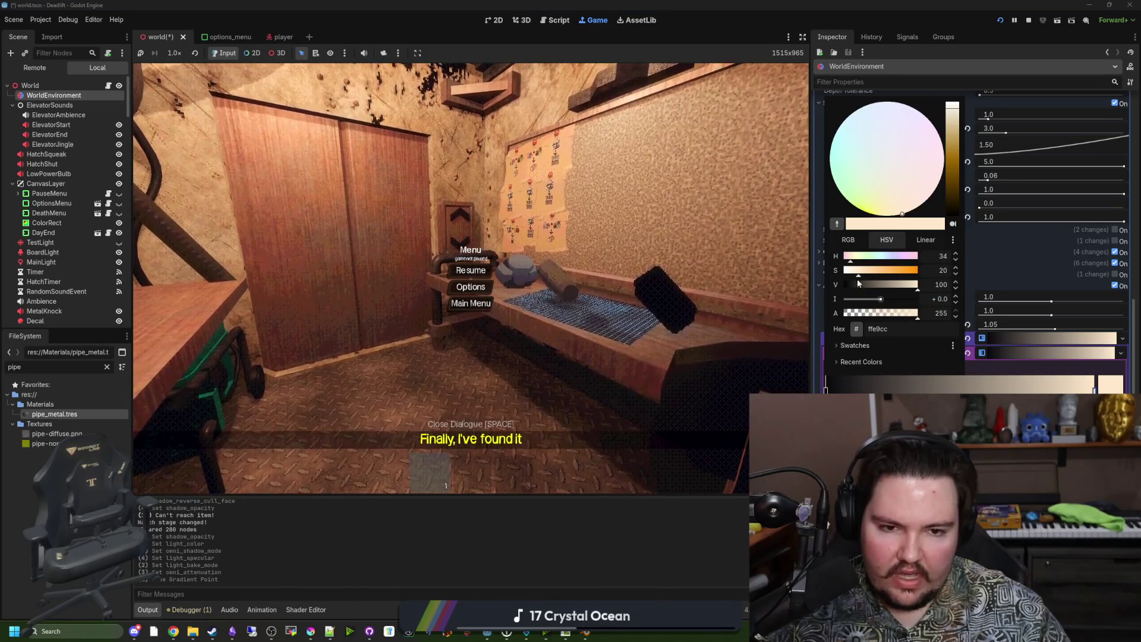
{"action": "mouse_move", "coordinate": [857, 276]}
{"action": "left_mouse_down"}
{"action": "mouse_move", "coordinate": [843, 276]}
{"action": "mouse_move", "coordinate": [895, 271]}
{"action": "mouse_move", "coordinate": [860, 272]}
{"action": "left_mouse_up"}
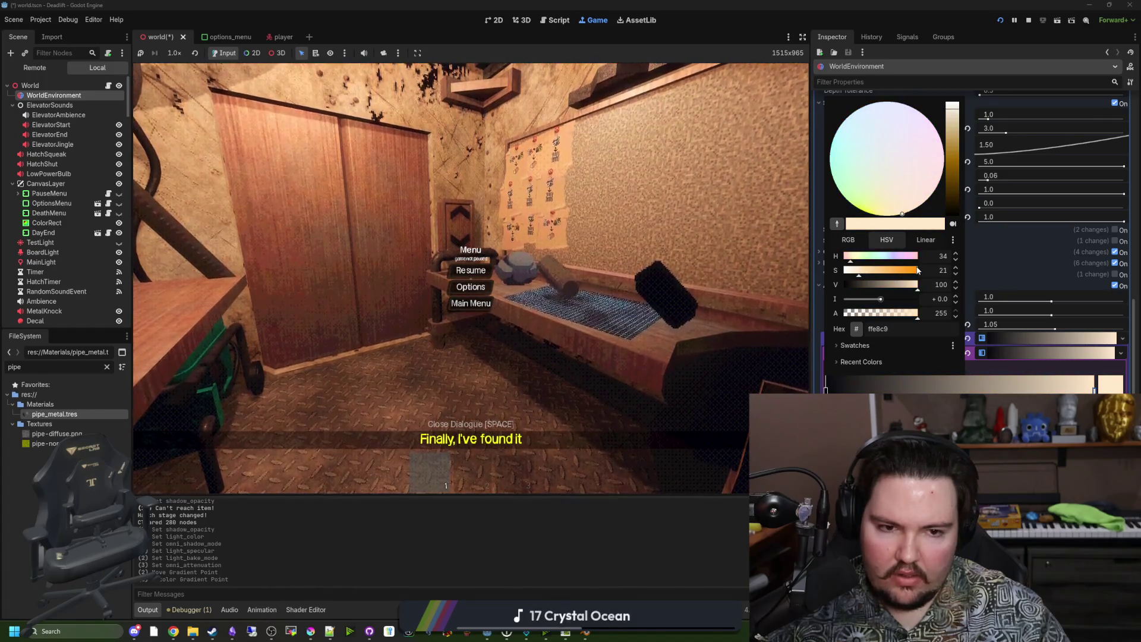
{"action": "left_click", "coordinate": [690, 532]}
Restore the peach gradient, change its interpolation space, and try then revert contrast to 1.0
{"action": "key", "text": "ctrl+z"}
{"action": "key", "text": "ctrl+shift+z"}
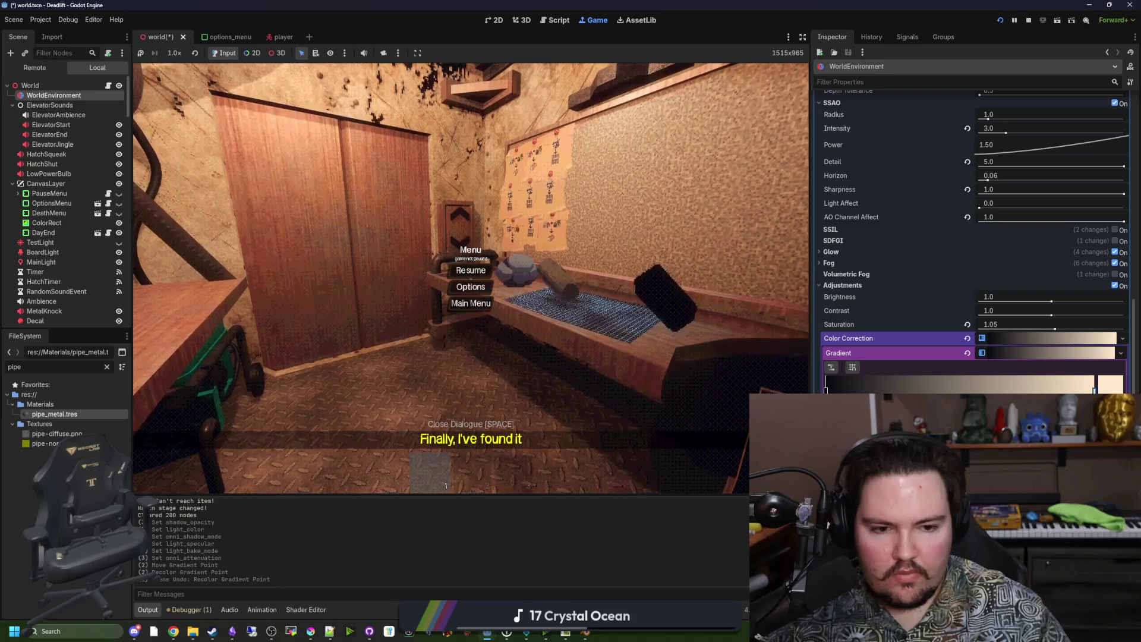
{"action": "key", "text": "ctrl+shift+z"}
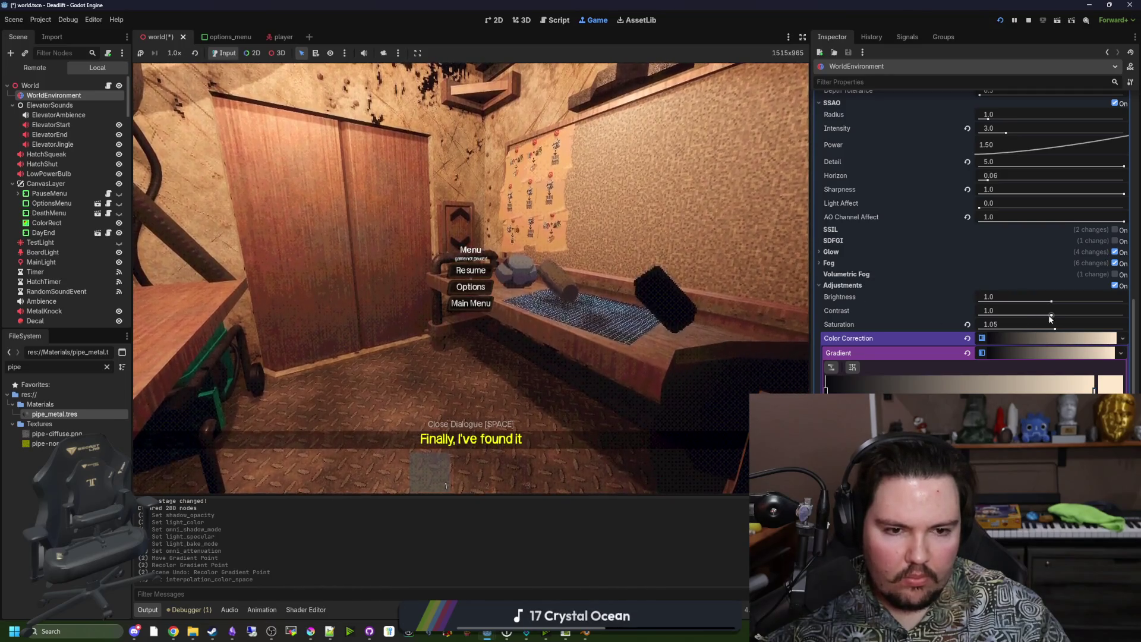
{"action": "mouse_move", "coordinate": [1049, 320]}
{"action": "left_mouse_down"}
{"action": "mouse_move", "coordinate": [988, 312]}
{"action": "mouse_move", "coordinate": [1108, 321]}
{"action": "mouse_move", "coordinate": [1086, 313]}
{"action": "left_mouse_up"}
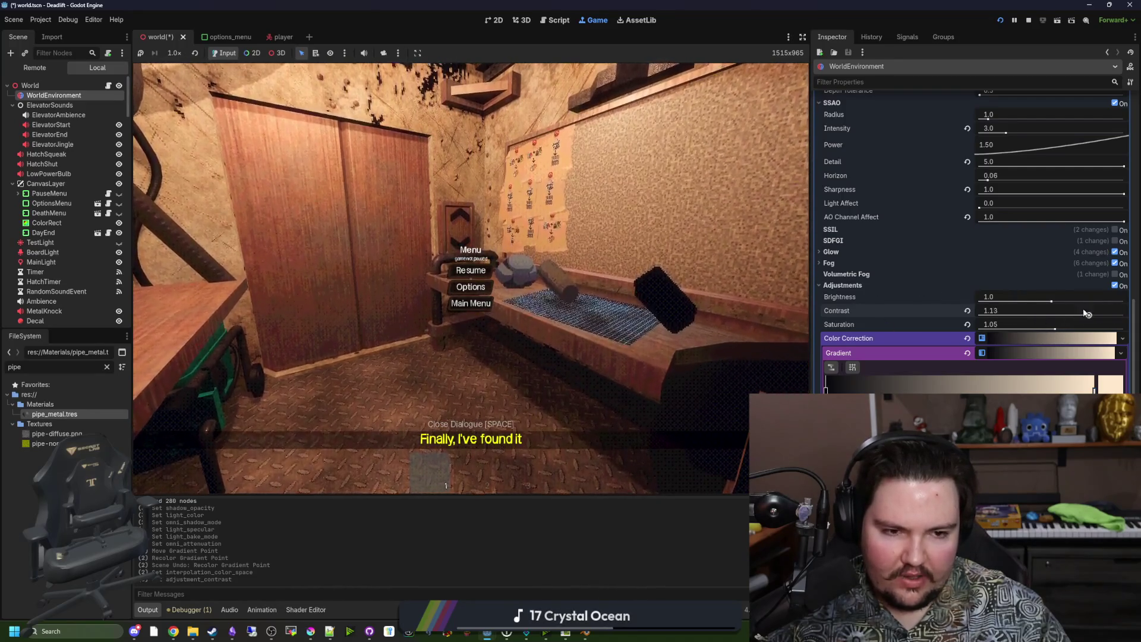
{"action": "left_click", "coordinate": [967, 310]}
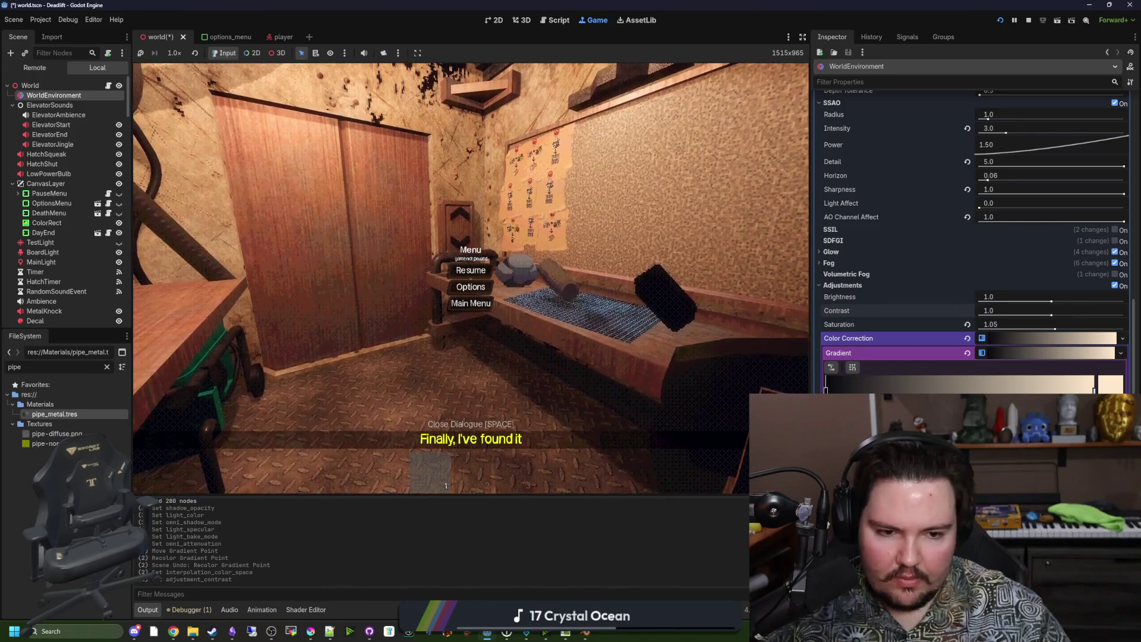
{"action": "scroll", "coordinate": [1003, 285], "scroll_direction": "up", "scroll_amount": 10}
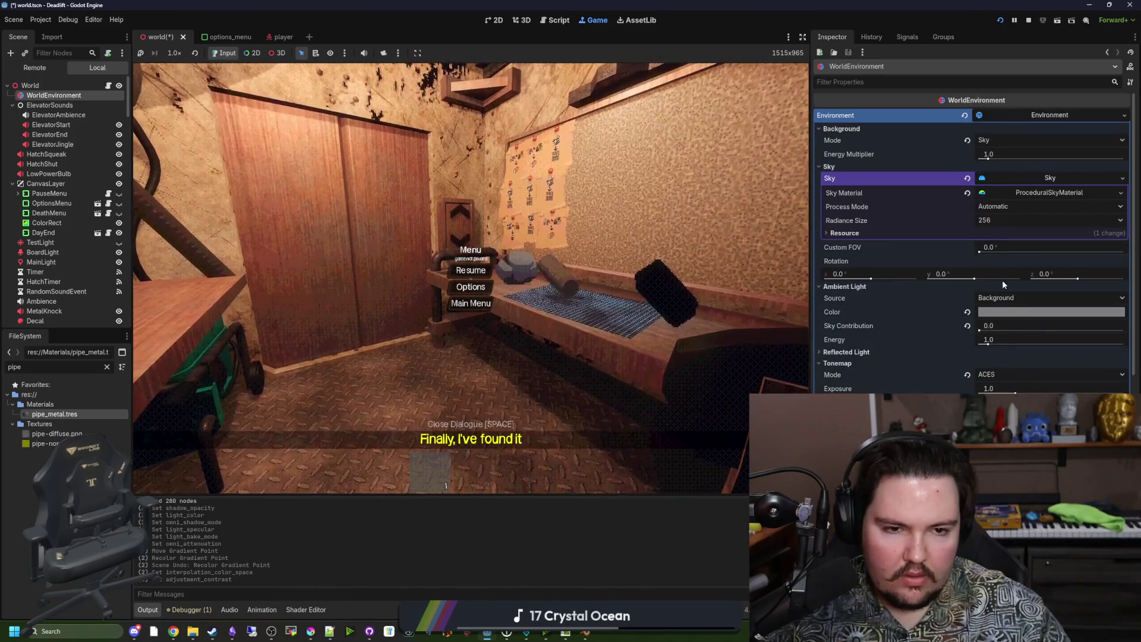
Switch the WorldEnvironment tonemap to Linear, then undo back to ACES
{"action": "scroll", "coordinate": [904, 258], "scroll_direction": "down", "scroll_amount": 5}
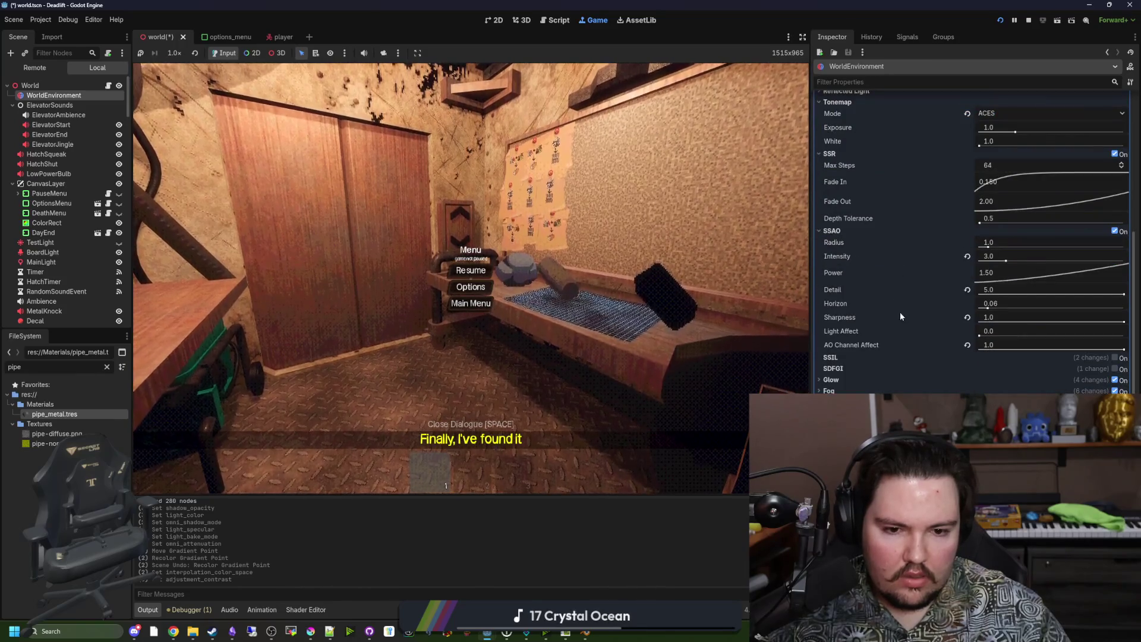
{"action": "scroll", "coordinate": [894, 344], "scroll_direction": "up", "scroll_amount": 4}
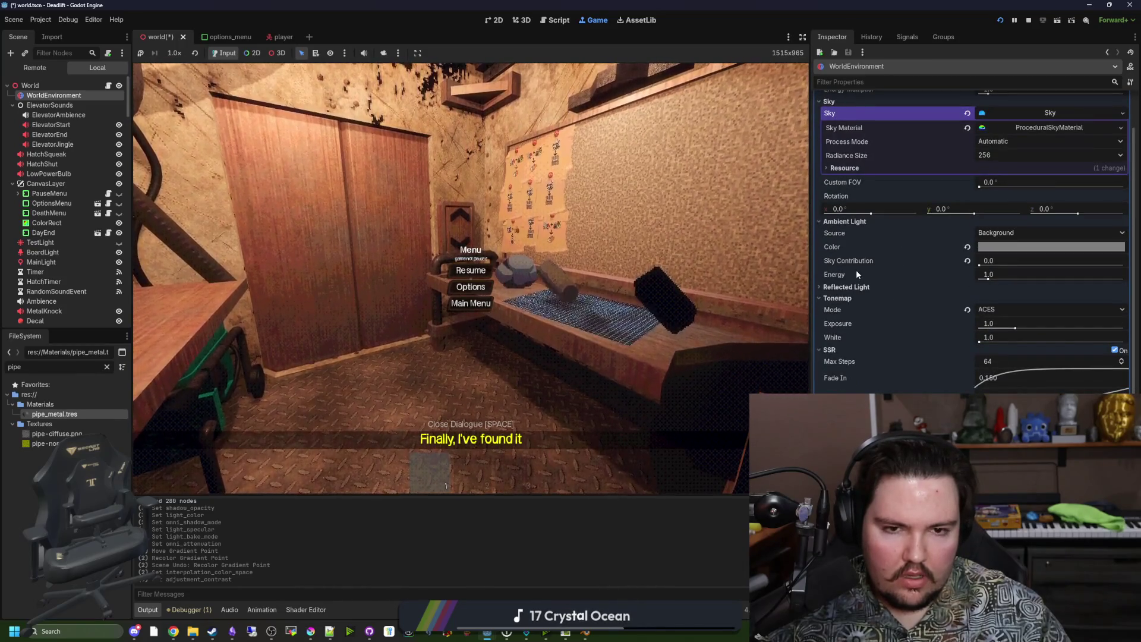
{"action": "scroll", "coordinate": [862, 295], "scroll_direction": "down", "scroll_amount": 1}
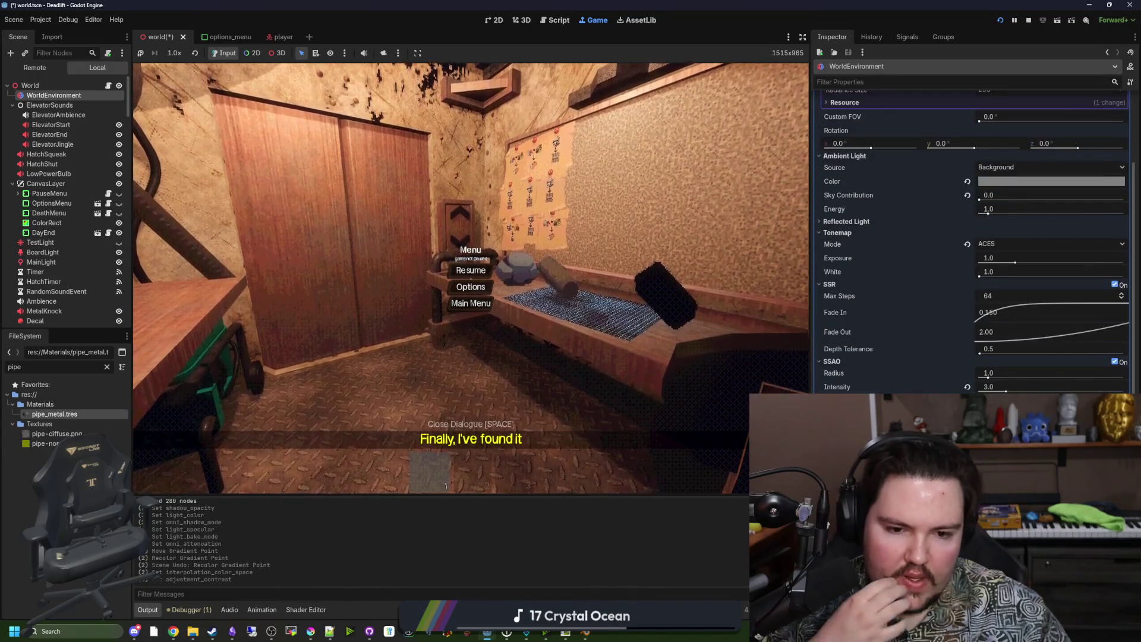
{"action": "scroll", "coordinate": [884, 378], "scroll_direction": "down", "scroll_amount": 1}
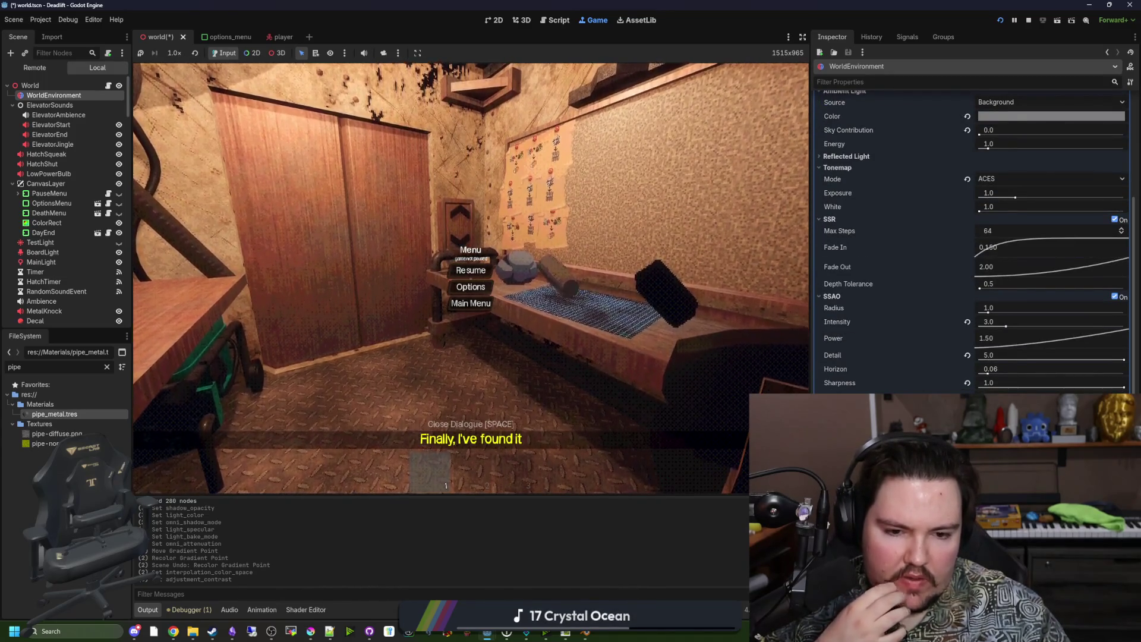
{"action": "scroll", "coordinate": [973, 238], "scroll_direction": "down", "scroll_amount": 3}
{"action": "scroll", "coordinate": [973, 237], "scroll_direction": "up", "scroll_amount": 6}
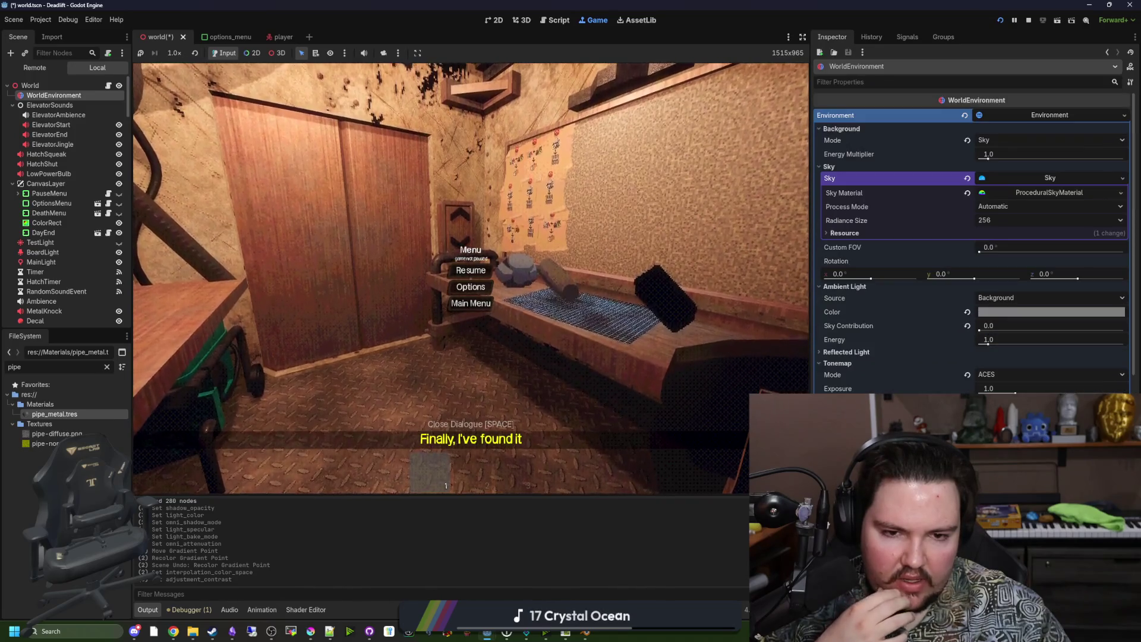
{"action": "left_click", "coordinate": [1003, 374]}
{"action": "left_click", "coordinate": [1004, 389]}
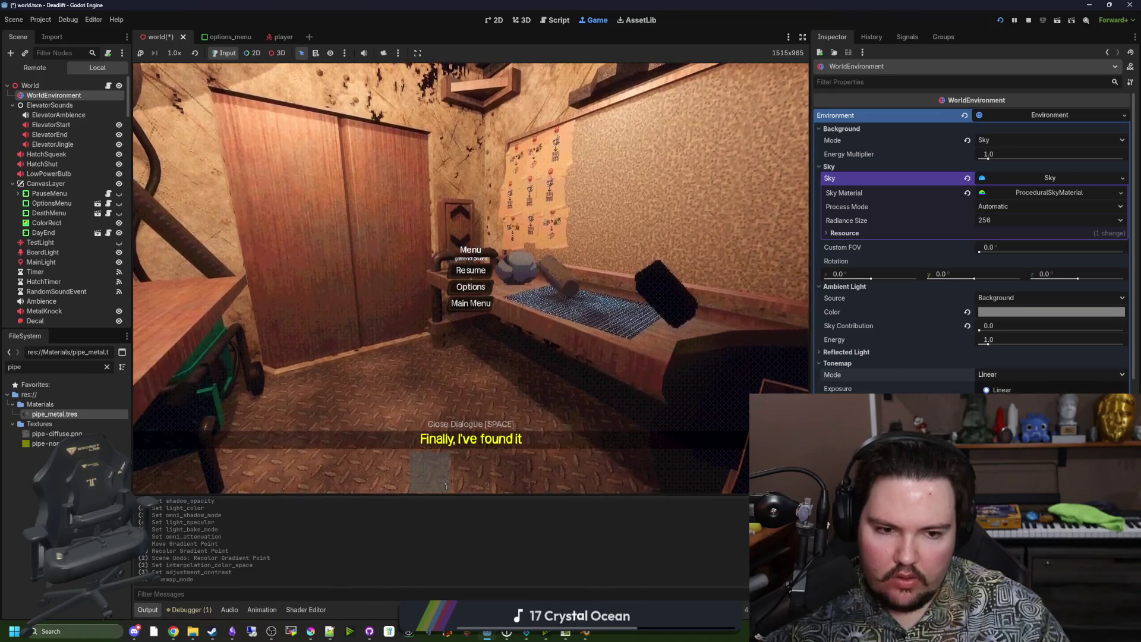
{"action": "key", "text": "ctrl+z"}
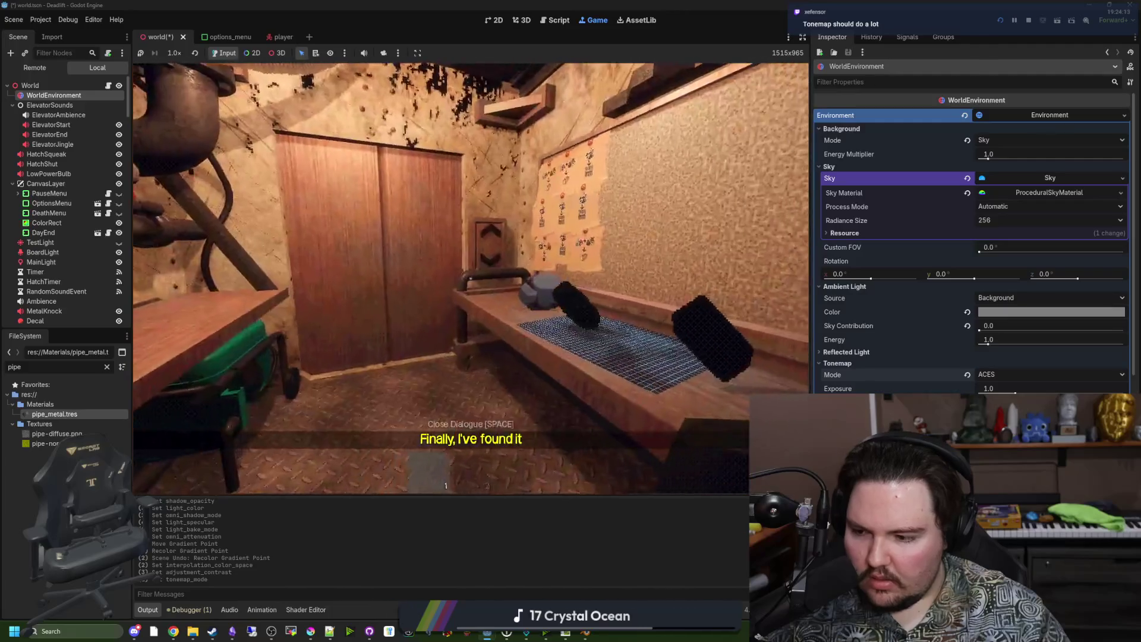
Pause the game and switch to the 3D view of the elevator
{"action": "key", "text": "Escape"}
{"action": "left_click", "coordinate": [494, 20]}
{"action": "left_click", "coordinate": [522, 20]}
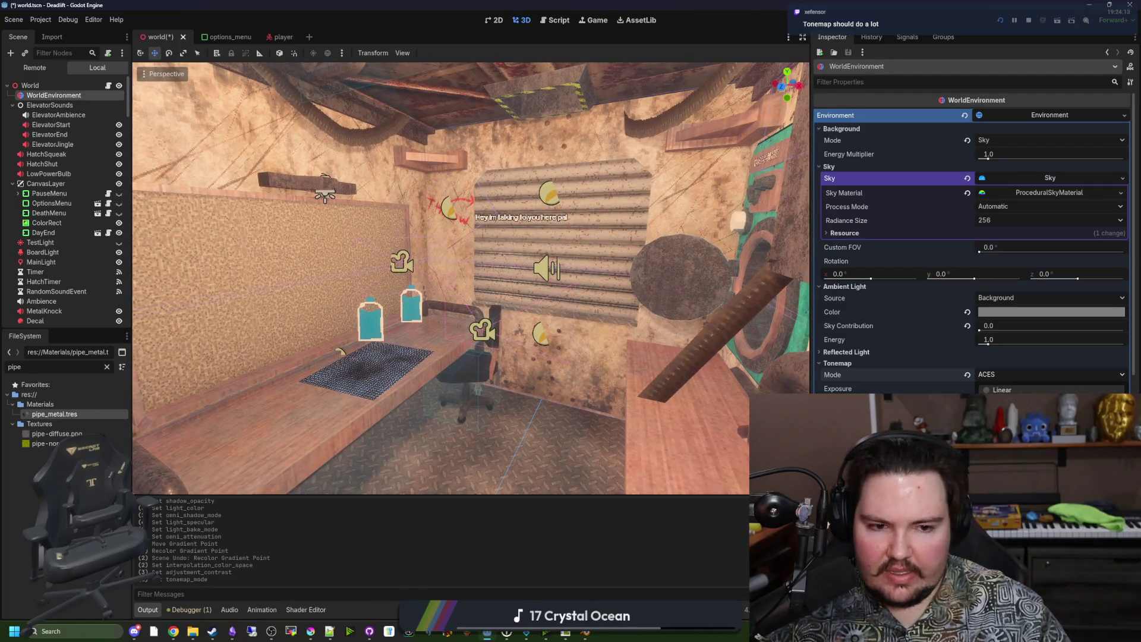
Try the Linear tonemap, then set the tonemap mode back to ACES
{"action": "left_click", "coordinate": [1002, 389]}
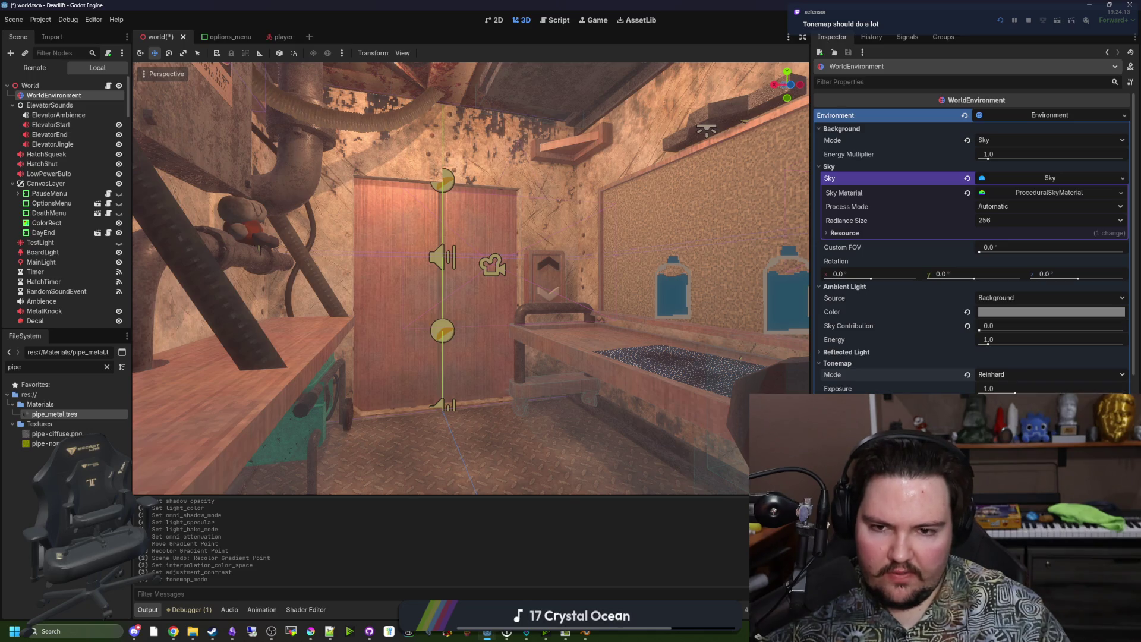
{"action": "scroll", "coordinate": [1050, 374], "scroll_direction": "down", "scroll_amount": 1}
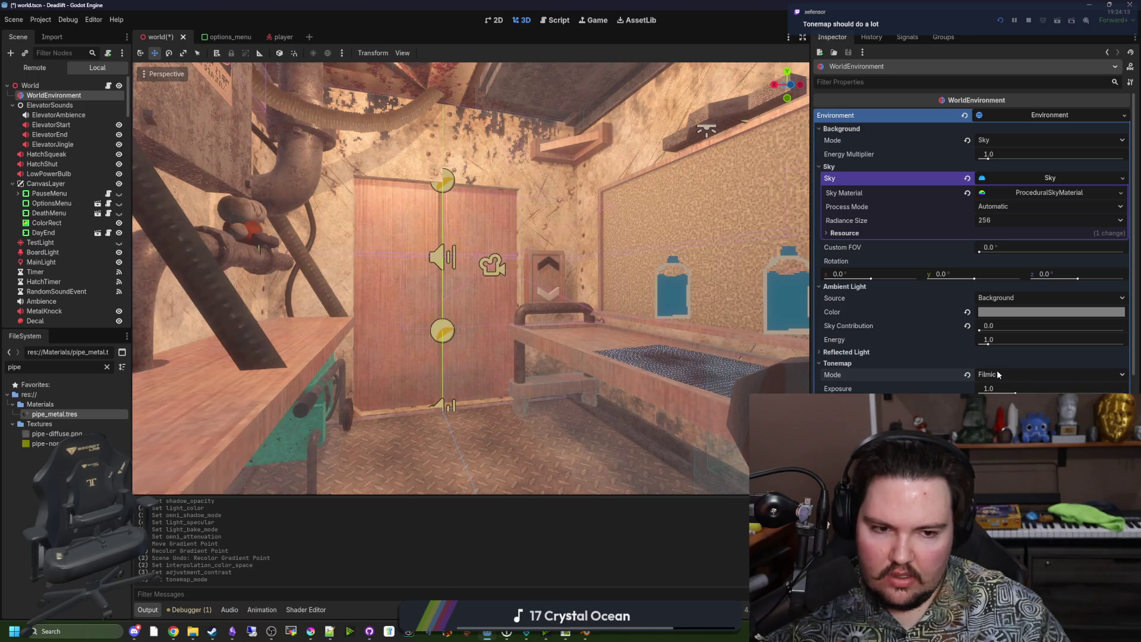
{"action": "scroll", "coordinate": [1049, 375], "scroll_direction": "down", "scroll_amount": 1}
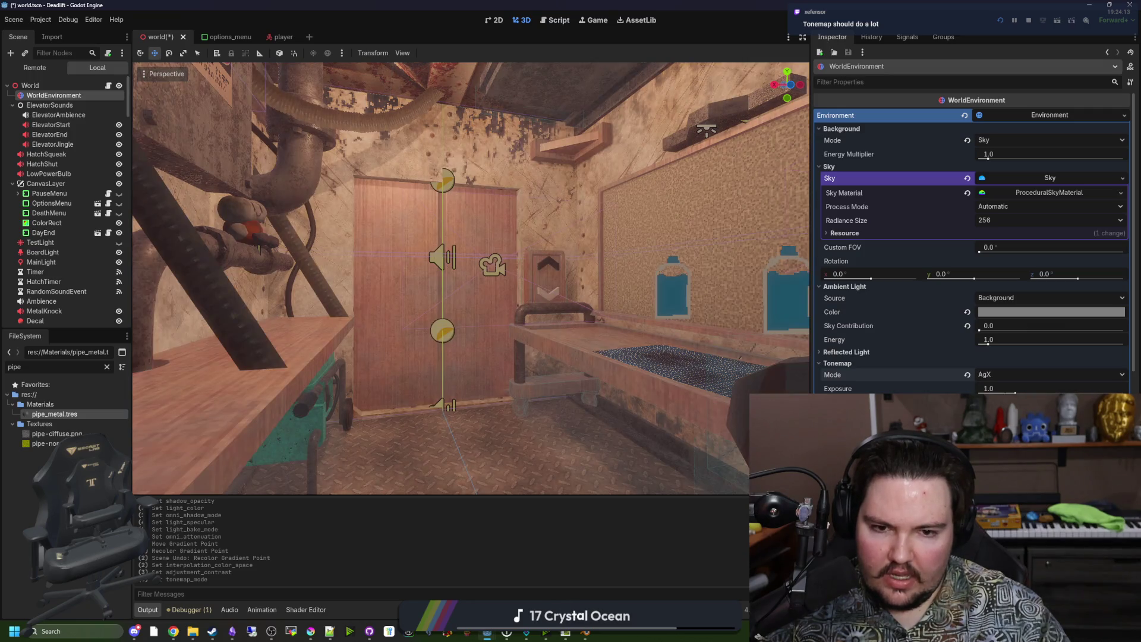
{"action": "left_click", "coordinate": [1003, 374]}
{"action": "left_click", "coordinate": [1010, 428]}
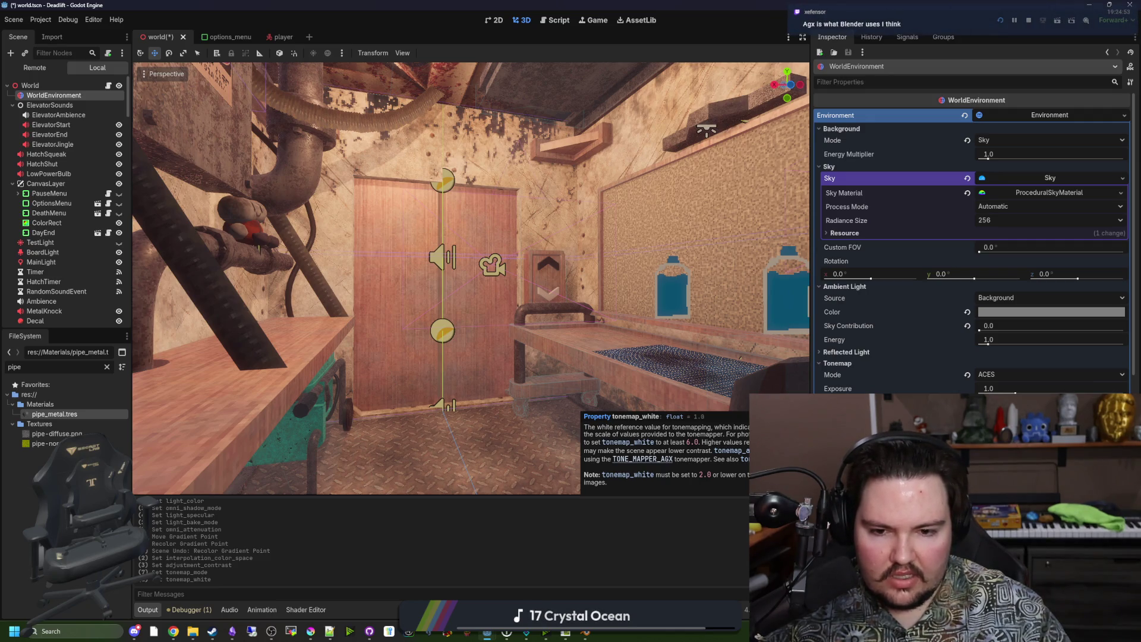
Raise exposure, revert it to 1.0, and save the world scene
{"action": "mouse_move", "coordinate": [1015, 392]}
{"action": "left_mouse_down"}
{"action": "mouse_move", "coordinate": [980, 393]}
{"action": "mouse_move", "coordinate": [1098, 392]}
{"action": "left_mouse_up"}
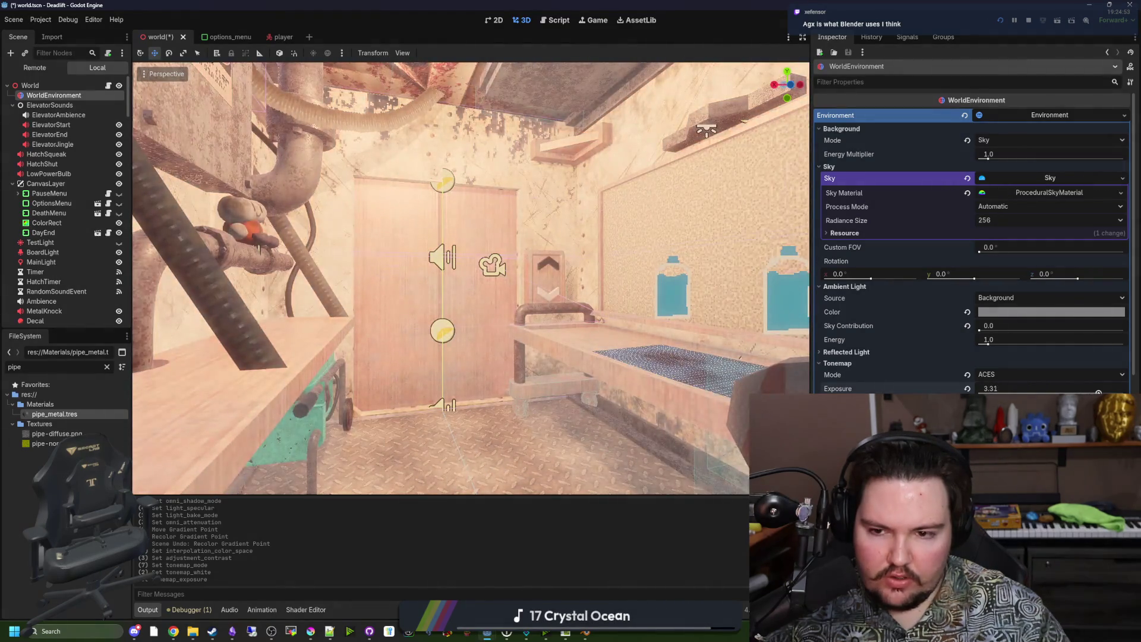
{"action": "left_click", "coordinate": [967, 389]}
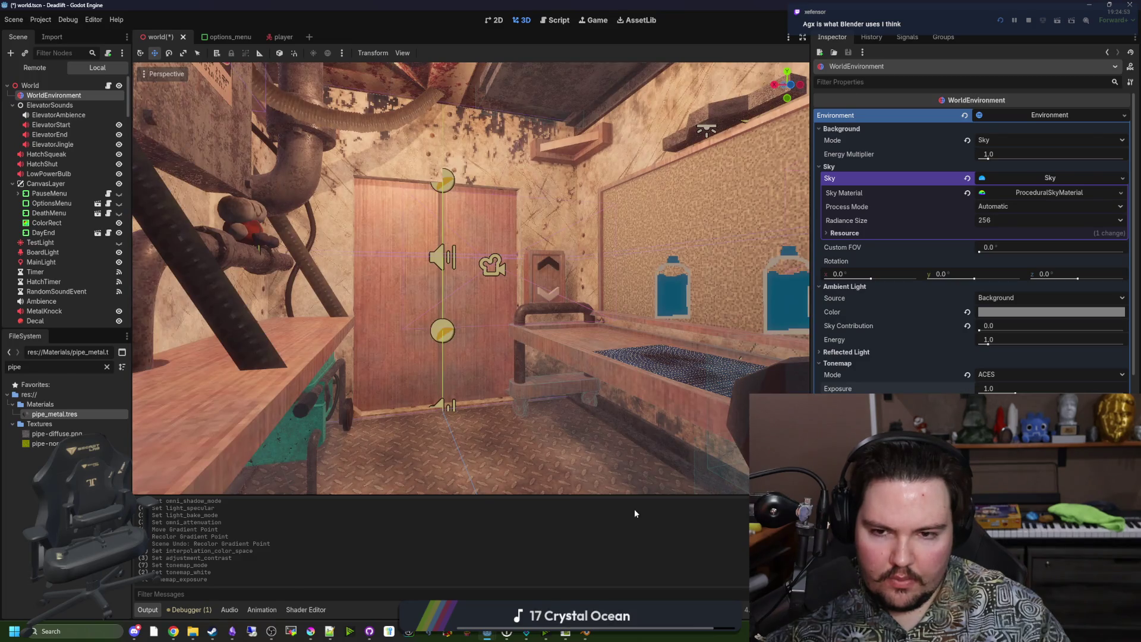
{"action": "key", "text": "ctrl+s"}
{"action": "key", "text": "ctrl+s"}
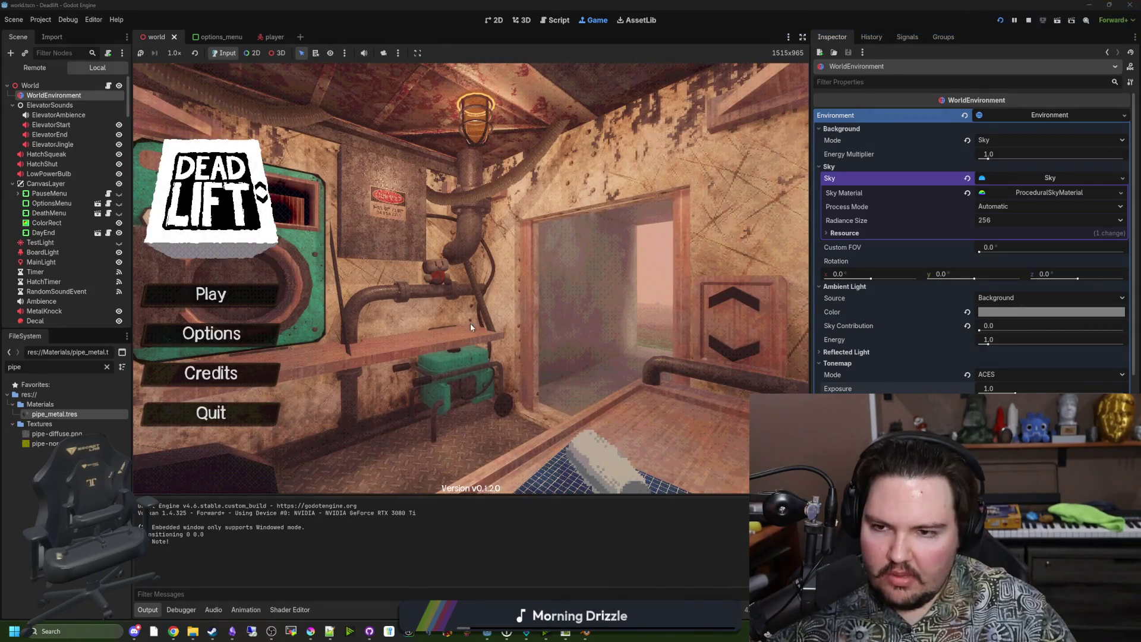
Enter the debug code, pick up and throw the rock, and walk into the elevator
{"action": "type", "text": "dwasdwa"}
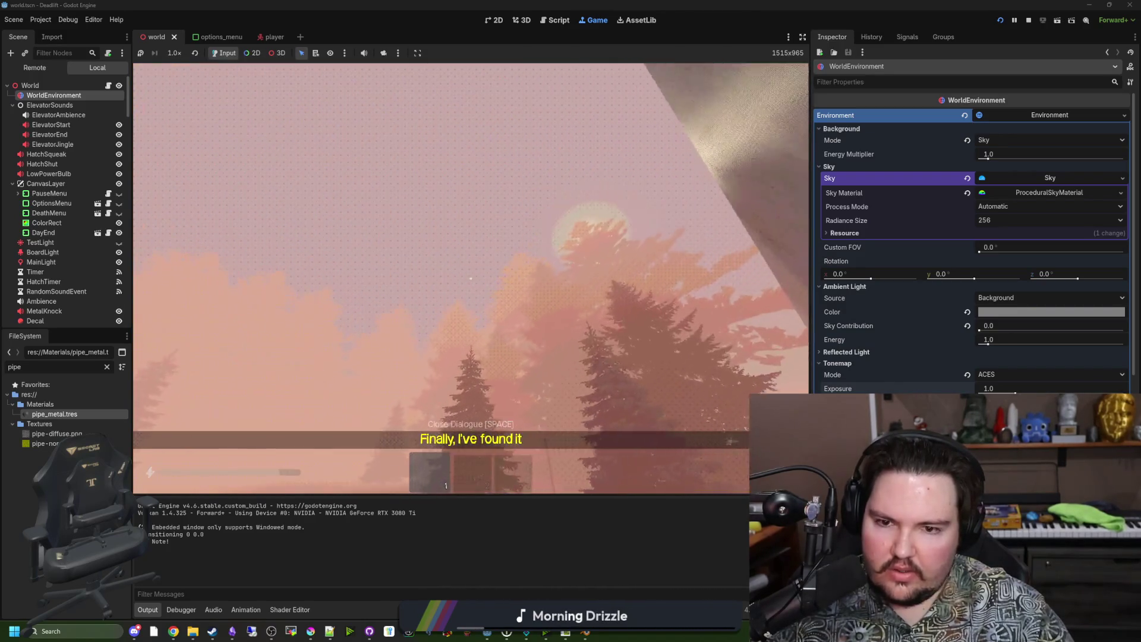
{"action": "key", "text": "e"}
{"action": "key", "text": "q"}
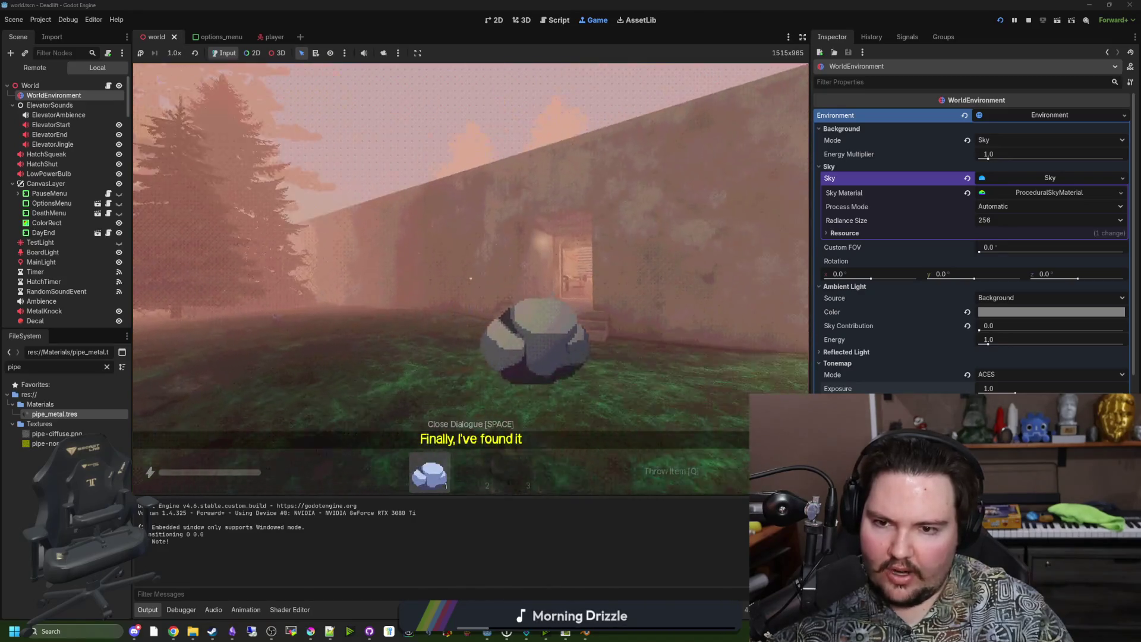
{"action": "key", "text": "w"}
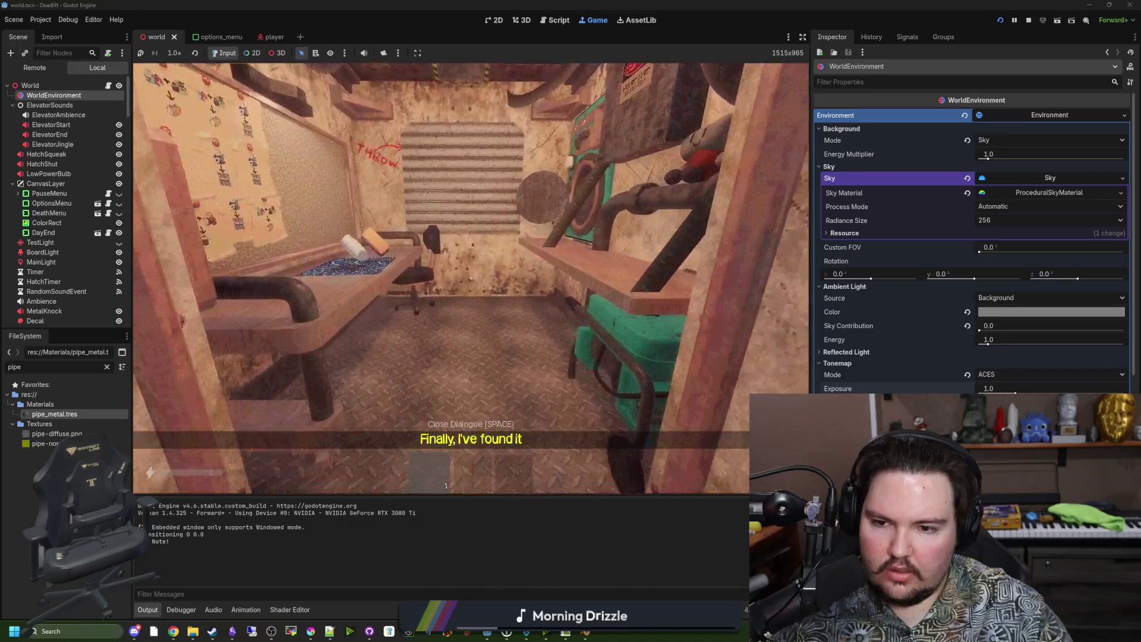
{"action": "mouse_move", "coordinate": [471, 278]}
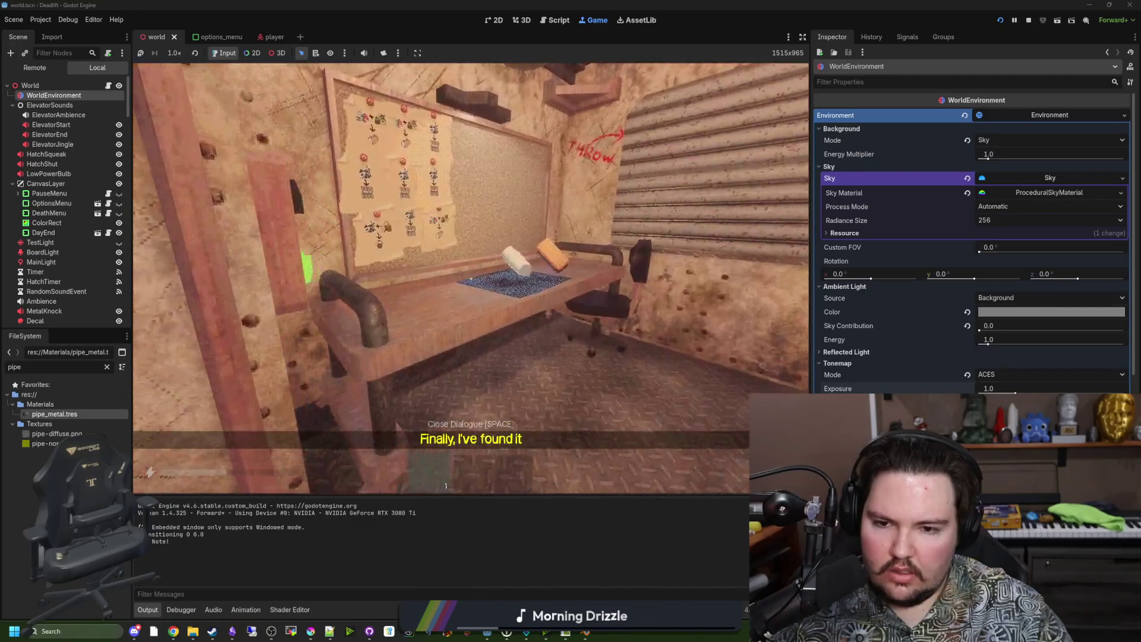
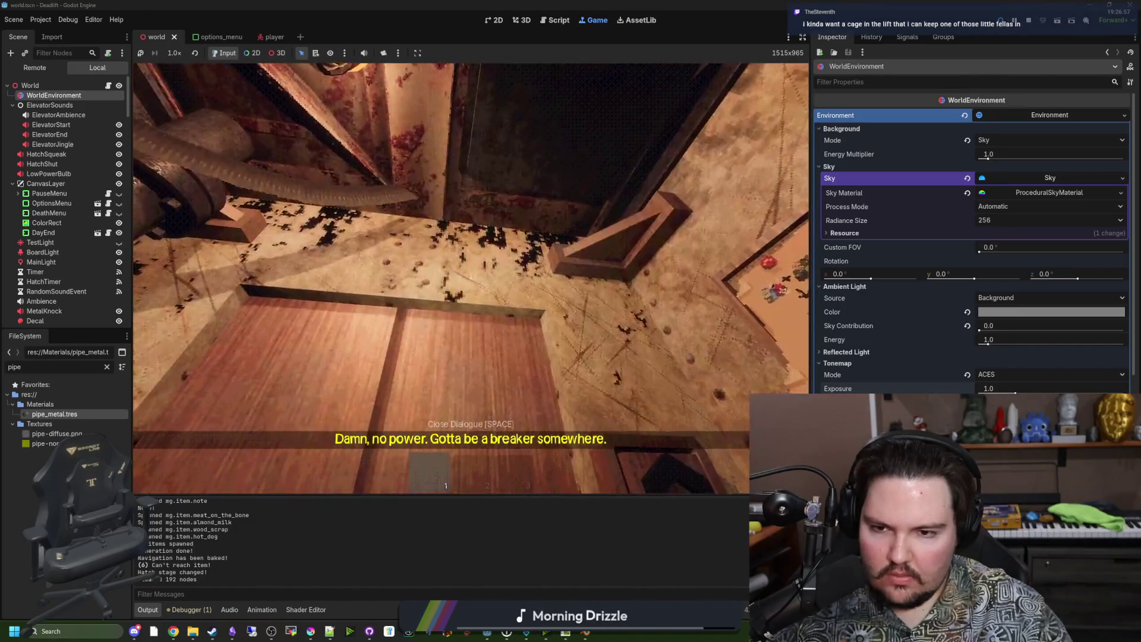
Pause the running game and return to the 3D scene editor
{"action": "key", "text": "Escape"}
{"action": "key", "text": "super"}
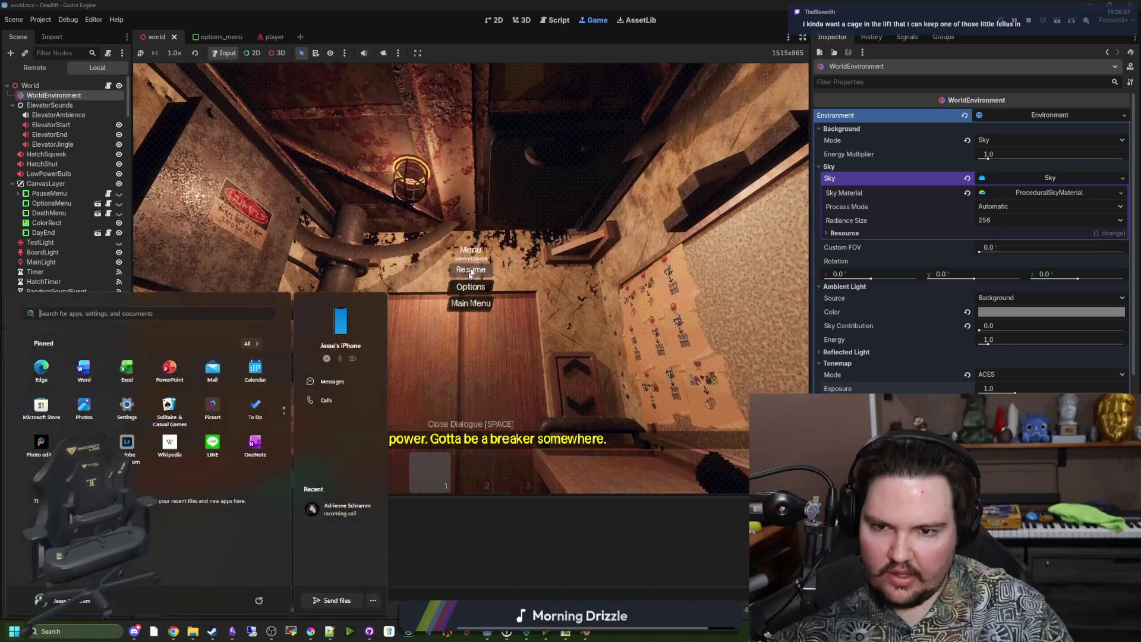
{"action": "key", "text": "Escape"}
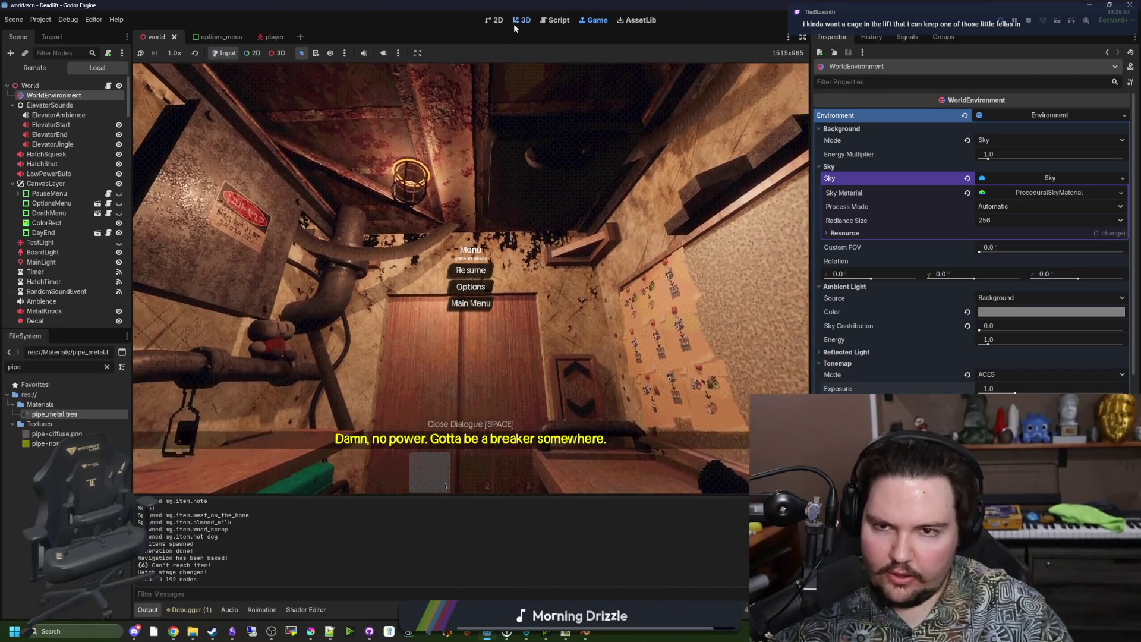
{"action": "left_click", "coordinate": [515, 21]}
{"action": "left_click", "coordinate": [475, 227]}
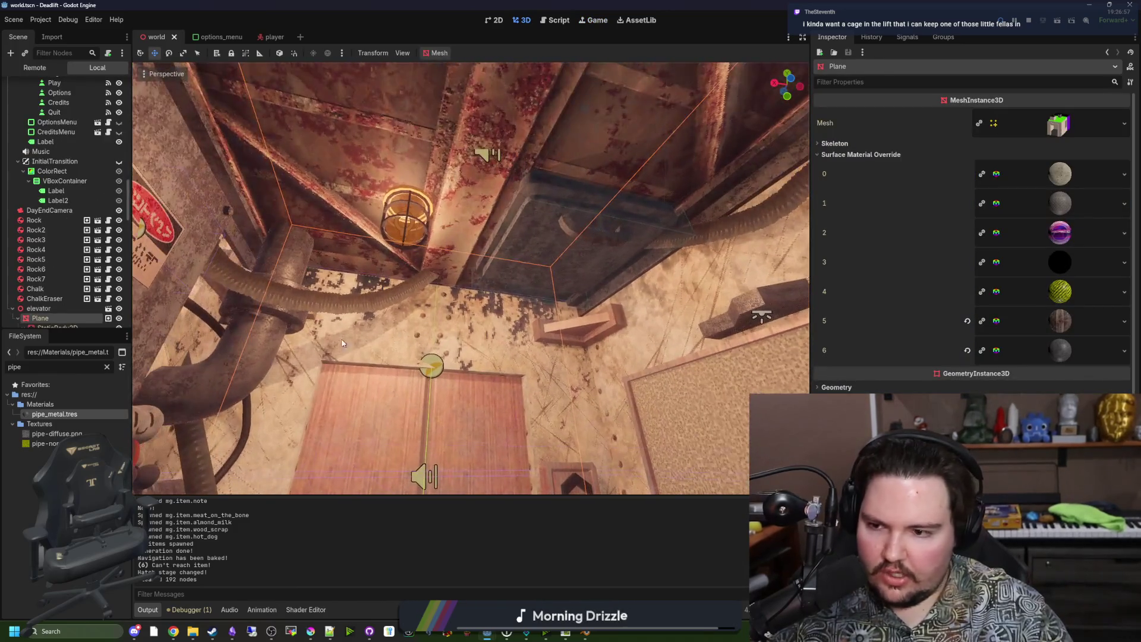
Step through the Grunge decals in the Scene tree, Decal2 down to Decal9
{"action": "scroll", "coordinate": [84, 294], "scroll_direction": "down", "scroll_amount": 1}
{"action": "scroll", "coordinate": [84, 293], "scroll_direction": "down", "scroll_amount": 10}
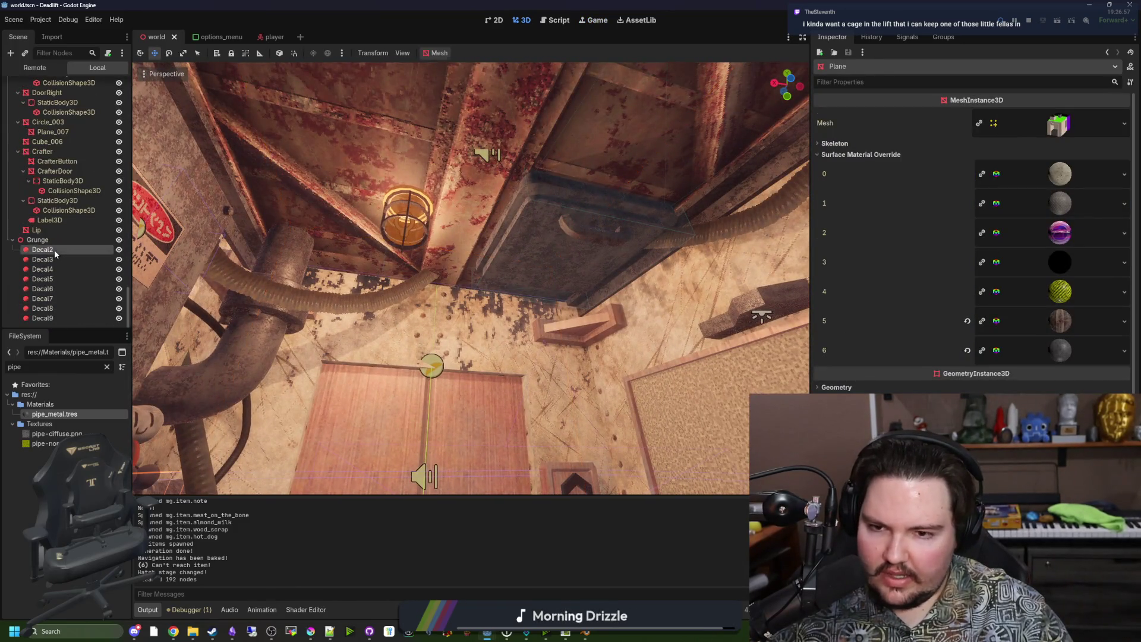
{"action": "left_click", "coordinate": [55, 250]}
{"action": "left_click", "coordinate": [54, 258]}
{"action": "left_click", "coordinate": [57, 268]}
{"action": "left_click", "coordinate": [58, 277]}
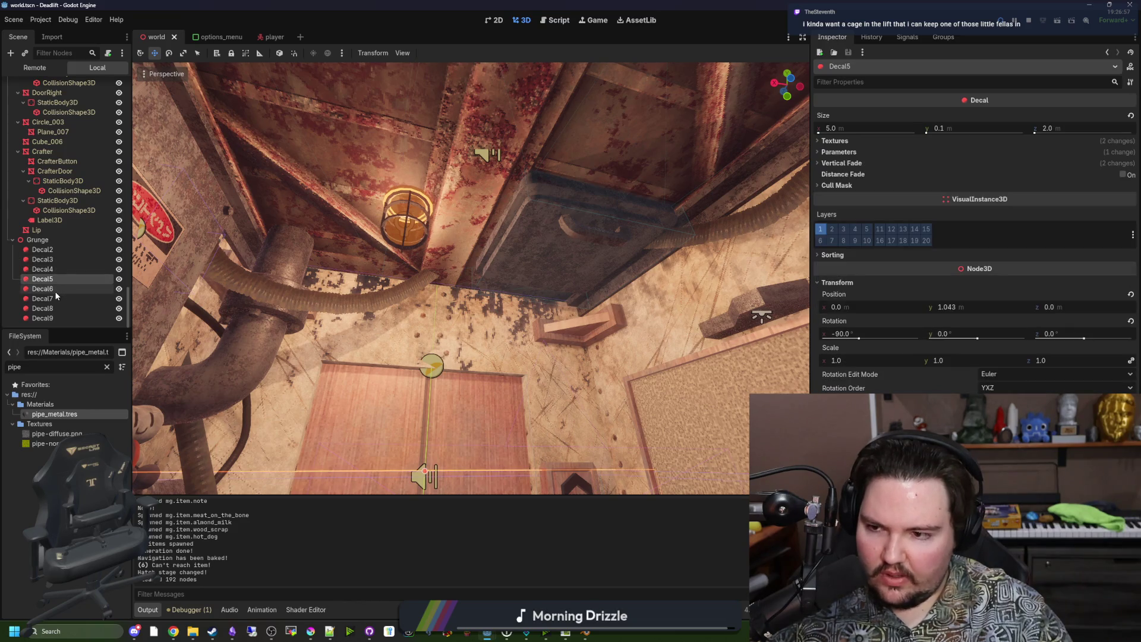
{"action": "left_click", "coordinate": [57, 289]}
{"action": "left_click", "coordinate": [61, 299]}
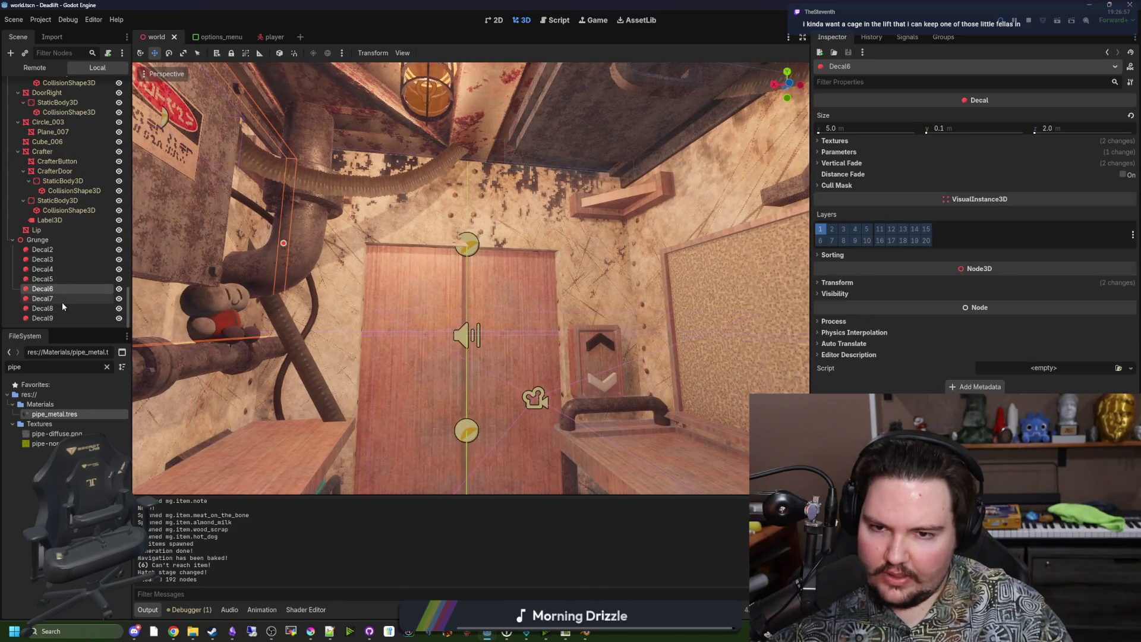
{"action": "left_click", "coordinate": [63, 308]}
{"action": "left_click", "coordinate": [62, 317]}
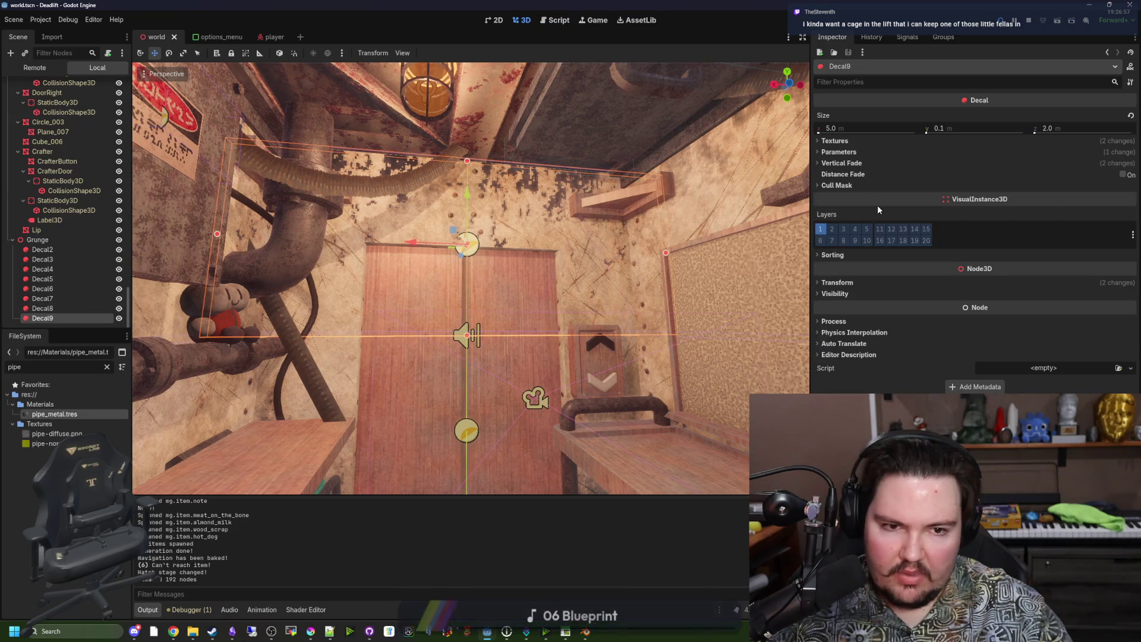
Set Decal9's Albedo Mix to 0.0 and adjust its Normal Fade
{"action": "left_click", "coordinate": [855, 153]}
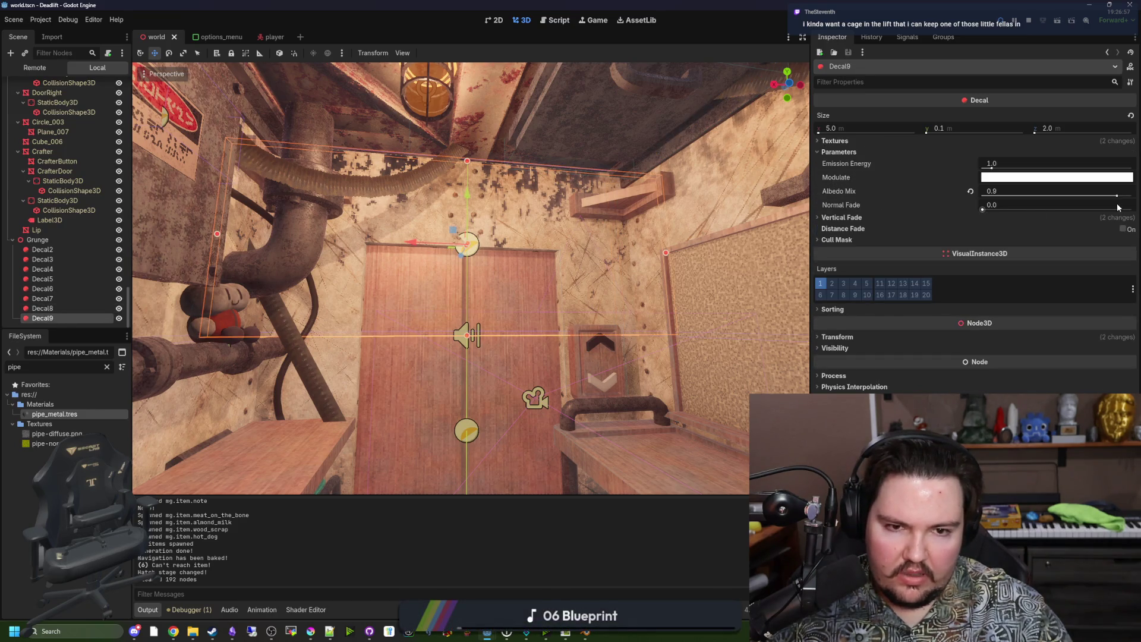
{"action": "left_click_drag", "start_coordinate": [1117, 198], "coordinate": [896, 200]}
{"action": "mouse_move", "coordinate": [982, 197]}
{"action": "left_mouse_down"}
{"action": "mouse_move", "coordinate": [1010, 196]}
{"action": "mouse_move", "coordinate": [982, 196]}
{"action": "left_mouse_up"}
{"action": "mouse_move", "coordinate": [591, 244]}
{"action": "left_mouse_down"}
{"action": "mouse_move", "coordinate": [565, 226]}
{"action": "mouse_move", "coordinate": [535, 249]}
{"action": "mouse_move", "coordinate": [570, 237]}
{"action": "mouse_move", "coordinate": [594, 255]}
{"action": "left_mouse_up"}
{"action": "mouse_move", "coordinate": [677, 234]}
{"action": "left_mouse_down"}
{"action": "mouse_move", "coordinate": [654, 244]}
{"action": "mouse_move", "coordinate": [665, 226]}
{"action": "mouse_move", "coordinate": [677, 235]}
{"action": "left_mouse_up"}
{"action": "left_click_drag", "start_coordinate": [983, 208], "coordinate": [941, 208]}
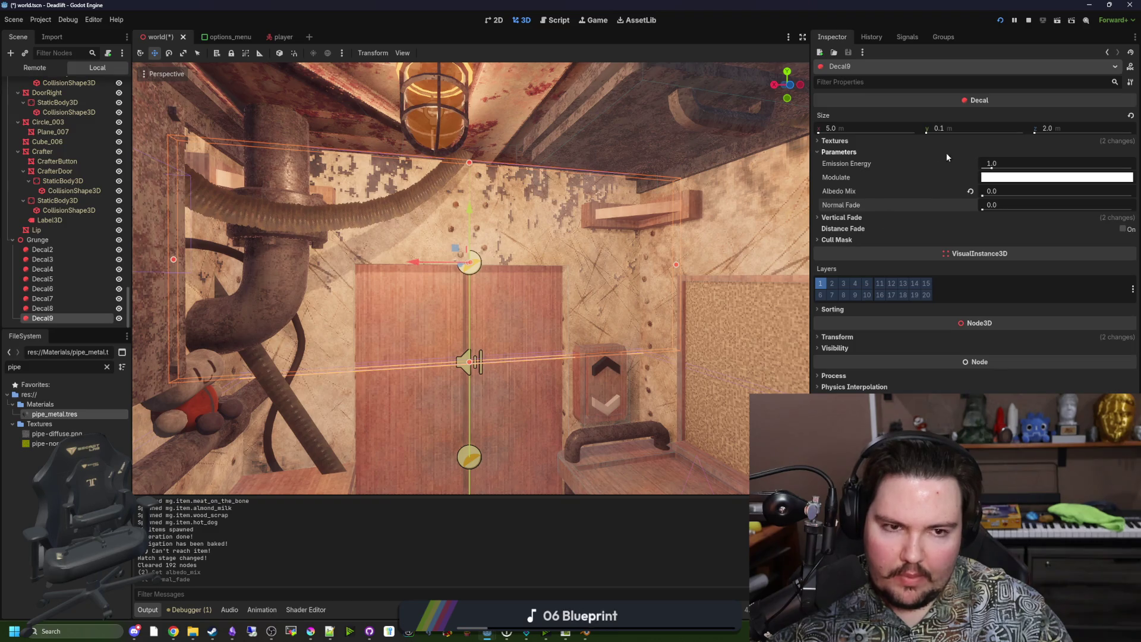
{"action": "left_click", "coordinate": [847, 143]}
Remove Decal9's normal map and raise its Albedo Mix to 1.0
{"action": "left_click", "coordinate": [971, 190]}
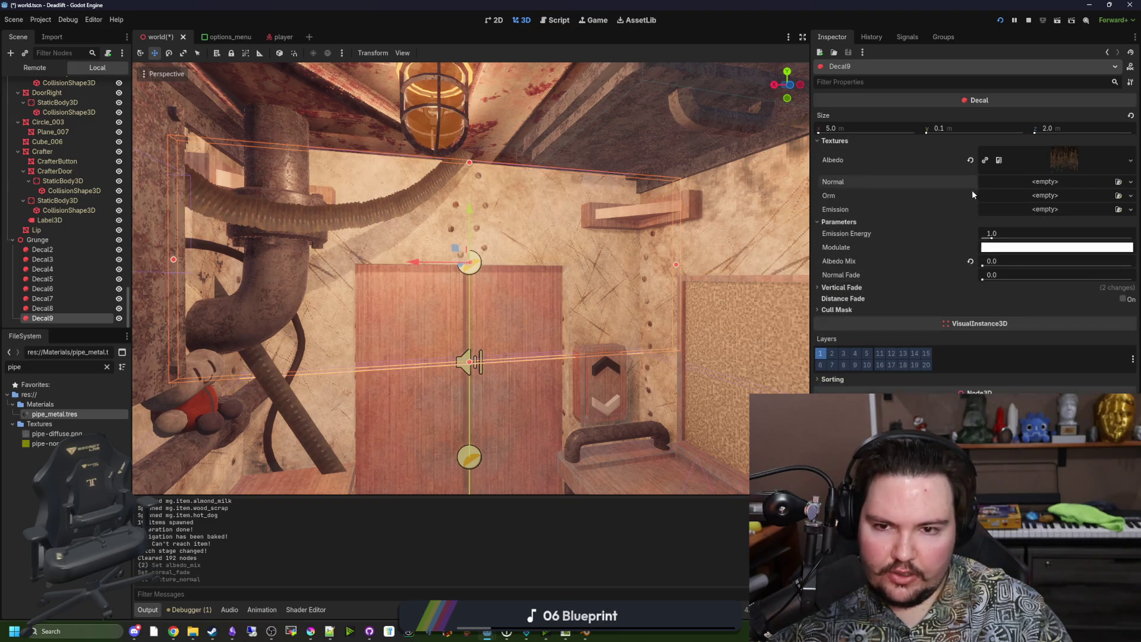
{"action": "left_click", "coordinate": [841, 221]}
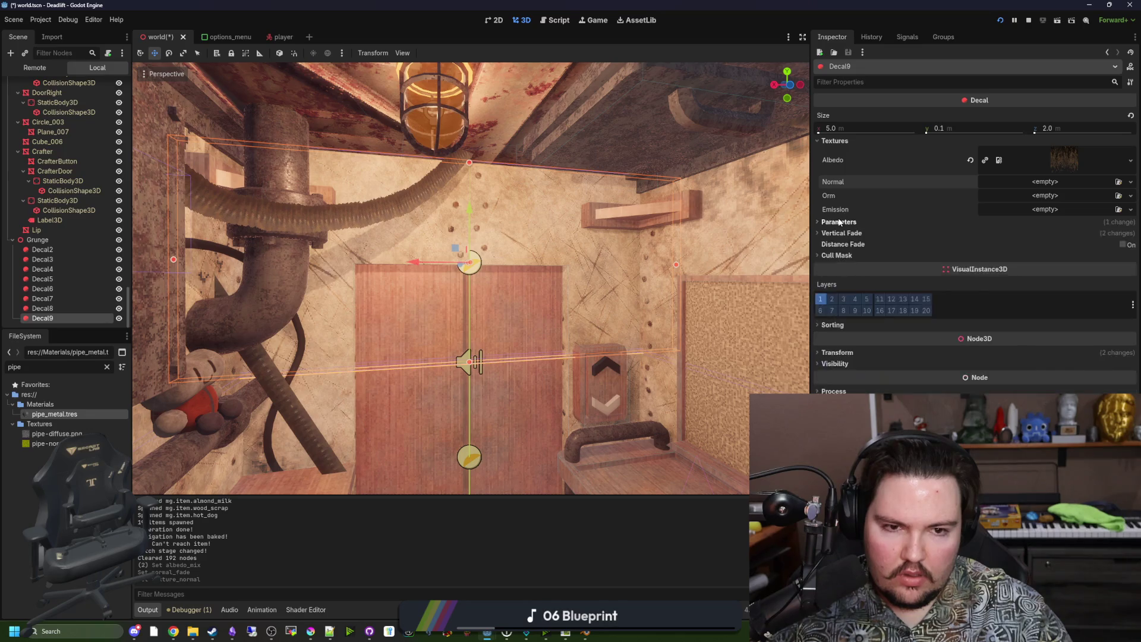
{"action": "left_click", "coordinate": [841, 221]}
{"action": "left_click_drag", "start_coordinate": [986, 265], "coordinate": [1132, 266]}
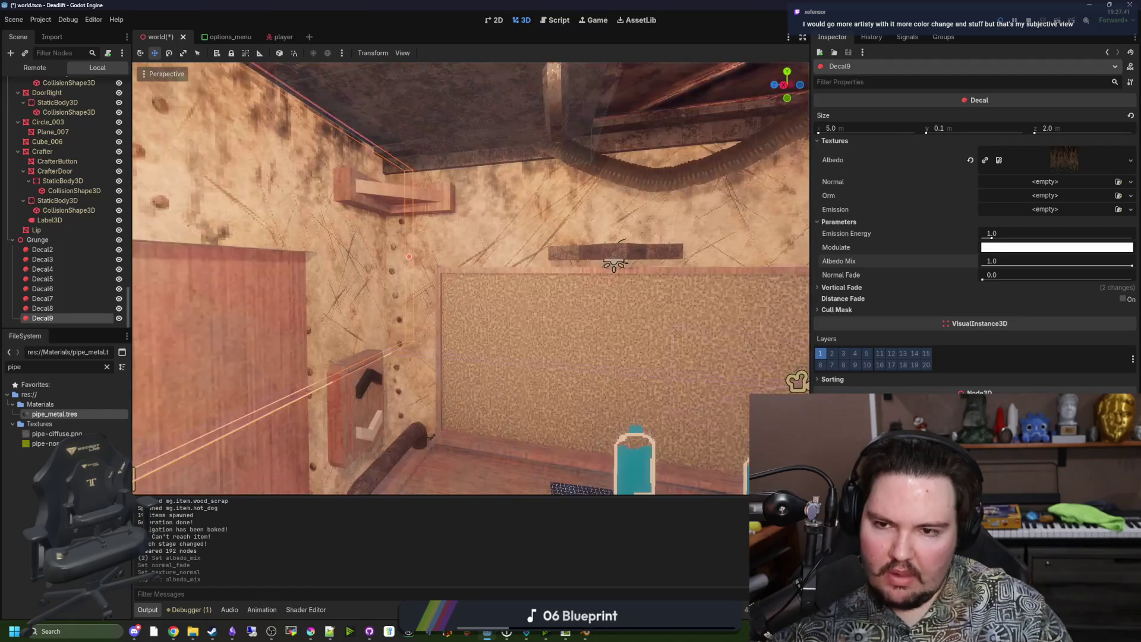
Multi-select Decal2–Decal9, review their shared parameters and textures, then save and run the scene
{"action": "left_click", "coordinate": [59, 250]}
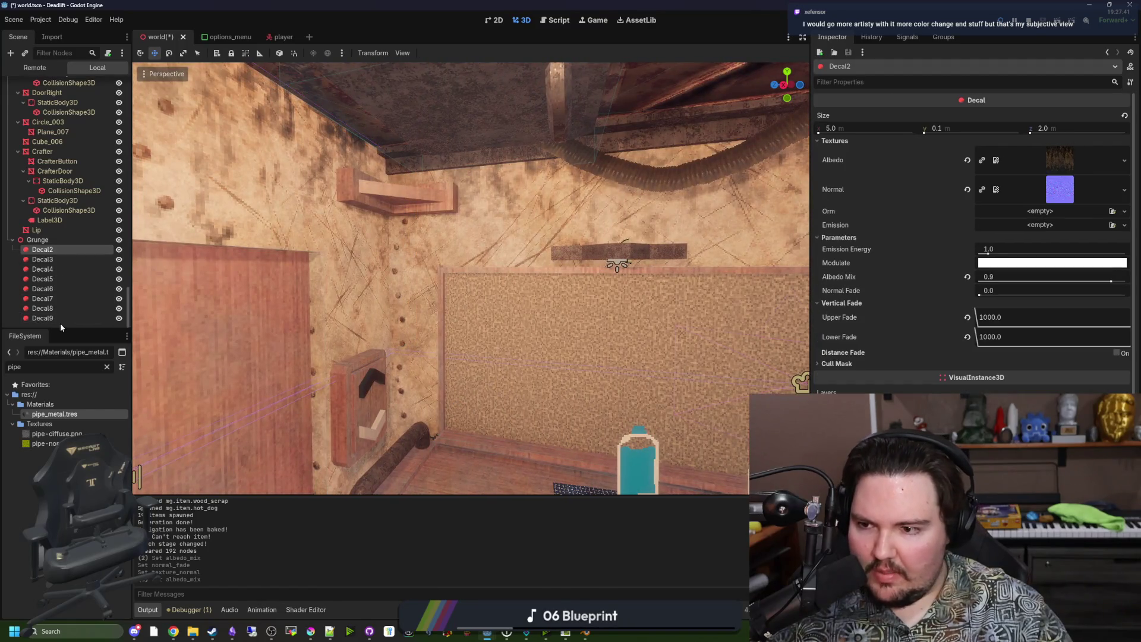
{"action": "left_click", "coordinate": [53, 321], "text": "shift"}
{"action": "left_click", "coordinate": [842, 153]}
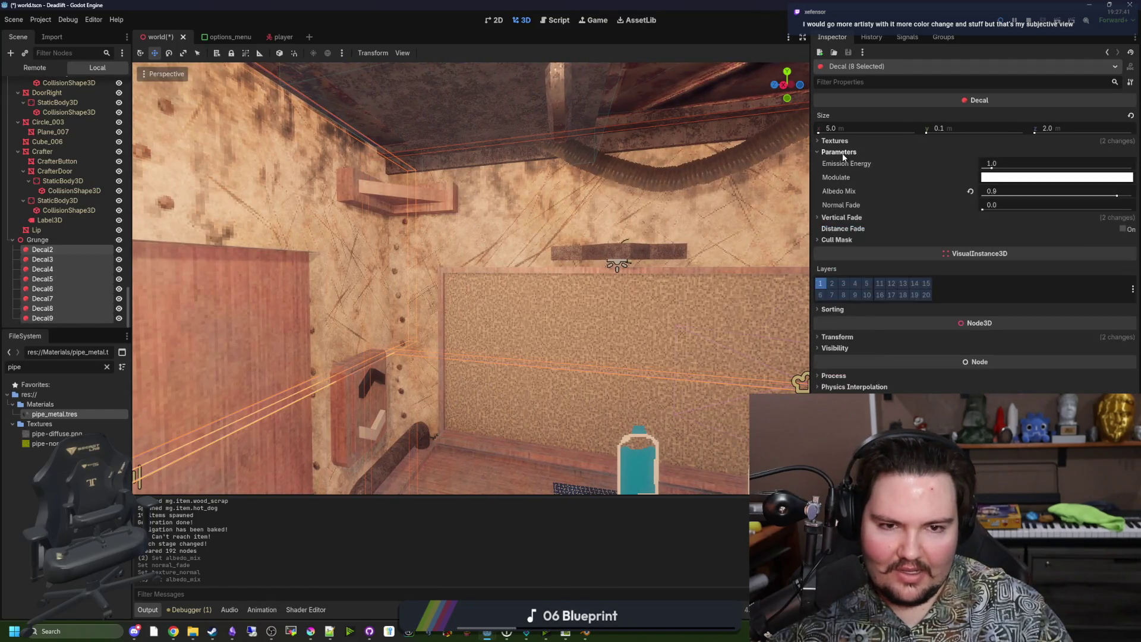
{"action": "left_click", "coordinate": [850, 143]}
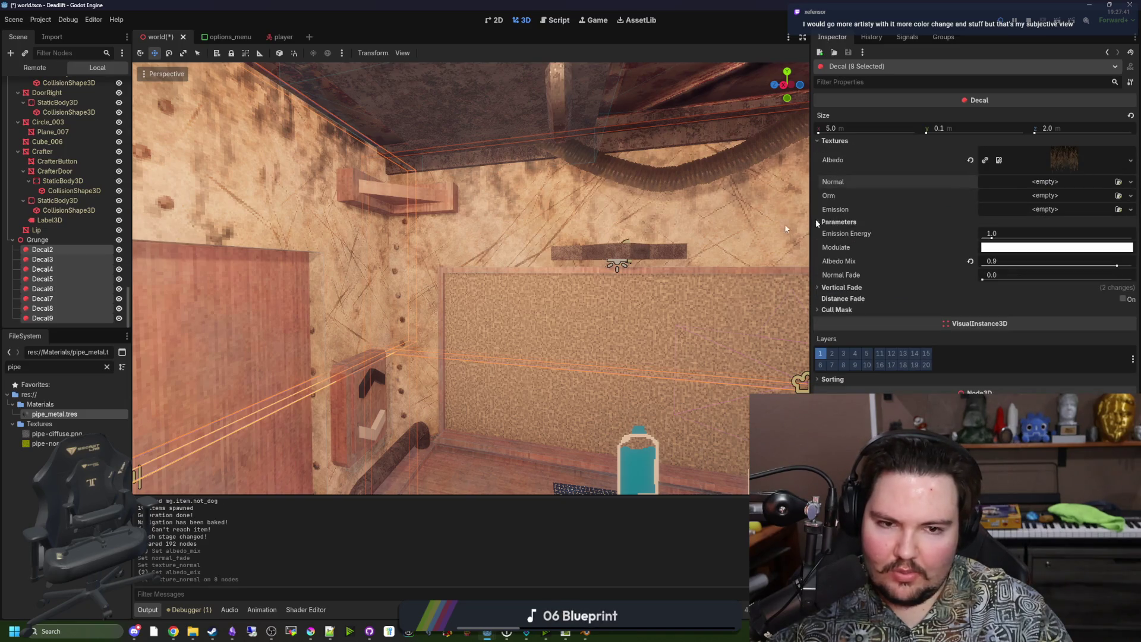
{"action": "key", "text": "F5"}
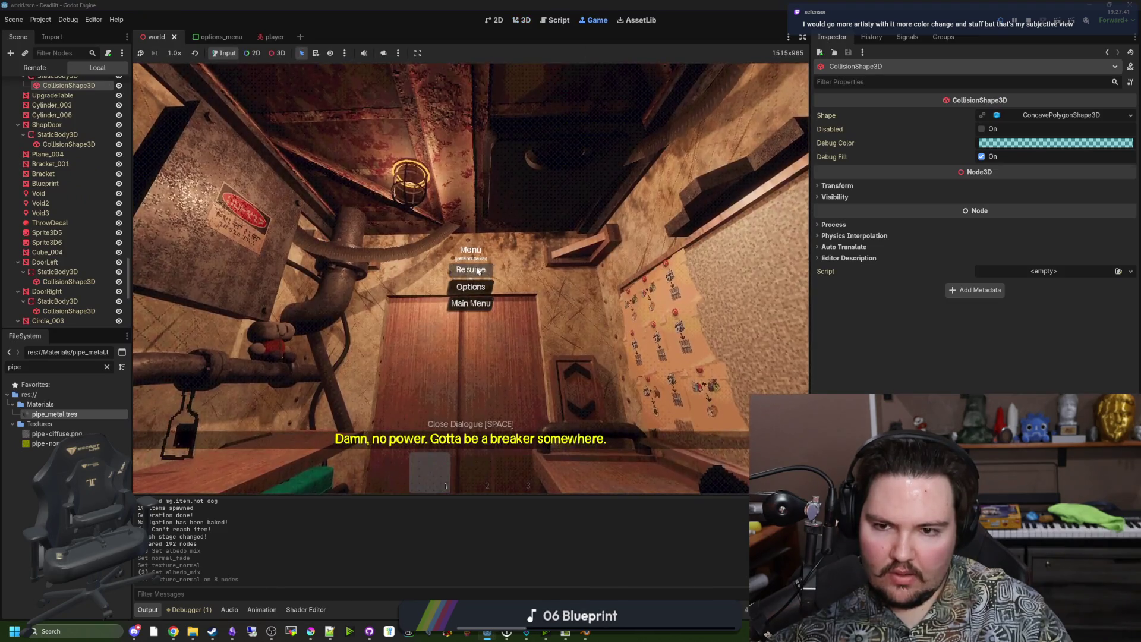
Resume the game and walk the player across the elevator room to the Descend hatch
{"action": "left_click", "coordinate": [477, 270]}
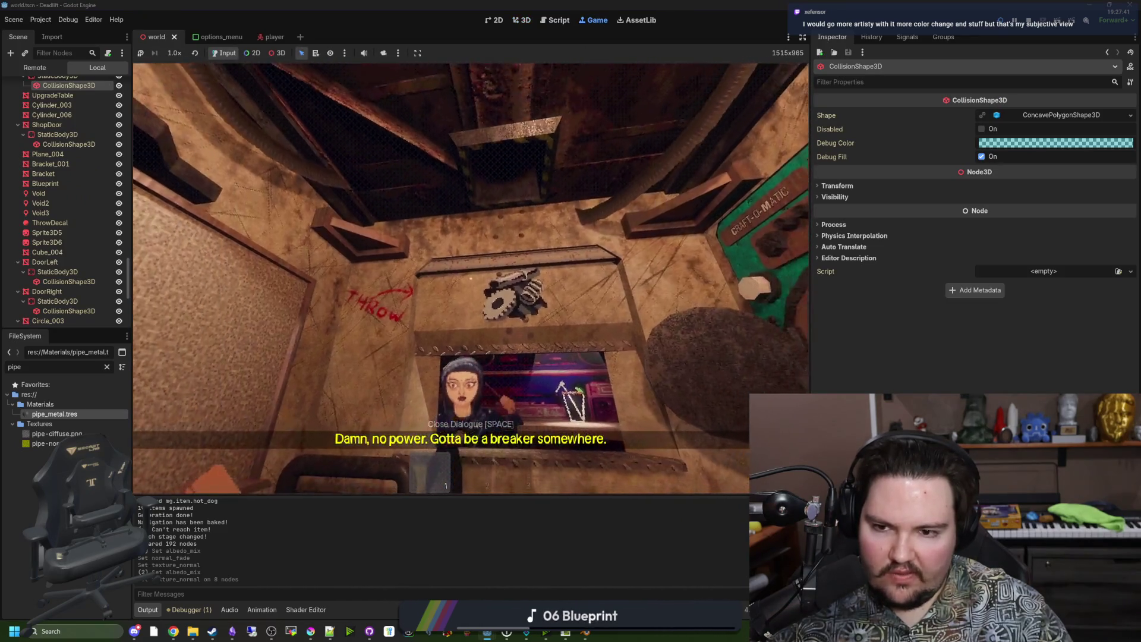
{"action": "mouse_move", "coordinate": [471, 278]}
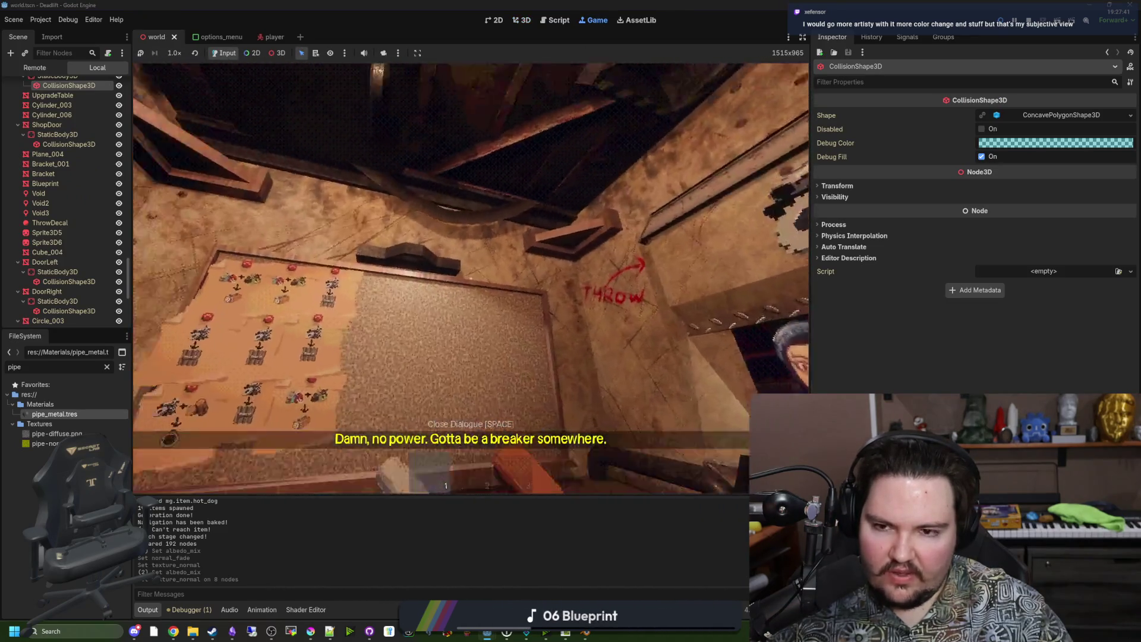
{"action": "key", "text": "w"}
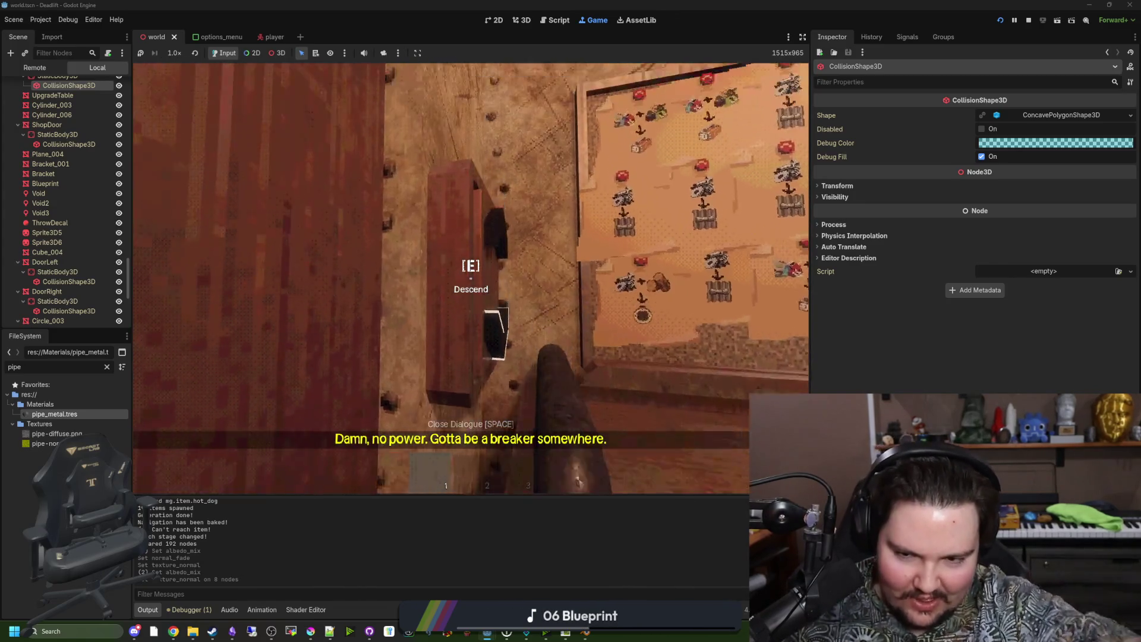
{"action": "key", "text": "e"}
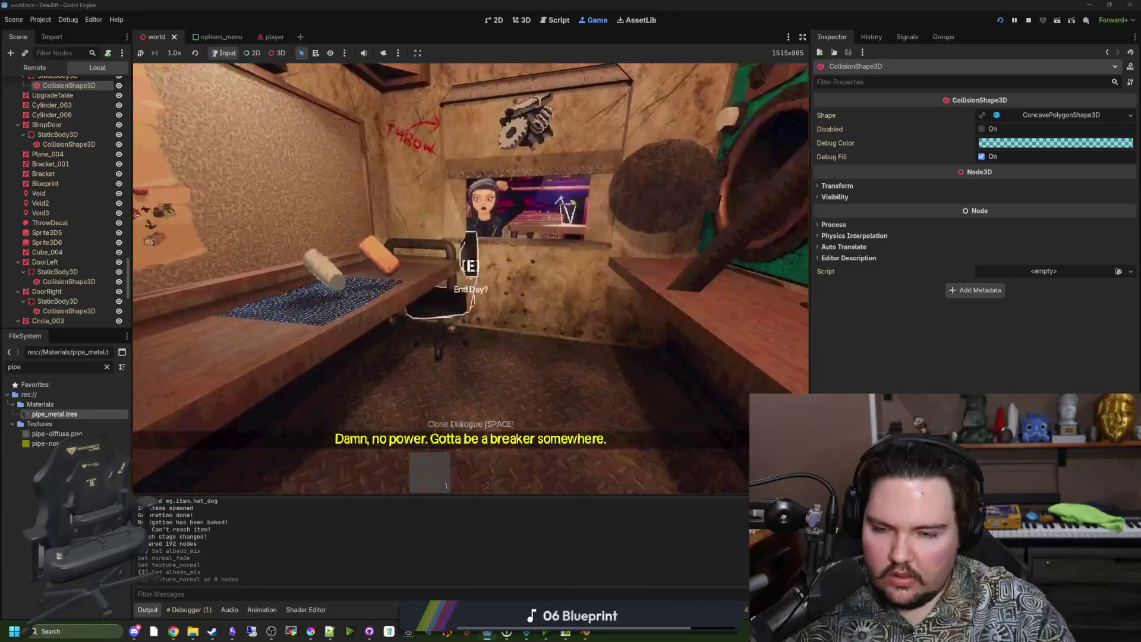
Pause the playtest and select WorldEnvironment in the Remote scene tree
{"action": "key", "text": "Escape"}
{"action": "scroll", "coordinate": [83, 119], "scroll_direction": "up", "scroll_amount": 10}
{"action": "left_click", "coordinate": [54, 95]}
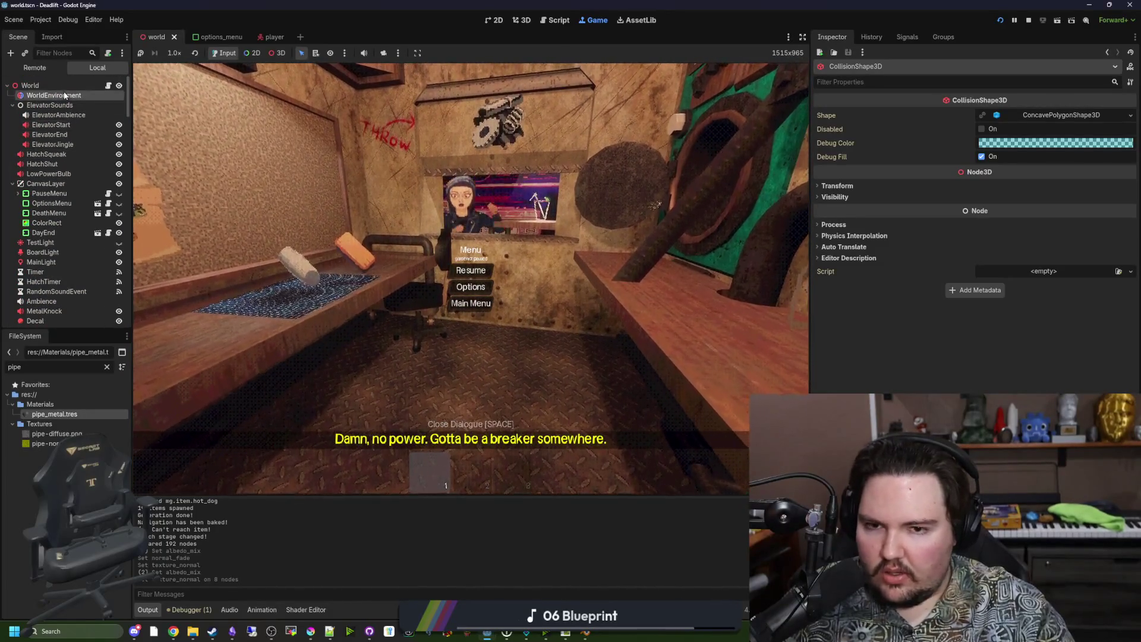
Collapse the Tonemap, SSR and SSAO sections of the WorldEnvironment inspector
{"action": "scroll", "coordinate": [906, 363], "scroll_direction": "down", "scroll_amount": 2}
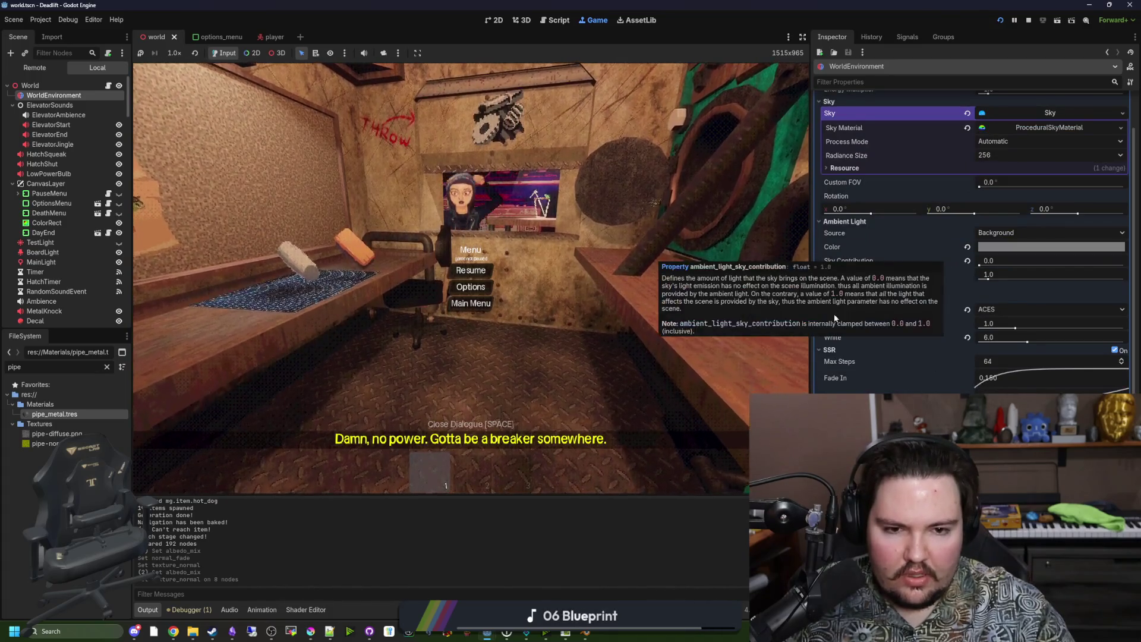
{"action": "left_click", "coordinate": [837, 297]}
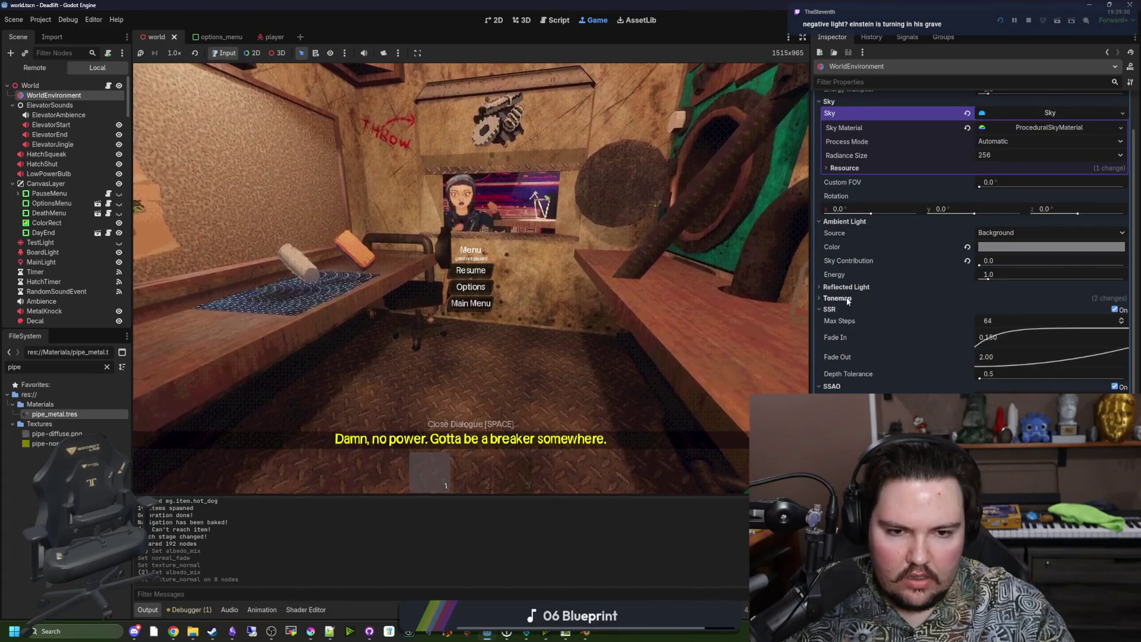
{"action": "left_click", "coordinate": [830, 309]}
{"action": "left_click", "coordinate": [839, 320]}
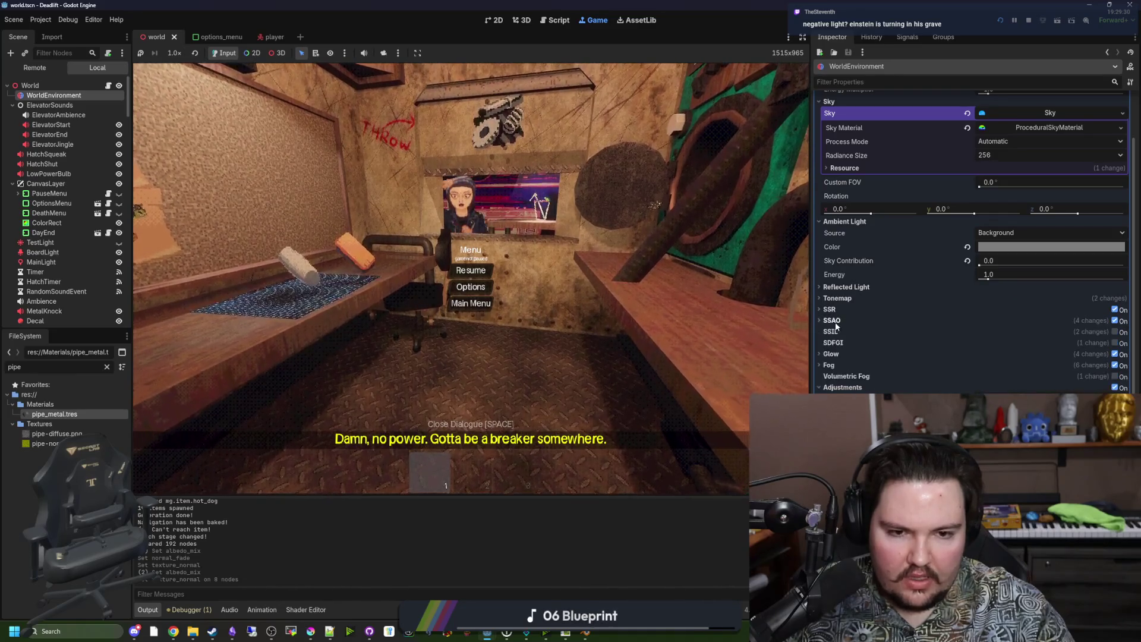
{"action": "scroll", "coordinate": [845, 340], "scroll_direction": "up", "scroll_amount": 2}
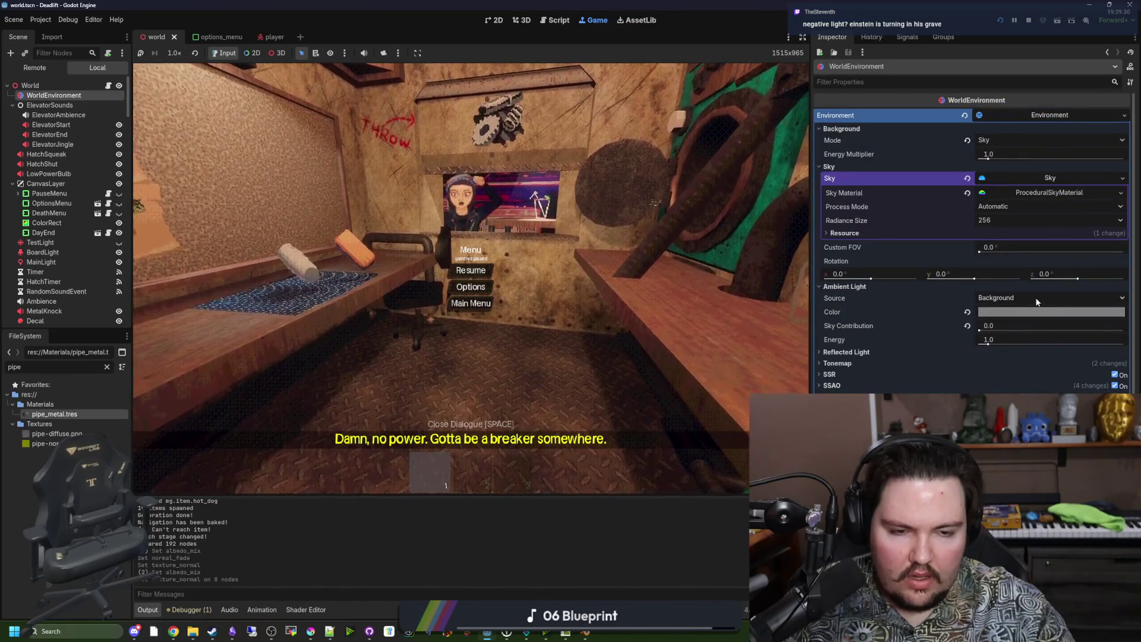
Set ambient light Sky Contribution to 0.0, keeping background energy multiplier at 1.0
{"action": "left_click", "coordinate": [979, 330]}
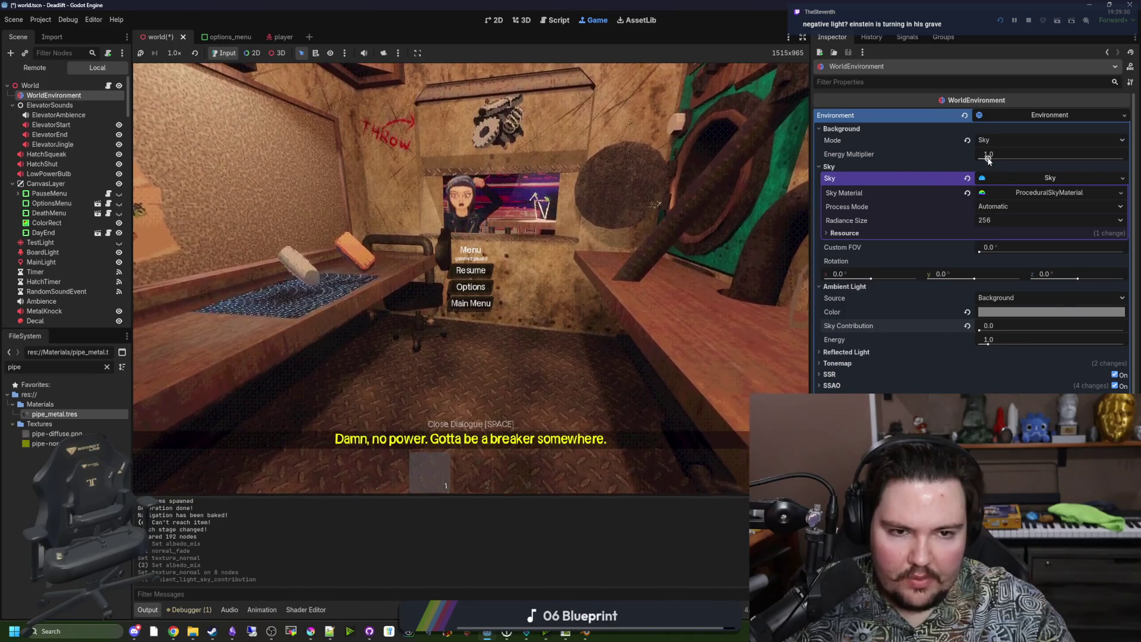
{"action": "left_click_drag", "start_coordinate": [988, 158], "coordinate": [974, 158]}
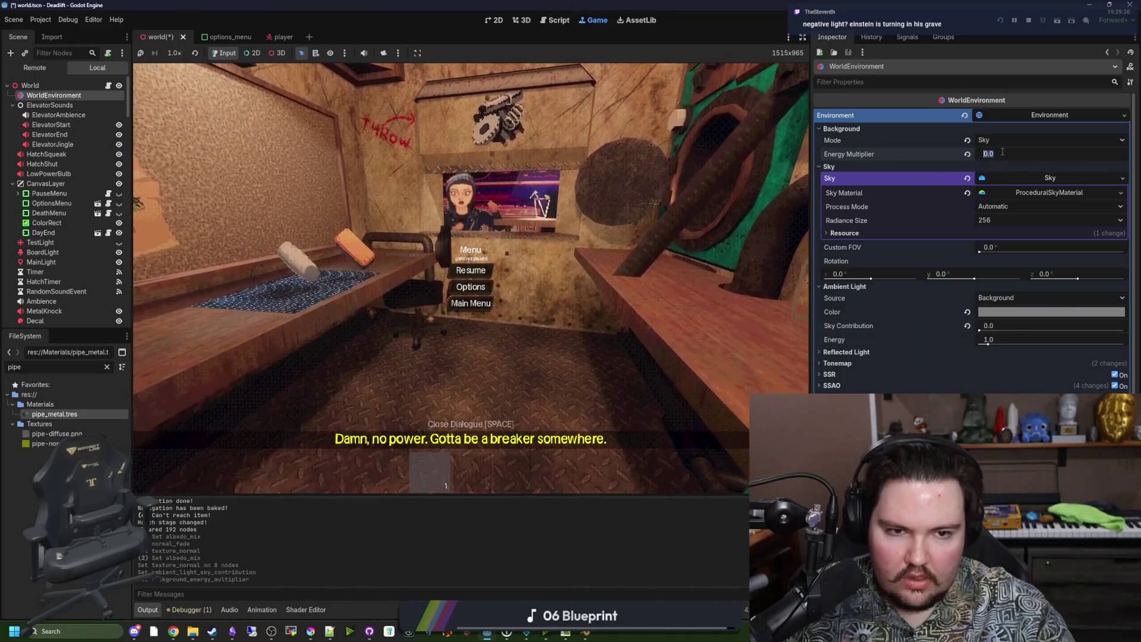
{"action": "left_click", "coordinate": [966, 154]}
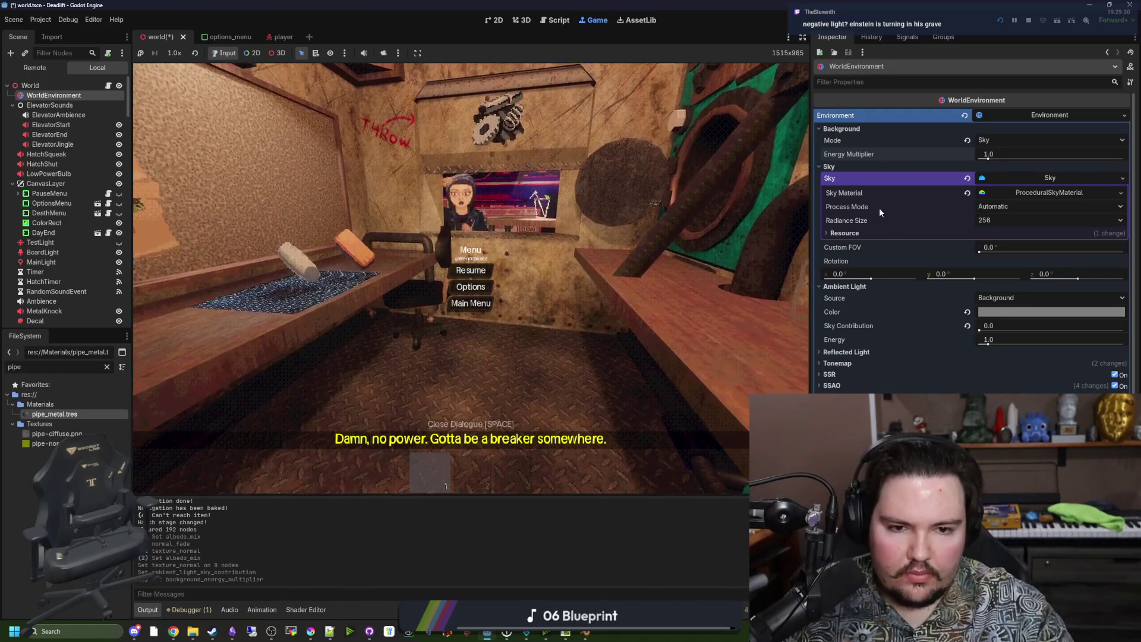
{"action": "scroll", "coordinate": [927, 244], "scroll_direction": "down", "scroll_amount": 3}
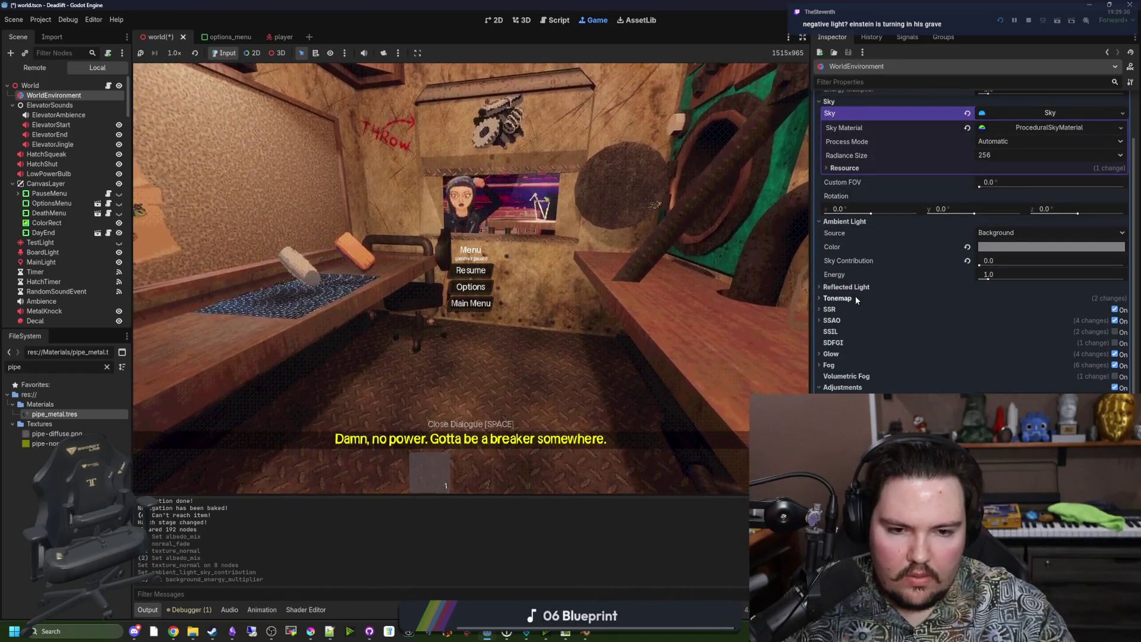
{"action": "scroll", "coordinate": [854, 296], "scroll_direction": "down", "scroll_amount": 5}
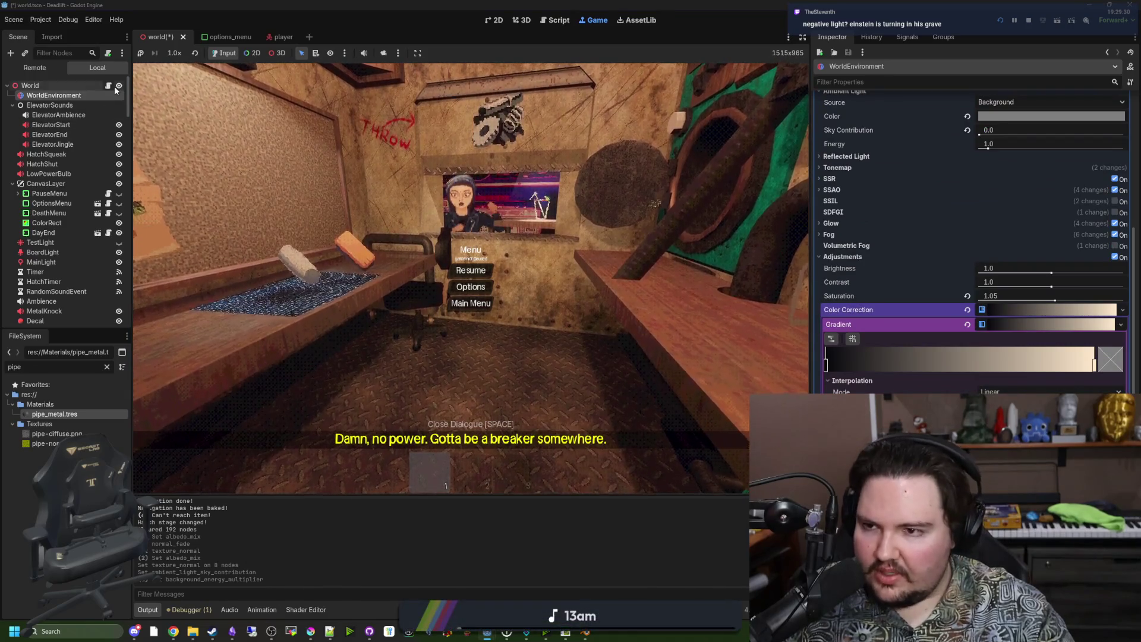
{"action": "key", "text": "ctrl+F3"}
Search world.gd, trying 'LIGHT', 'change_', then 'envi', to reach the lightingConditions dictionary
{"action": "left_click", "coordinate": [466, 250]}
{"action": "key", "text": "ctrl+f"}
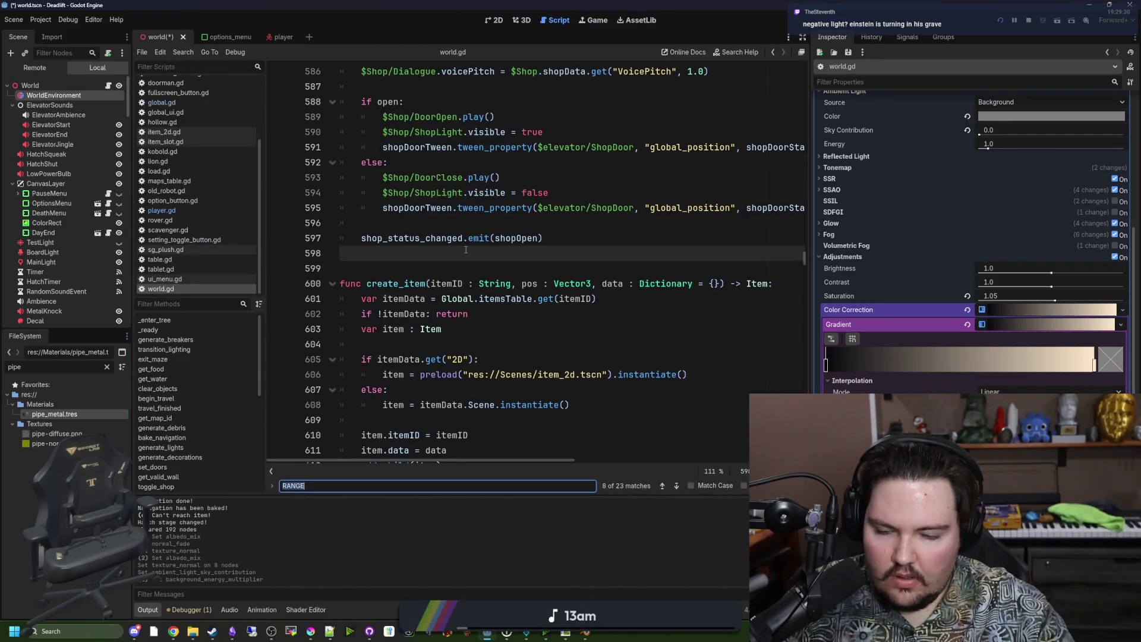
{"action": "type", "text": "LIGHT"}
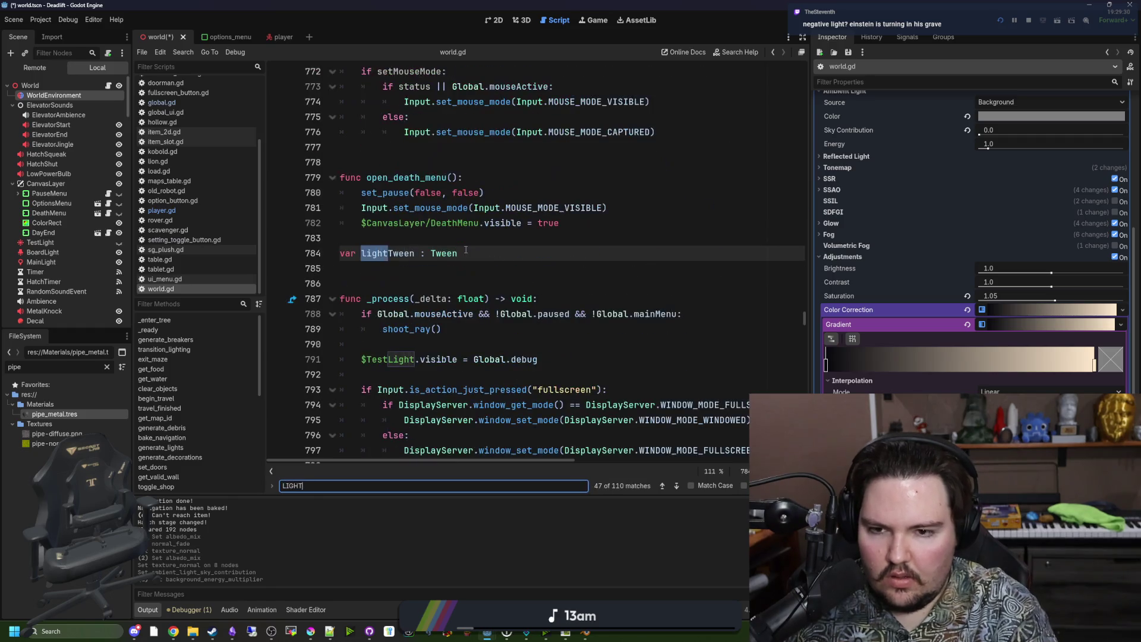
{"action": "key", "text": "BackSpace"}
{"action": "key", "text": "BackSpace"}
{"action": "type", "text": "change_"}
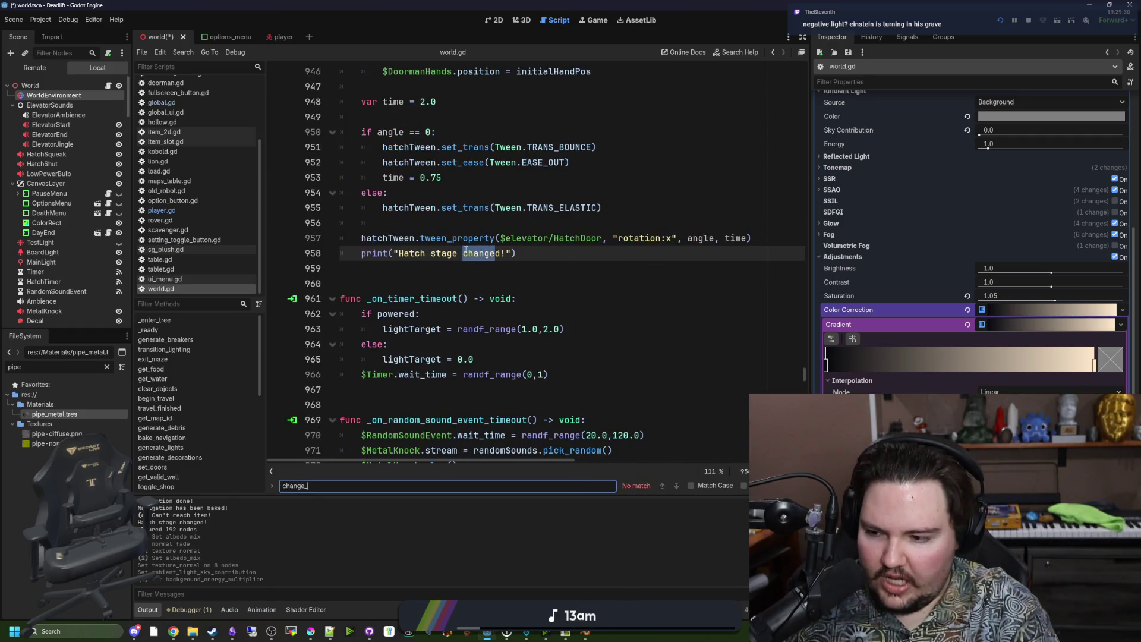
{"action": "key", "text": "BackSpace"}
{"action": "key", "text": "BackSpace"}
{"action": "key", "text": "BackSpace"}
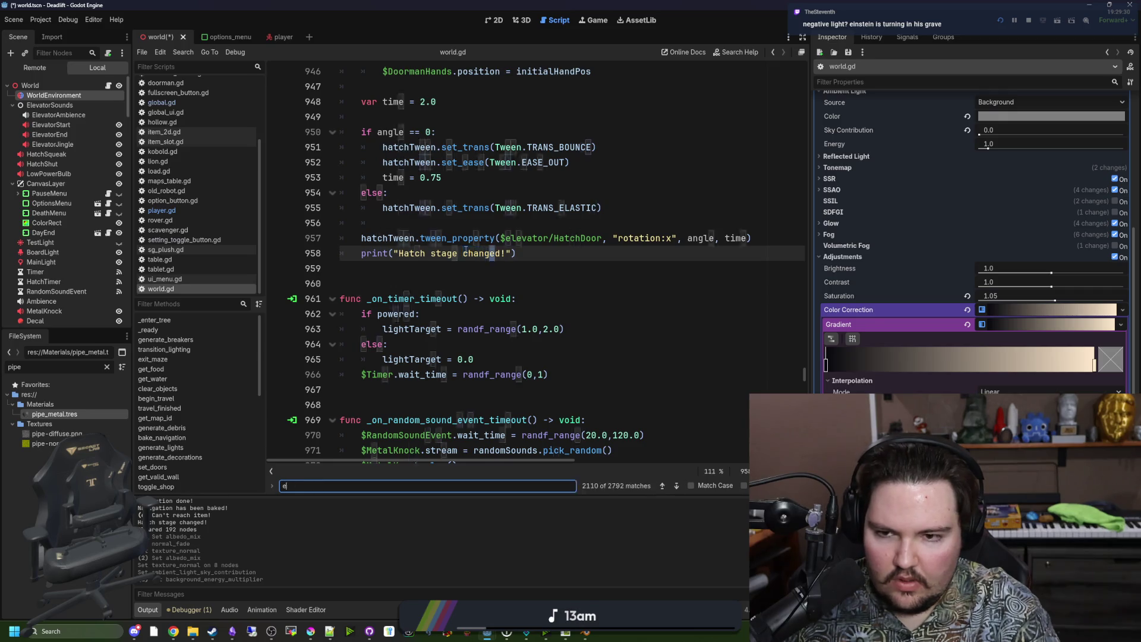
{"action": "type", "text": "envi"}
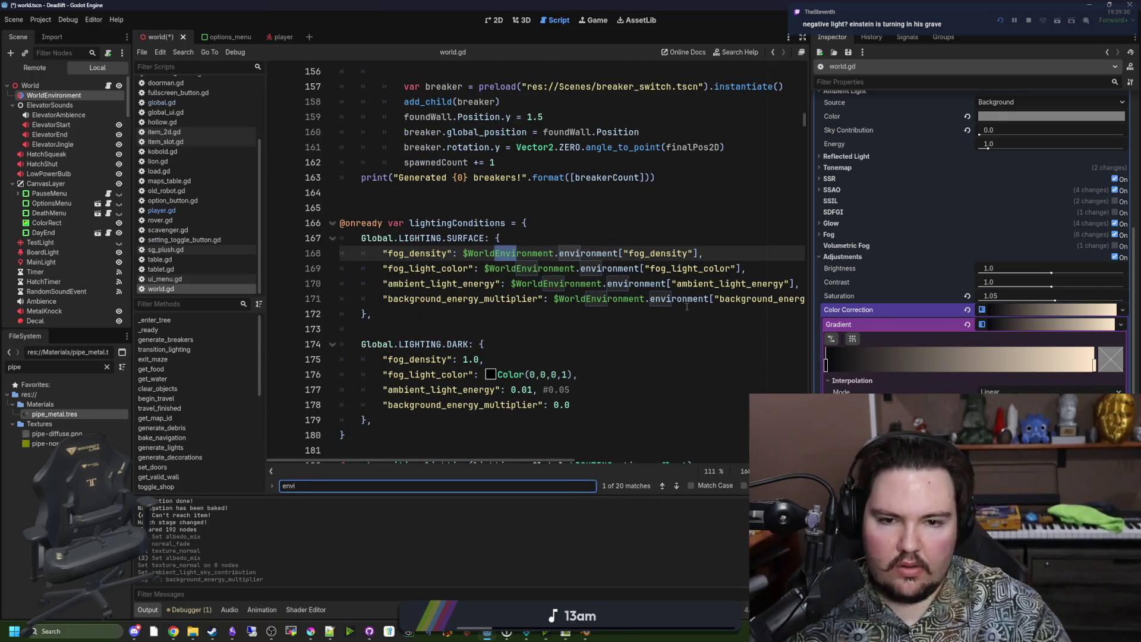
{"action": "left_click", "coordinate": [589, 326]}
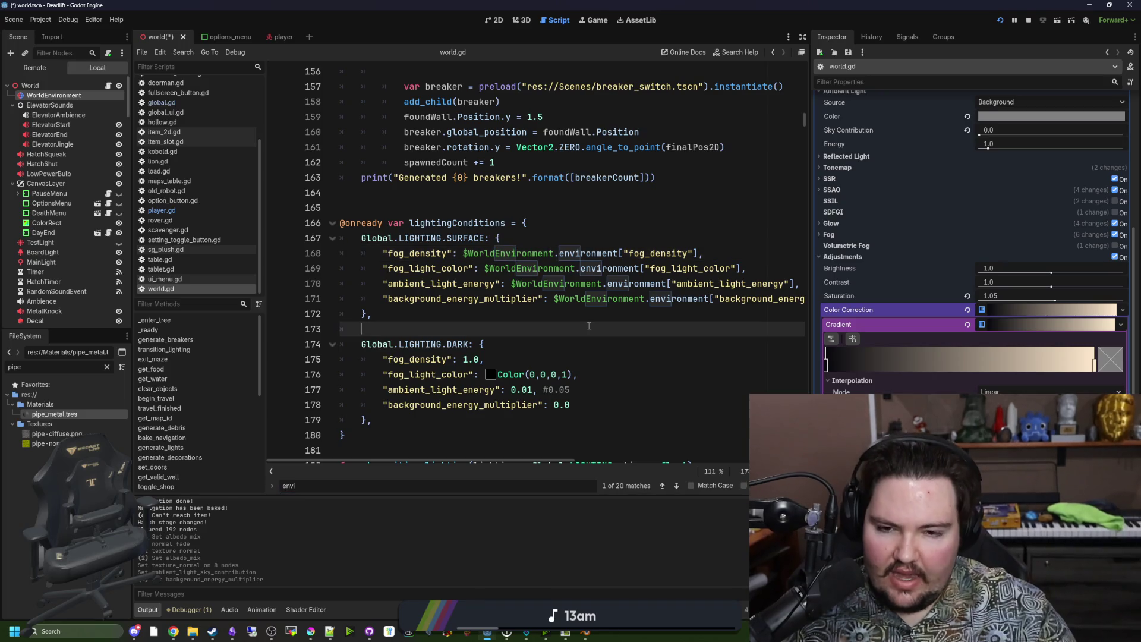
{"action": "scroll", "coordinate": [927, 256], "scroll_direction": "up", "scroll_amount": 3}
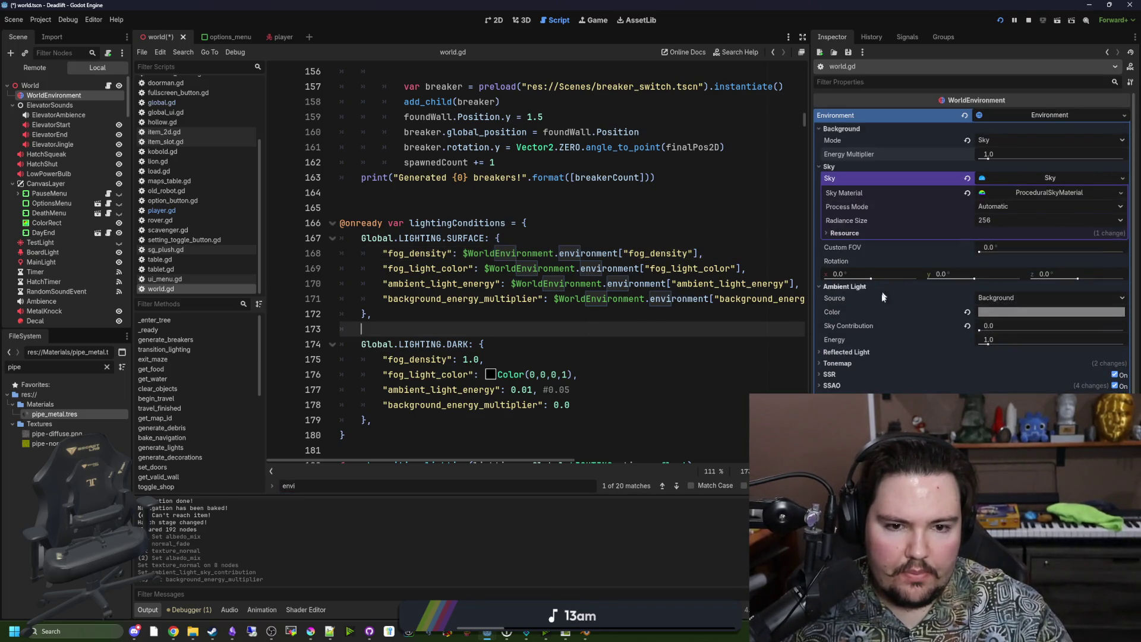
Raise Ambient Light Energy to about 8.24, then 16, while the game runs
{"action": "left_click", "coordinate": [593, 19]}
{"action": "left_click_drag", "start_coordinate": [988, 345], "coordinate": [1053, 344]}
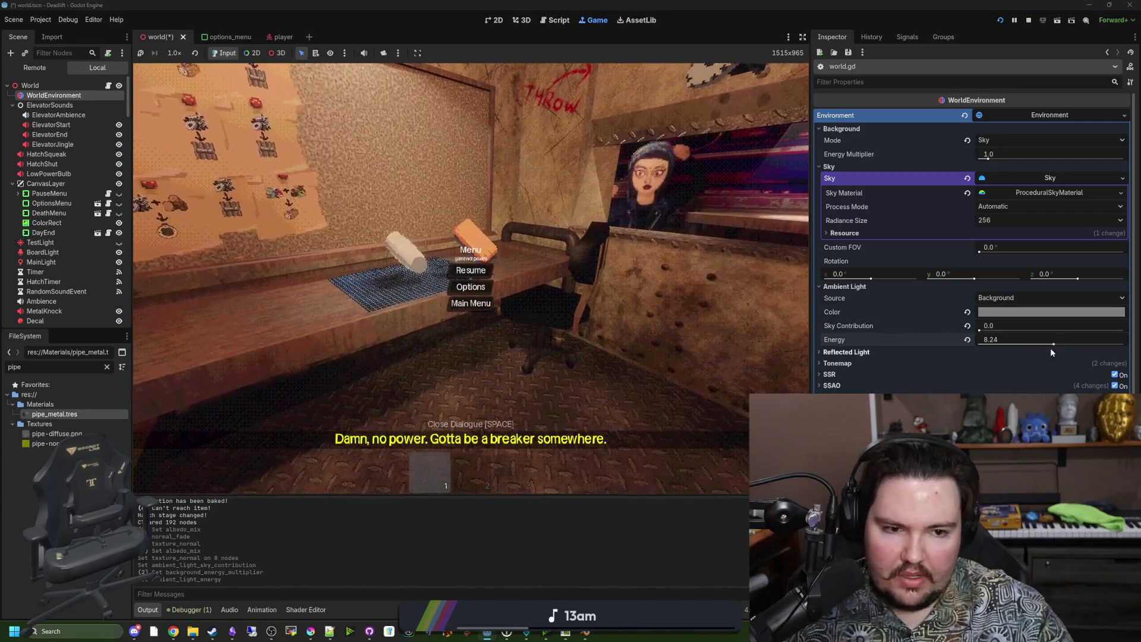
{"action": "left_click_drag", "start_coordinate": [993, 344], "coordinate": [1123, 343]}
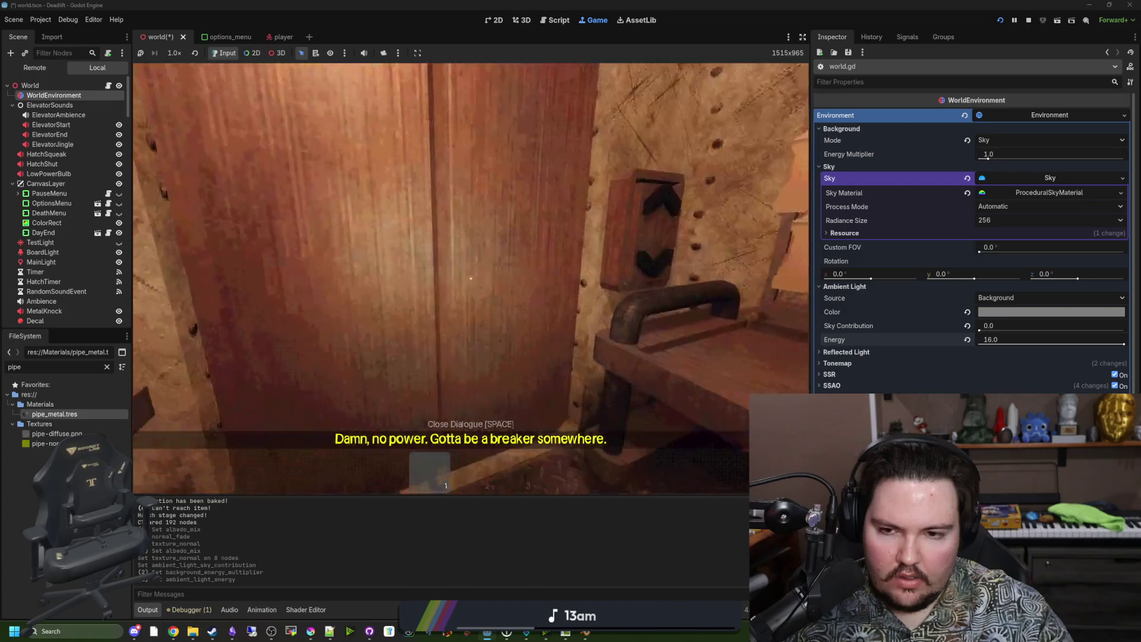
Stop the game, reset Ambient Light Energy to 1.0, and save the world scene
{"action": "left_click", "coordinate": [1028, 20]}
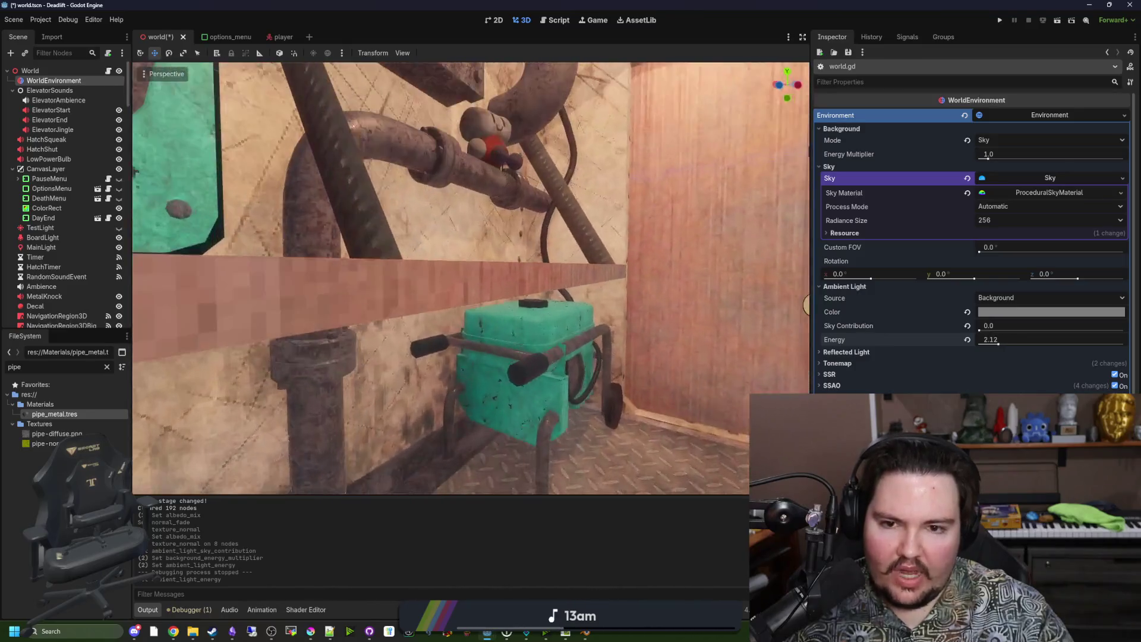
{"action": "left_click_drag", "start_coordinate": [600, 315], "coordinate": [600, 315]}
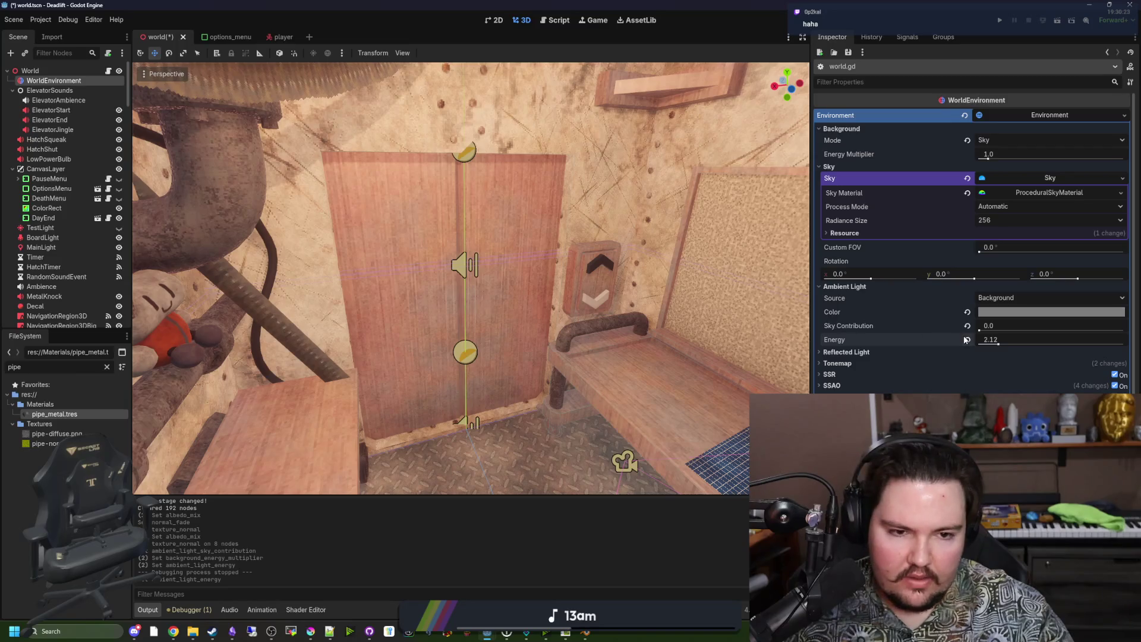
{"action": "left_click", "coordinate": [966, 339]}
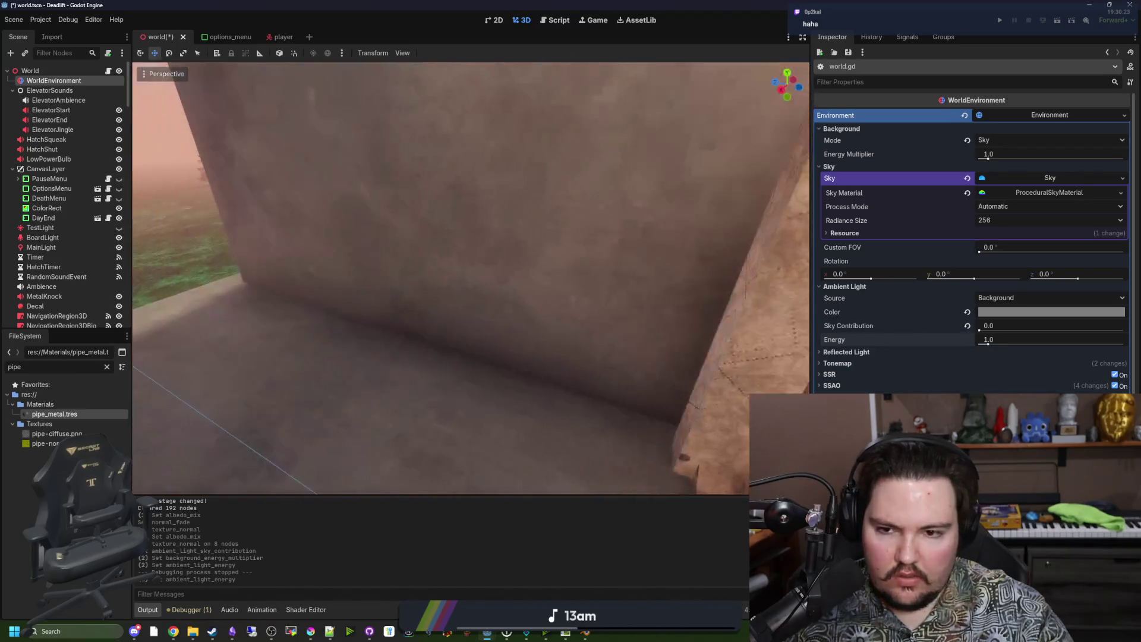
{"action": "key", "text": "ctrl+s"}
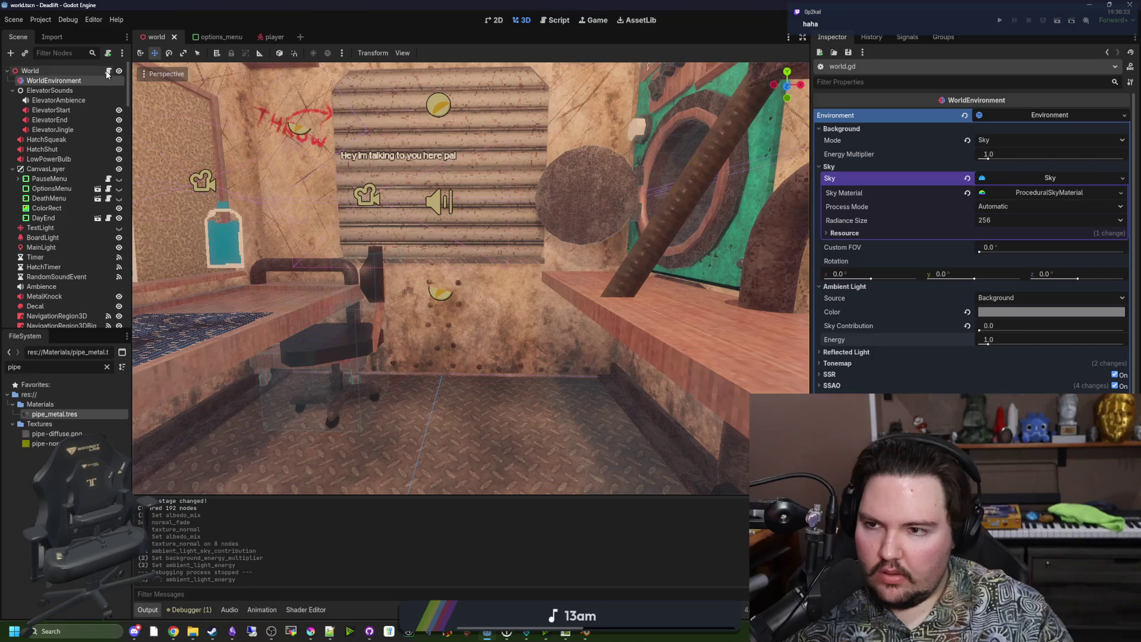
{"action": "left_click", "coordinate": [107, 71]}
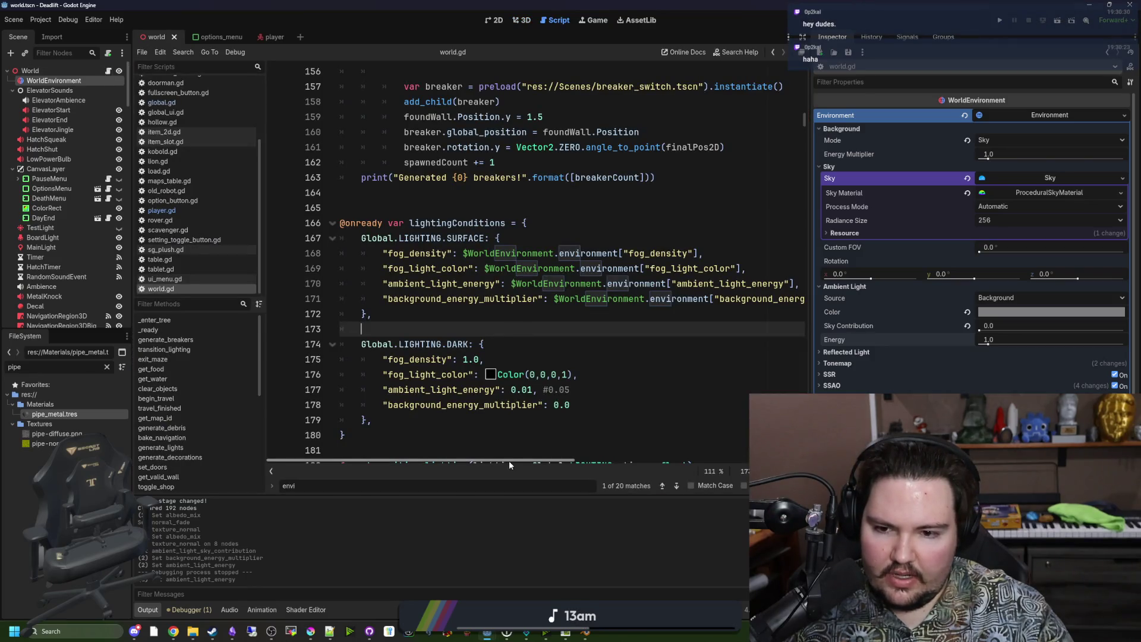
Read the ends of the long lightingConditions lines, then switch to GitHub Desktop's maze-game changes
{"action": "left_click_drag", "start_coordinate": [509, 461], "coordinate": [471, 458]}
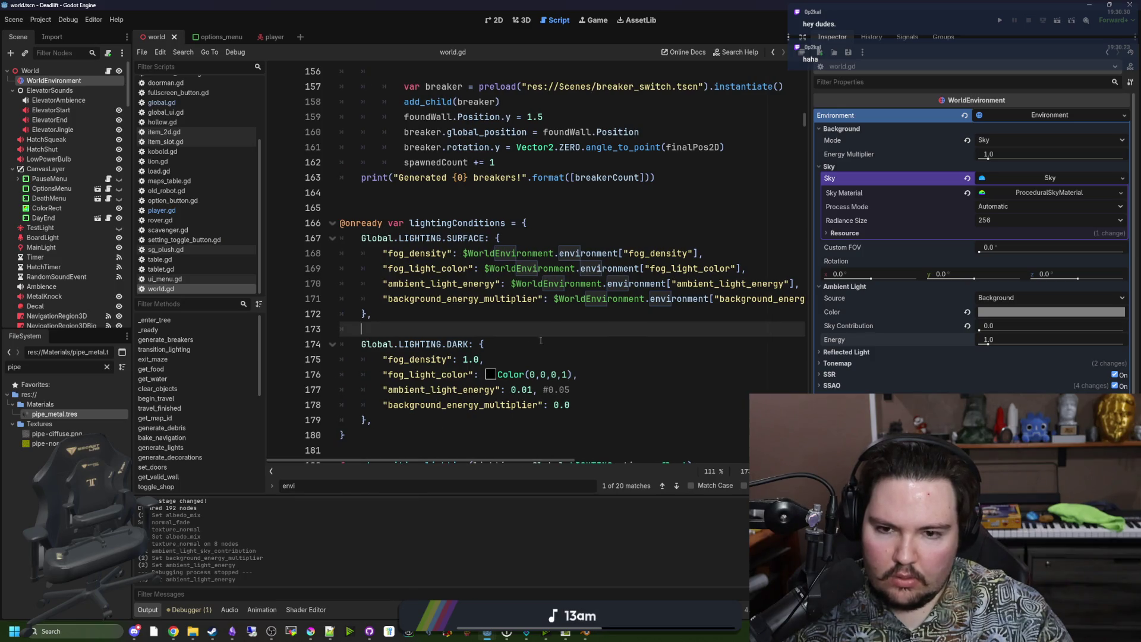
{"action": "left_click", "coordinate": [603, 460]}
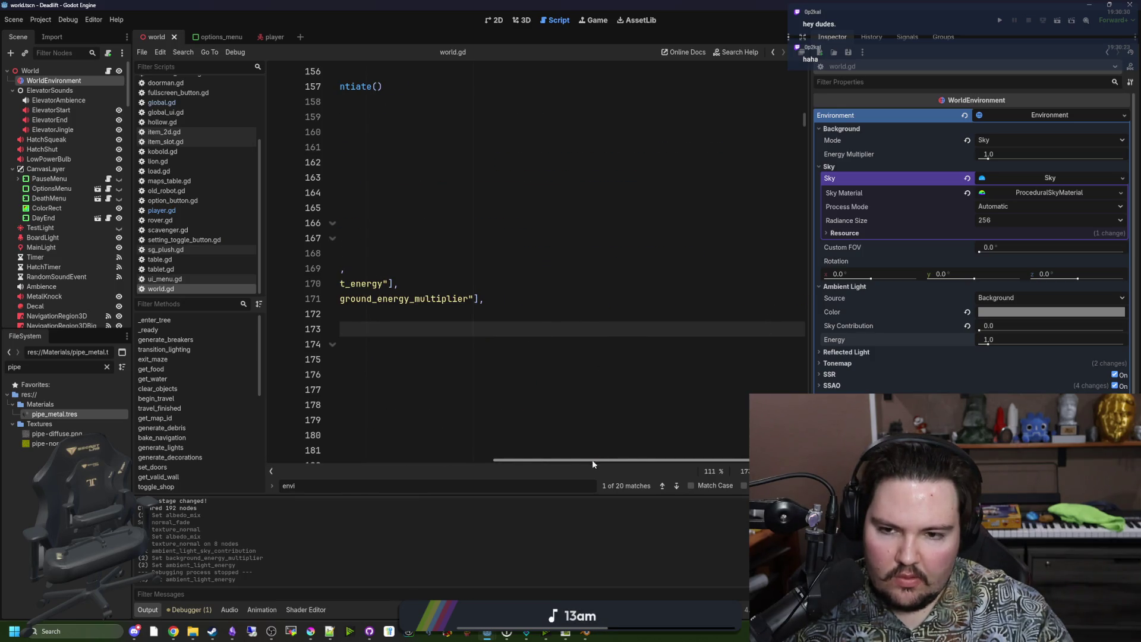
{"action": "left_click_drag", "start_coordinate": [592, 459], "coordinate": [445, 416]}
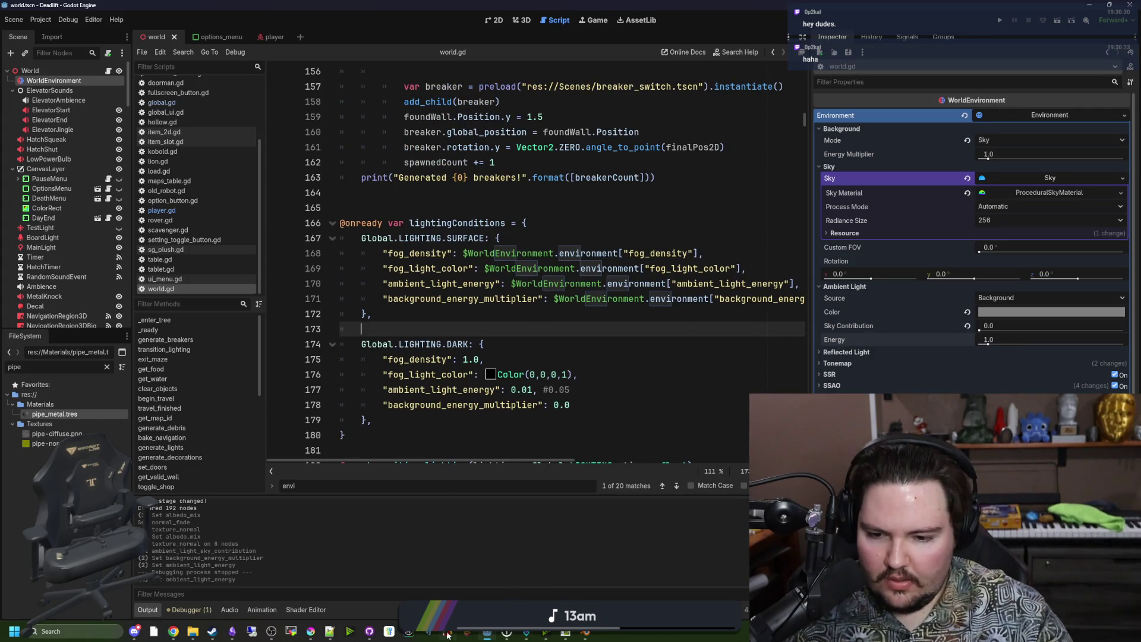
{"action": "left_click", "coordinate": [369, 631]}
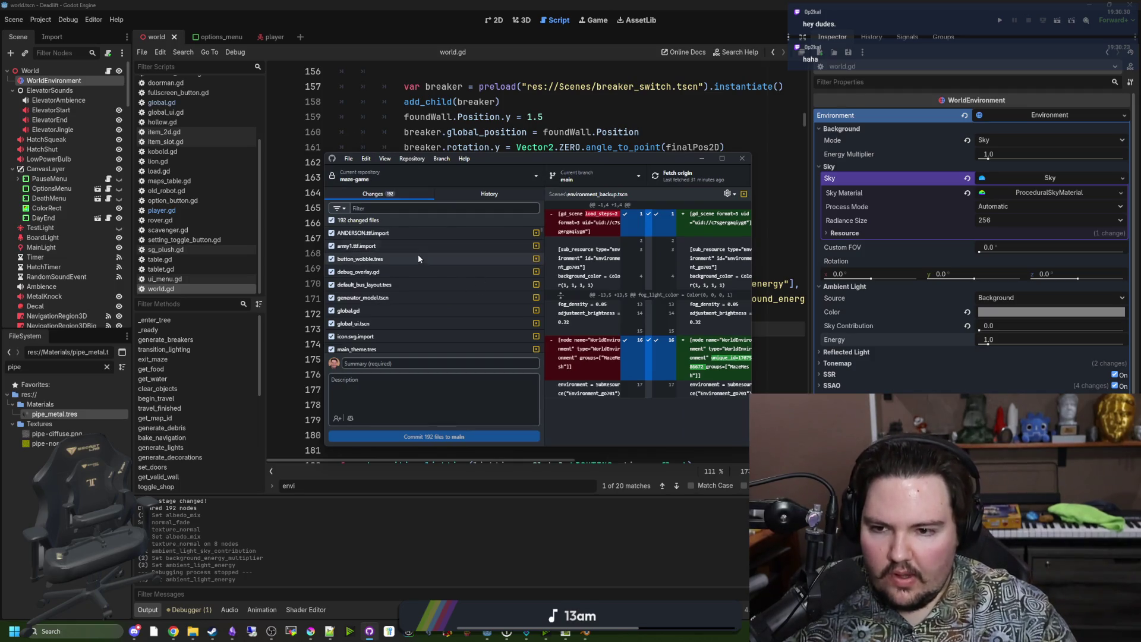
Filter the changed files by 'world', show the world.tscn diff, and maximize the window
{"action": "left_click", "coordinate": [386, 211]}
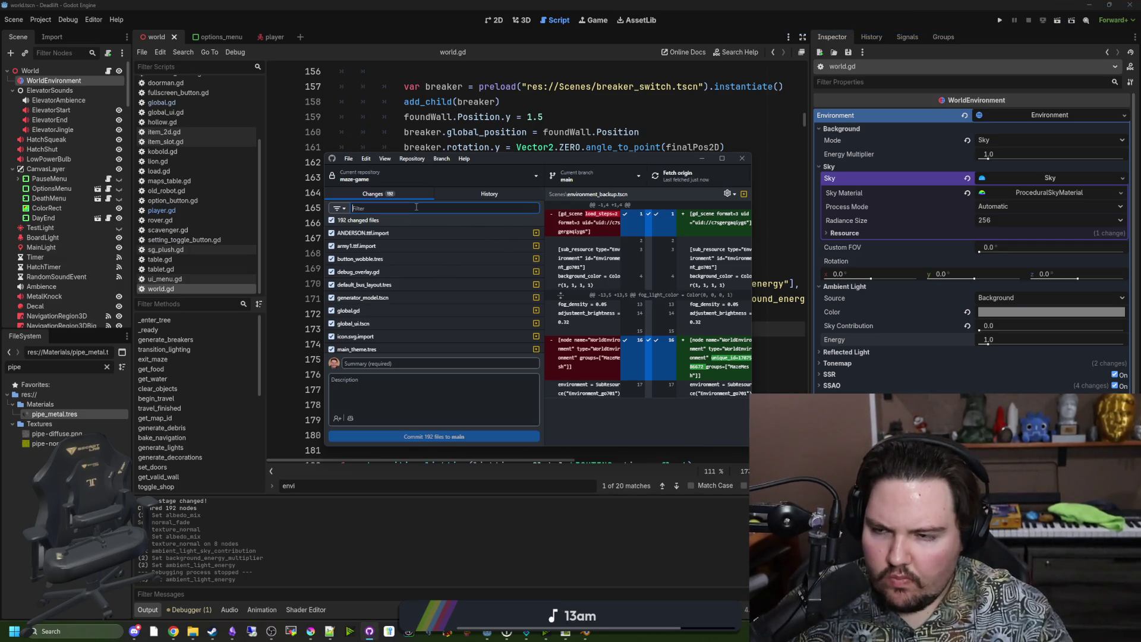
{"action": "type", "text": "world"}
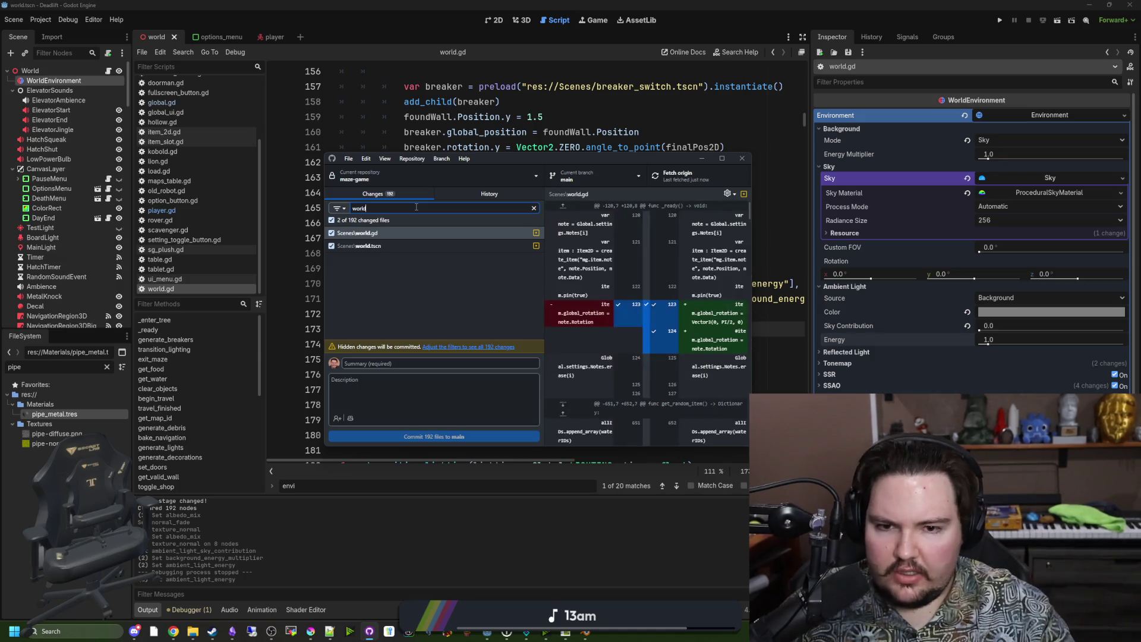
{"action": "left_click", "coordinate": [385, 246]}
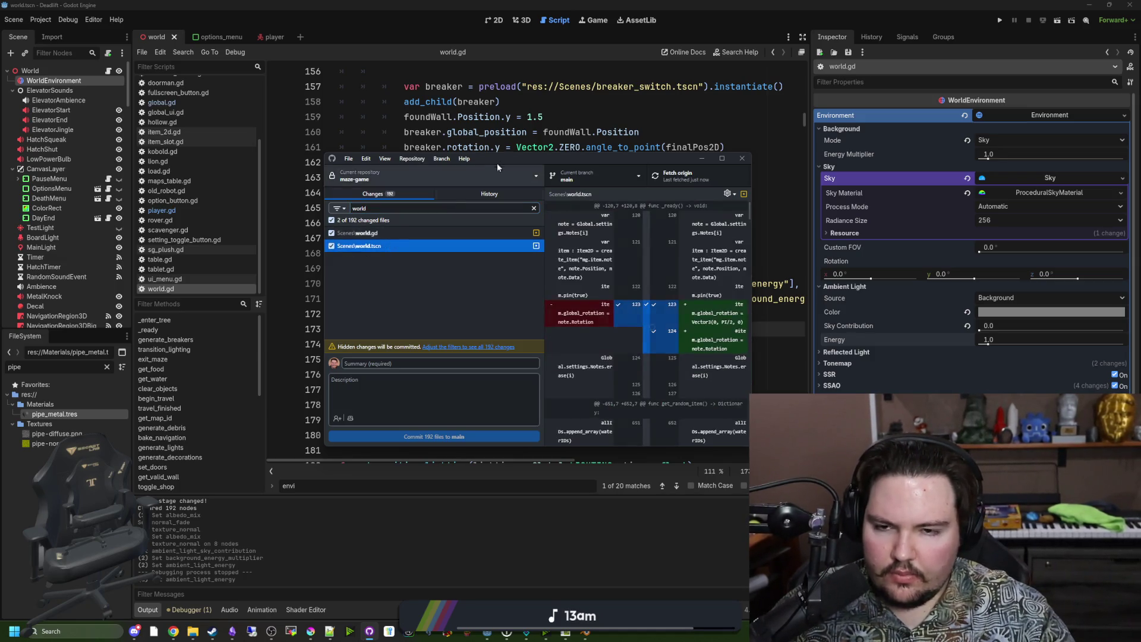
{"action": "mouse_move", "coordinate": [497, 162]}
{"action": "left_mouse_down"}
{"action": "mouse_move", "coordinate": [414, 229]}
{"action": "mouse_move", "coordinate": [491, 8]}
{"action": "left_mouse_up"}
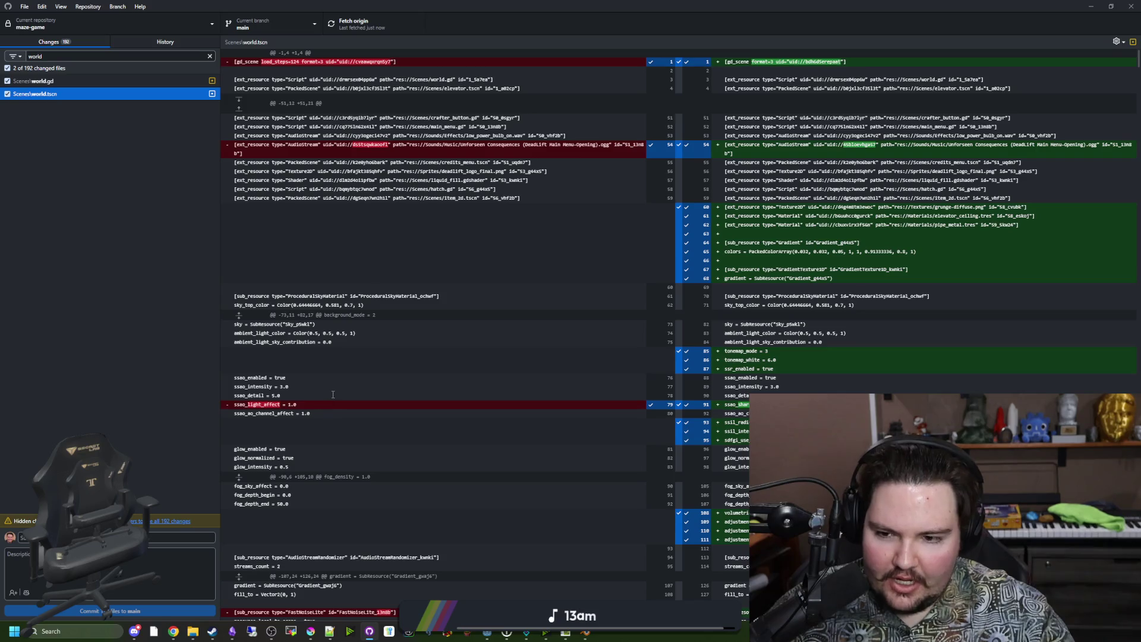
Scroll down through the world.tscn diff and reposition the window
{"action": "scroll", "coordinate": [399, 389], "scroll_direction": "down", "scroll_amount": 4}
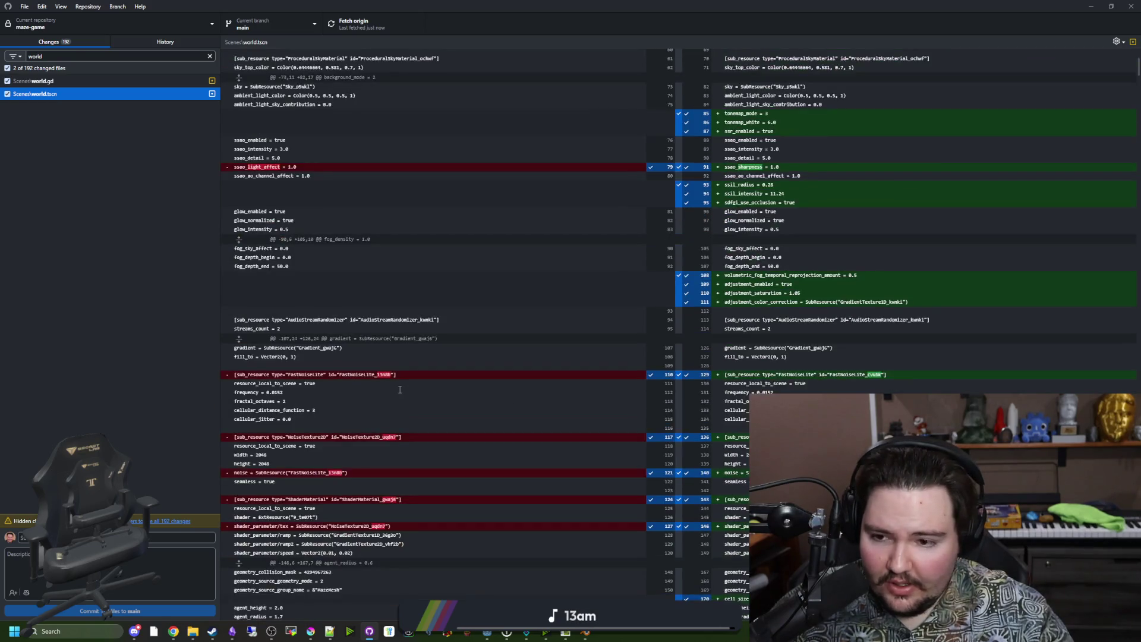
{"action": "scroll", "coordinate": [402, 385], "scroll_direction": "down", "scroll_amount": 20}
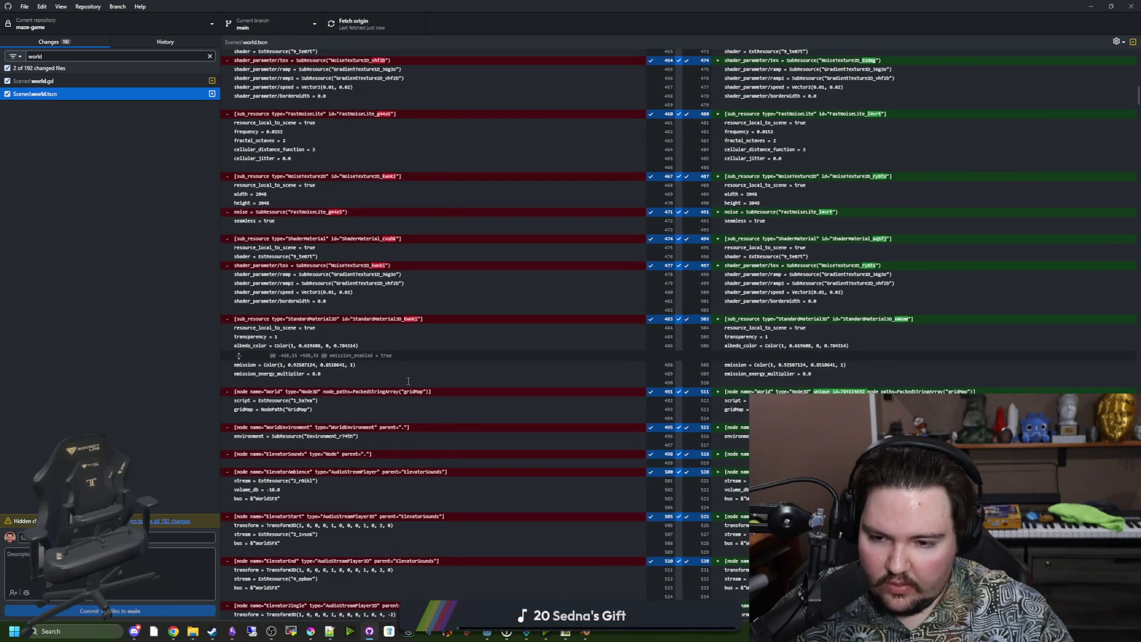
{"action": "scroll", "coordinate": [409, 380], "scroll_direction": "down", "scroll_amount": 15}
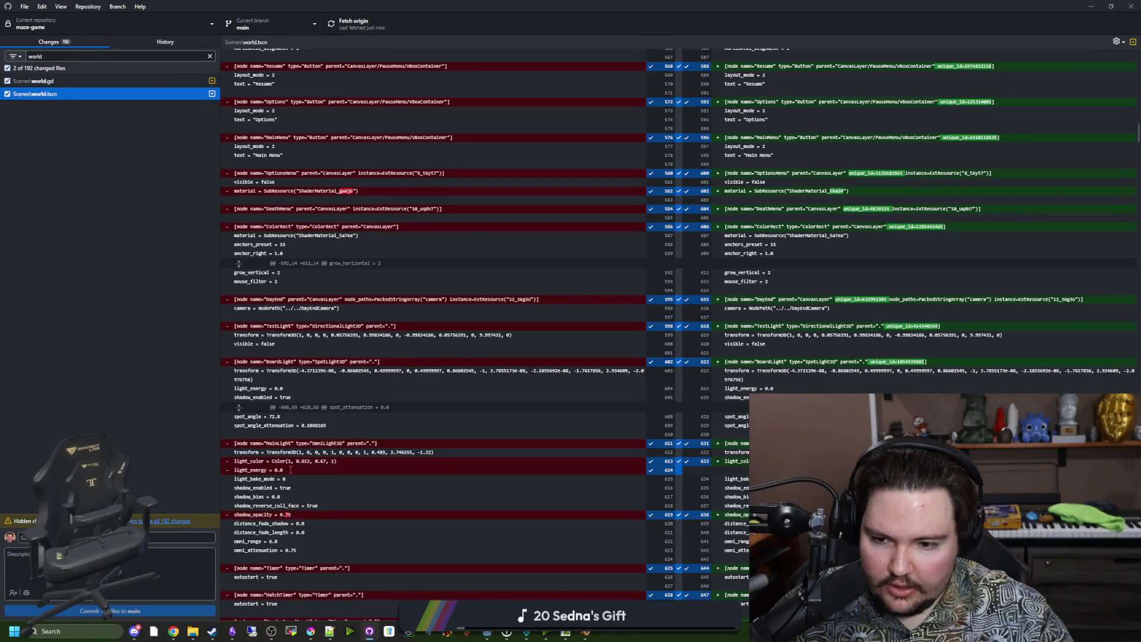
{"action": "mouse_move", "coordinate": [574, 7]}
{"action": "left_mouse_down"}
{"action": "mouse_move", "coordinate": [474, 484]}
{"action": "mouse_move", "coordinate": [356, 2]}
{"action": "left_mouse_up"}
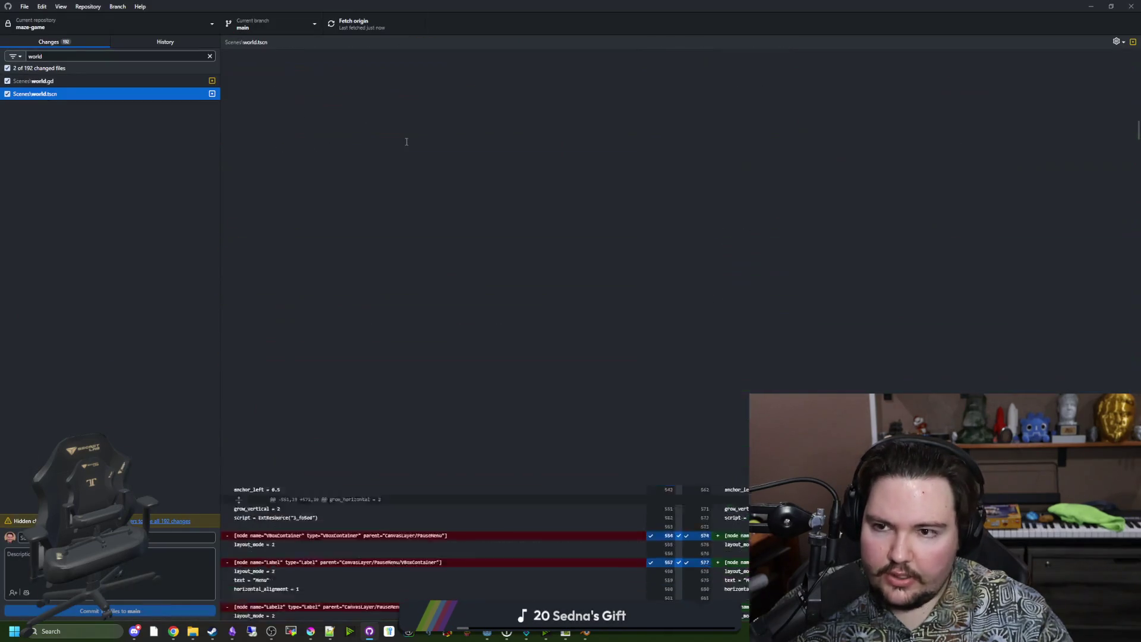
{"action": "scroll", "coordinate": [537, 276], "scroll_direction": "down", "scroll_amount": 20}
Search the diff for 'energy', stepping through matches to the elevator nodes, then return to Godot
{"action": "key", "text": "ctrl+f"}
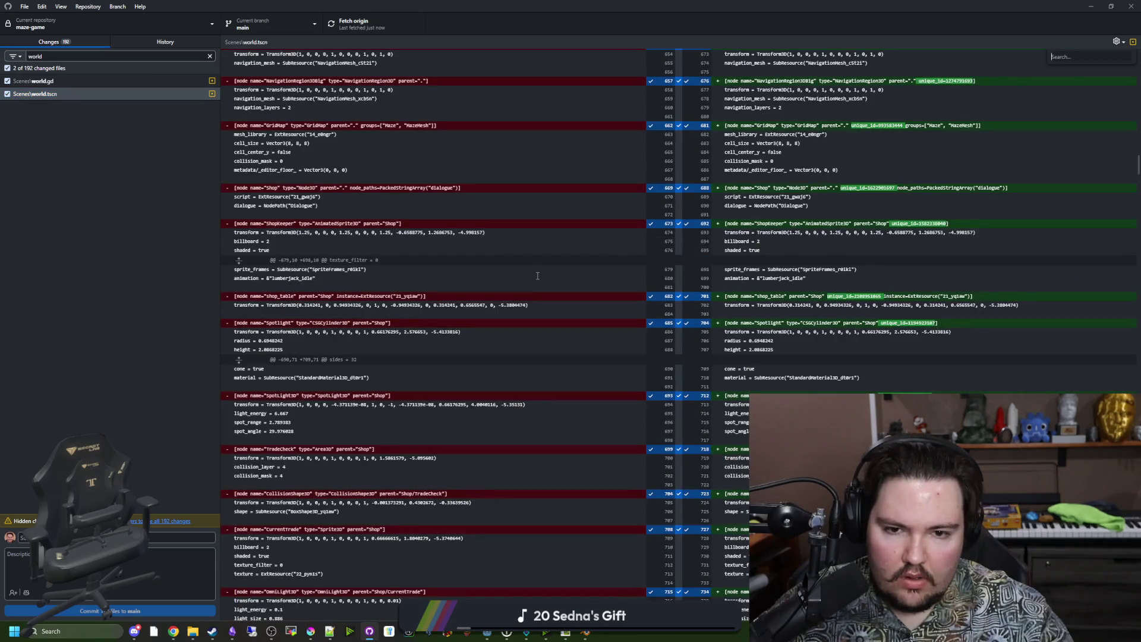
{"action": "type", "text": "energy"}
{"action": "key", "text": "Return"}
{"action": "key", "text": "Return"}
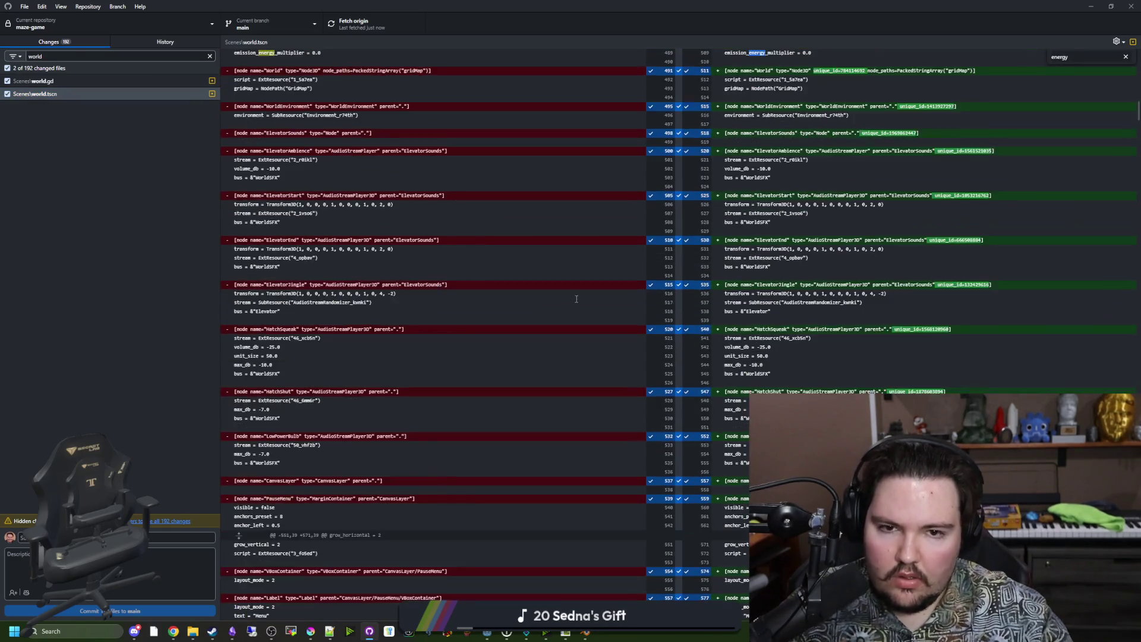
{"action": "key", "text": "Return"}
{"action": "key", "text": "Return"}
{"action": "key", "text": "Return"}
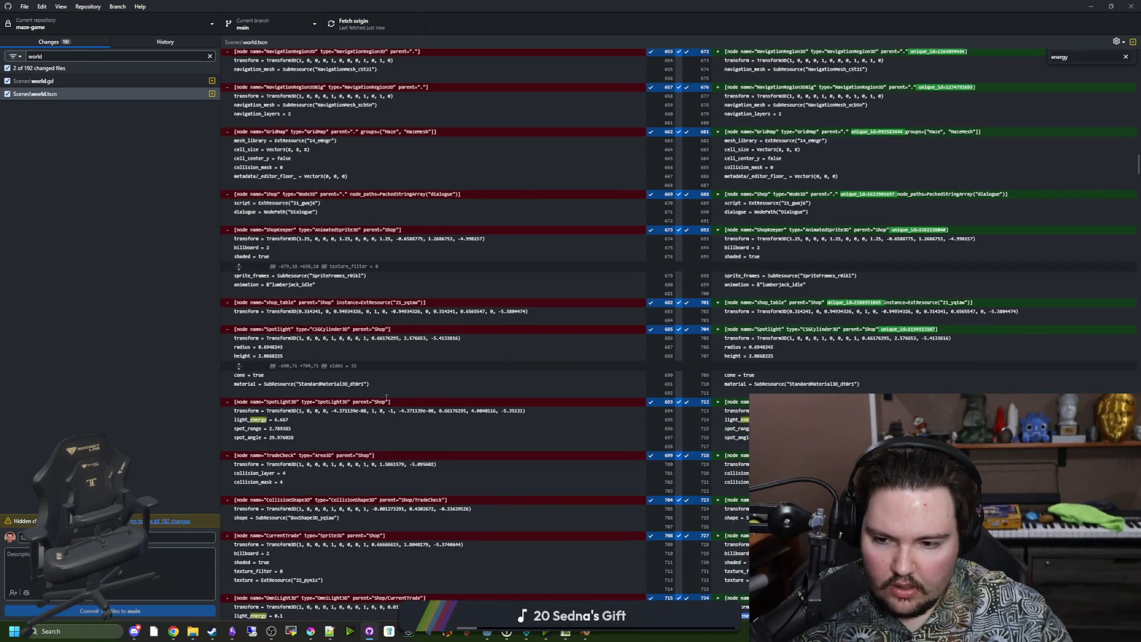
{"action": "key", "text": "Return"}
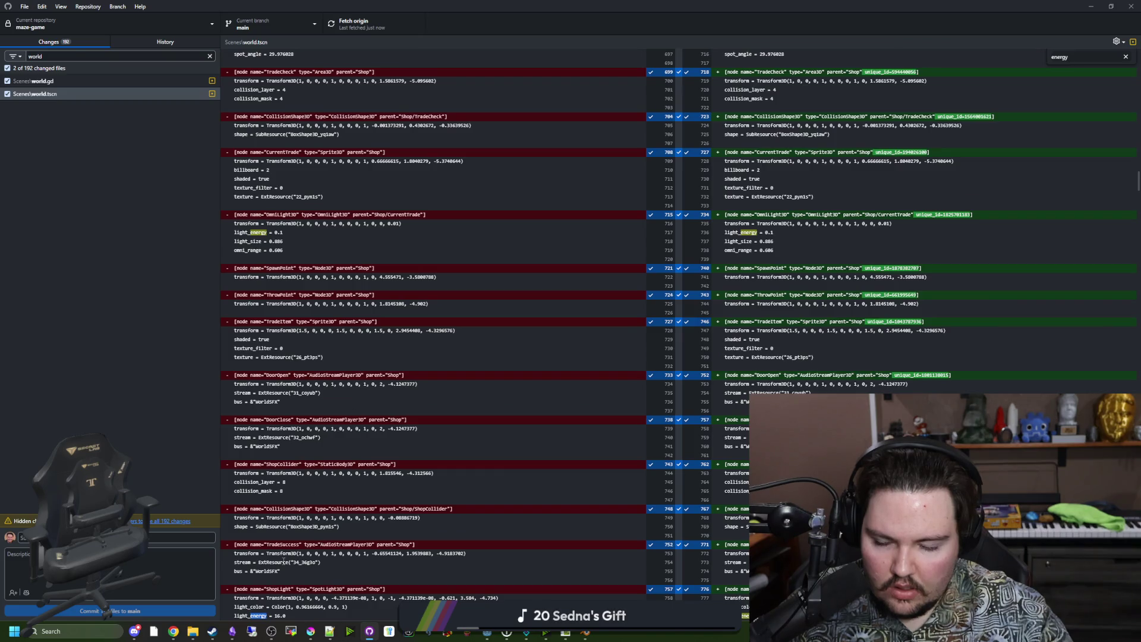
{"action": "key", "text": "Return"}
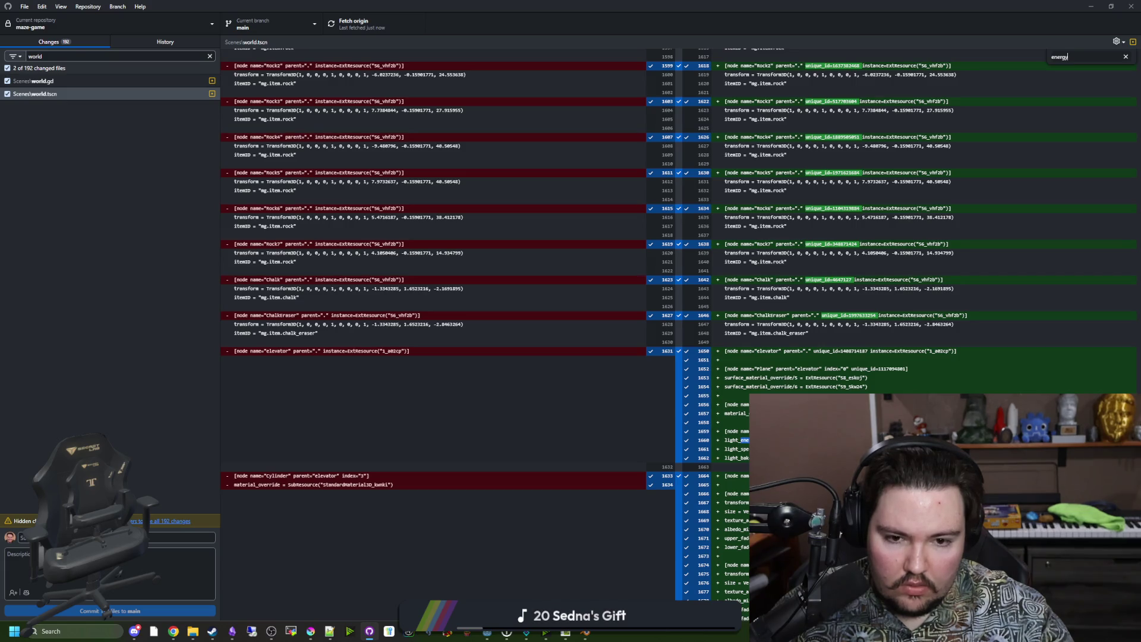
{"action": "key", "text": "alt+Tab"}
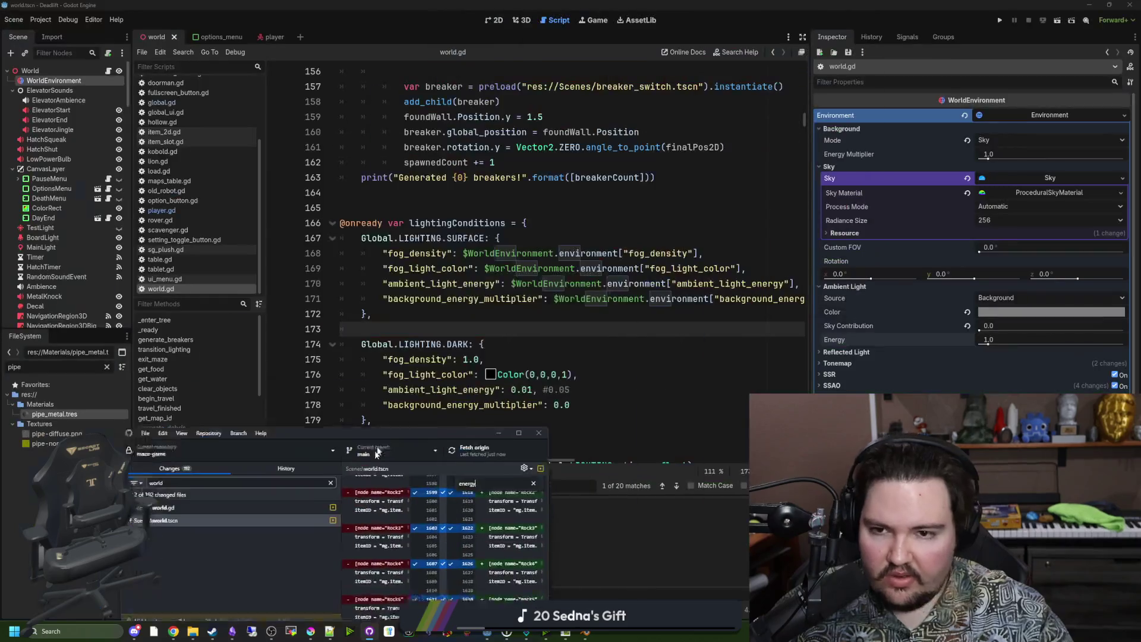
Run the DeadLift project from the Game workspace and start a new game from the main menu
{"action": "left_click", "coordinate": [594, 20]}
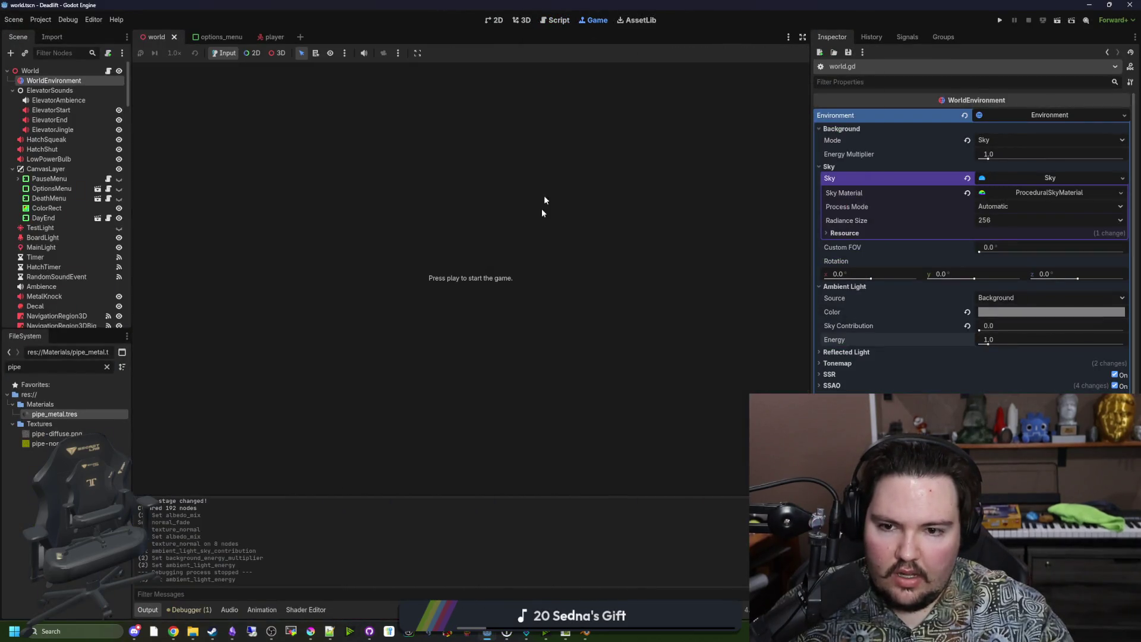
{"action": "left_click", "coordinate": [999, 22]}
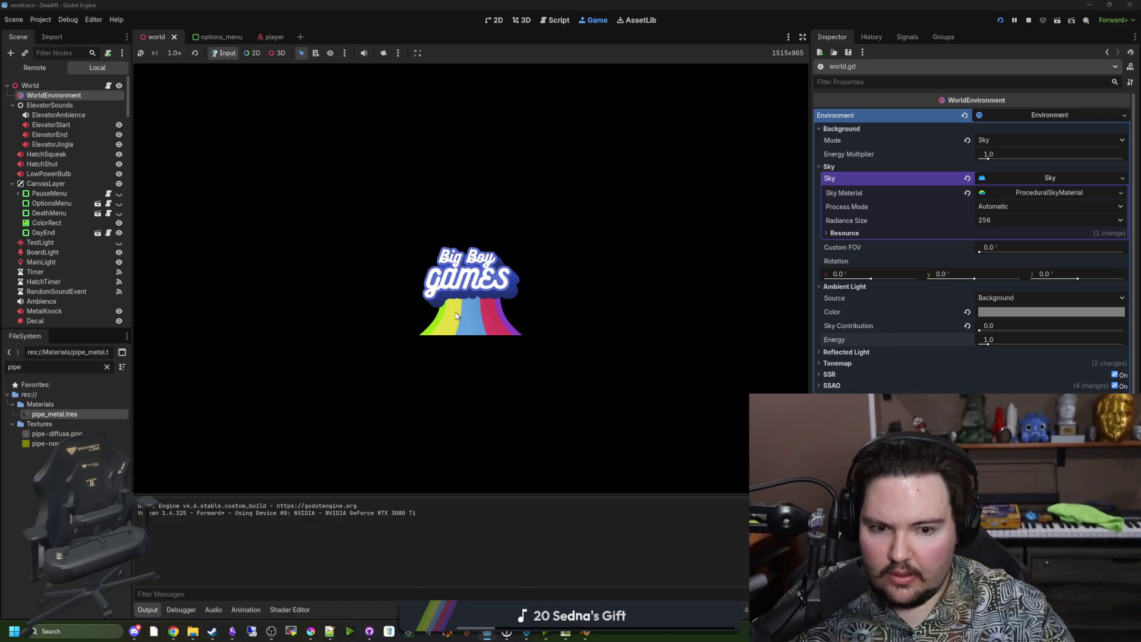
{"action": "scroll", "coordinate": [50, 257], "scroll_direction": "down", "scroll_amount": 10}
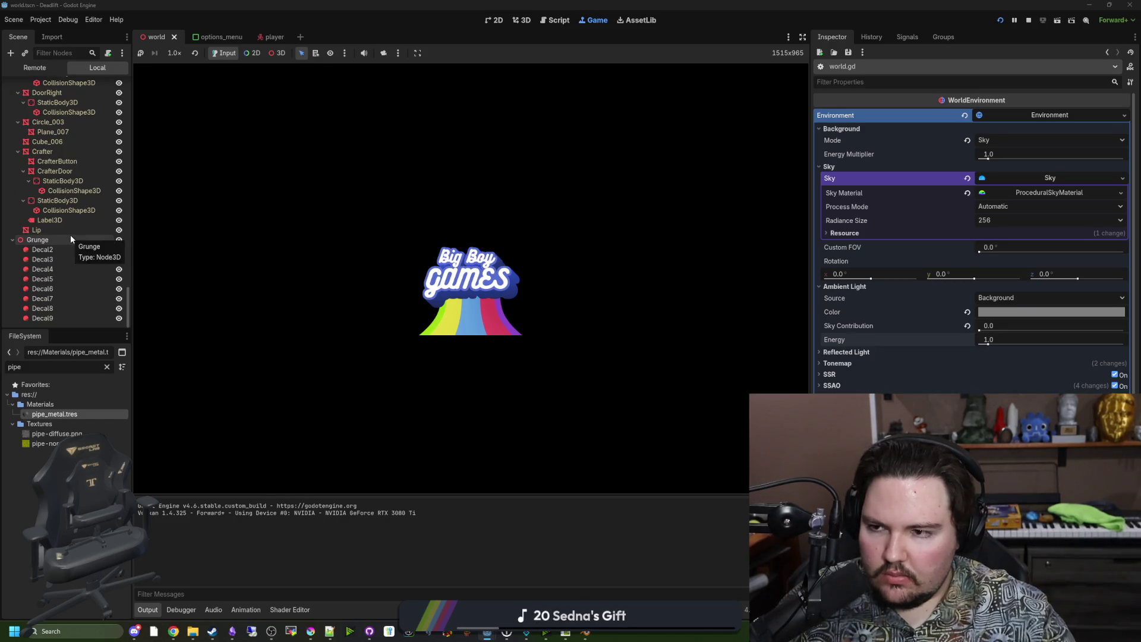
{"action": "scroll", "coordinate": [70, 234], "scroll_direction": "up", "scroll_amount": 10}
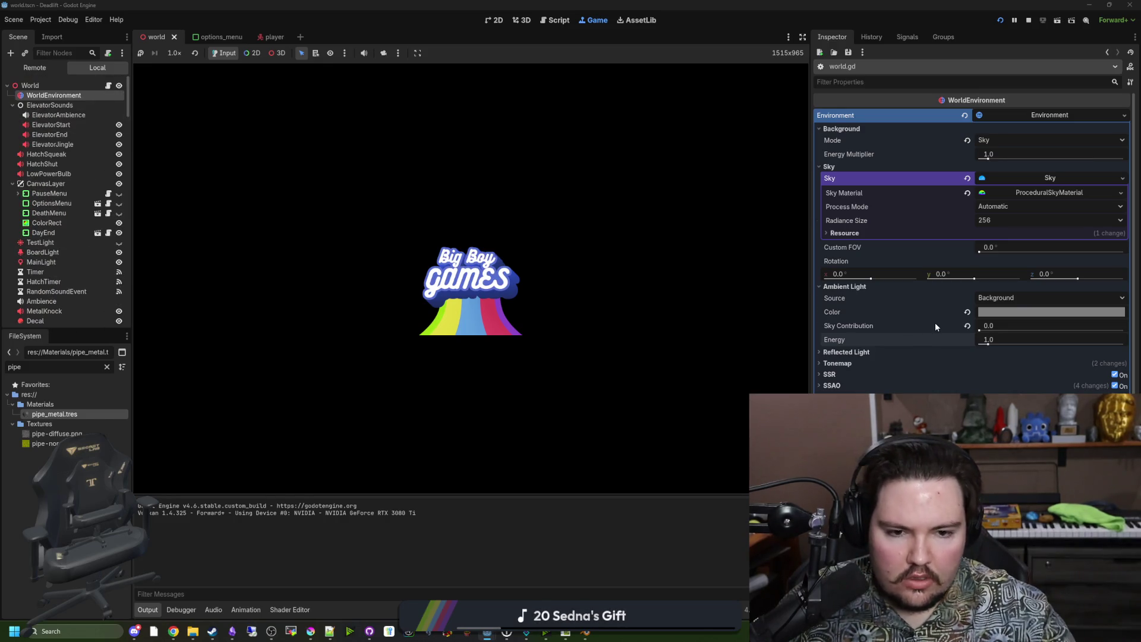
{"action": "scroll", "coordinate": [928, 327], "scroll_direction": "down", "scroll_amount": 5}
{"action": "scroll", "coordinate": [928, 327], "scroll_direction": "up", "scroll_amount": 5}
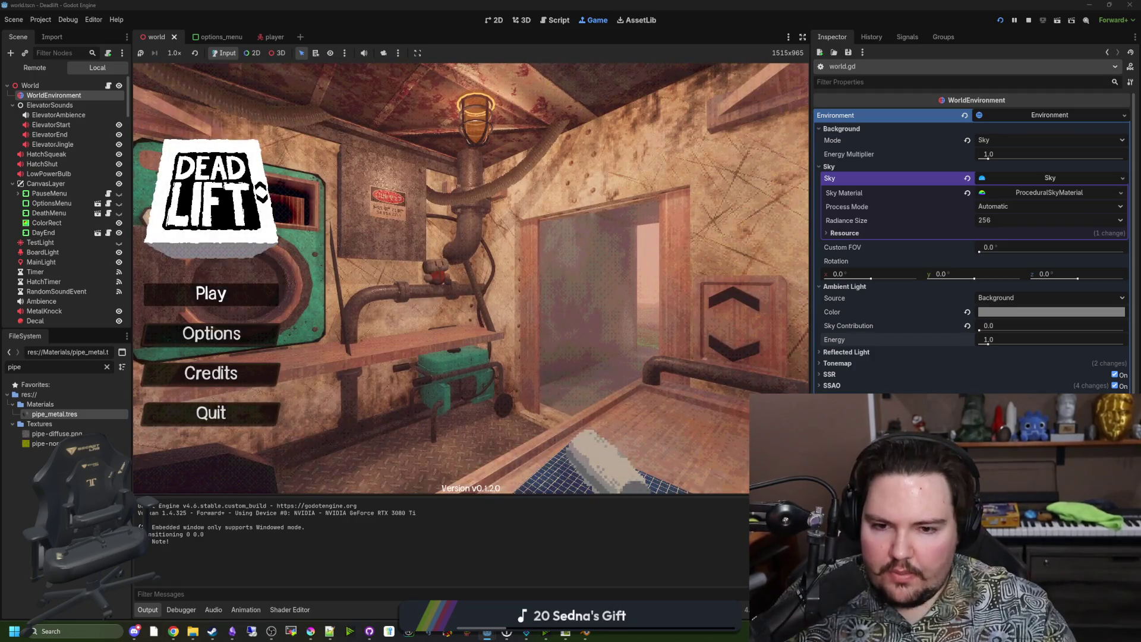
{"action": "left_click", "coordinate": [238, 285]}
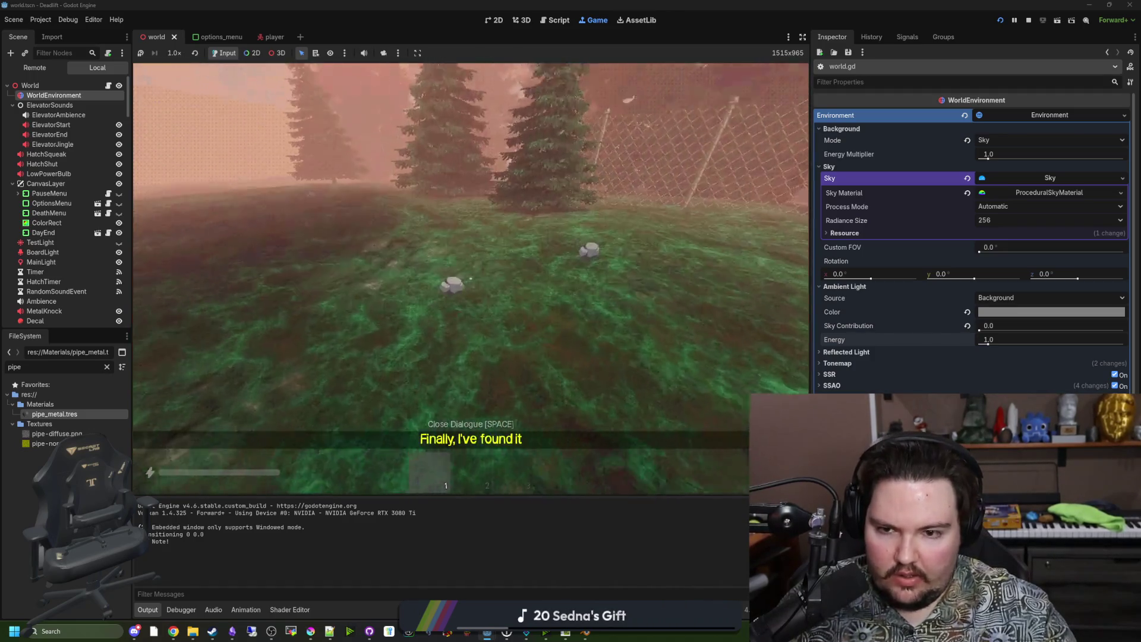
Pick up and throw the rock several times, ending with a throw into the doorway
{"action": "key", "text": "e"}
{"action": "key", "text": "q"}
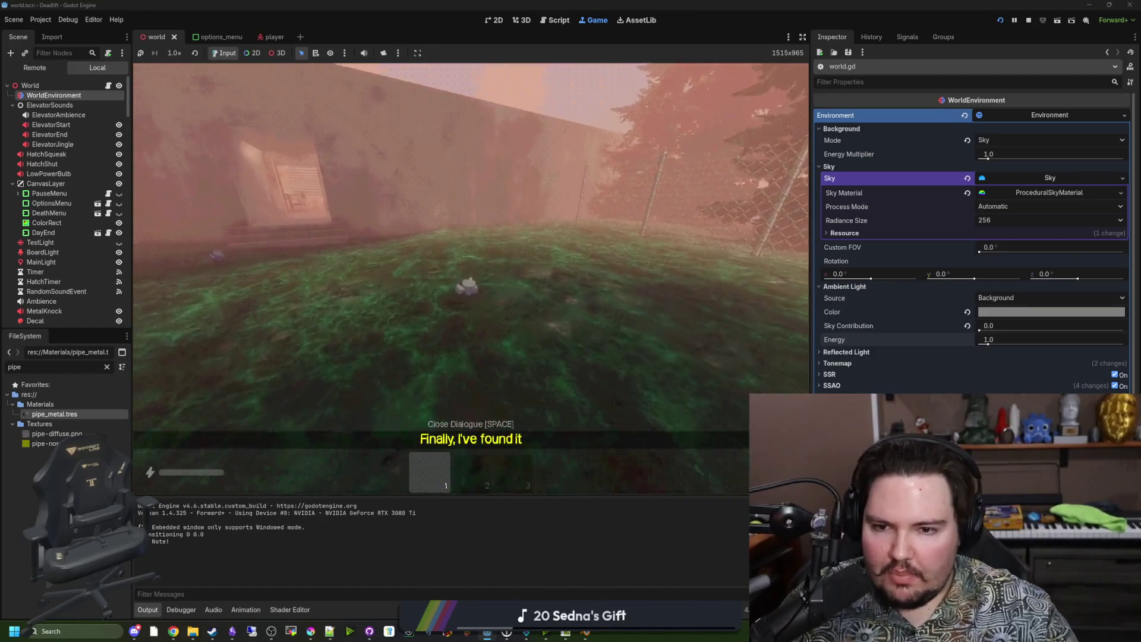
{"action": "key", "text": "e"}
{"action": "key", "text": "w"}
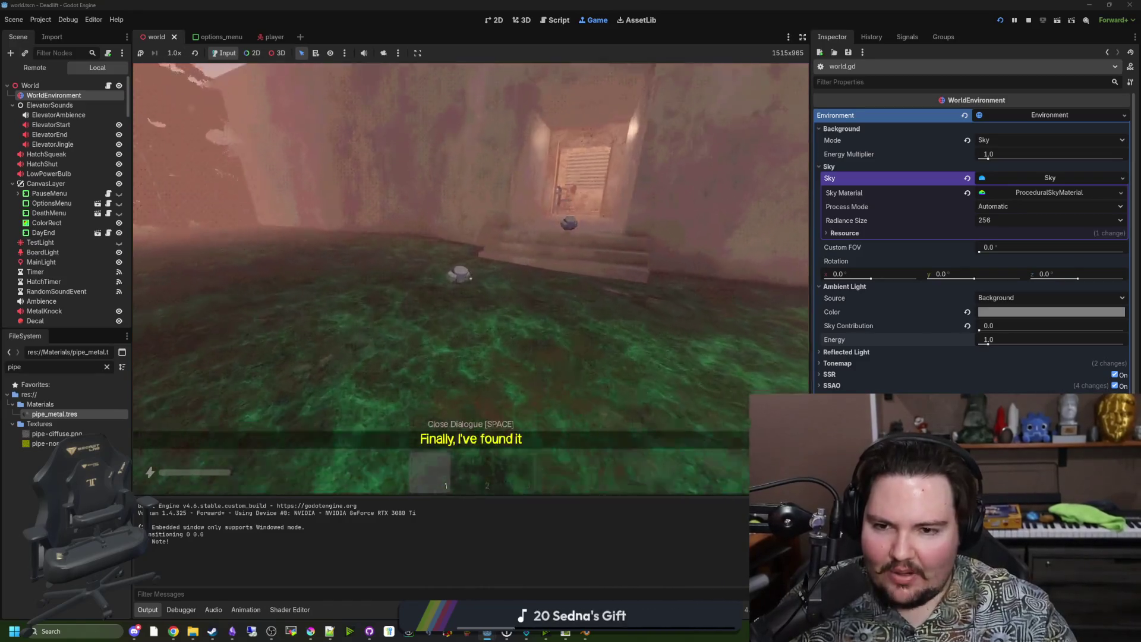
{"action": "key", "text": "q"}
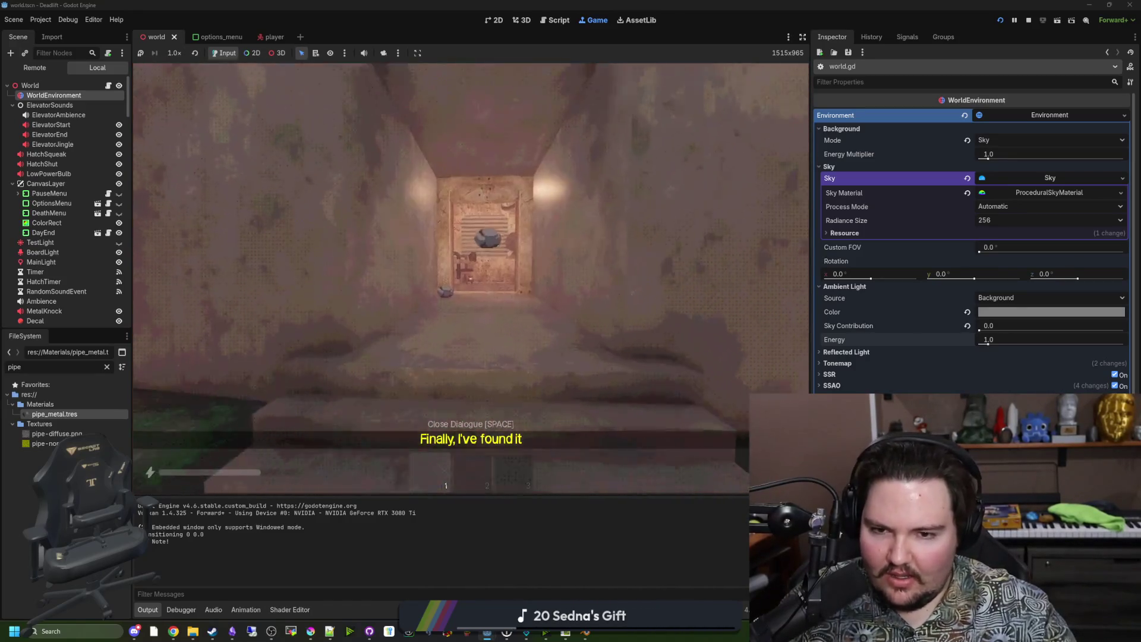
{"action": "key", "text": "w"}
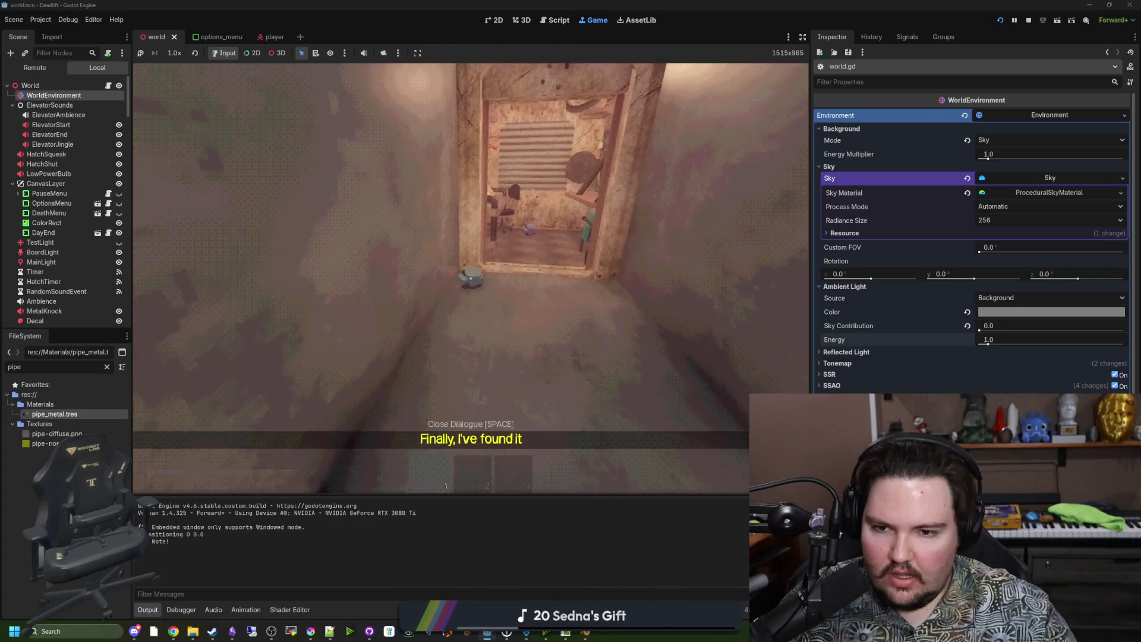
{"action": "key", "text": "e"}
{"action": "key", "text": "q"}
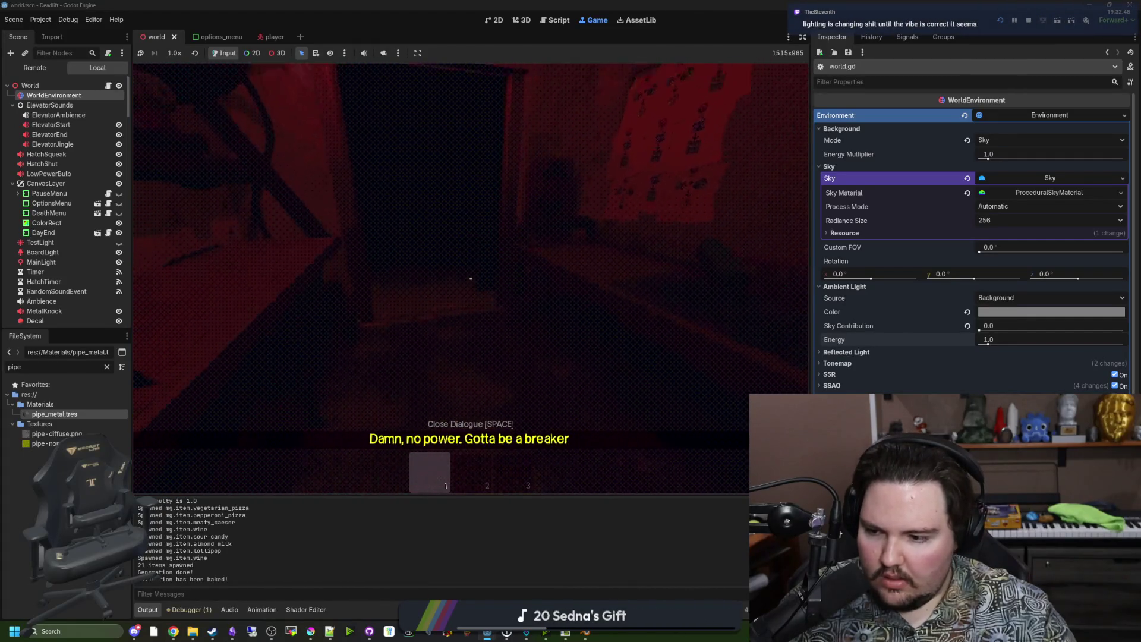
Pick up and use the pizza from the table, retake it, and select the empty second slot
{"action": "key", "text": "w"}
{"action": "key", "text": "w"}
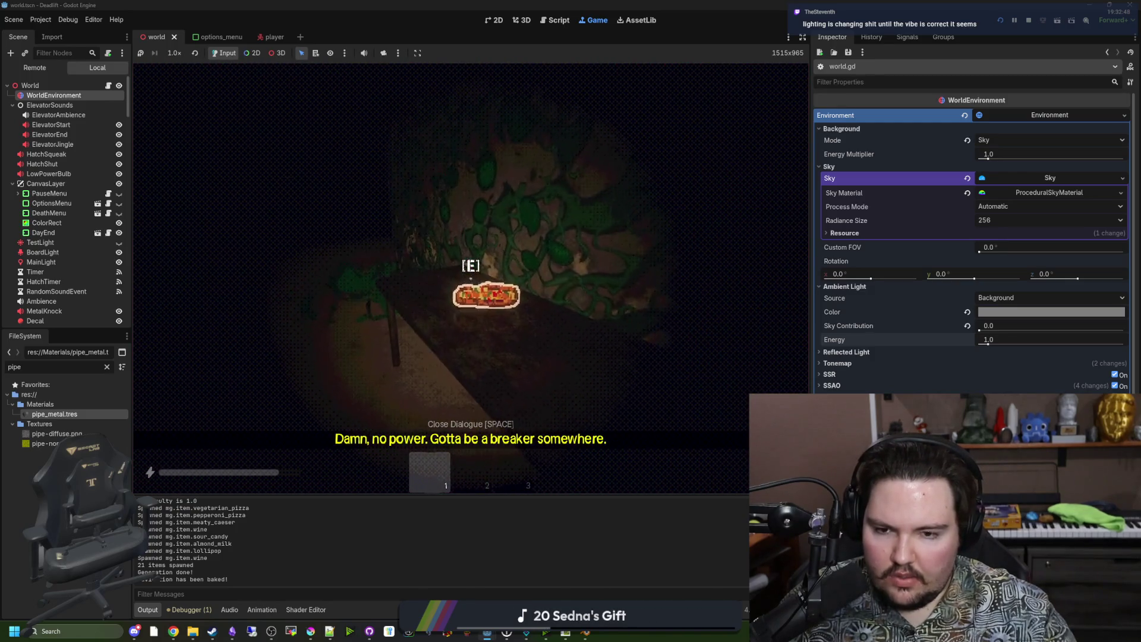
{"action": "key", "text": "e"}
{"action": "key", "text": "w"}
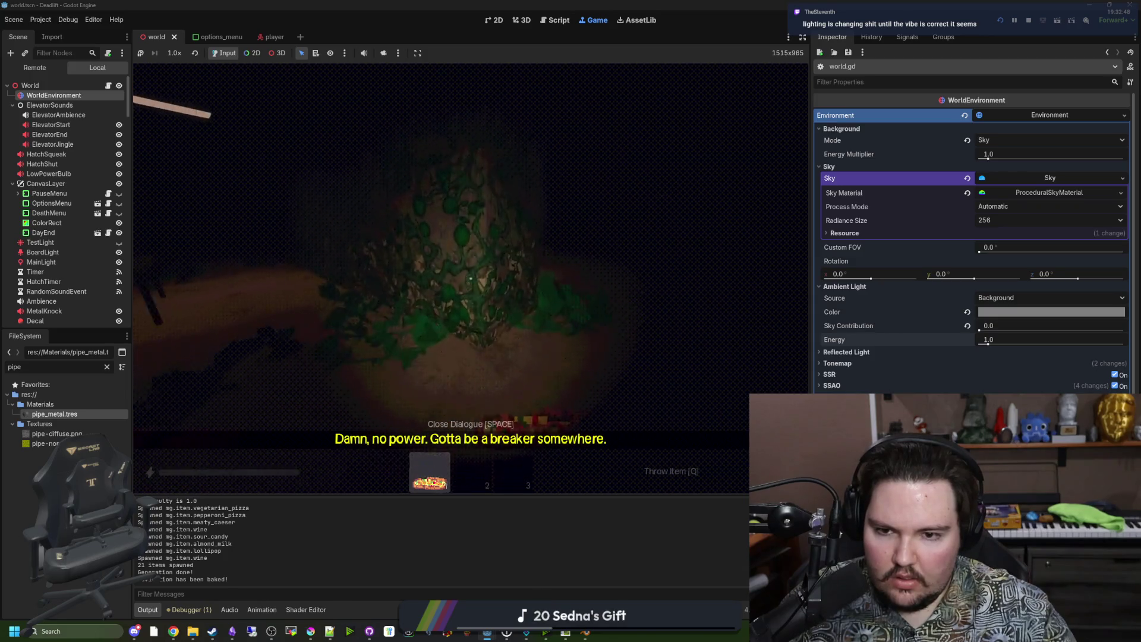
{"action": "left_click", "coordinate": [470, 278]}
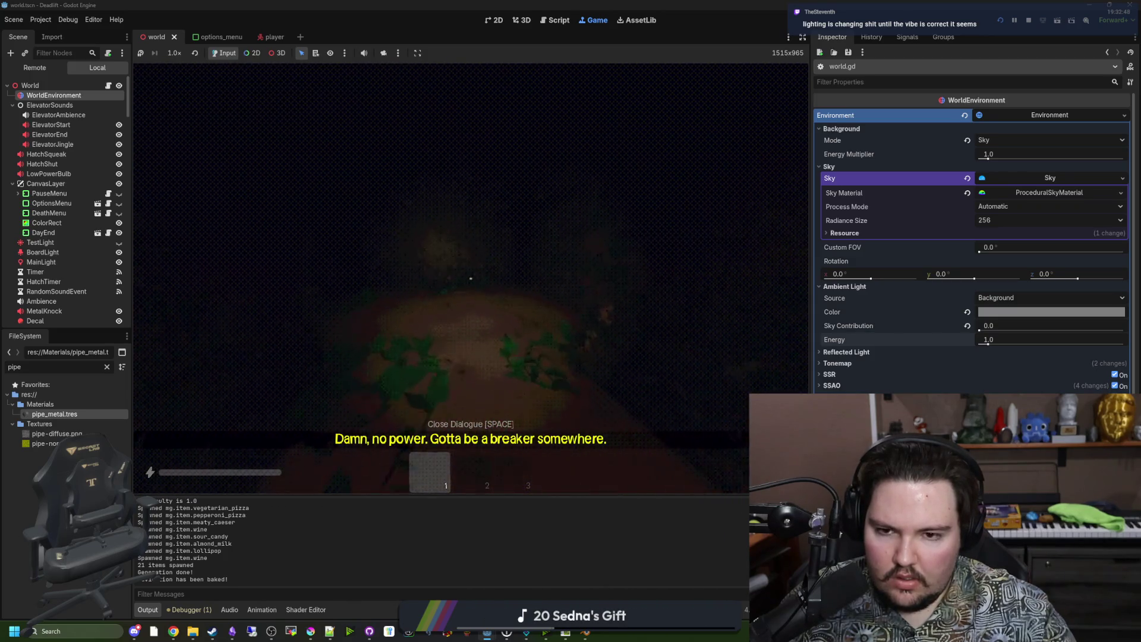
{"action": "key", "text": "w"}
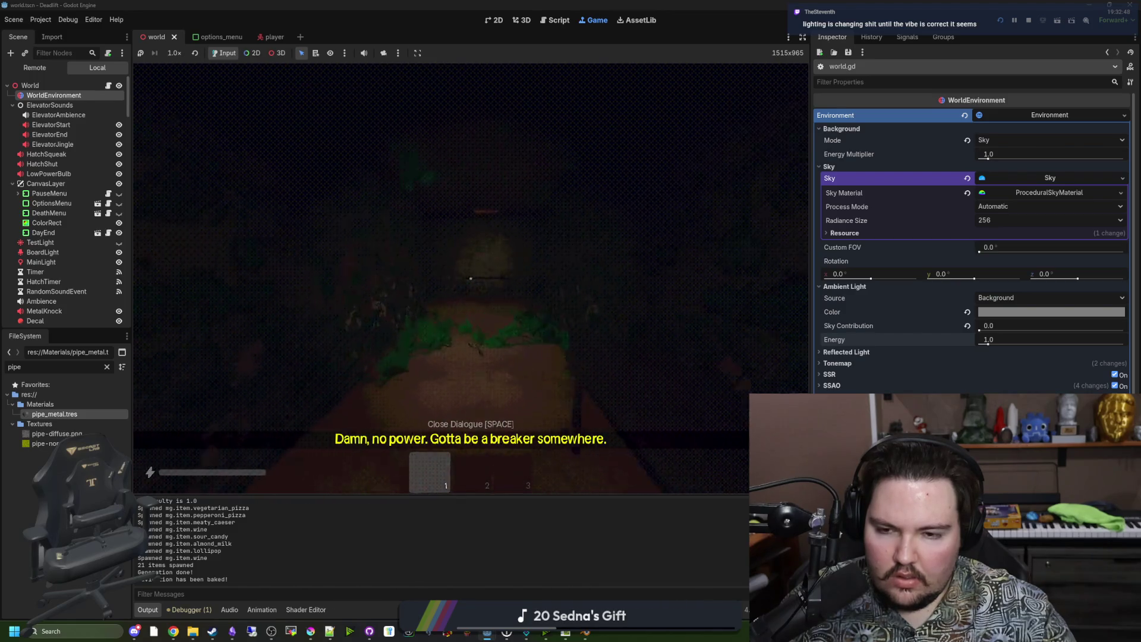
{"action": "key", "text": "e"}
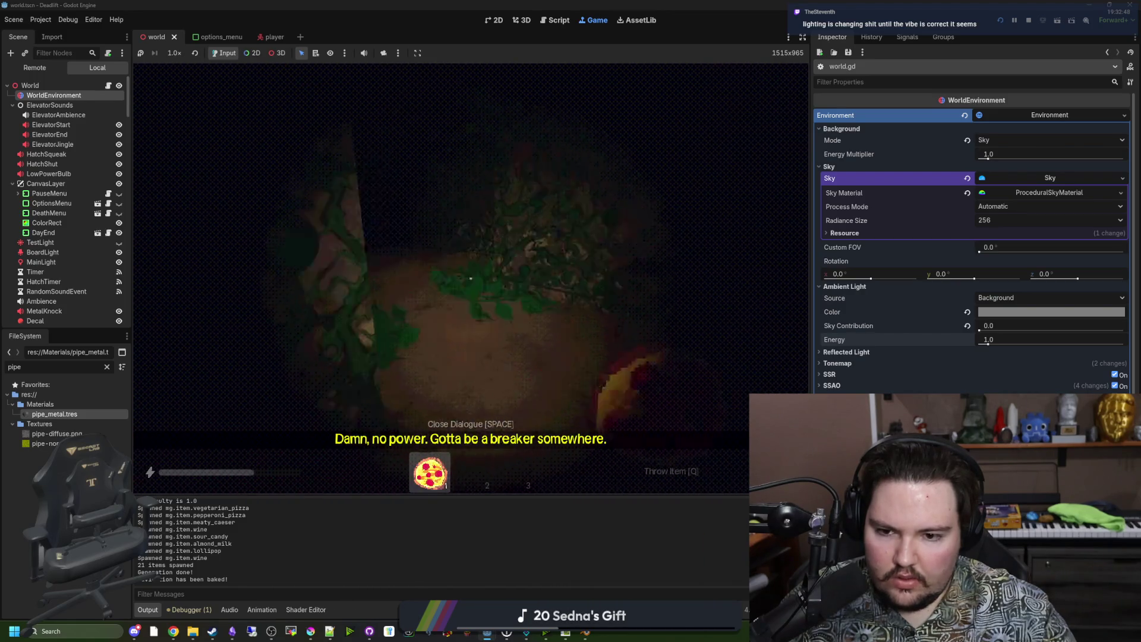
{"action": "key", "text": "2"}
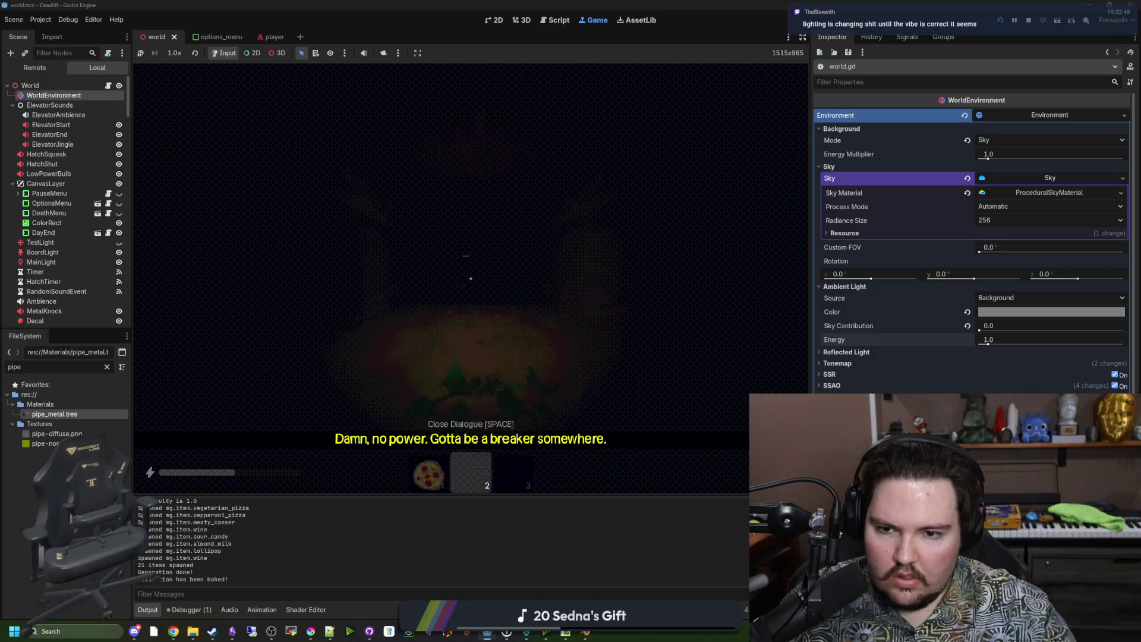
Walk through the dark corridor and lit doorway into the dark room with foliage
{"action": "key", "text": "w"}
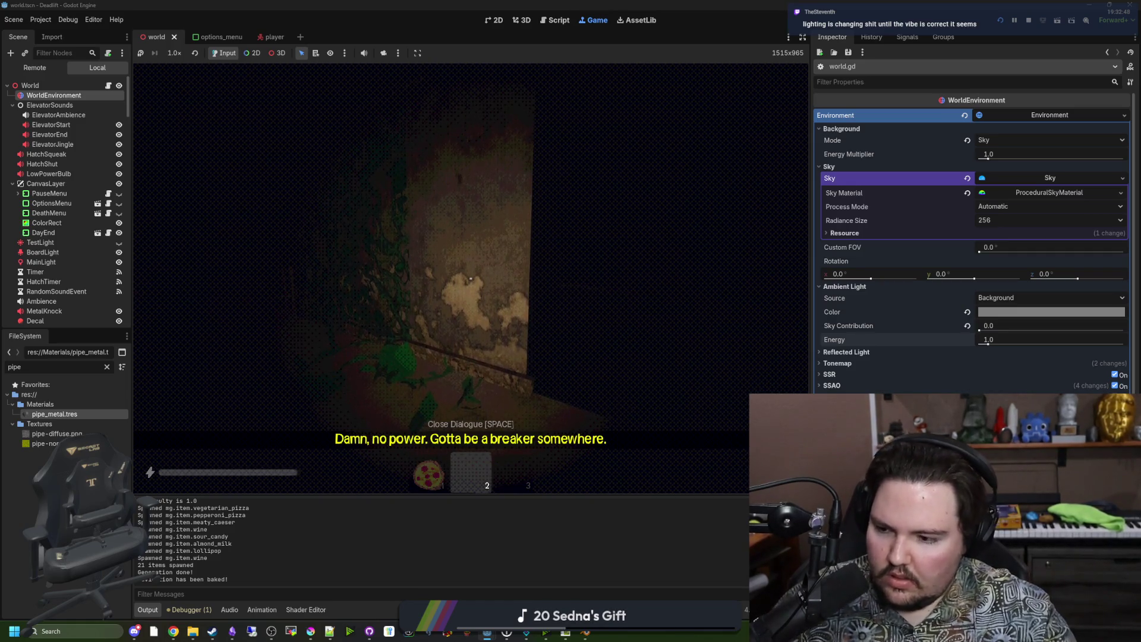
{"action": "mouse_move", "coordinate": [471, 278]}
{"action": "key", "text": "w"}
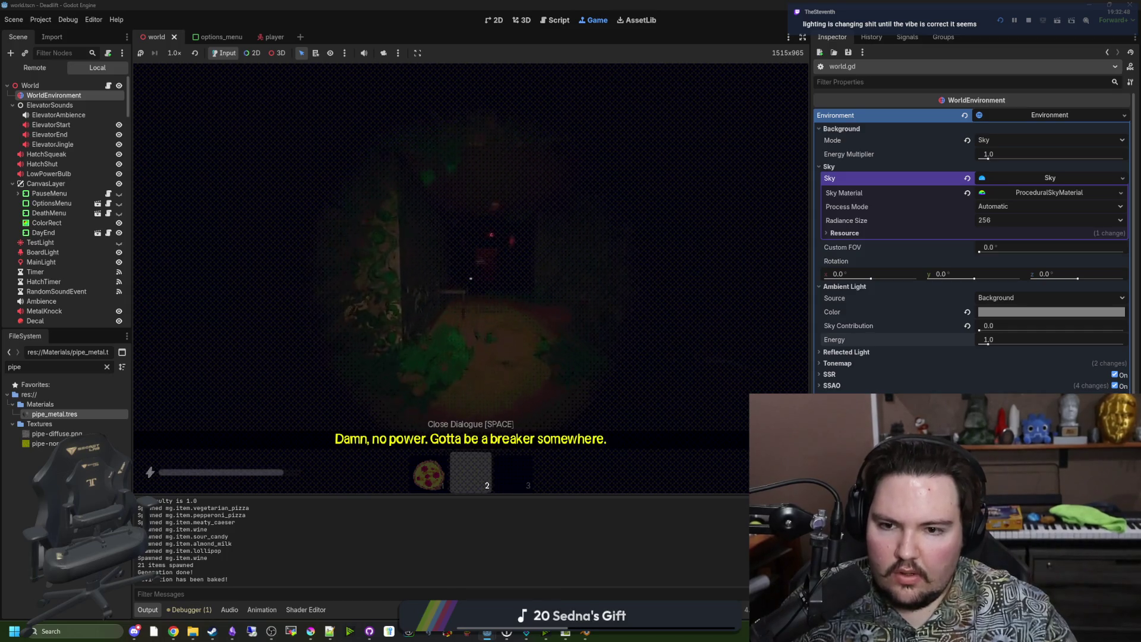
{"action": "key", "text": "w"}
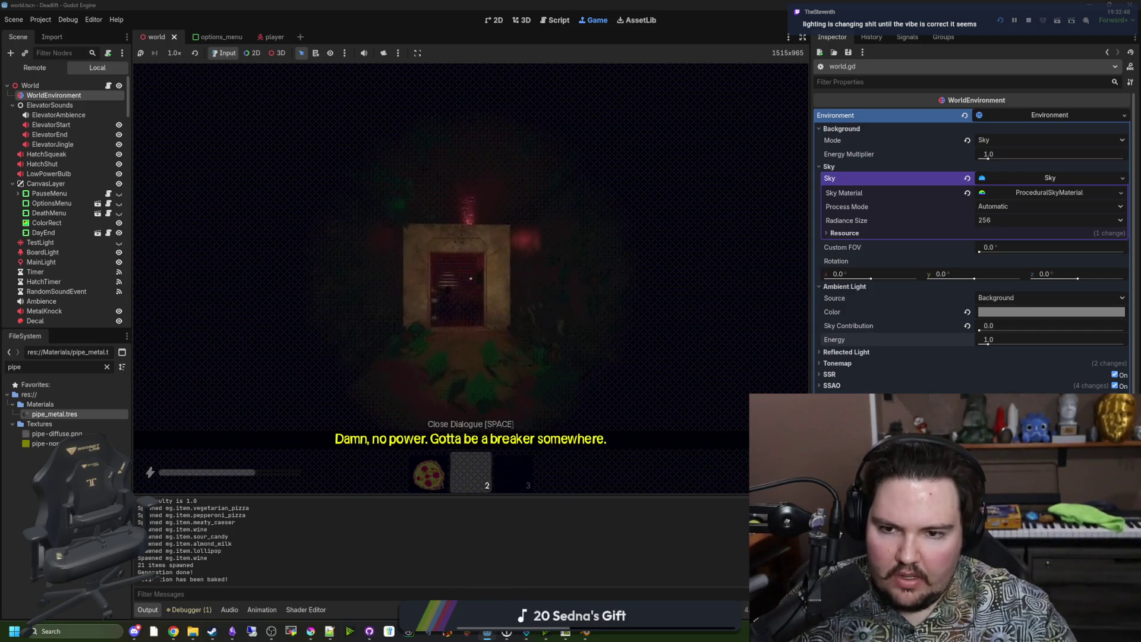
{"action": "key", "text": "w"}
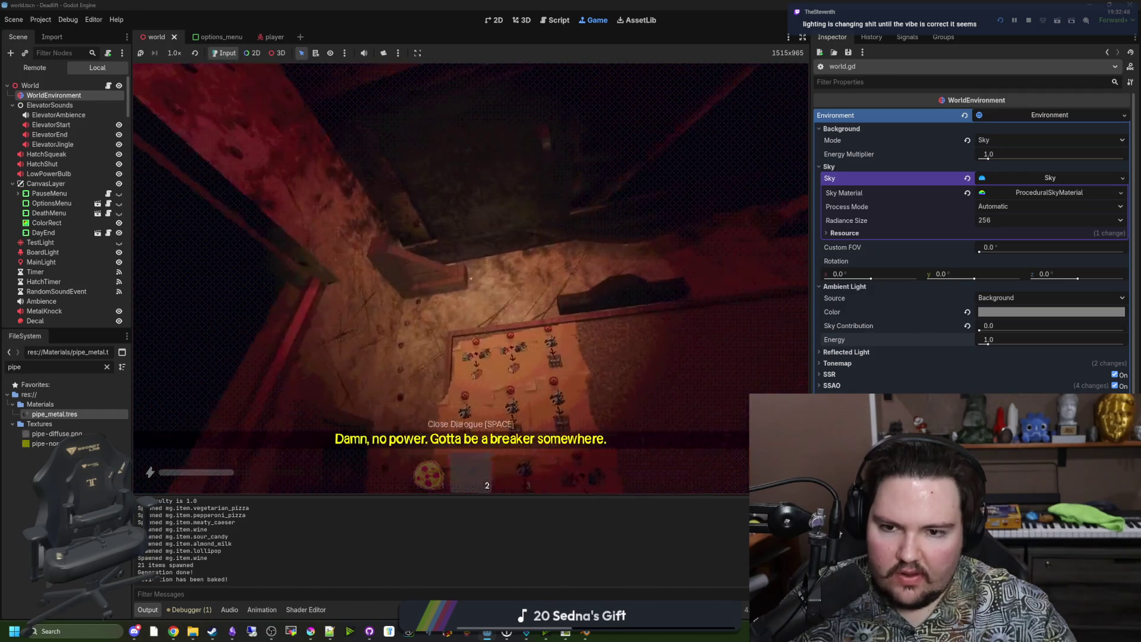
{"action": "key", "text": "w"}
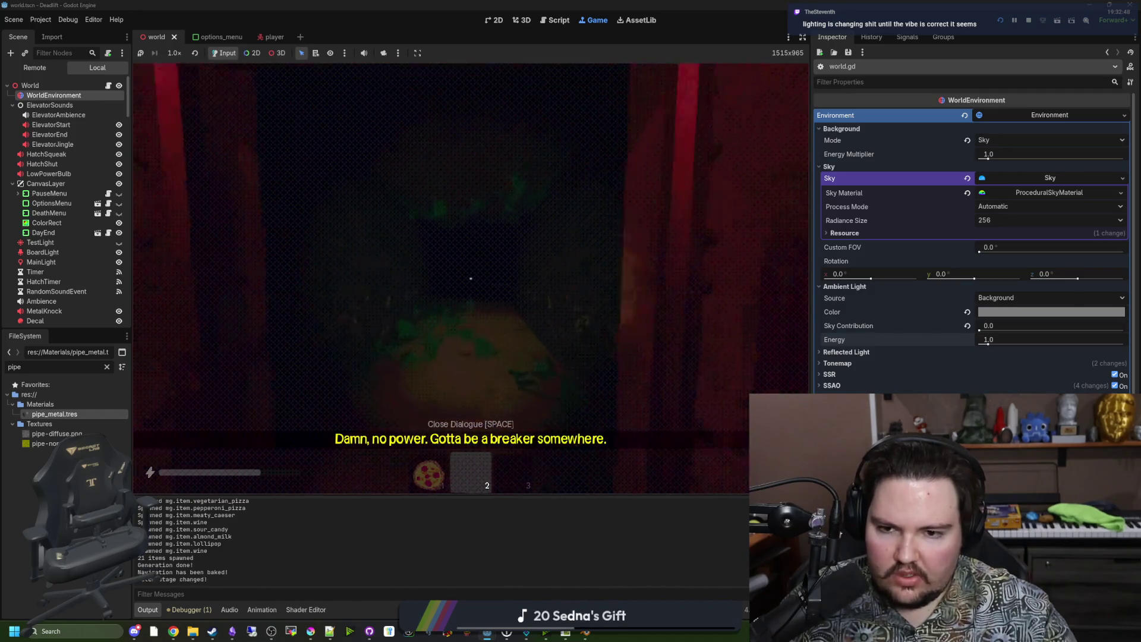
{"action": "key", "text": "w"}
{"action": "key", "text": "w"}
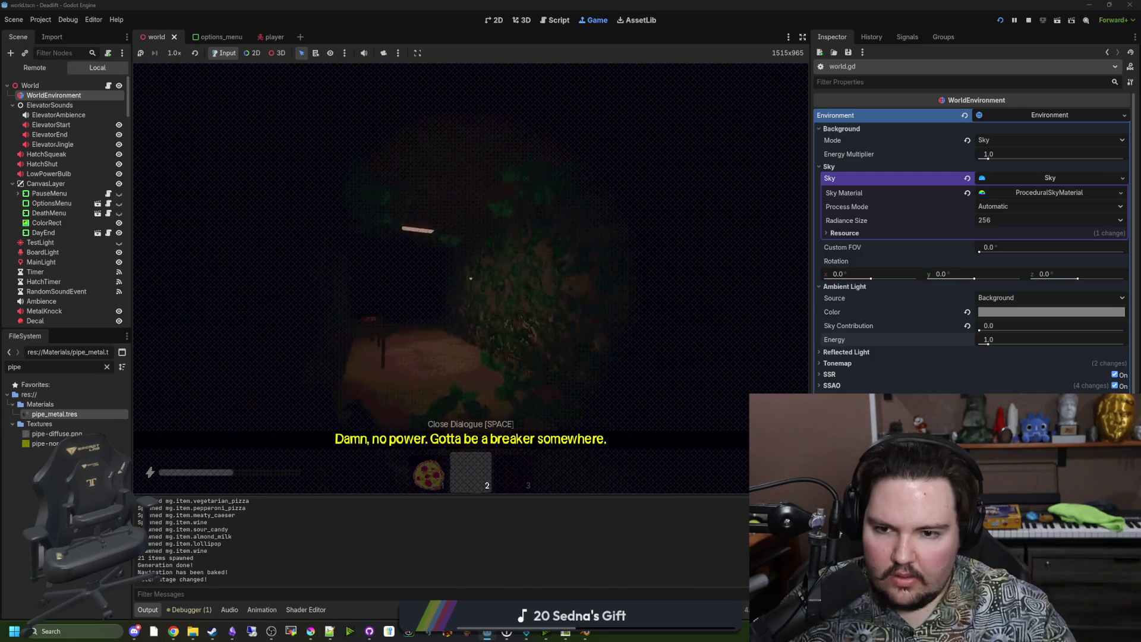
{"action": "key", "text": "w"}
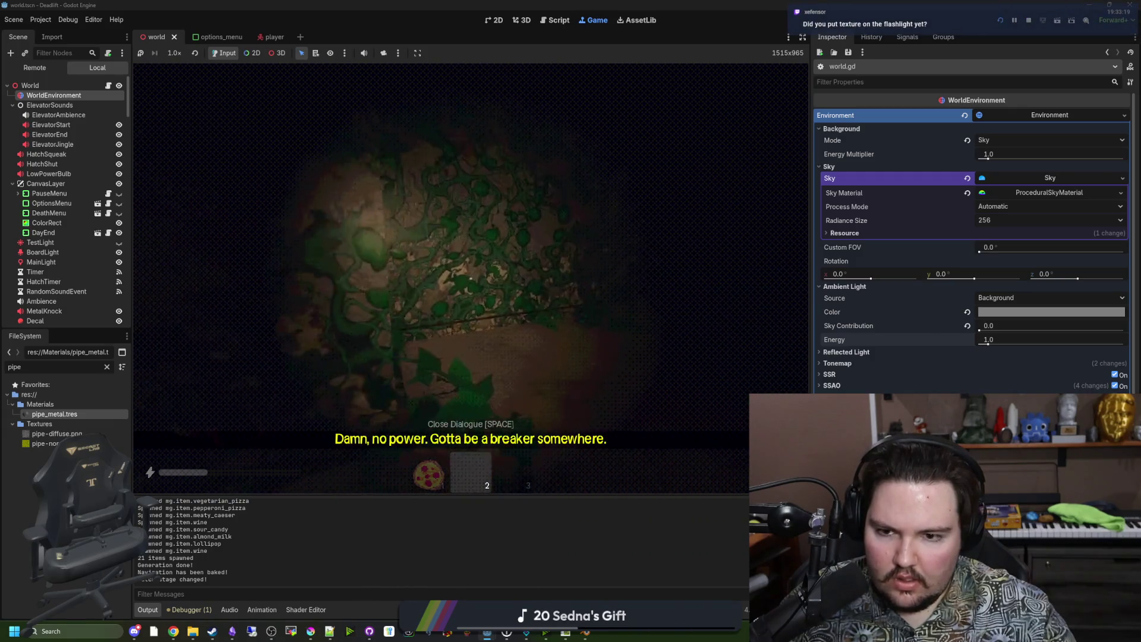
Look around the dark room, follow the flashlight-lit path and pick up the green bottle
{"action": "key", "text": "w"}
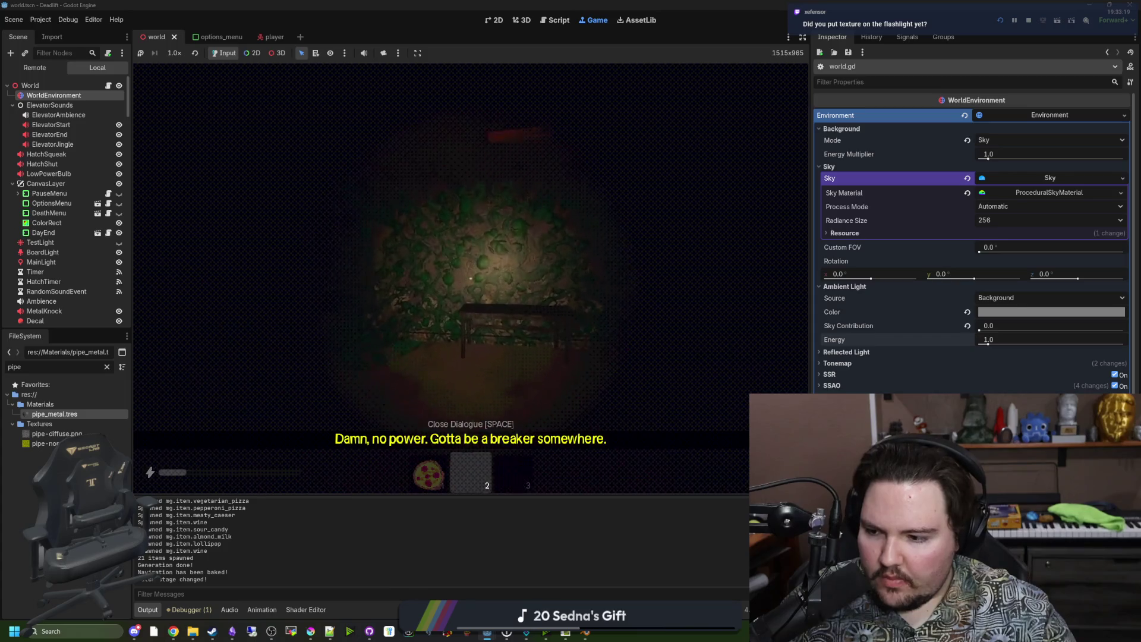
{"action": "key", "text": "w"}
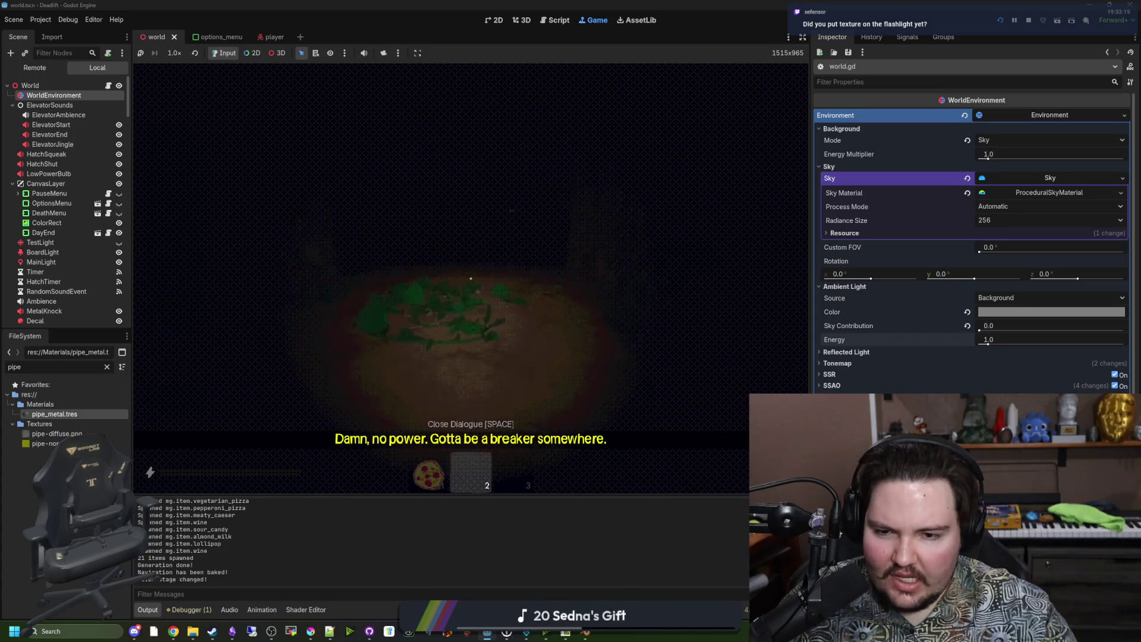
{"action": "key", "text": "w"}
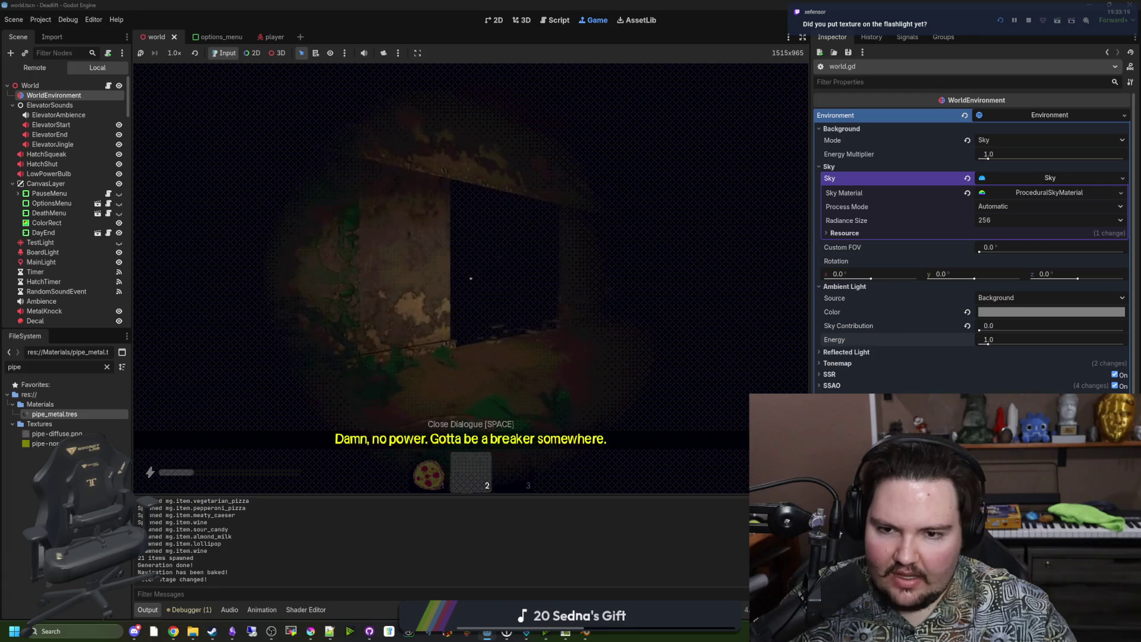
{"action": "key", "text": "w"}
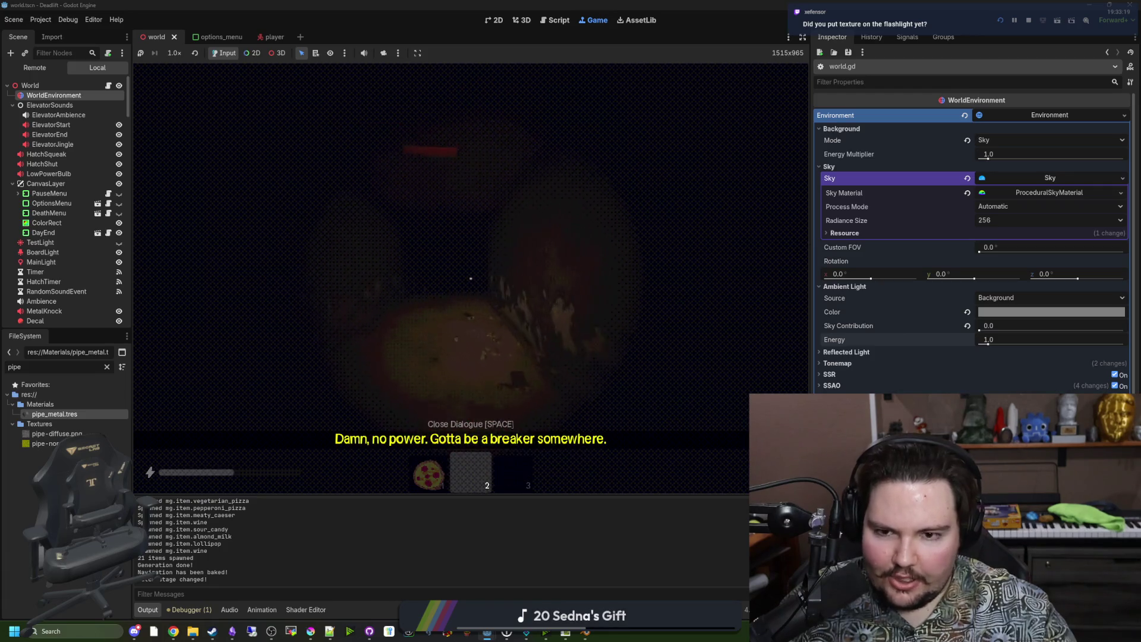
{"action": "key", "text": "w"}
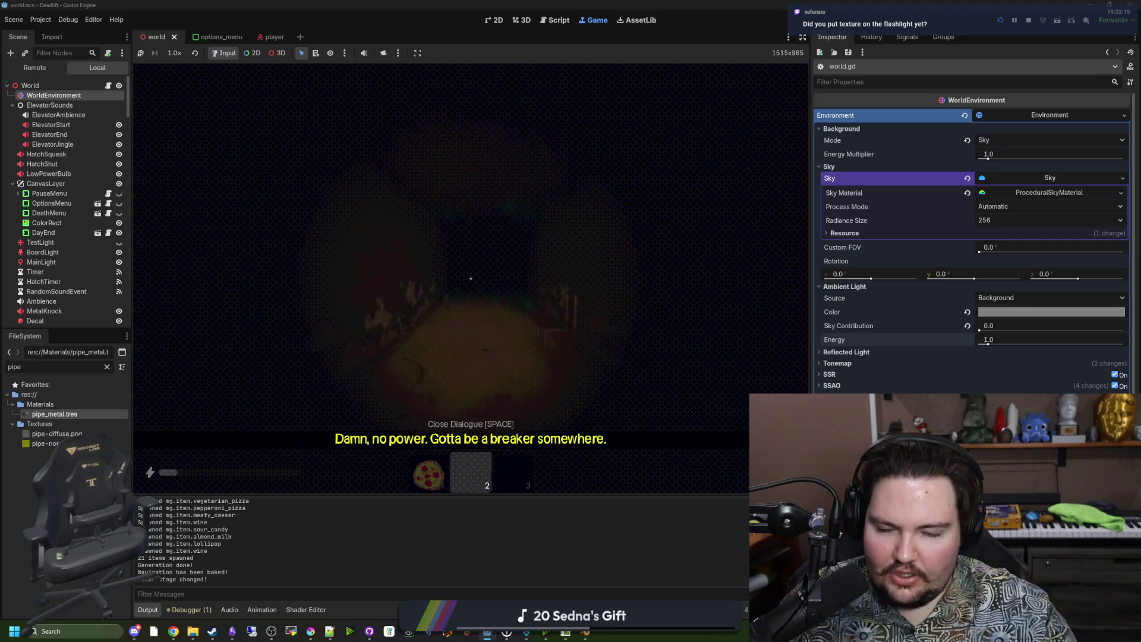
{"action": "key", "text": "w"}
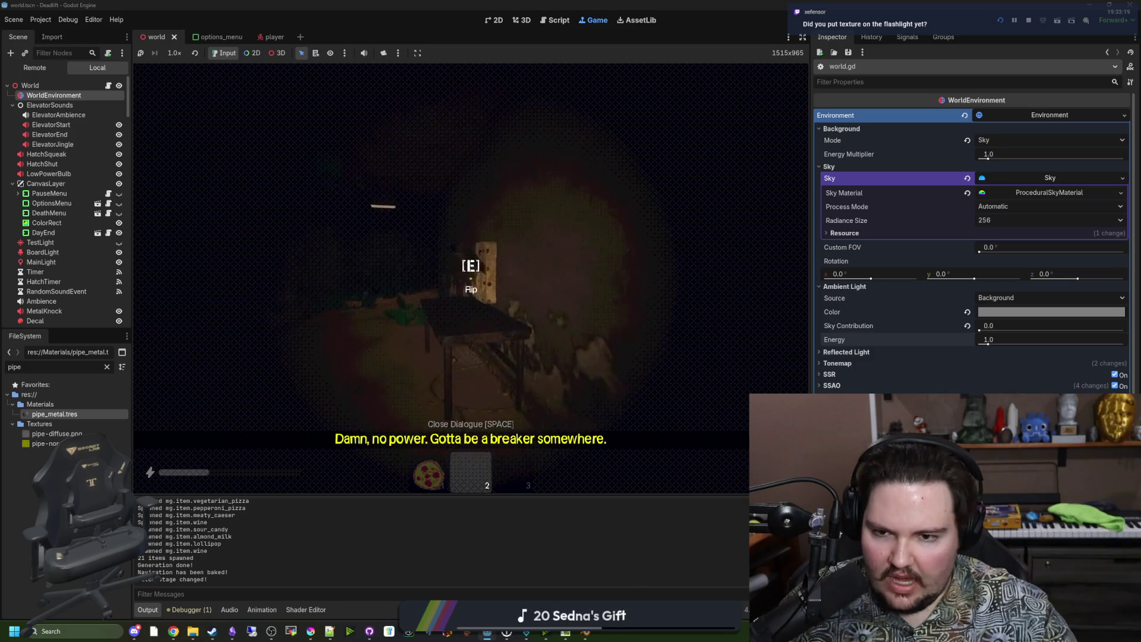
{"action": "key", "text": "w"}
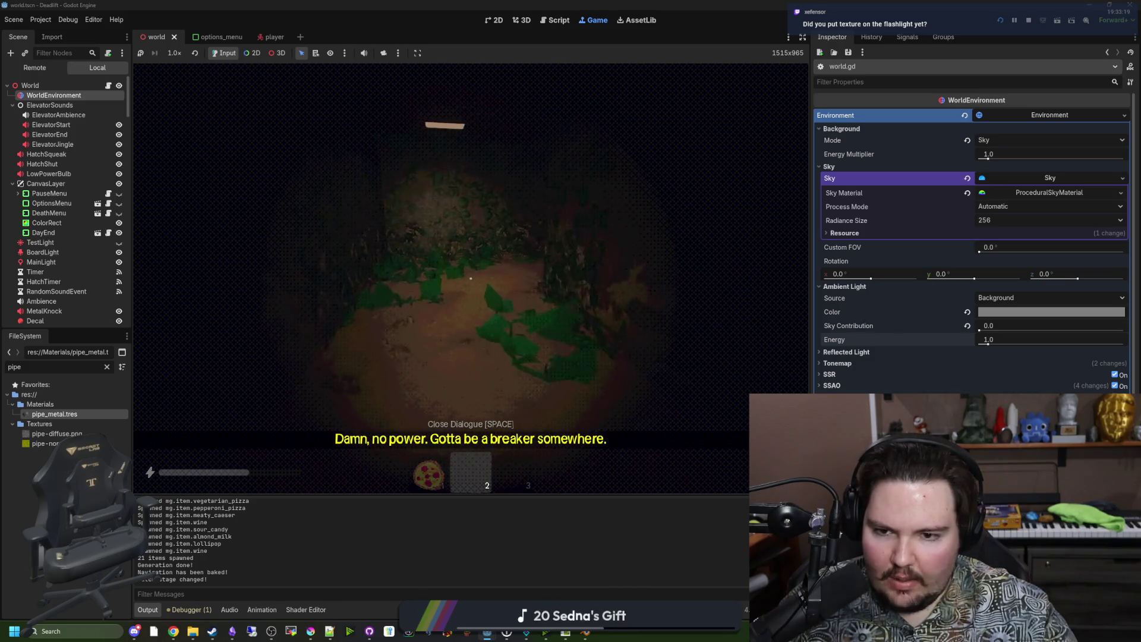
{"action": "key", "text": "e"}
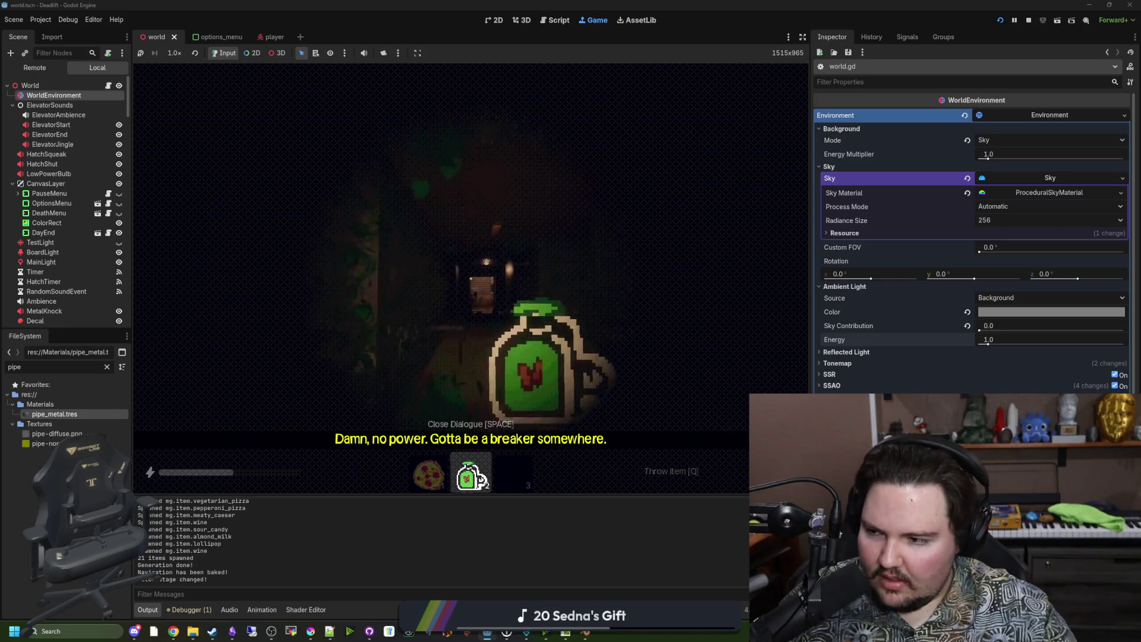
Enter the corkboard room, select hotbar slot 1, look away from the hatch, then pause the game
{"action": "key", "text": "w"}
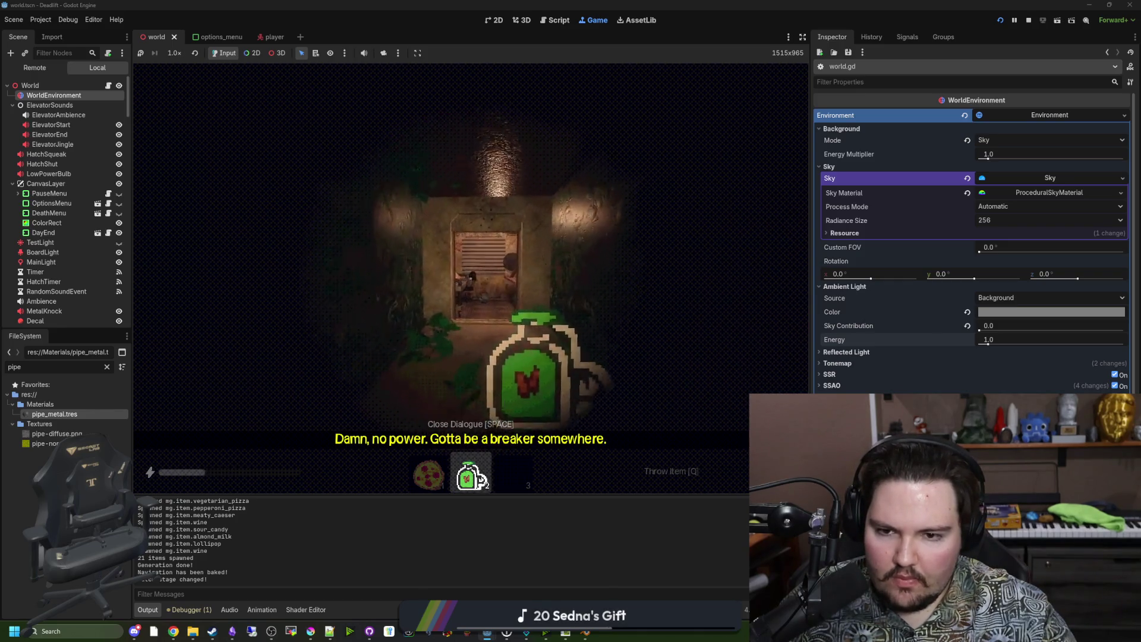
{"action": "key", "text": "w"}
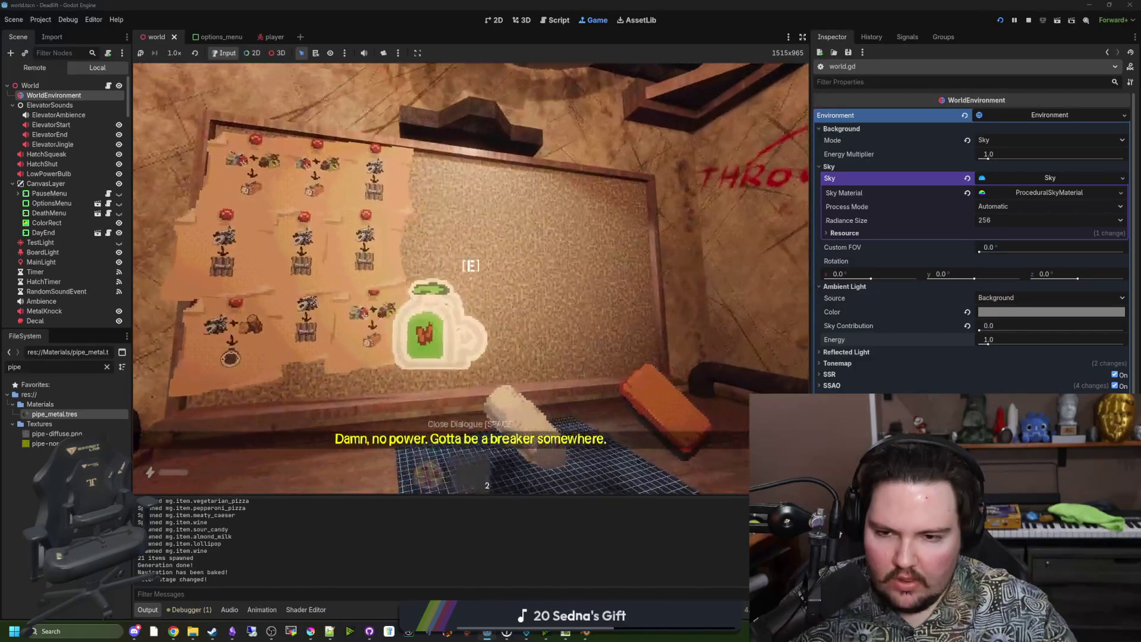
{"action": "key", "text": "1"}
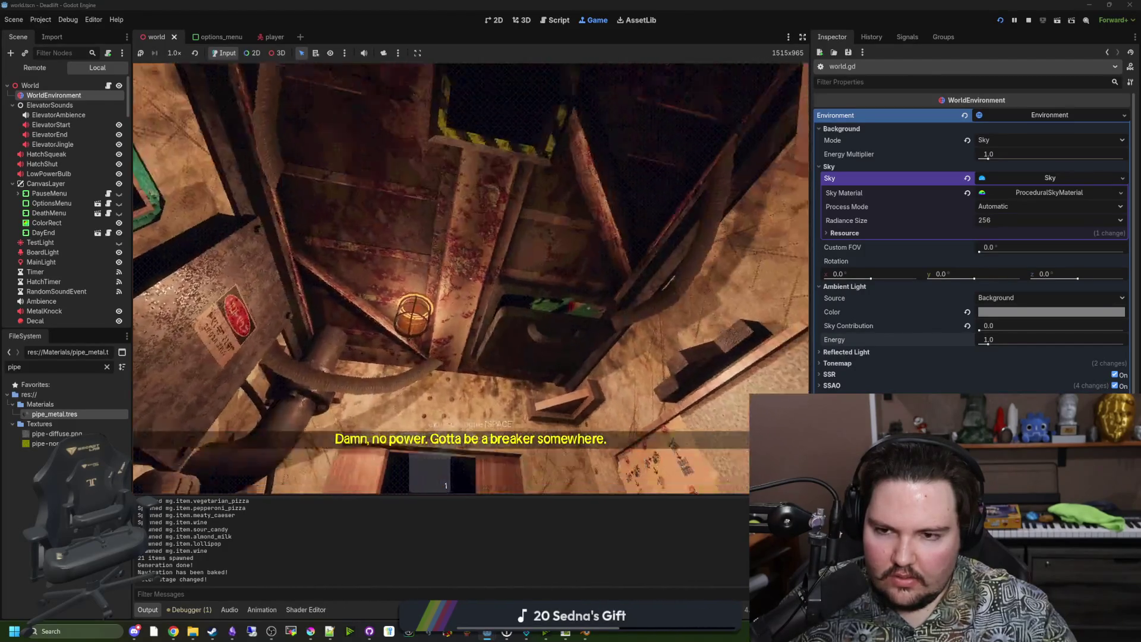
{"action": "key", "text": "e"}
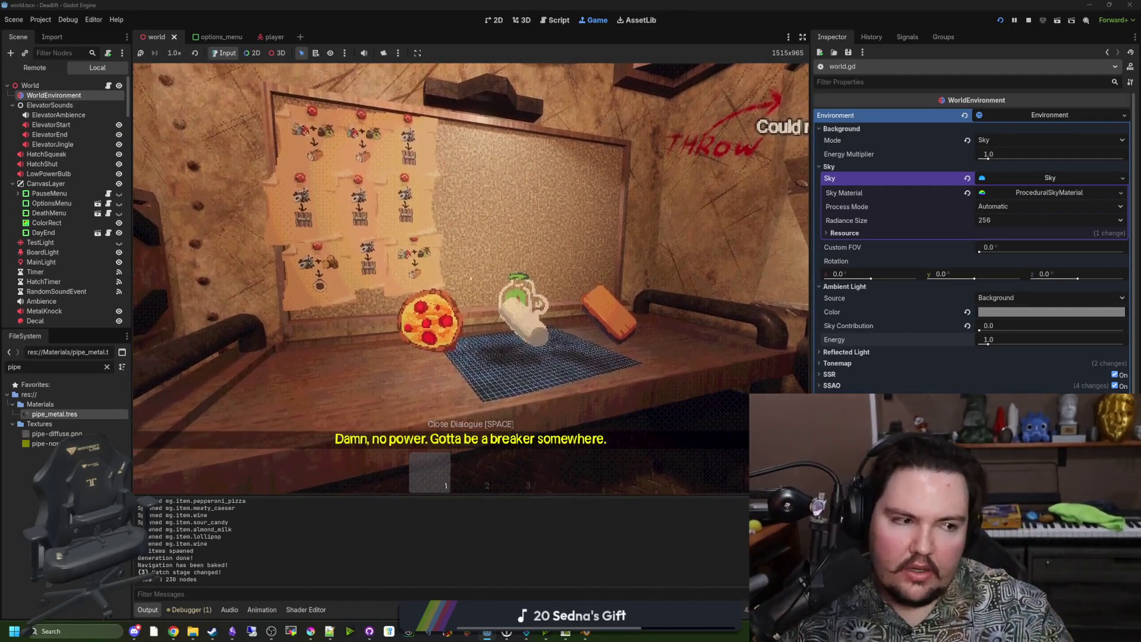
{"action": "key", "text": "Escape"}
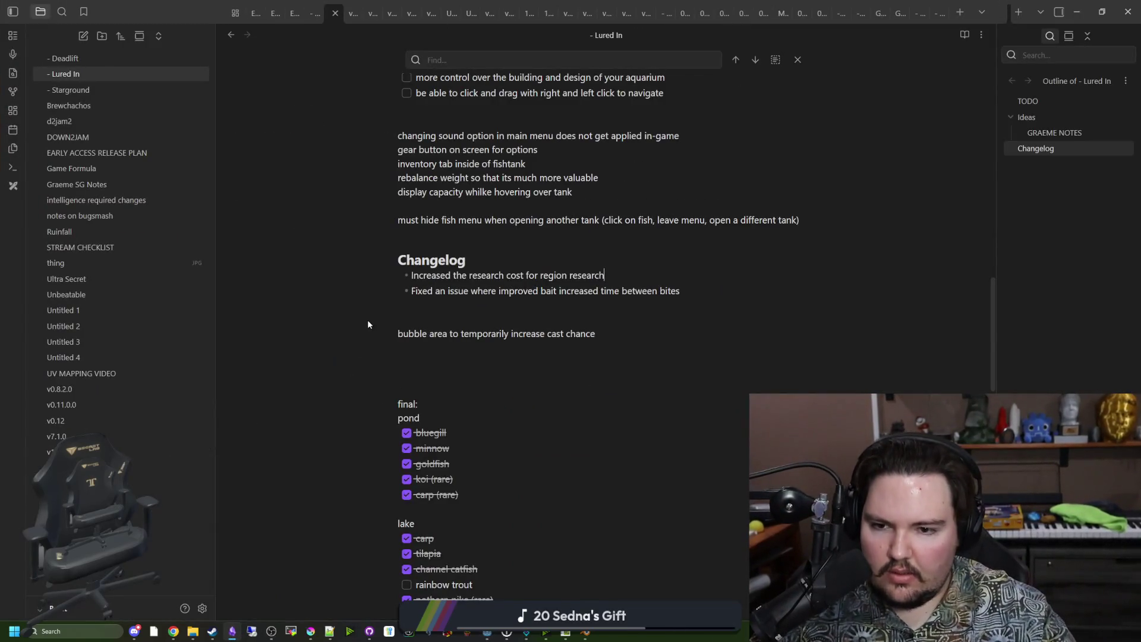
Open the Deadlift note, then add a changelog line about the changed lighting plus tonemapping settings after the map layout entry
{"action": "left_click", "coordinate": [107, 57]}
{"action": "scroll", "coordinate": [444, 405], "scroll_direction": "down", "scroll_amount": 15}
{"action": "scroll", "coordinate": [627, 349], "scroll_direction": "up", "scroll_amount": 7}
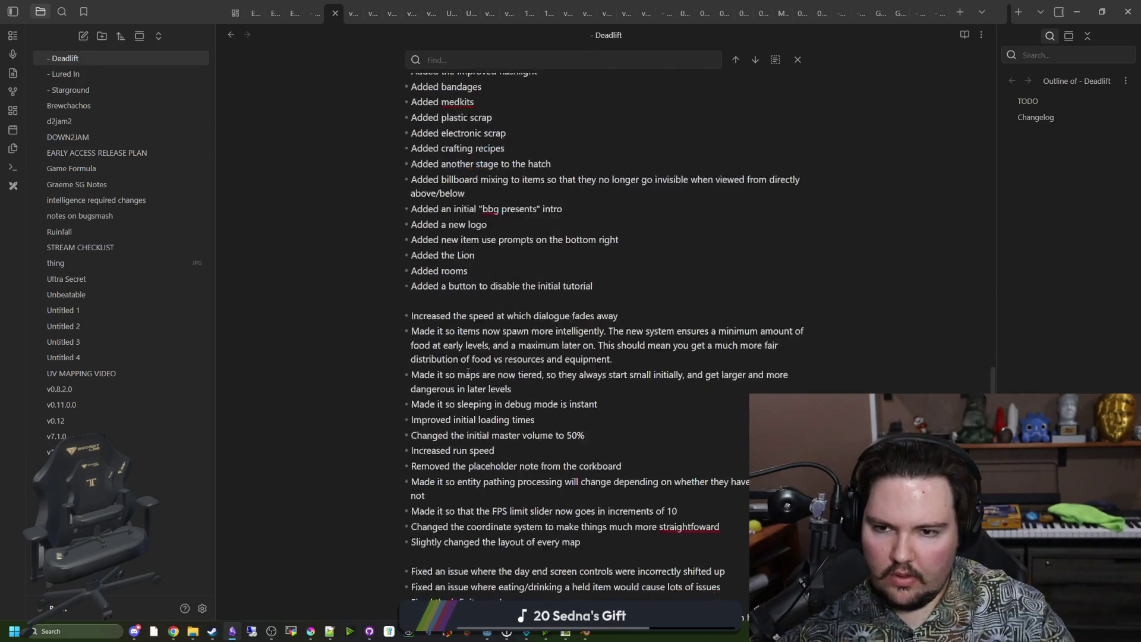
{"action": "scroll", "coordinate": [627, 350], "scroll_direction": "down", "scroll_amount": 4}
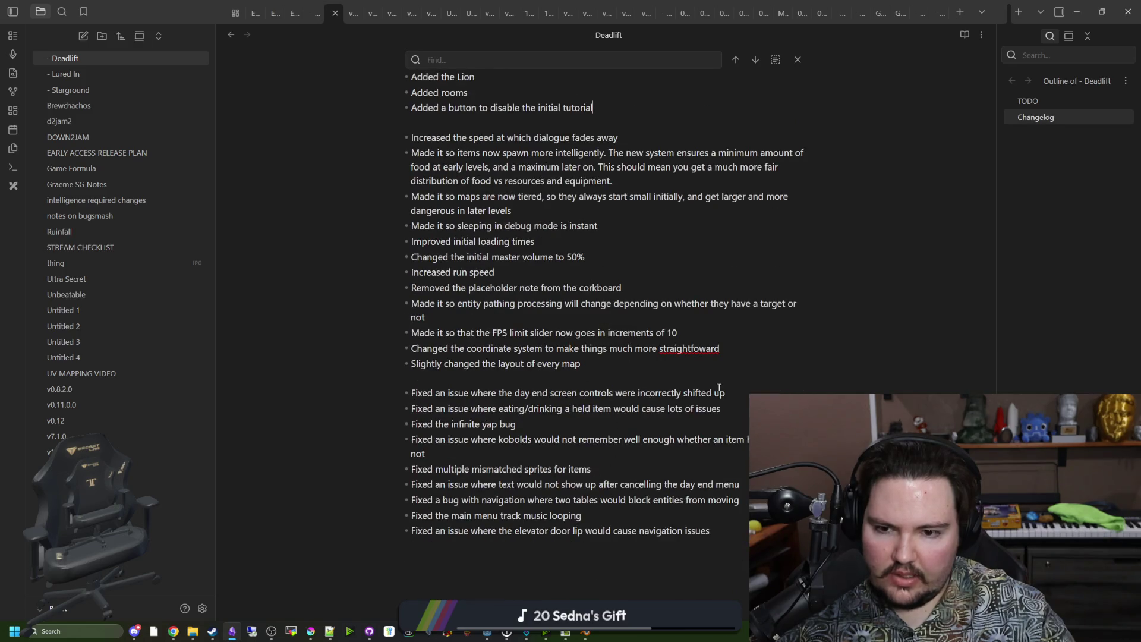
{"action": "key", "text": "Return"}
{"action": "type", "text": "Change"}
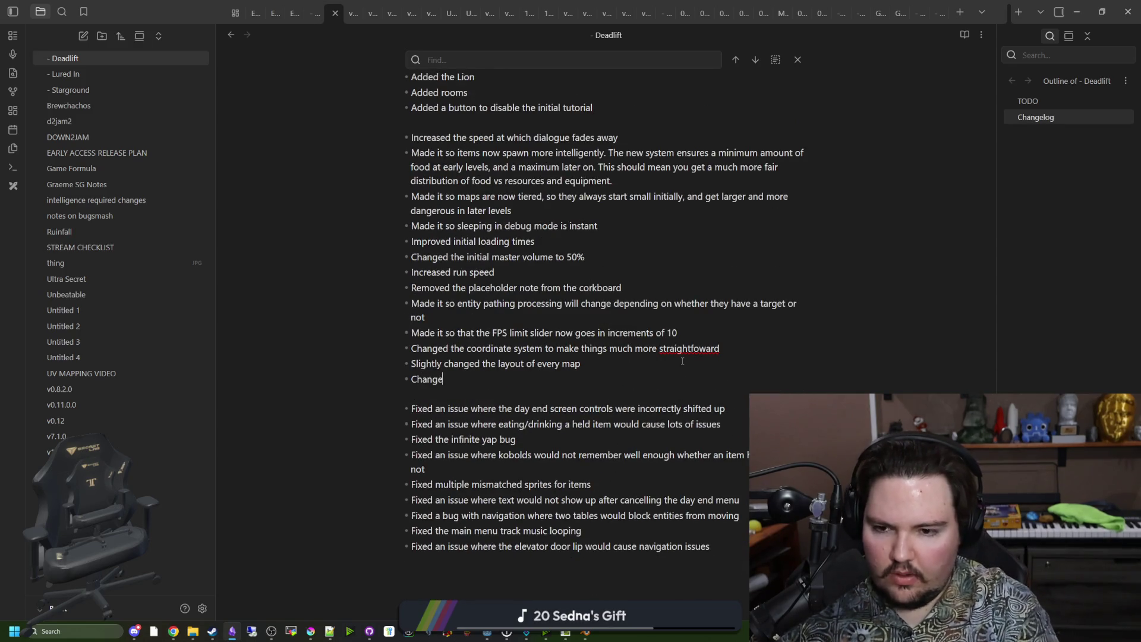
{"action": "type", "text": "d the lighting"}
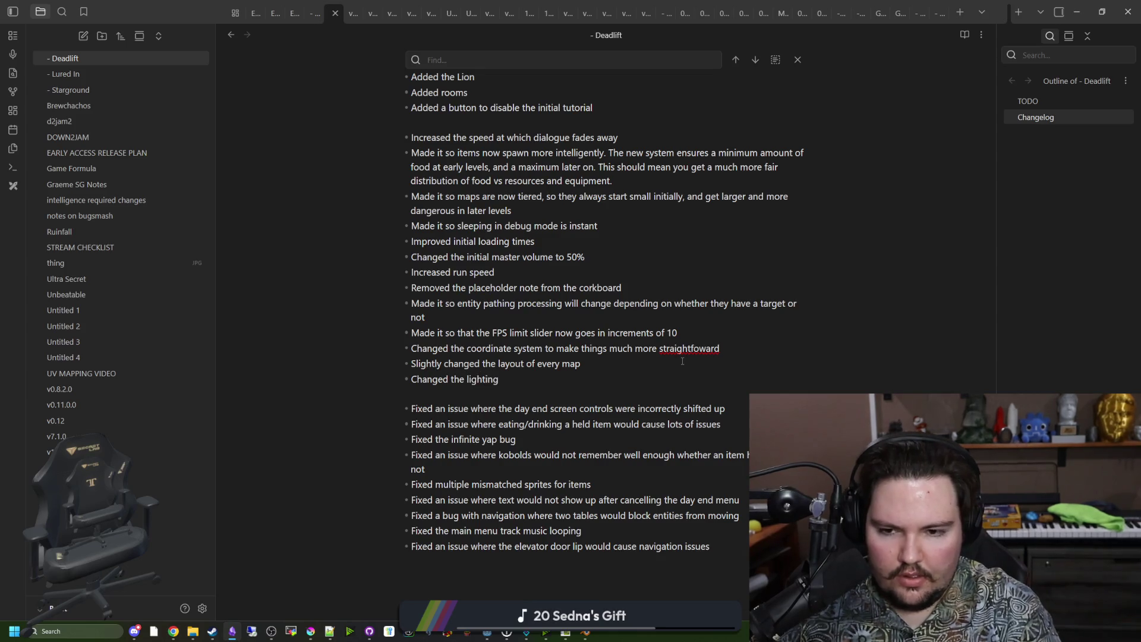
{"action": "type", "text": " and tonemapping settings"}
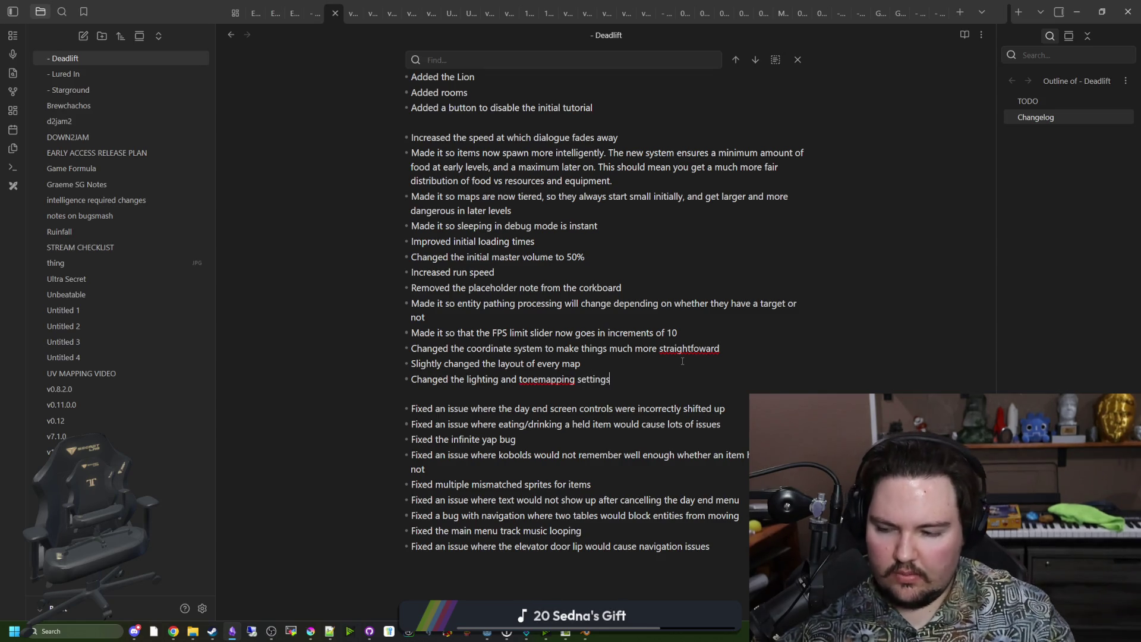
{"action": "scroll", "coordinate": [682, 361], "scroll_direction": "up", "scroll_amount": 20}
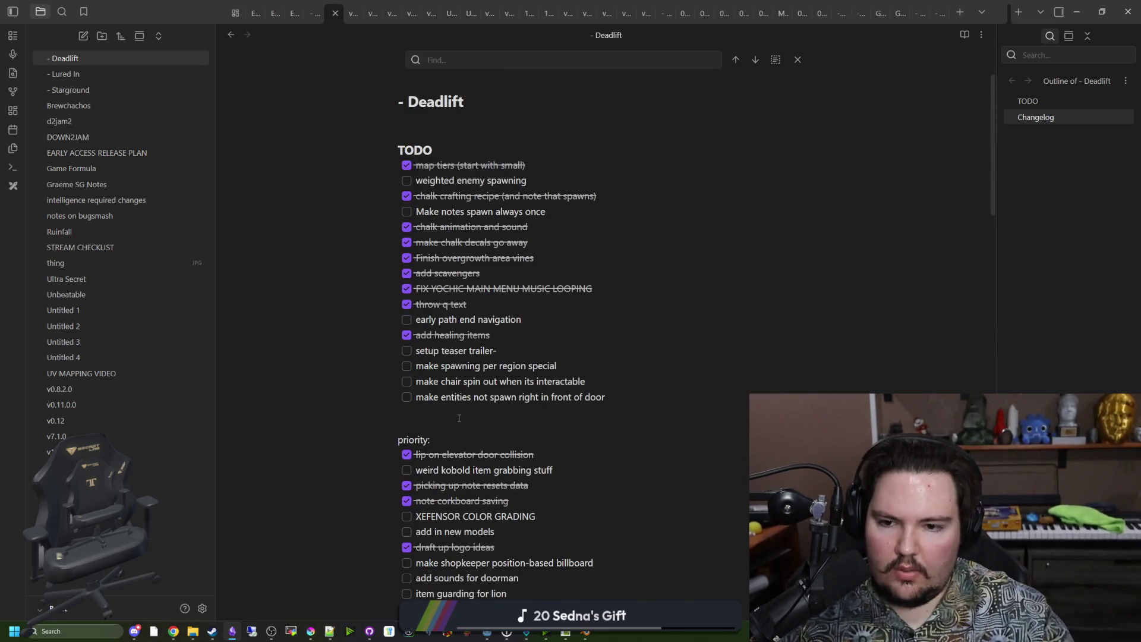
Check off XEFENSOR COLOR GRADING and add a billboarding priority item below sensory system
{"action": "left_click", "coordinate": [459, 418]}
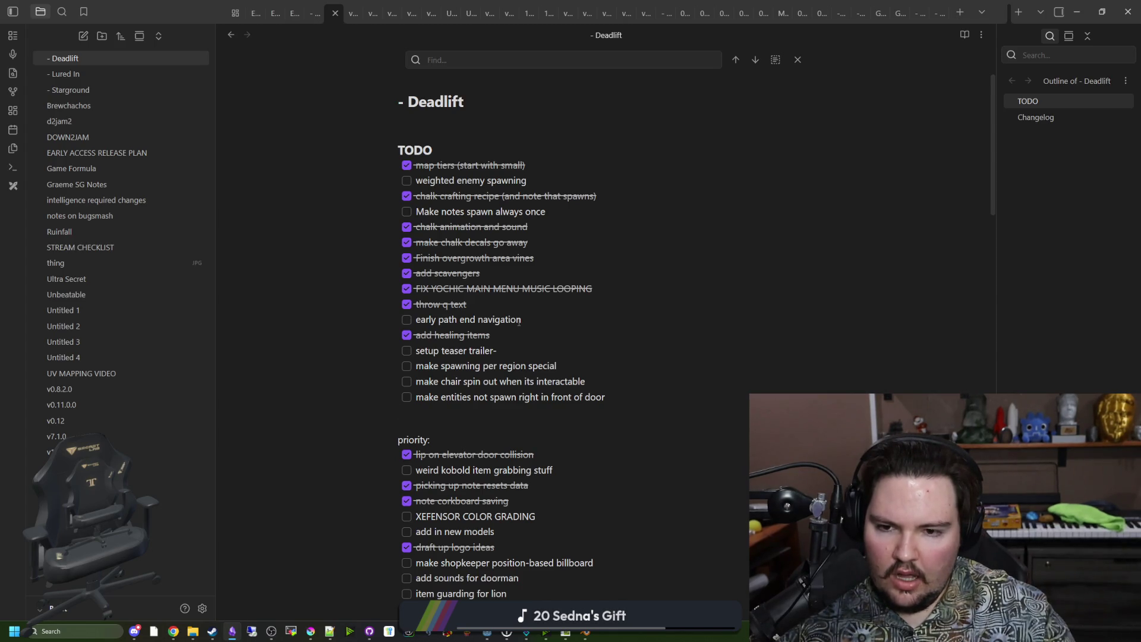
{"action": "scroll", "coordinate": [507, 331], "scroll_direction": "down", "scroll_amount": 3}
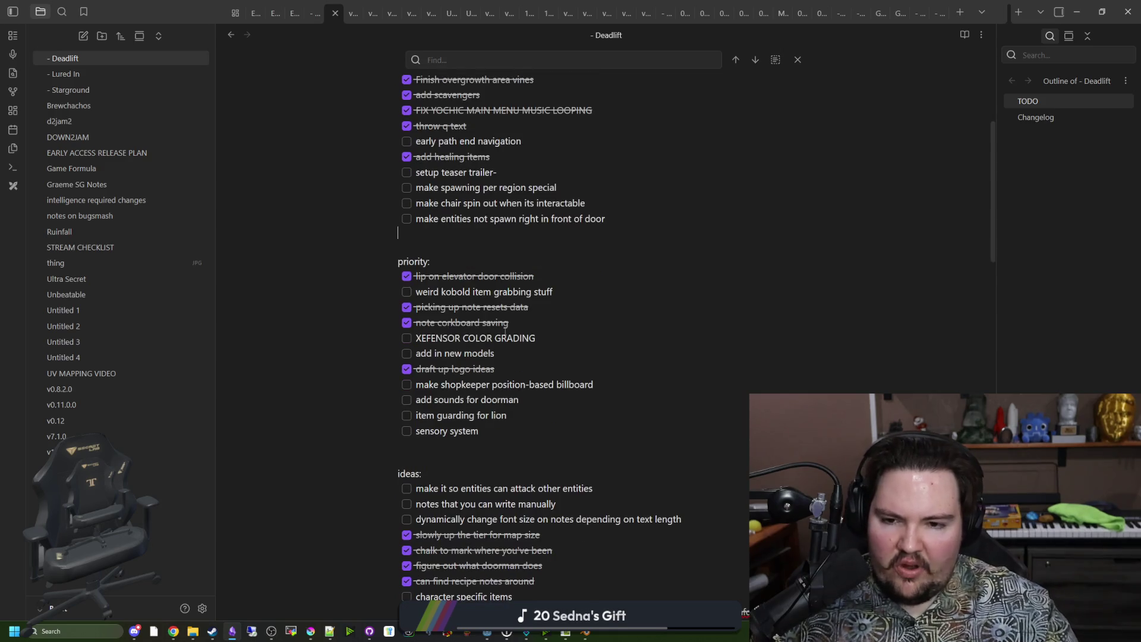
{"action": "left_click", "coordinate": [407, 338]}
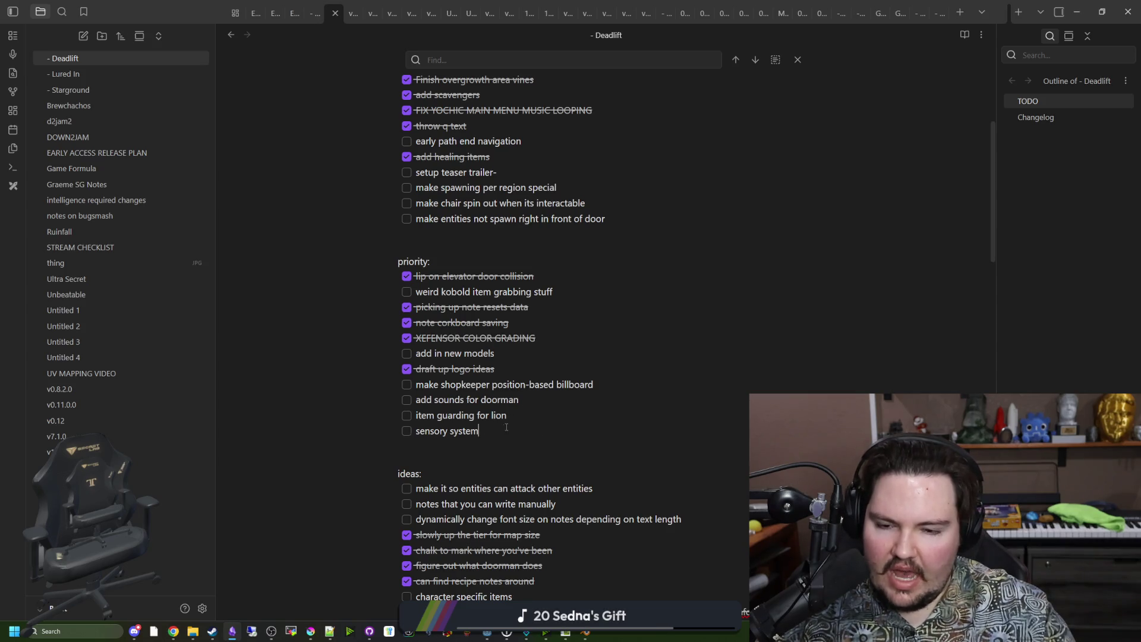
{"action": "key", "text": "Return"}
{"action": "type", "text": "make enti"}
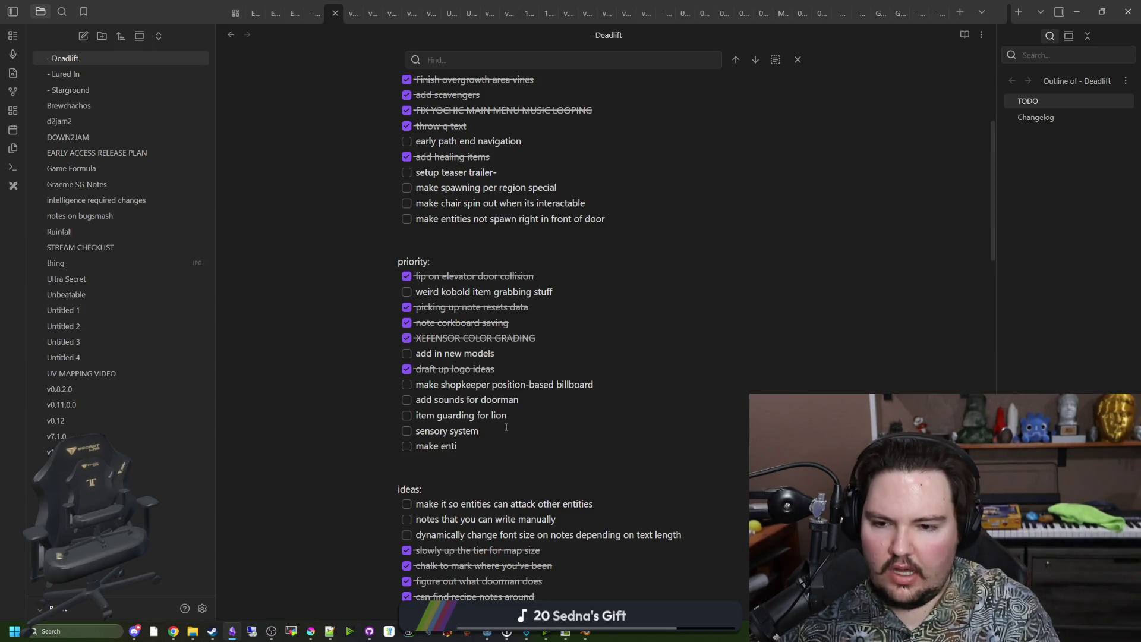
{"action": "type", "text": "ty billboarding based"}
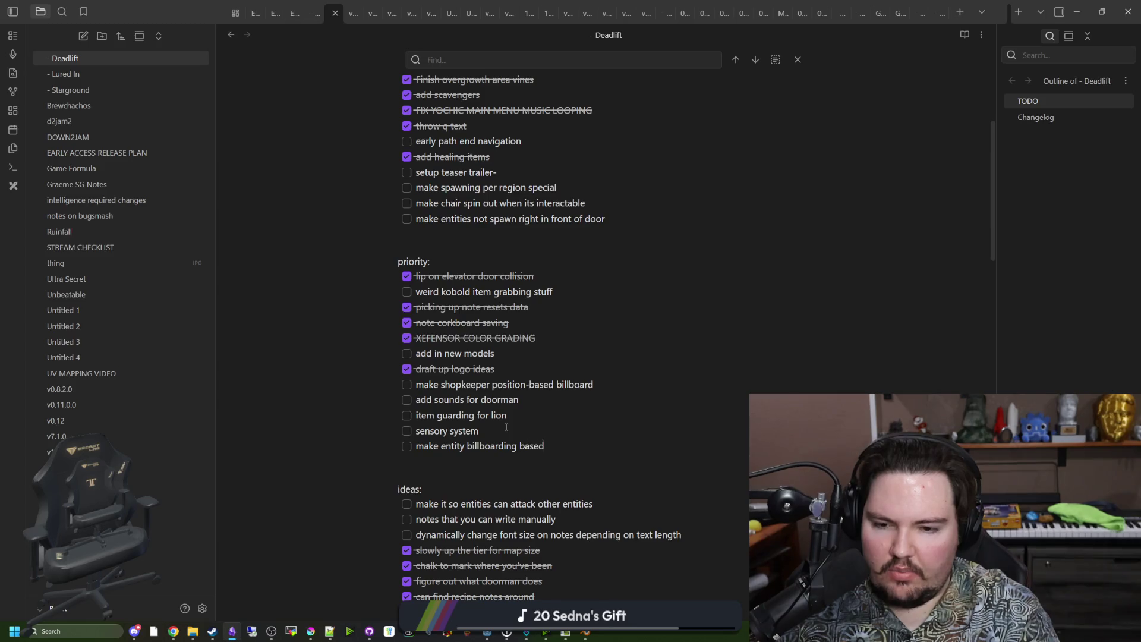
{"action": "type", "text": " on position rather th"}
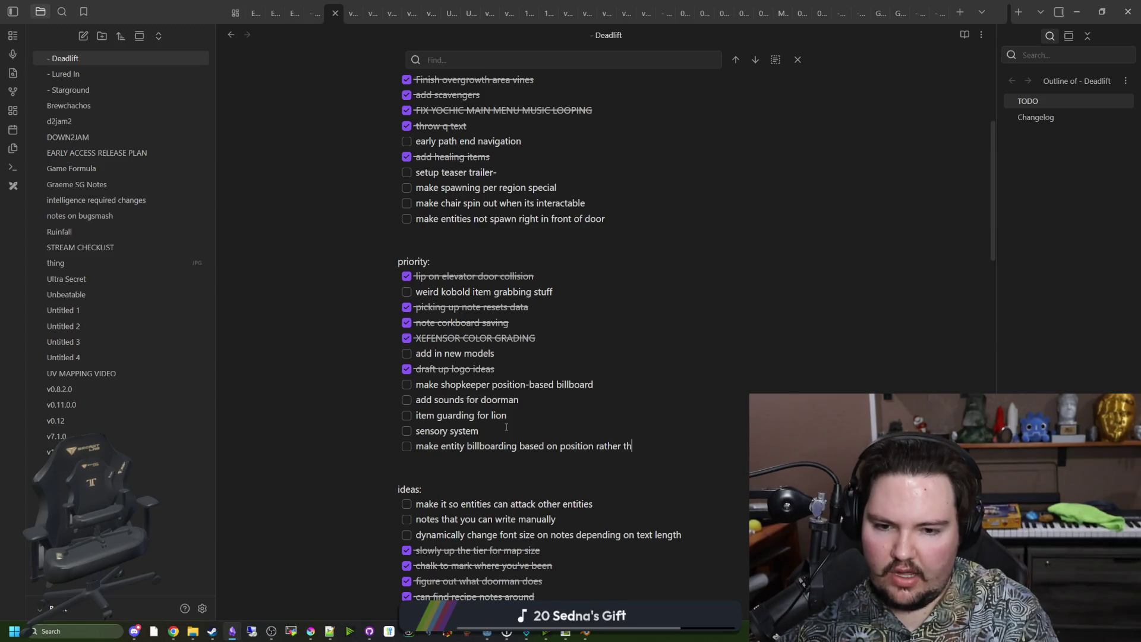
{"action": "type", "text": "an built-in billboarding"}
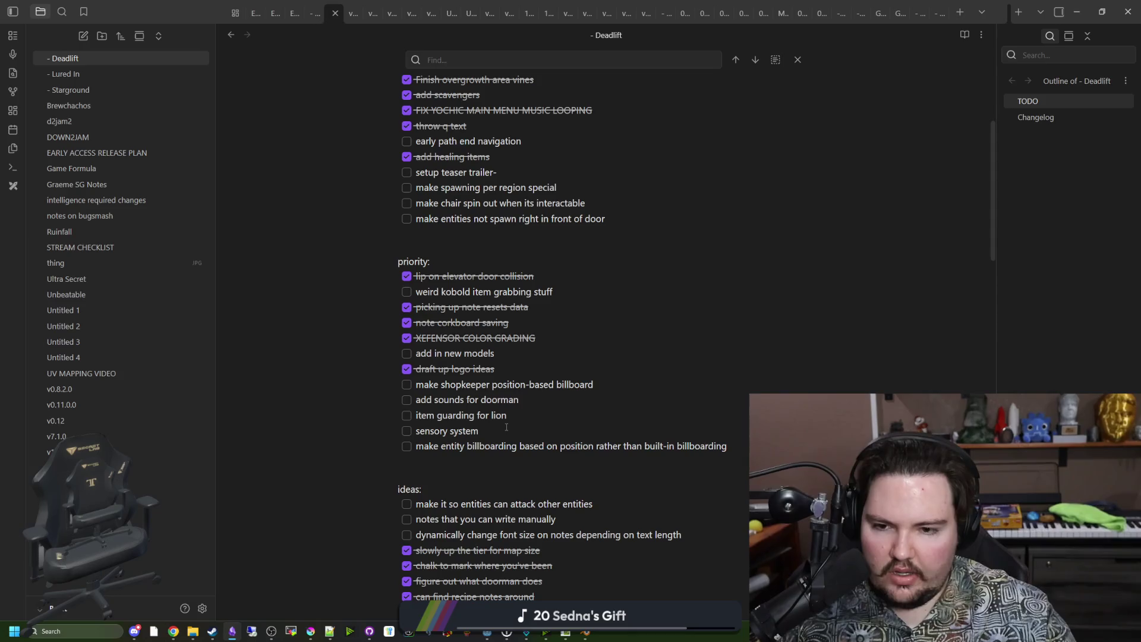
Edit the guarding, shopkeeper billboard and sensory system lines, then move Obsidian aside to reveal the game
{"action": "left_click", "coordinate": [510, 421]}
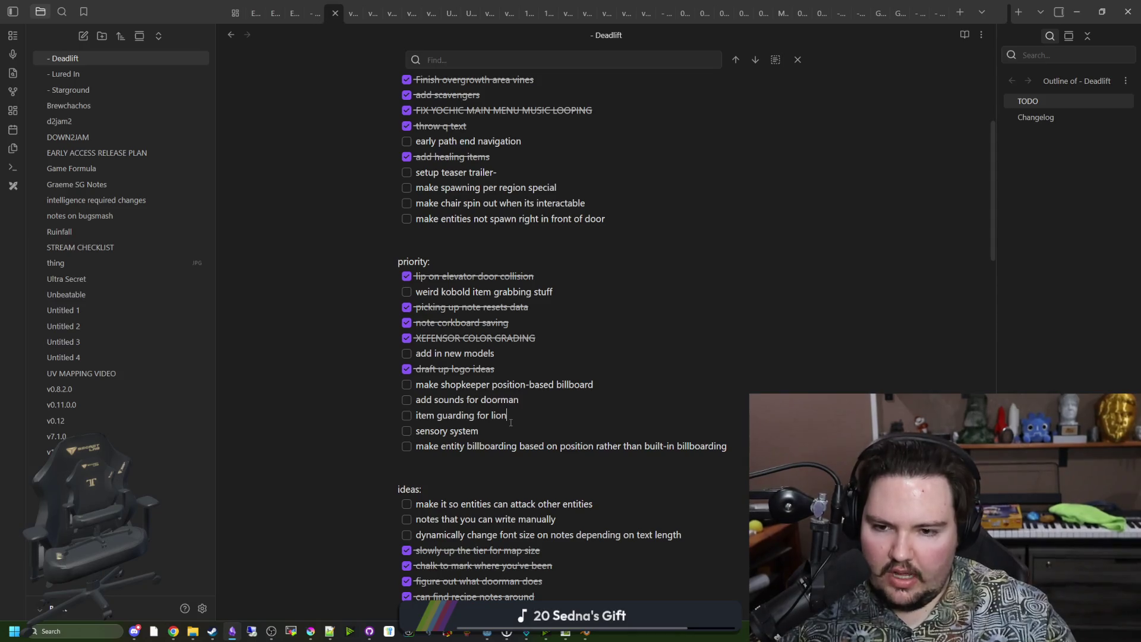
{"action": "left_click", "coordinate": [539, 386]}
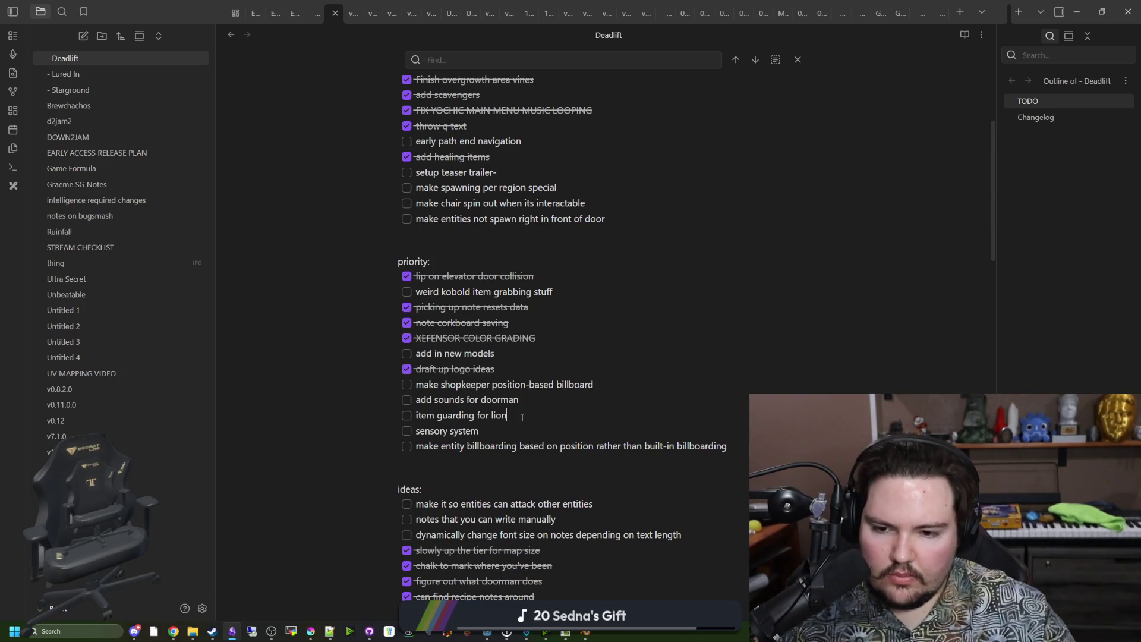
{"action": "left_click_drag", "start_coordinate": [478, 432], "coordinate": [416, 432]}
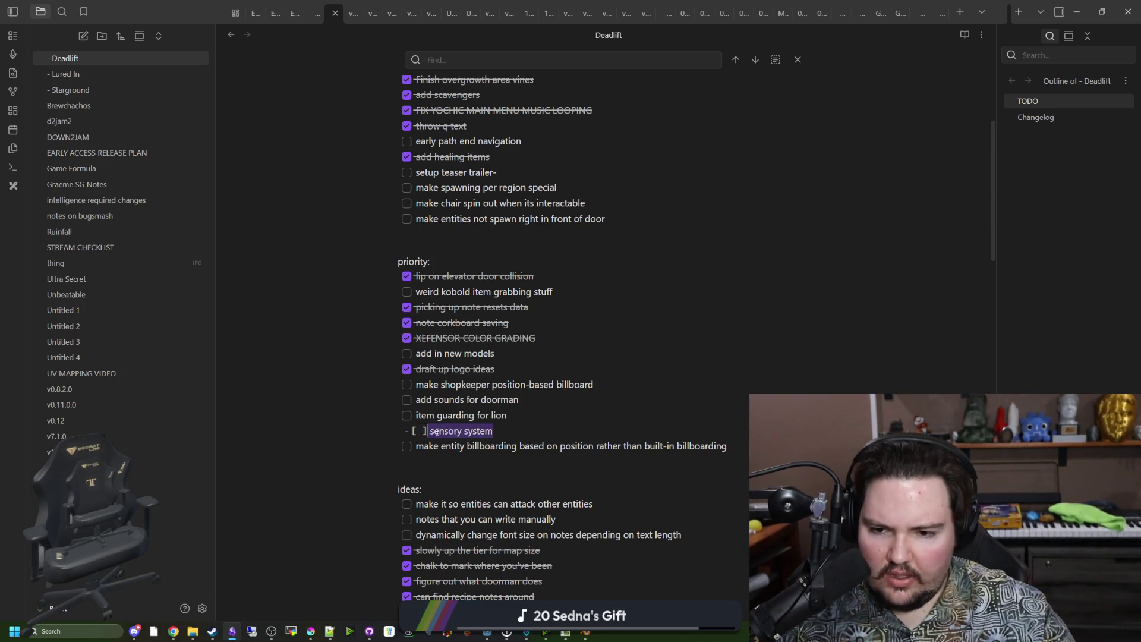
{"action": "left_click", "coordinate": [460, 440]}
{"action": "left_click", "coordinate": [461, 441]}
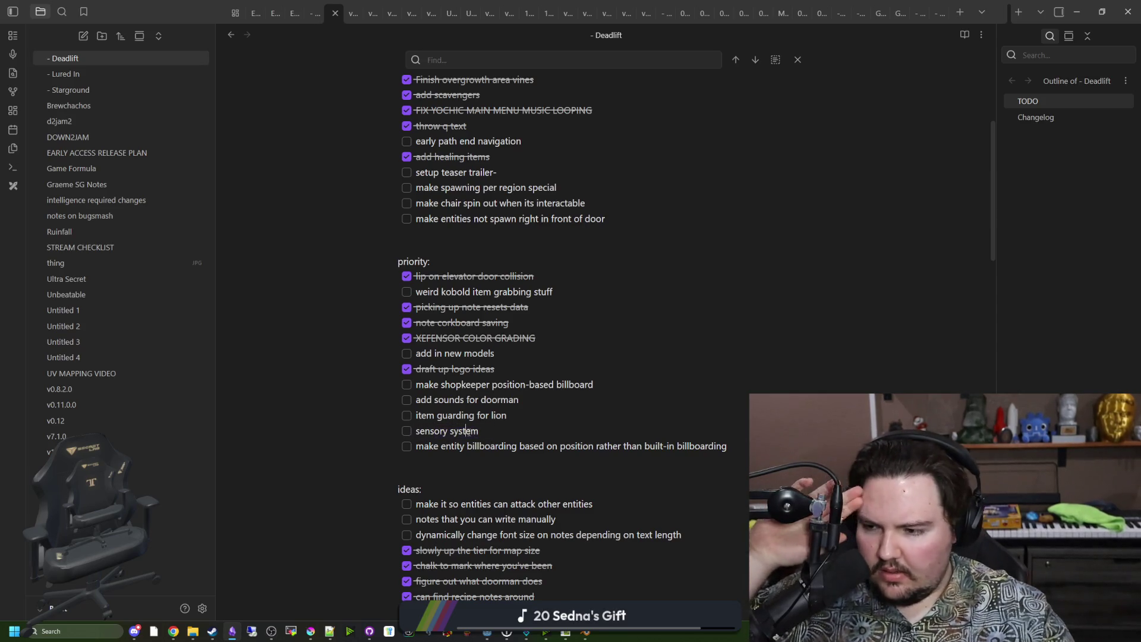
{"action": "left_click_drag", "start_coordinate": [197, 7], "coordinate": [258, 469]}
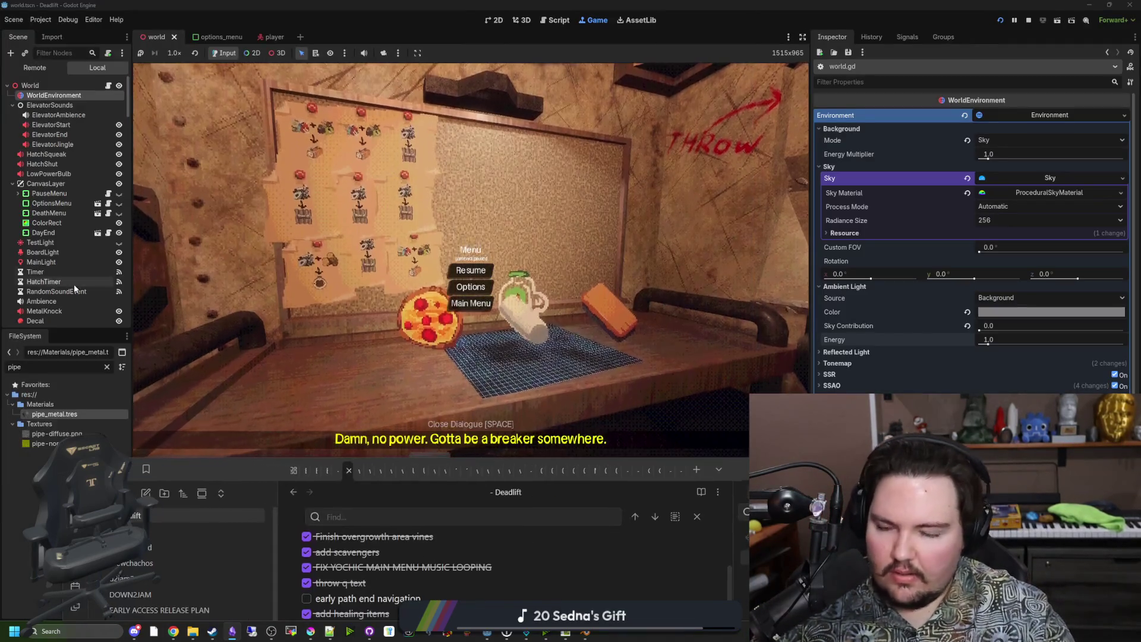